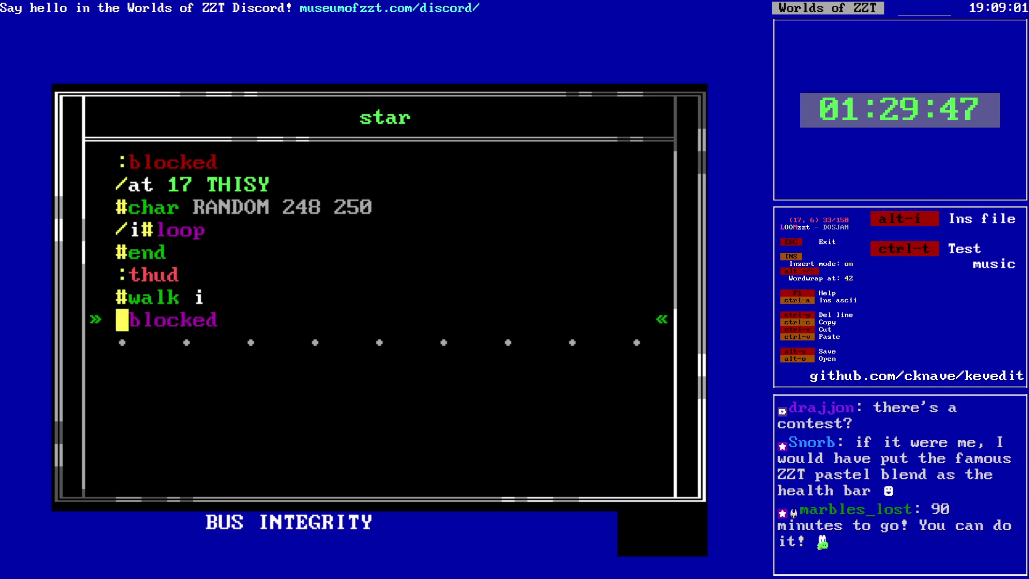
- Add a blank line after :thud in the star's program
key(Up)
key(Up)
key(Up)
key(Up)
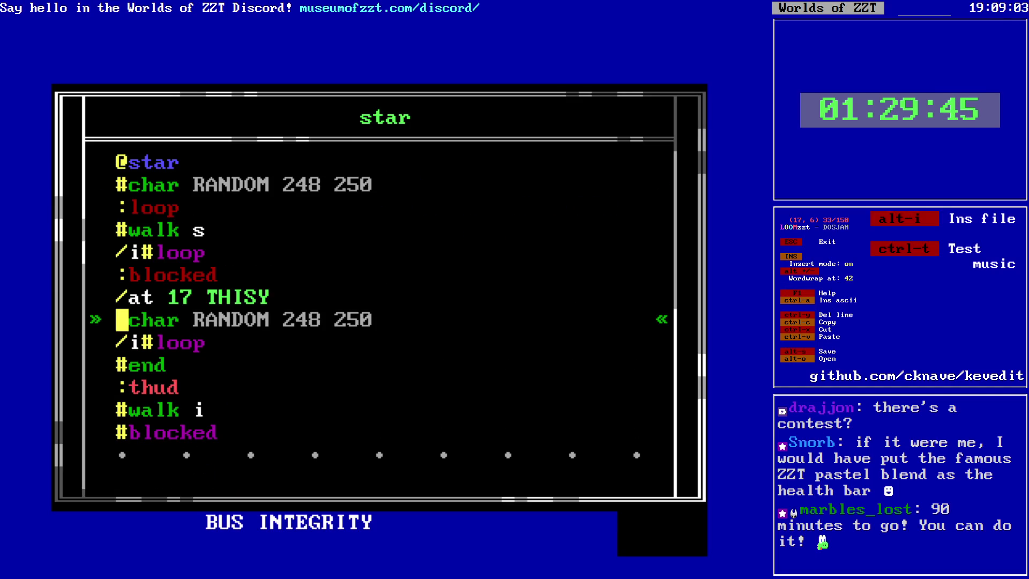
key(Down)
key(Down)
key(Down)
key(End)
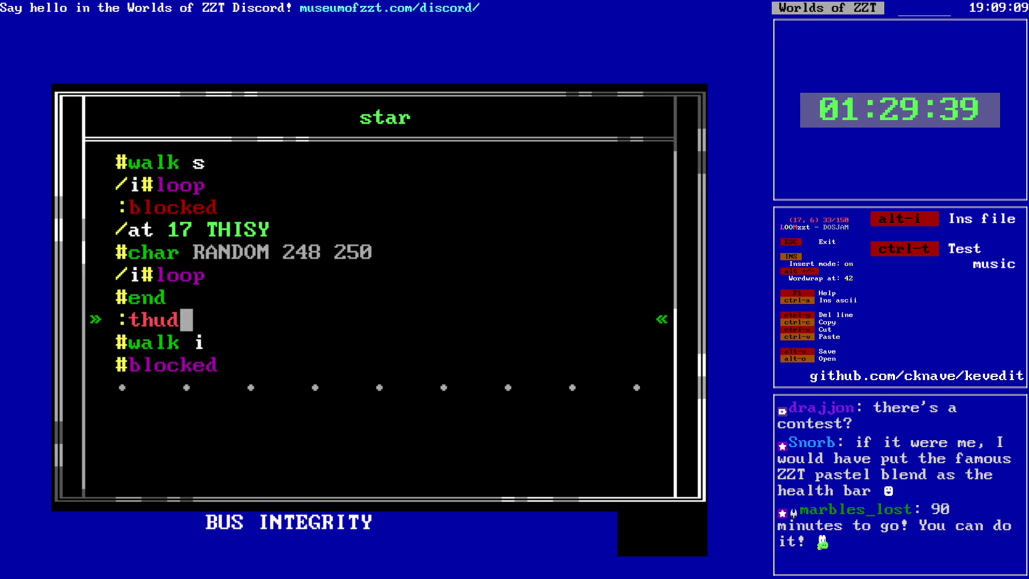
key(Up)
key(Up)
key(Up)
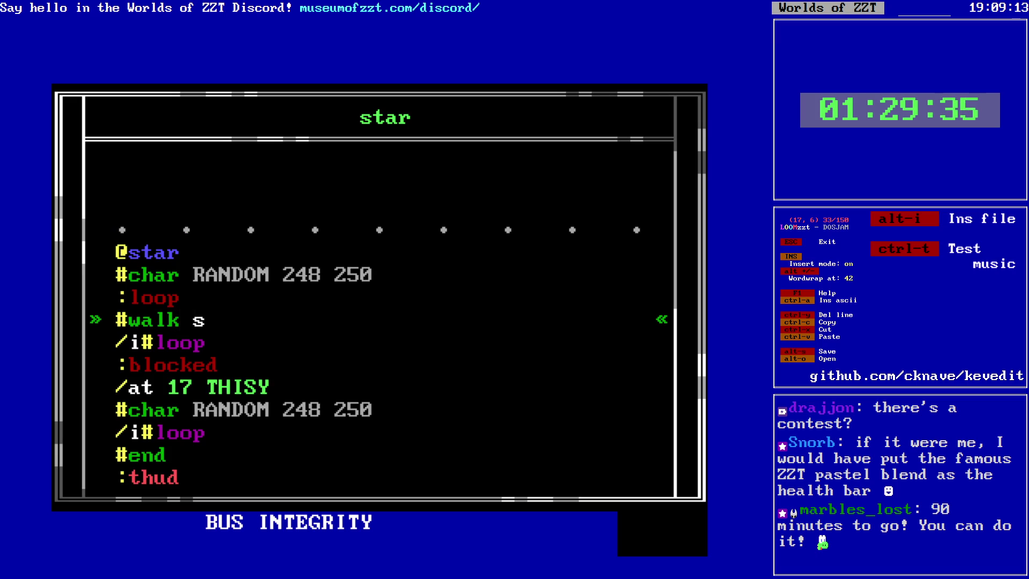
key(Down)
key(Down)
key(Down)
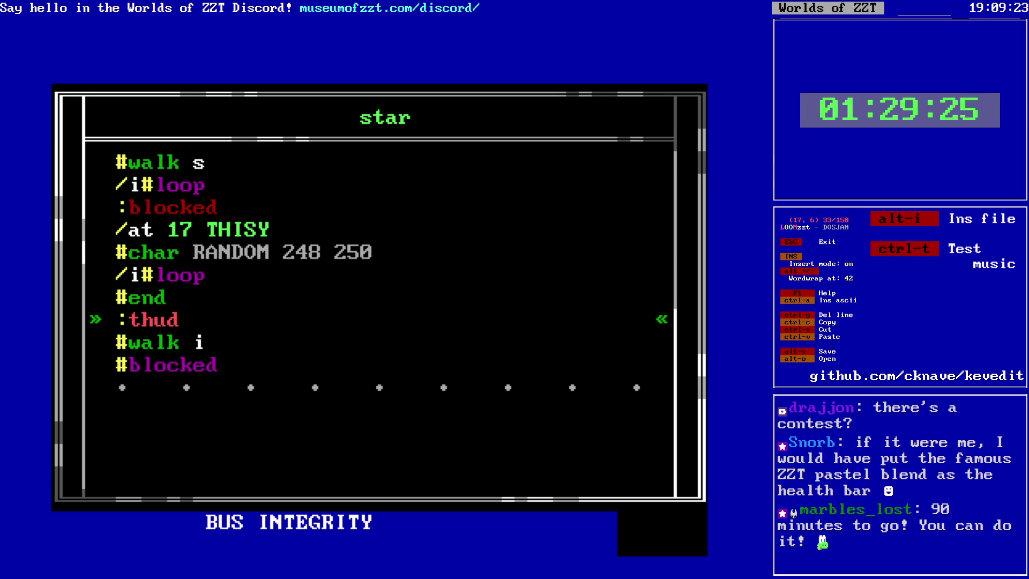
key(Down)
key(Down)
key(End)
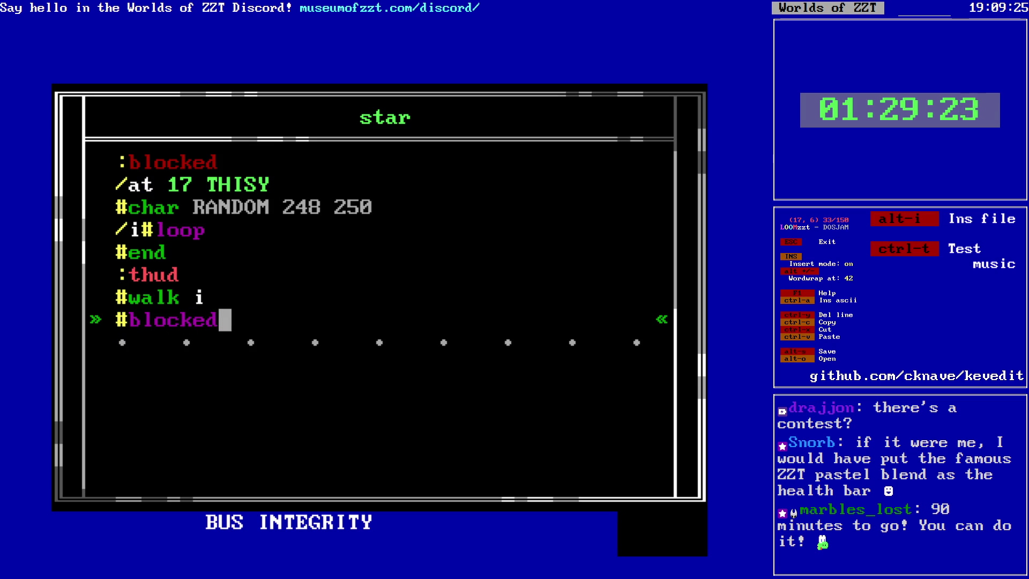
key(Up)
key(Up)
key(Return)
- Inspect the tile at (17, 20), a Blue-on-Blue Fake Wall with no stats
key(Escape)
key(Down)
key(Down)
key(Down)
key(Return)
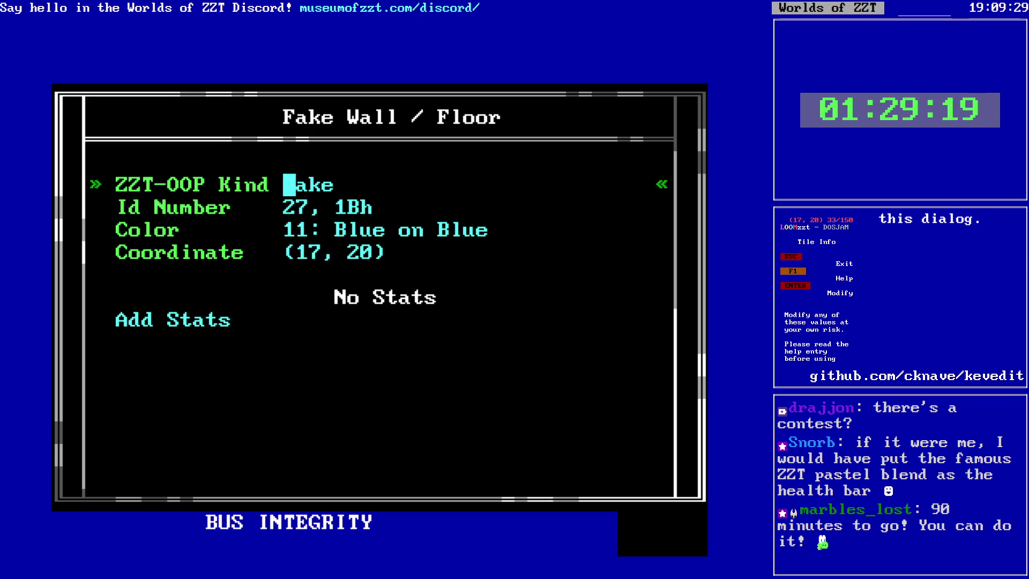
- Close the tile info and reopen the star object's program from the board
key(Escape)
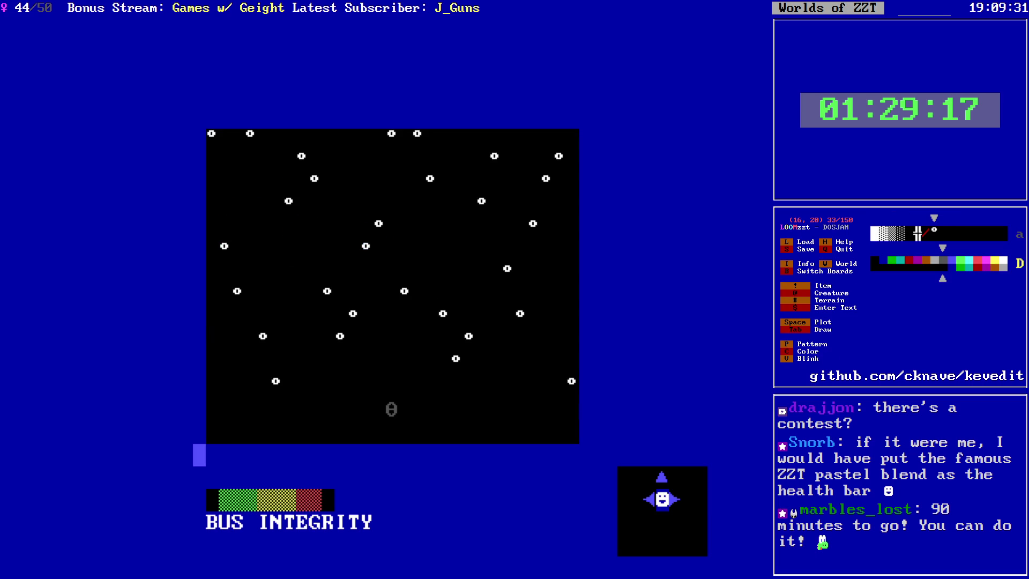
key(Right)
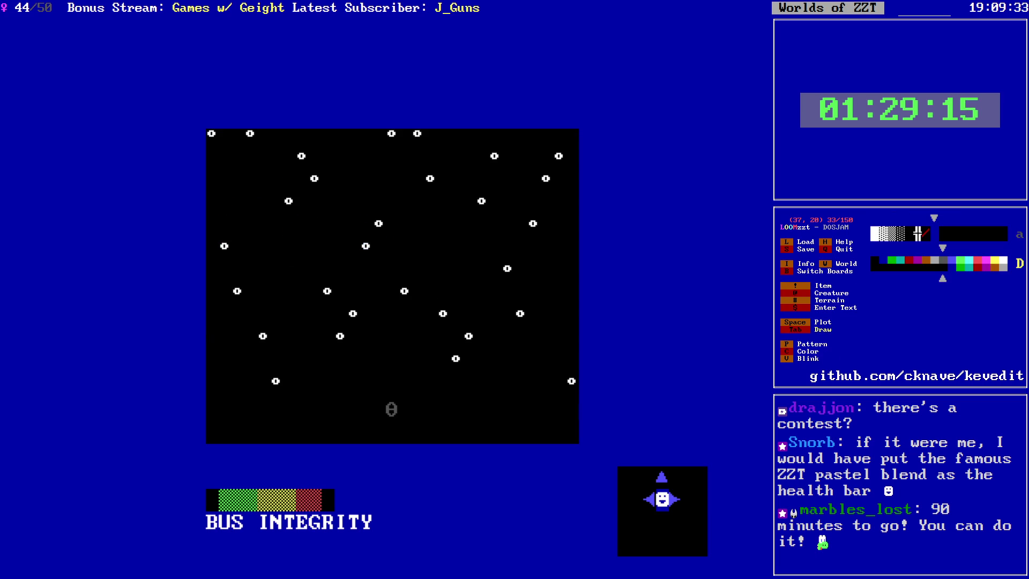
key(Left)
key(Left)
key(Left)
key(Up)
key(Right)
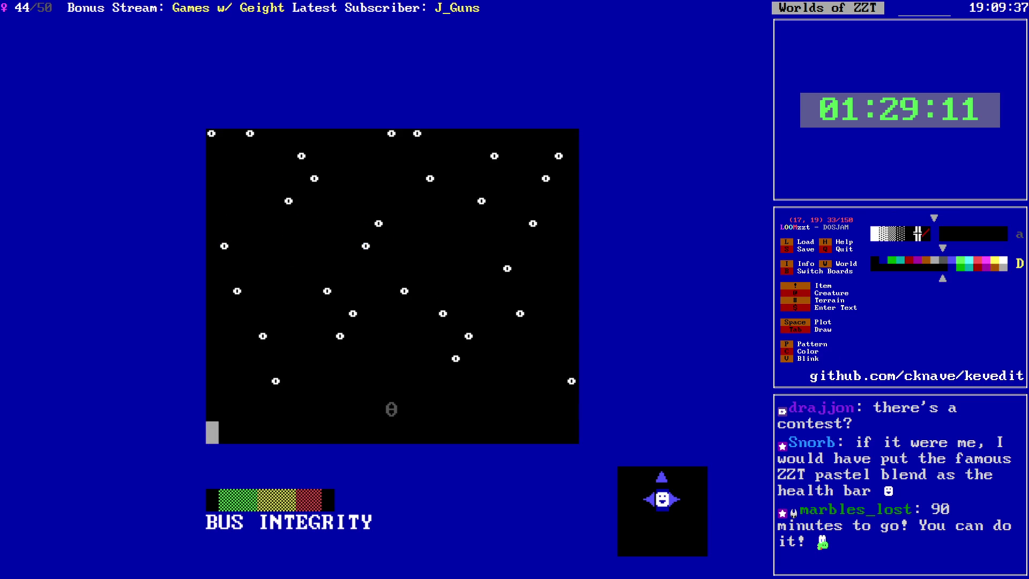
key(Up)
key(Up)
key(Up)
key(Return)
key(Return)
key(Down)
key(Down)
key(Down)
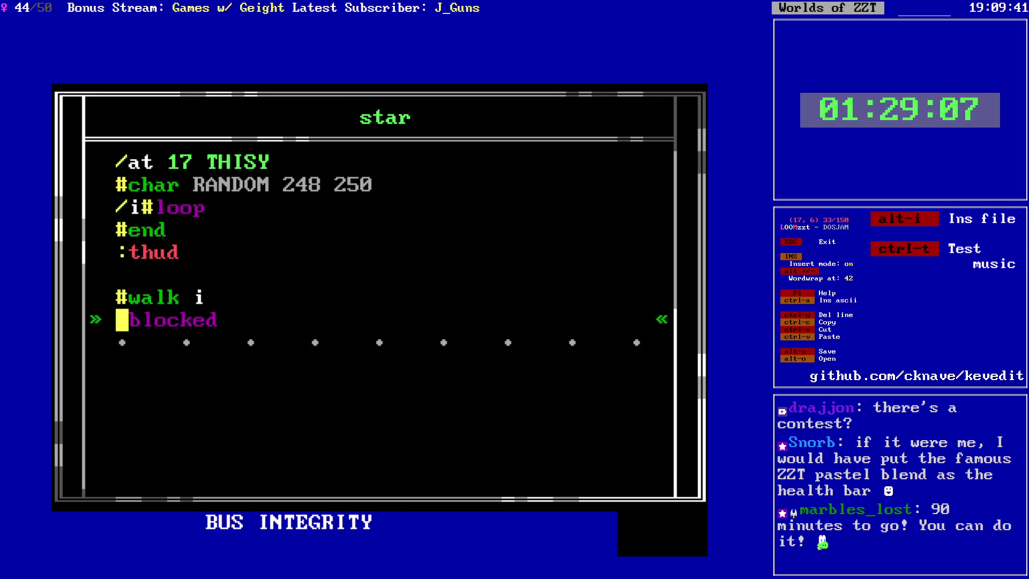
- Write '#if THISY is 19 blocked' under :thud, removing the #walk i line
key(Up)
key(Up)
text(#if THISY is )
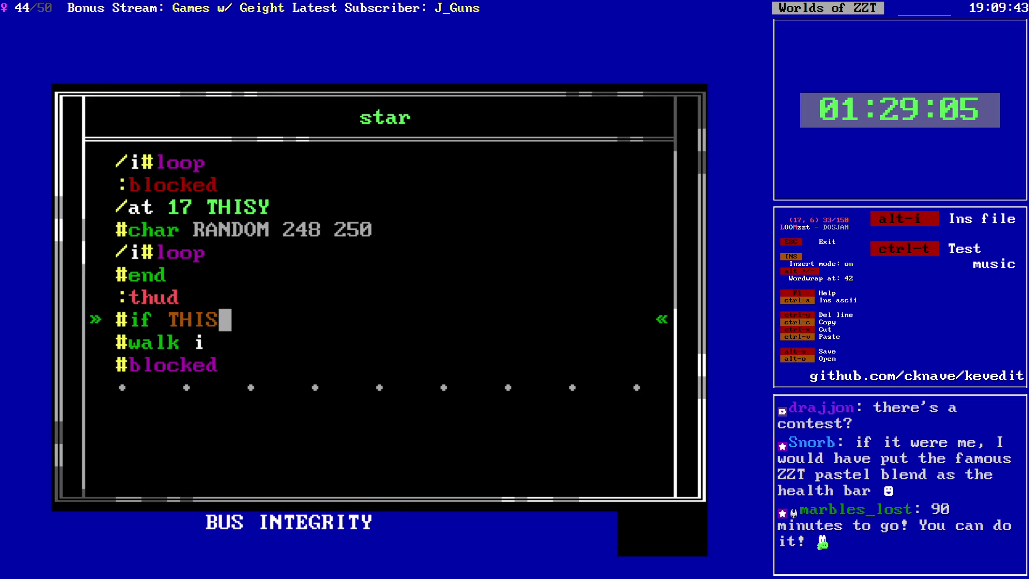
text(19)
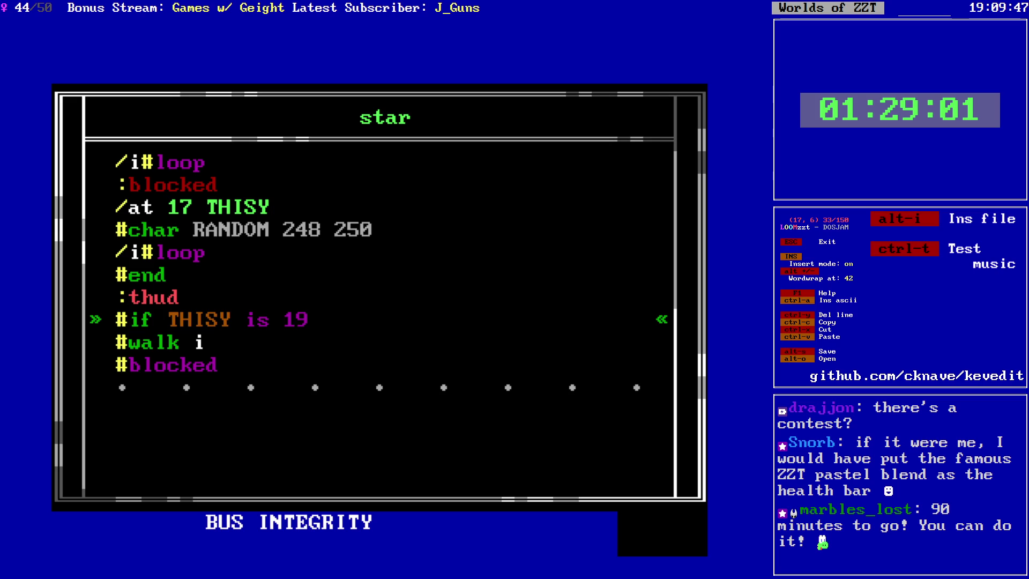
key(Up)
key(Up)
key(Up)
key(Up)
key(Up)
key(Up)
key(Down)
key(Down)
key(Down)
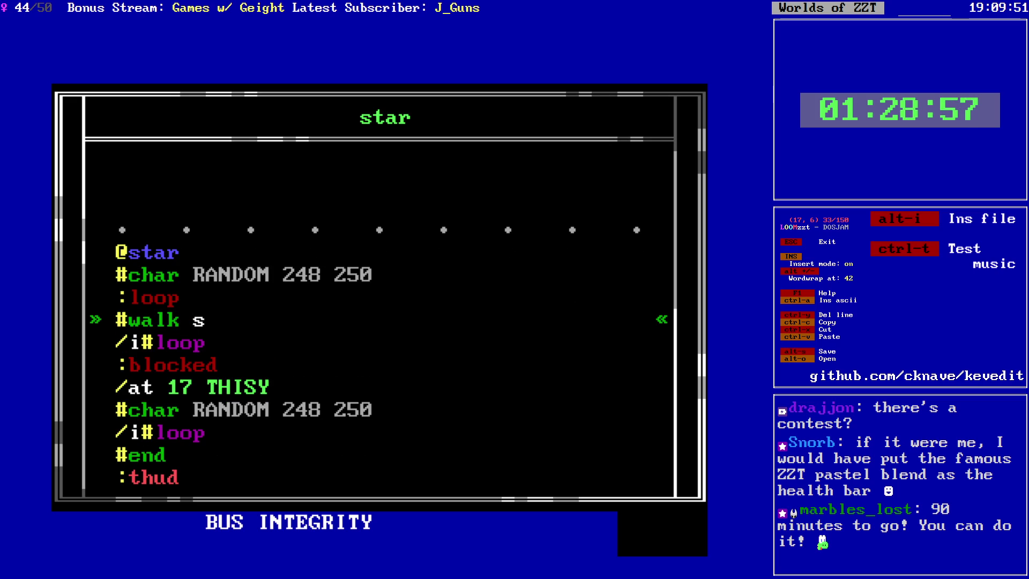
key(Down)
key(Down)
key(Down)
key(Down)
key(Down)
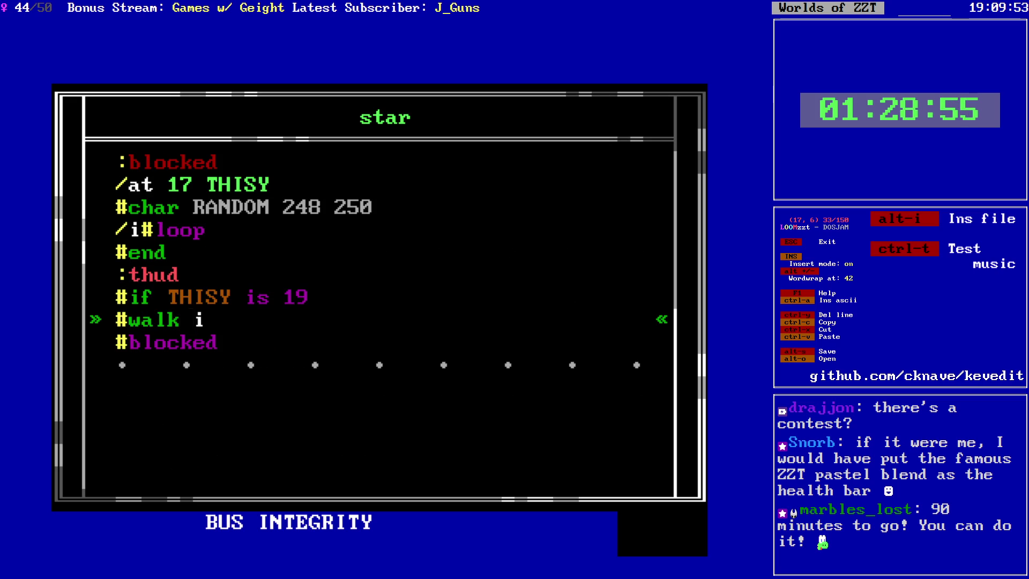
key(ctrl+y)
key(Up)
key(Up)
key(Down)
key(End)
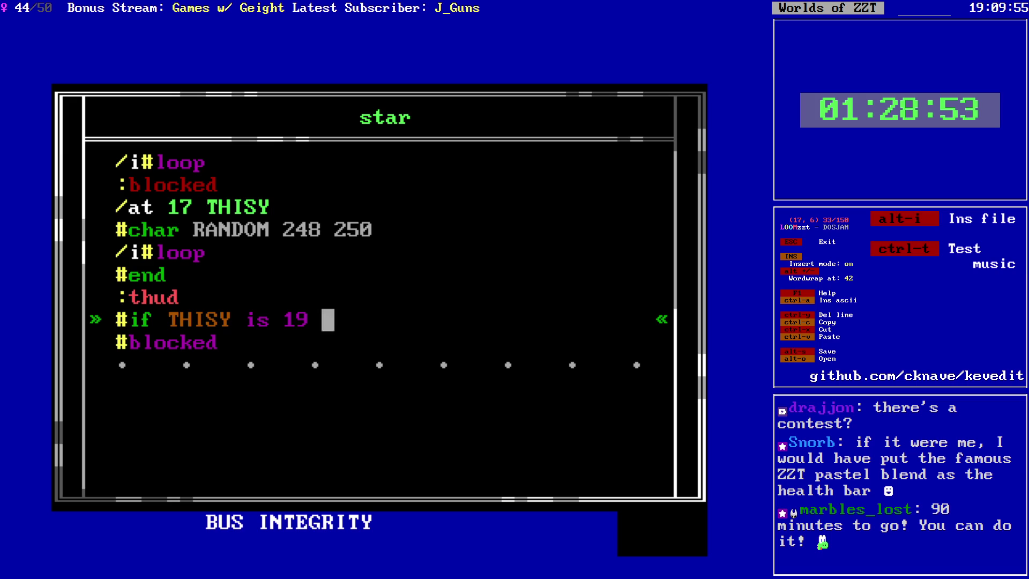
key(Down)
key(BackSpace)
key(Home)
key(End)
key(Left)
key(Left)
key(Left)
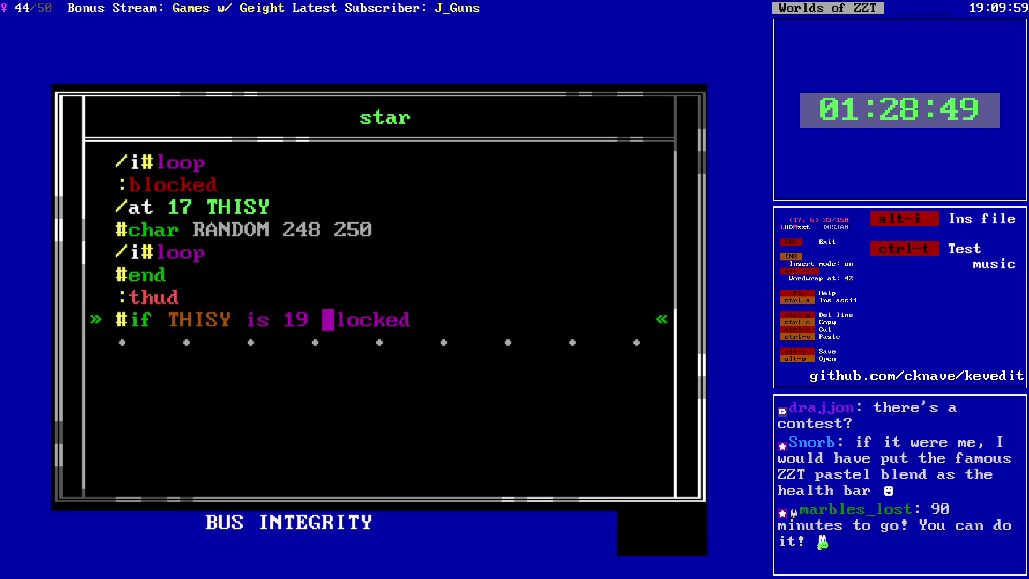
key(Delete)
- Add '#hull:dec' on a new line below the #if THISY line
key(Up)
key(Up)
key(Up)
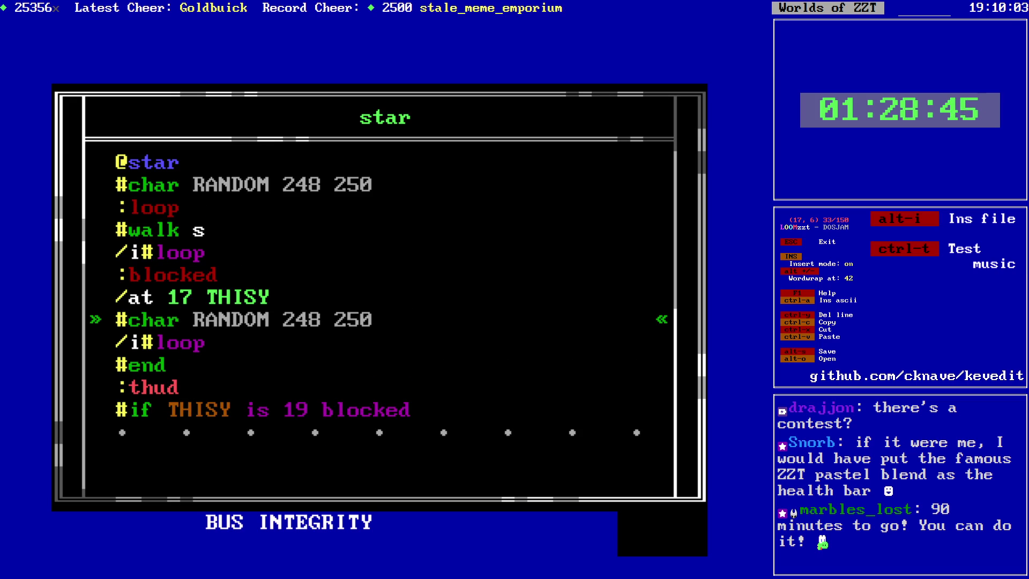
key(End)
key(shift+Home)
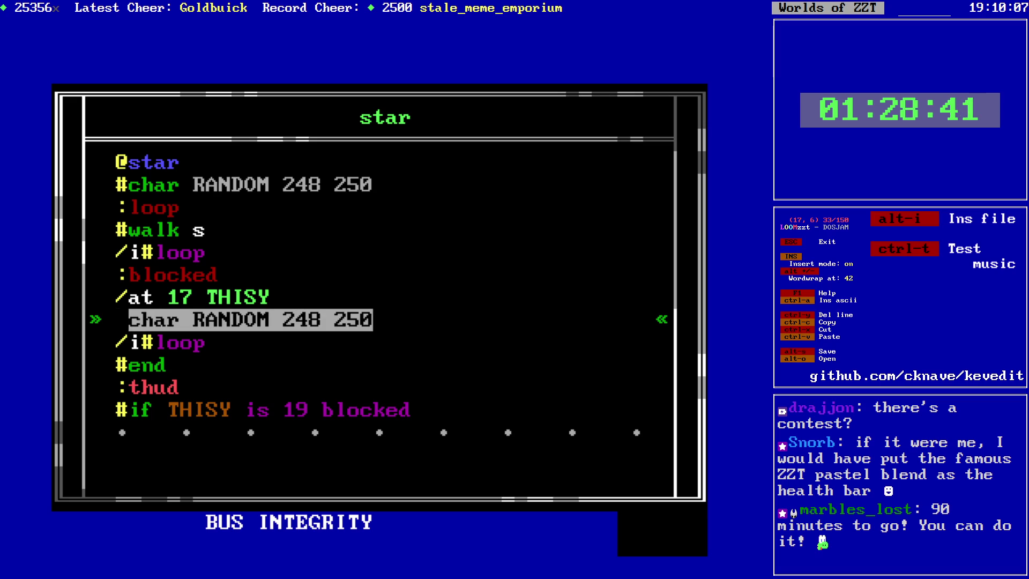
key(Down)
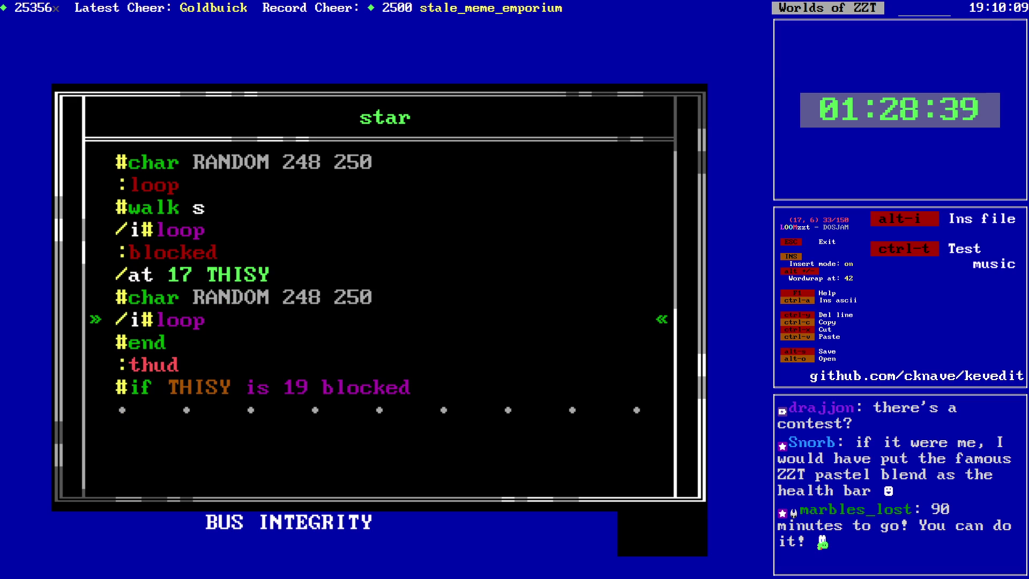
key(Down)
key(Down)
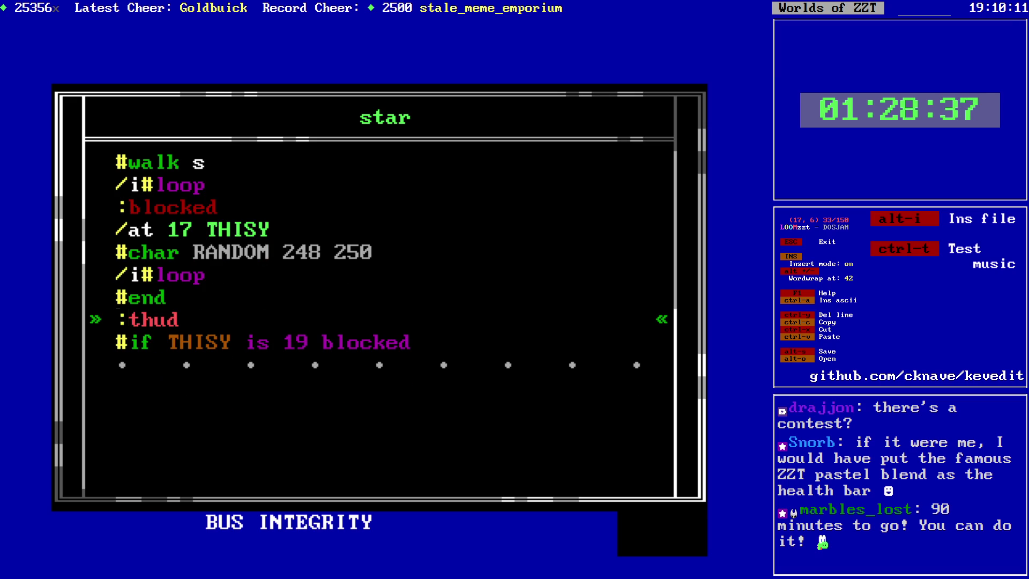
key(Page_Up)
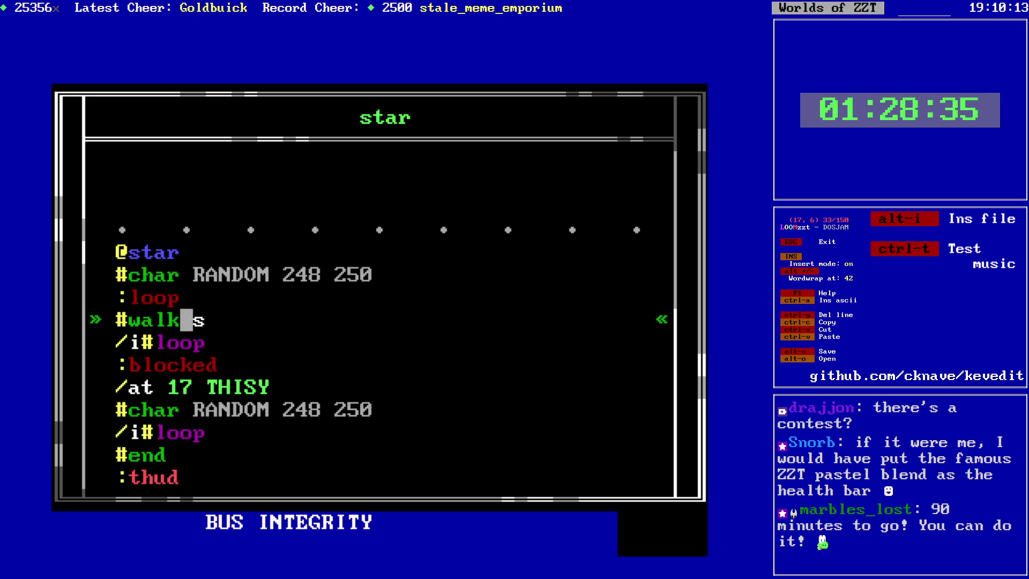
key(Page_Down)
key(Down)
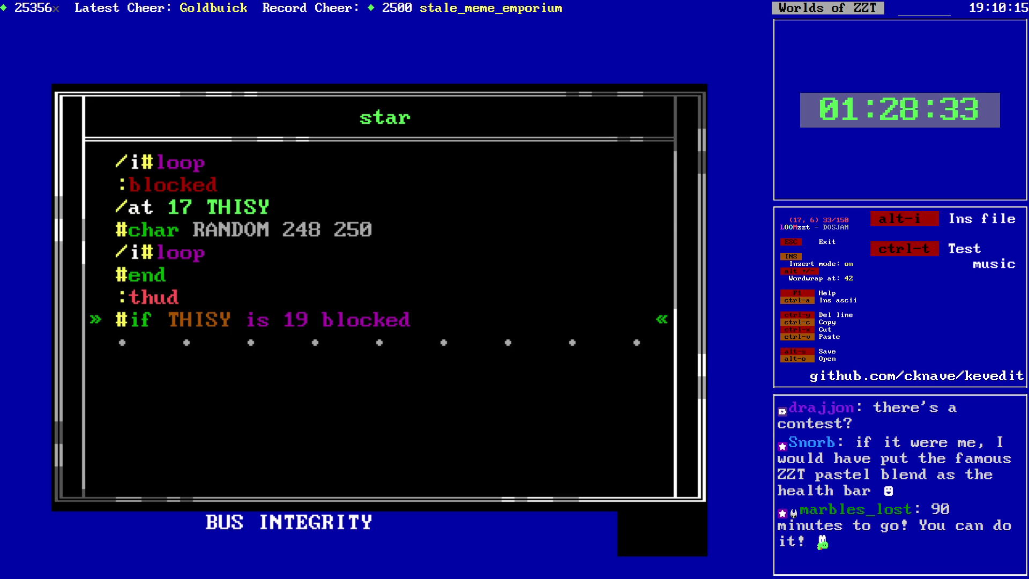
key(End)
key(Return)
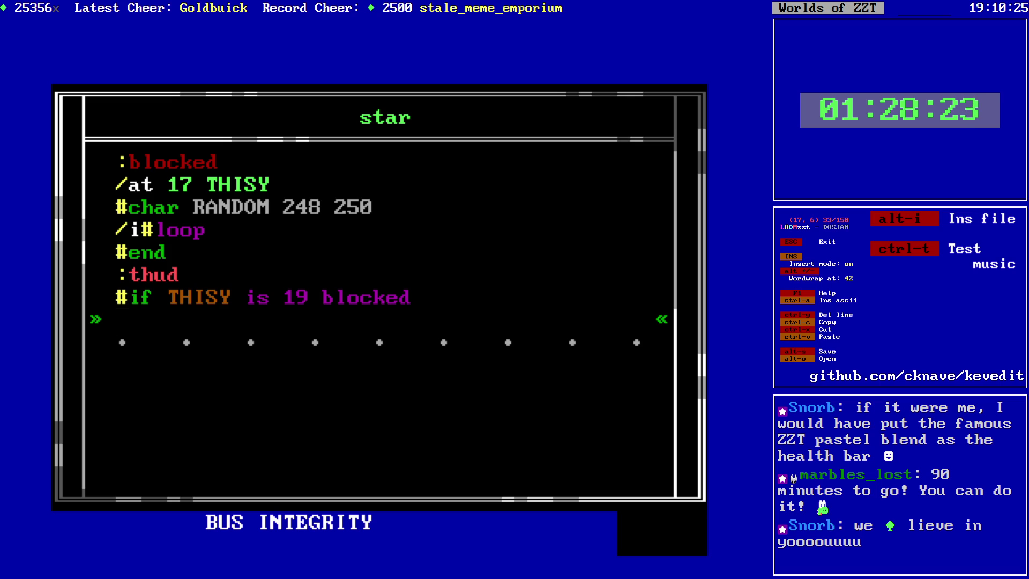
text(#hull:)
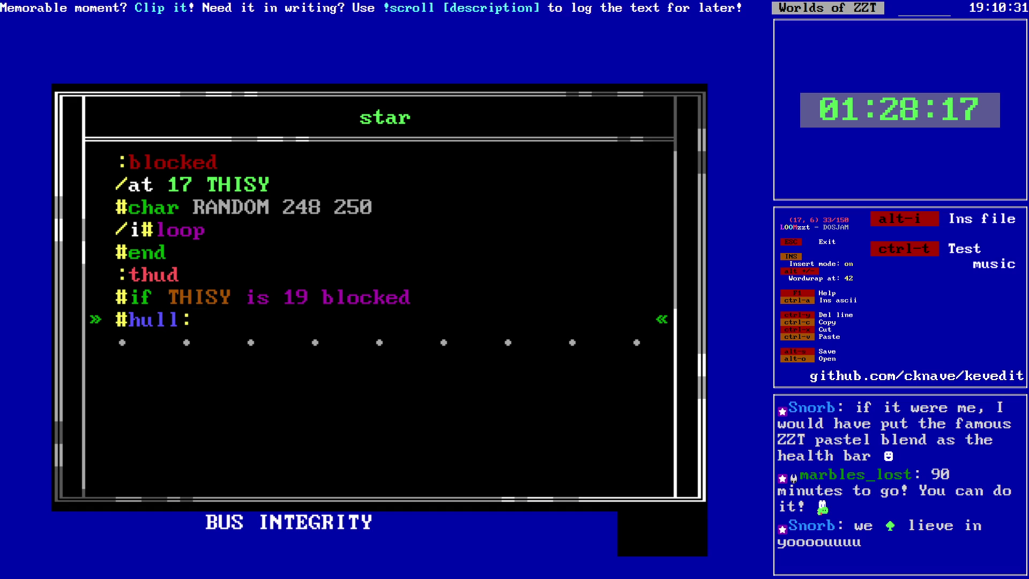
text(dec)
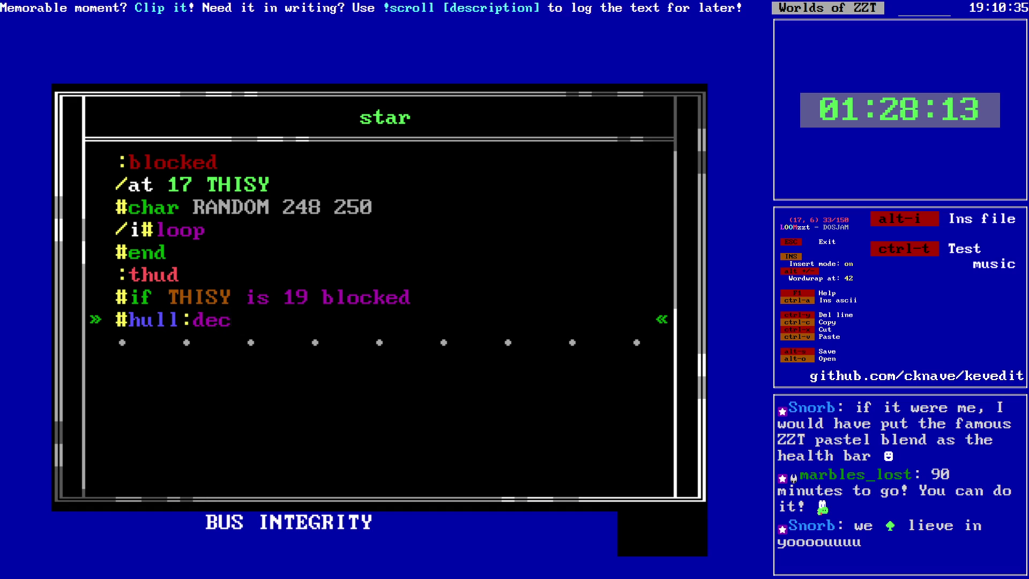
- Return to the board and move down toward the bus integrity bar
key(Escape)
key(Down)
key(Down)
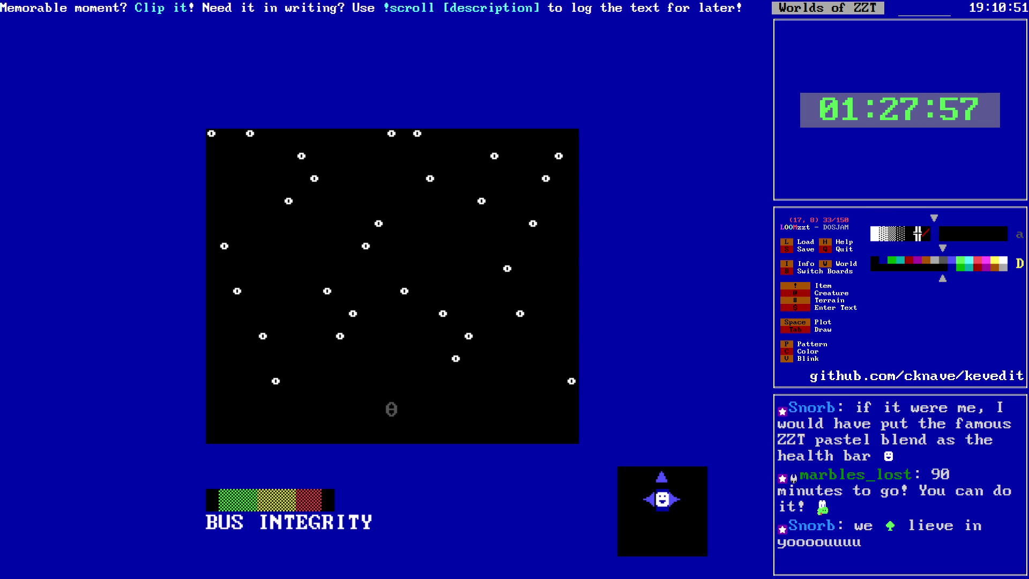
key(Down)
key(Down)
key(Down)
- Move along the bus integrity bar and switch to a different fill pattern
key(Right)
key(Up)
key(Right)
key(Right)
key(Right)
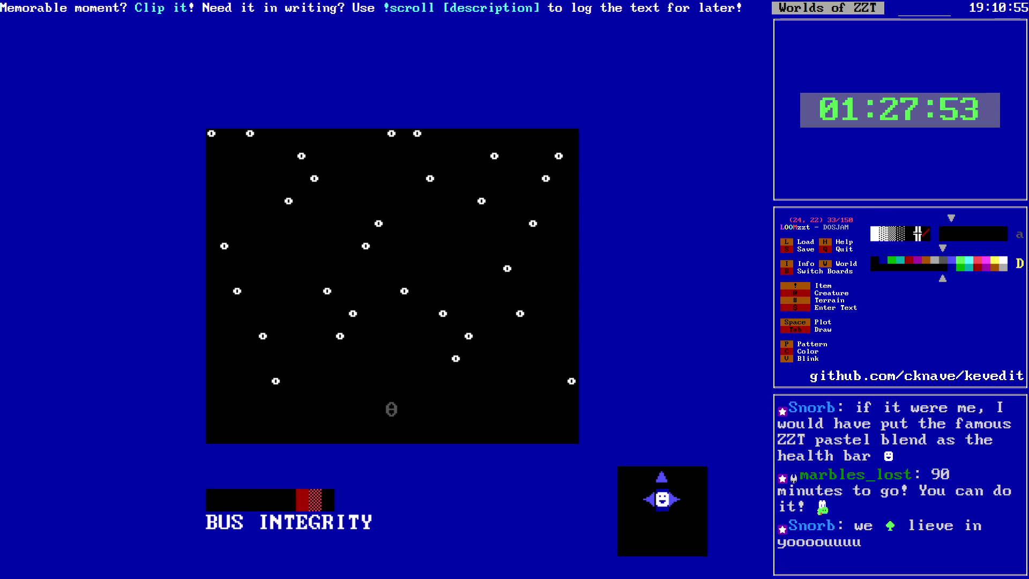
key(Left)
key(Left)
key(Left)
key(Right)
key(Right)
key(Right)
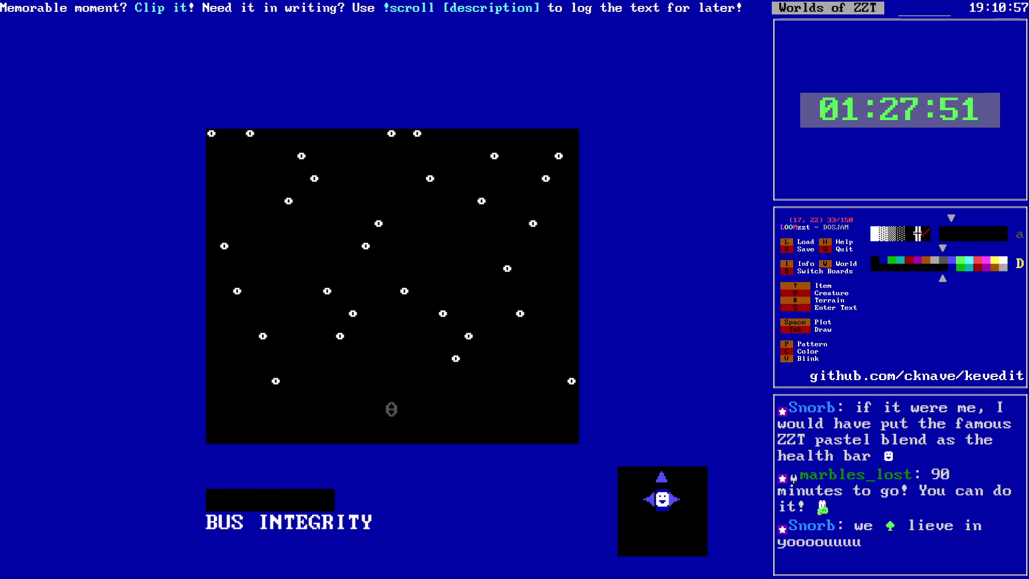
key(shift+p)
key(Right)
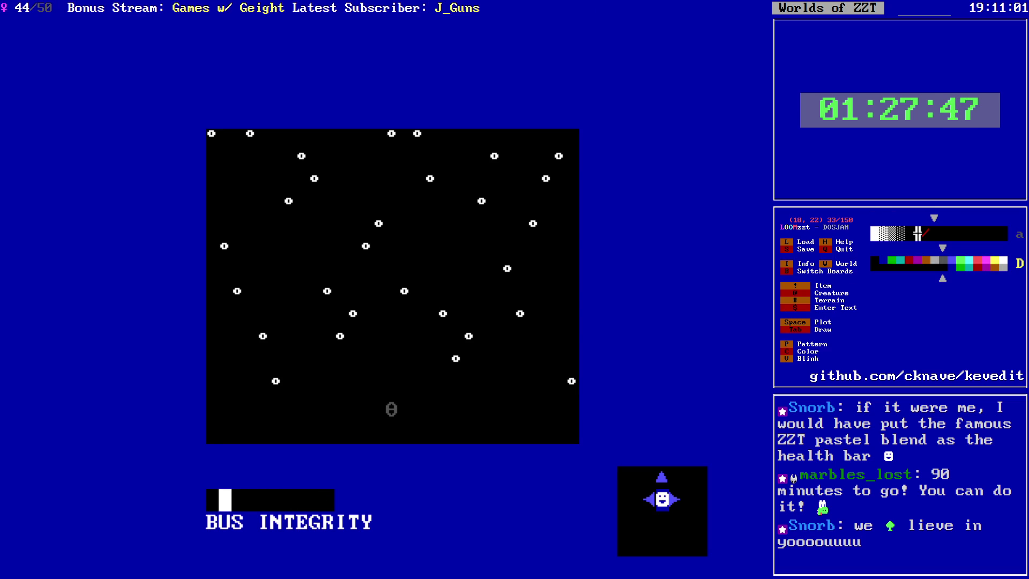
key(Left)
- Recheck the star's #hull:dec line, then go to the cell left of the health bar
key(Up)
key(Up)
key(Up)
key(Return)
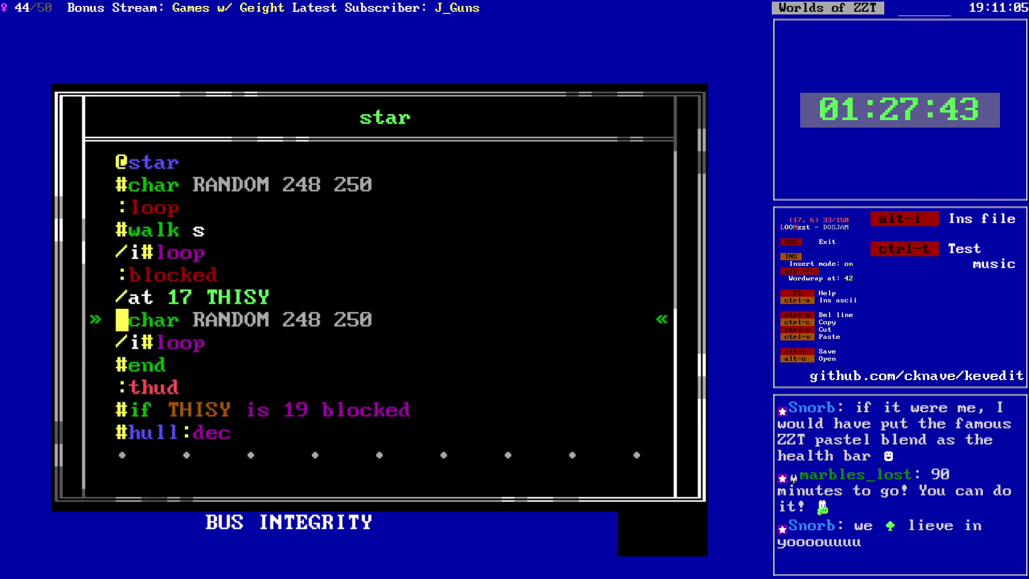
key(Down)
key(Down)
key(Down)
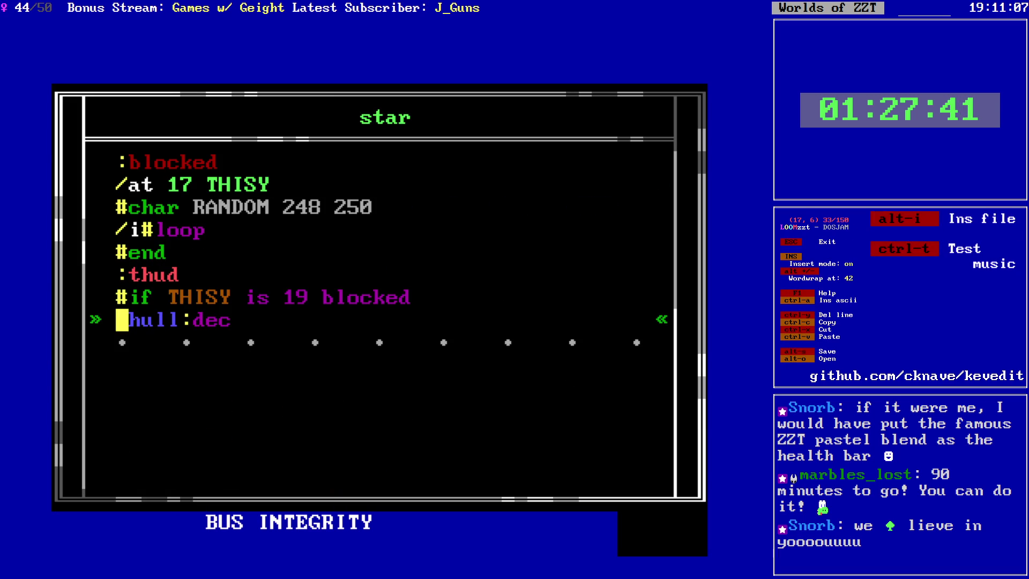
key(Escape)
key(Escape)
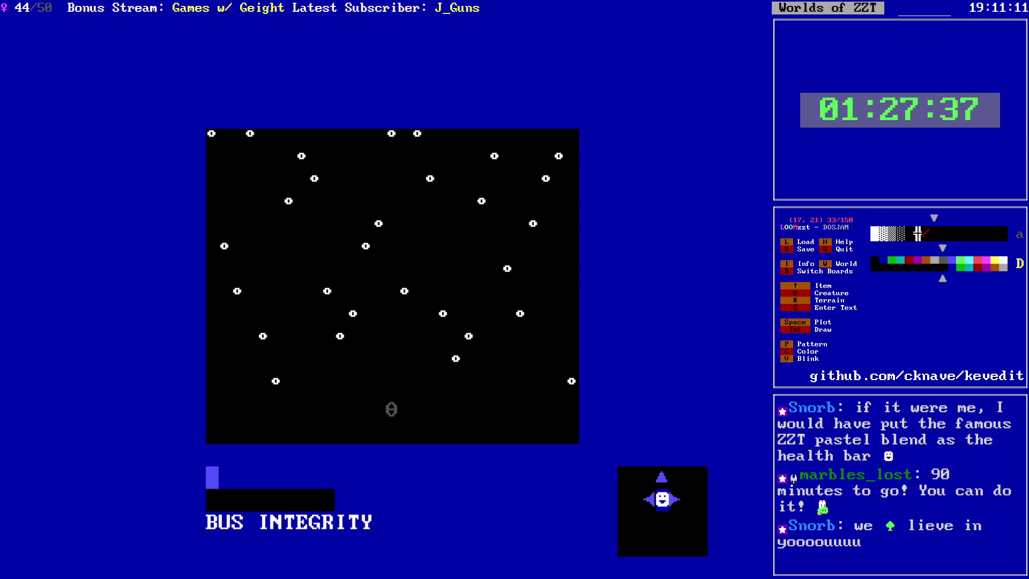
key(Down)
key(Left)
- Place a blue object with character 33 beside the health bar
key(c)
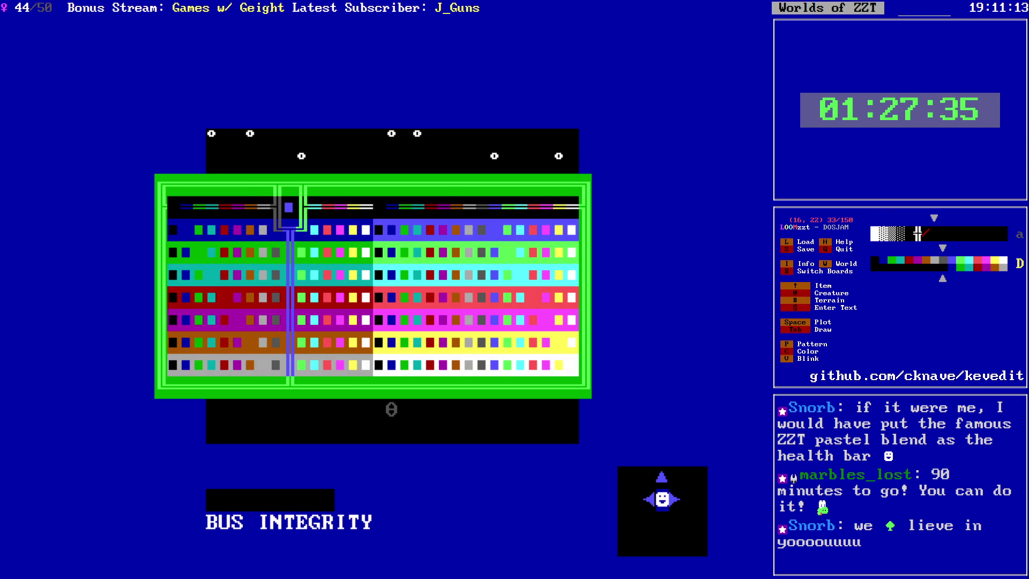
key(Down)
key(Return)
key(space)
key(Return)
key(Return)
key(Down)
key(Return)
key(Up)
key(Return)
text(@hull)
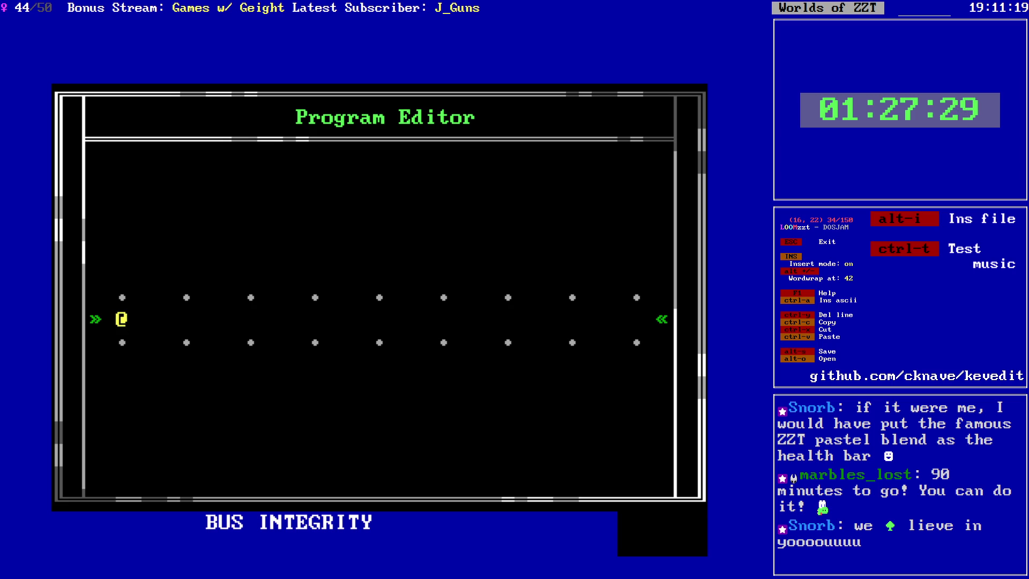
key(Return)
text(#end)
key(Return)
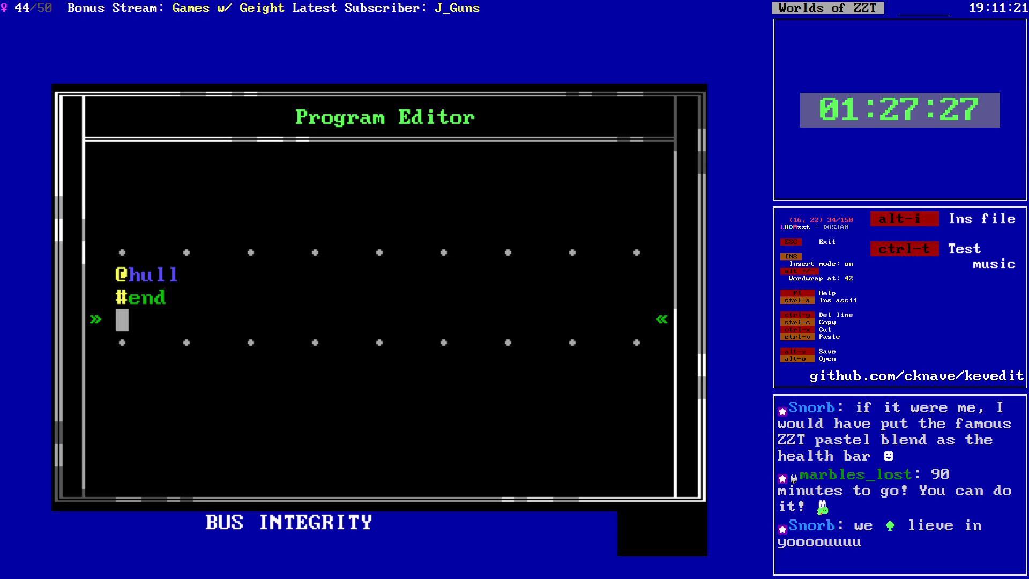
text(:dec)
key(Return)
text(#write at)
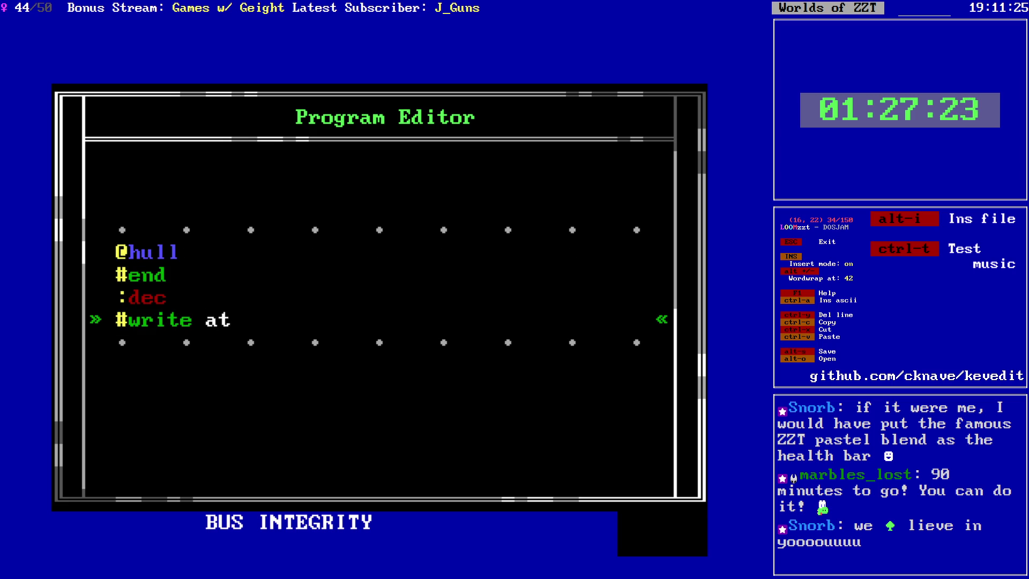
key(Escape)
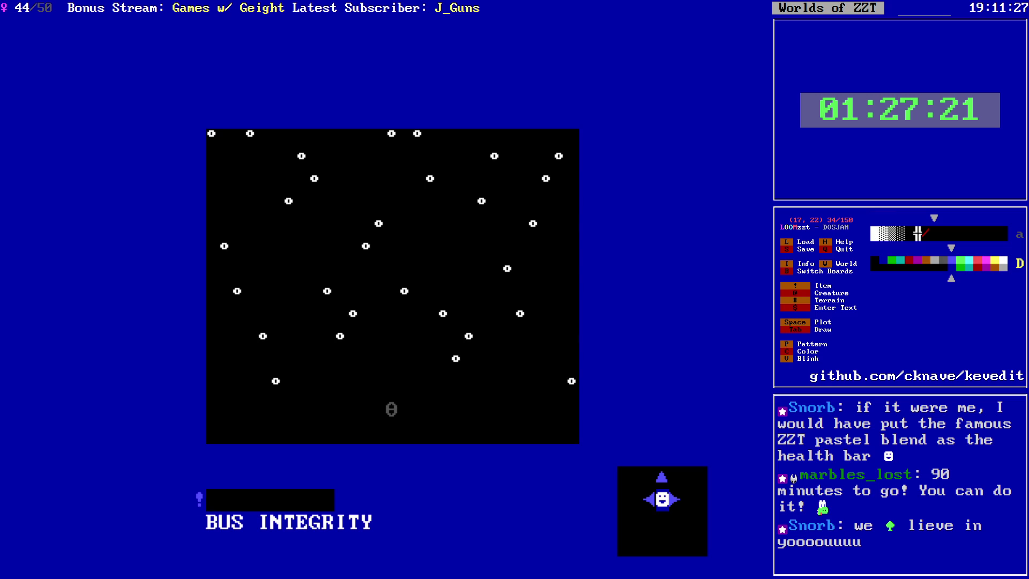
key(Return)
key(Return)
text(17 22)
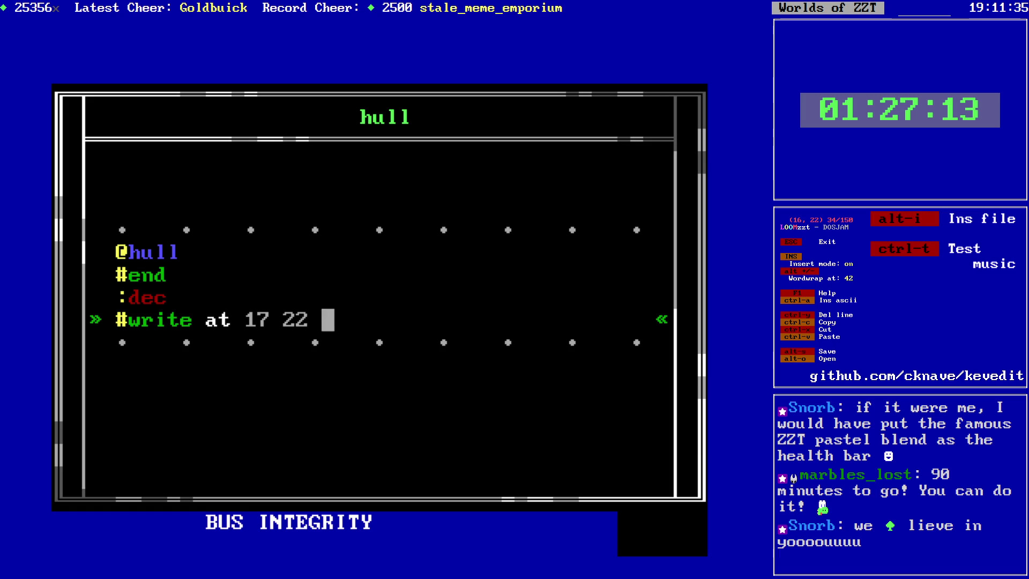
text(green )
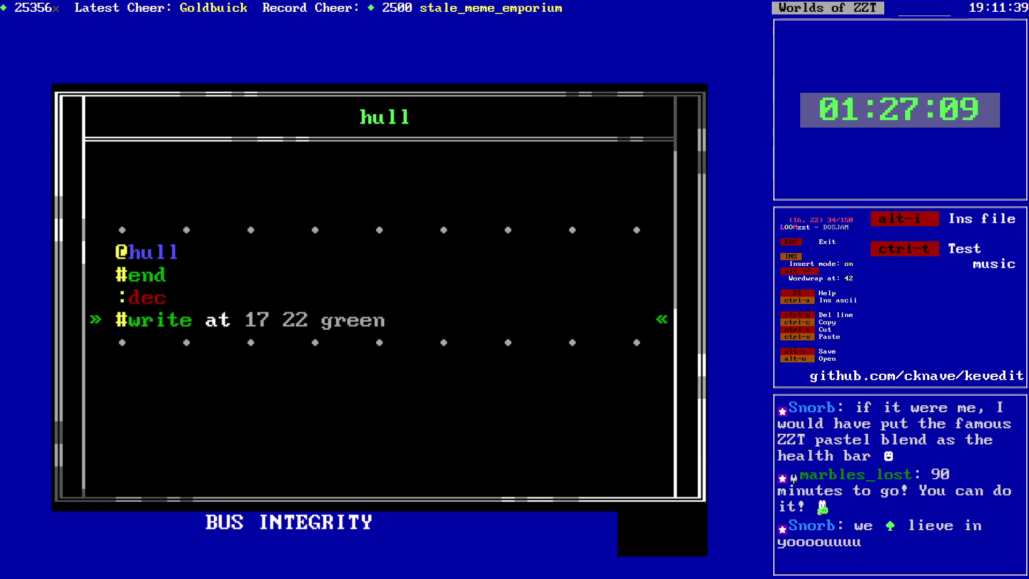
text(black )
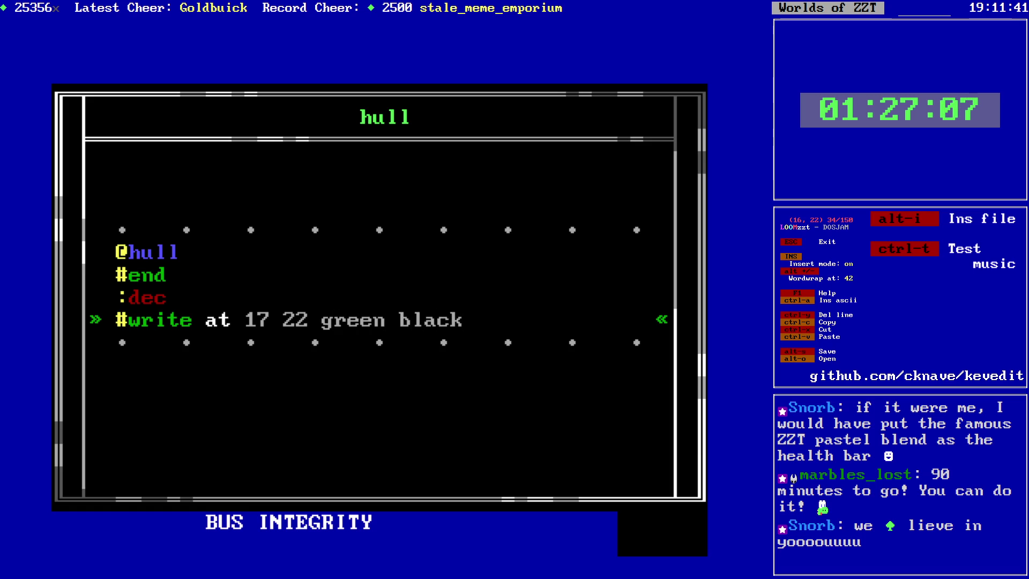
text(^)
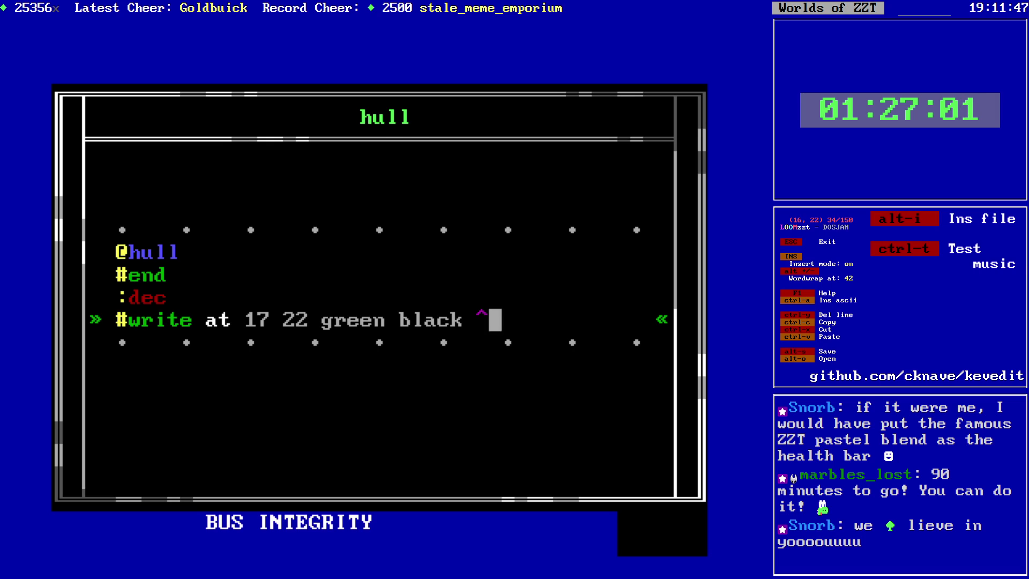
key(Escape)
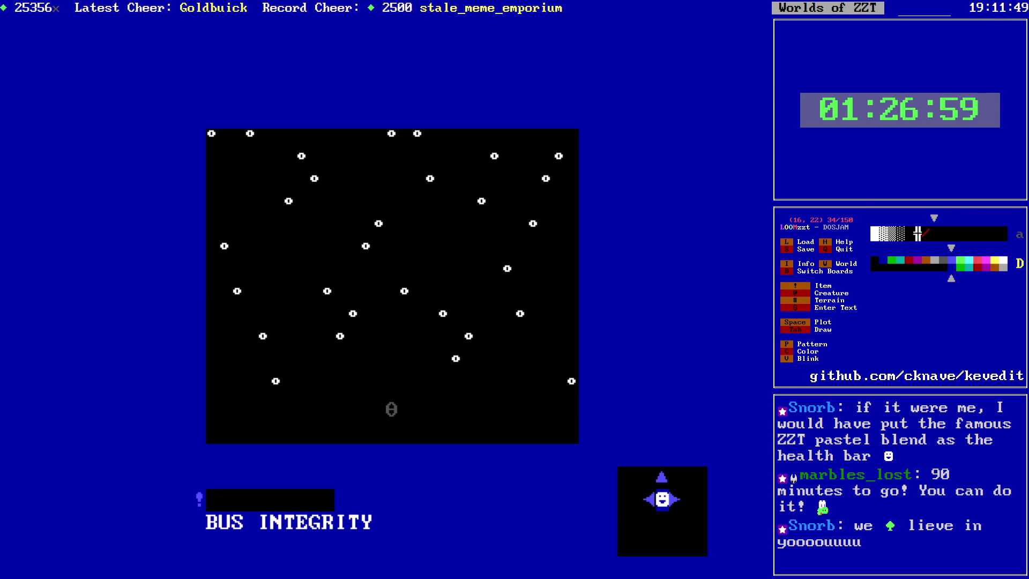
- Insert a '#set HP' line above the #write line and close the object
key(Return)
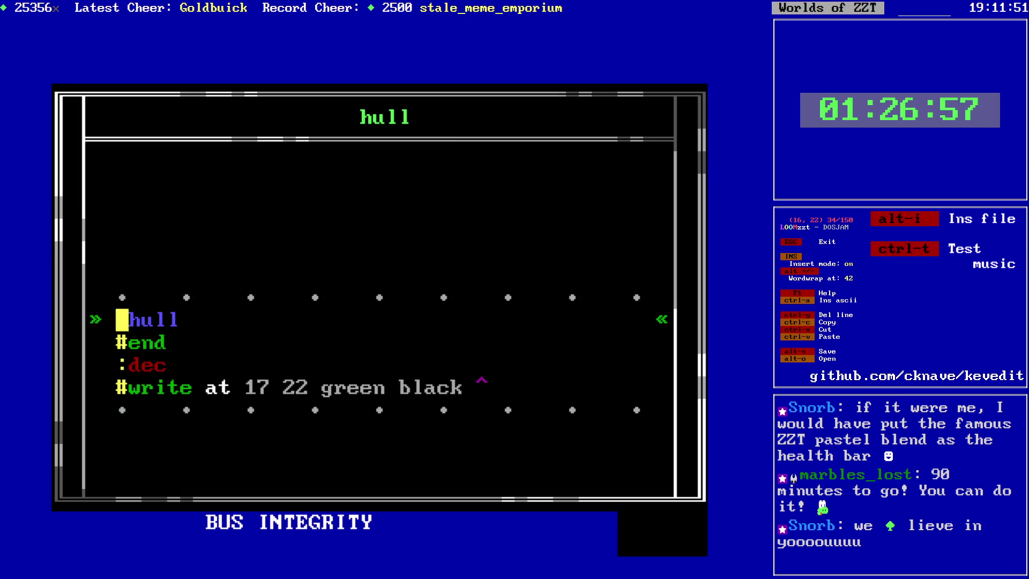
key(Down)
key(Down)
key(Down)
key(End)
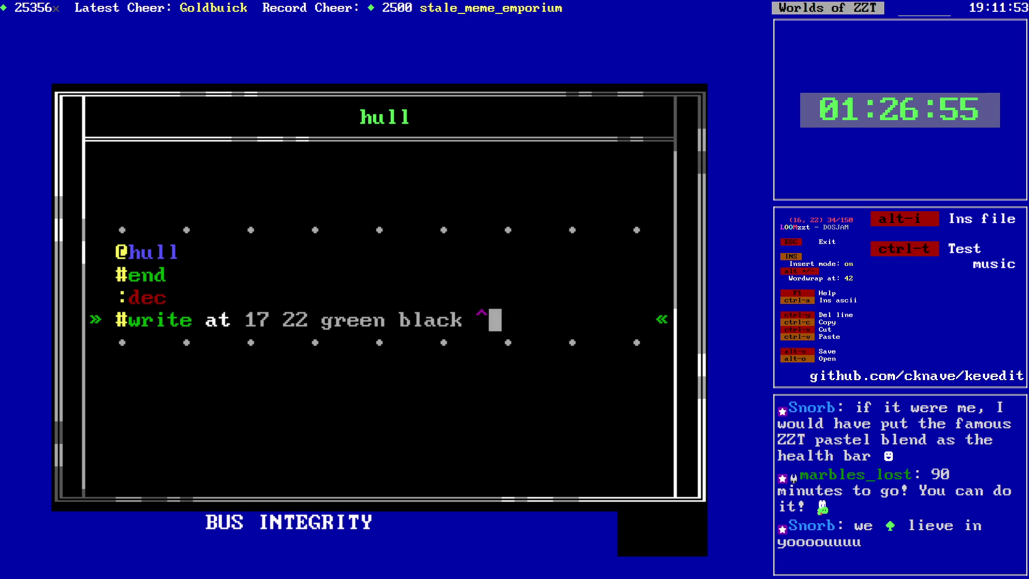
key(Up)
key(Return)
text(#set )
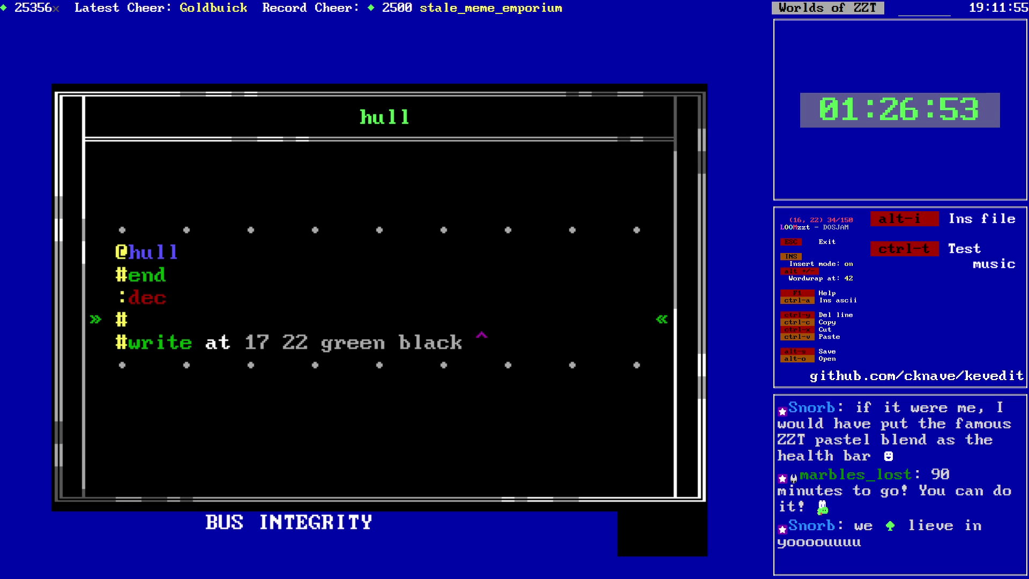
text(HP)
key(Escape)
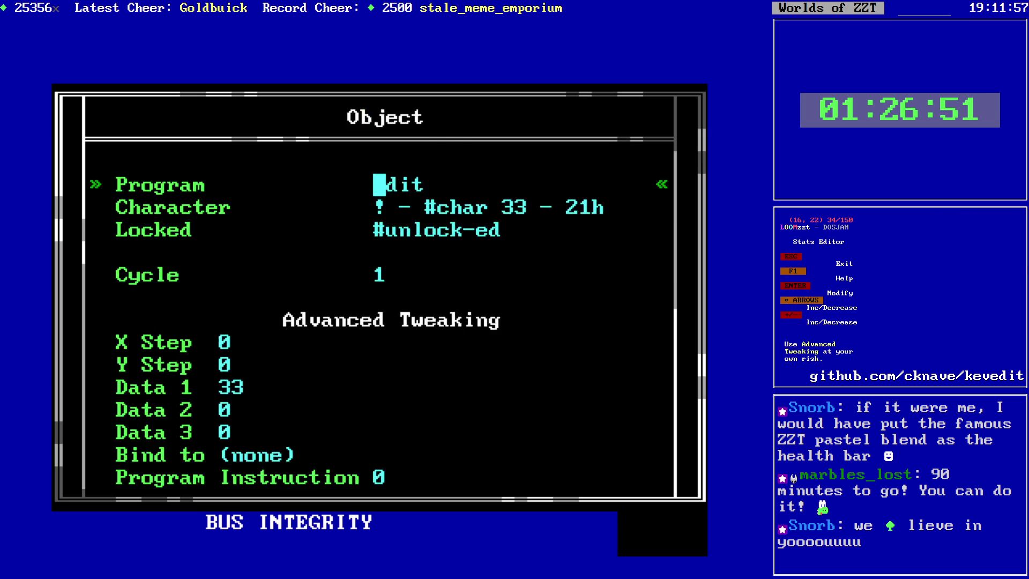
key(Escape)
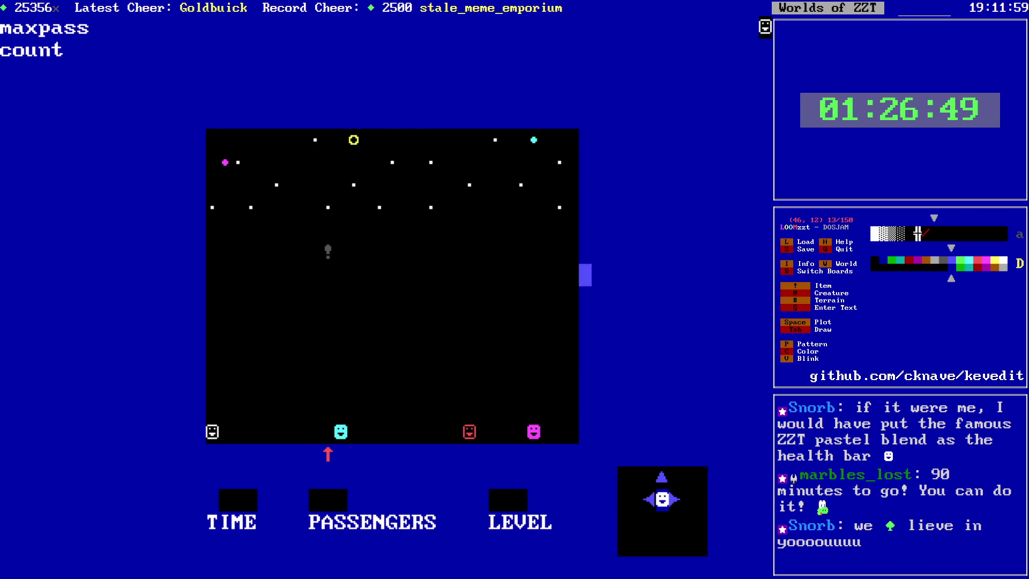
- Insert '#set hp 10' above :tick in the Setup object's program
key(Return)
key(Down)
key(Down)
key(Down)
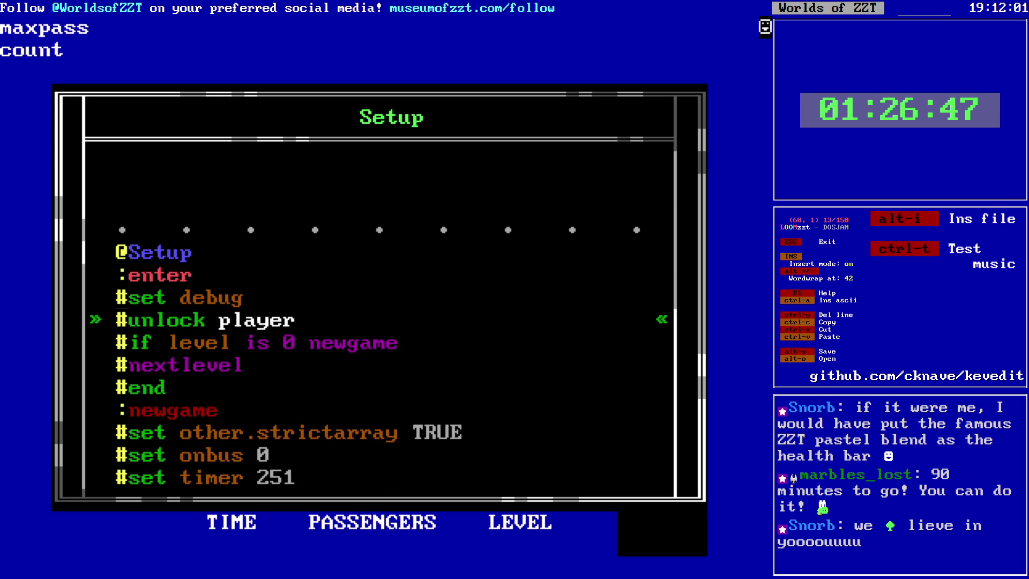
key(Return)
key(Up)
text(#set hp)
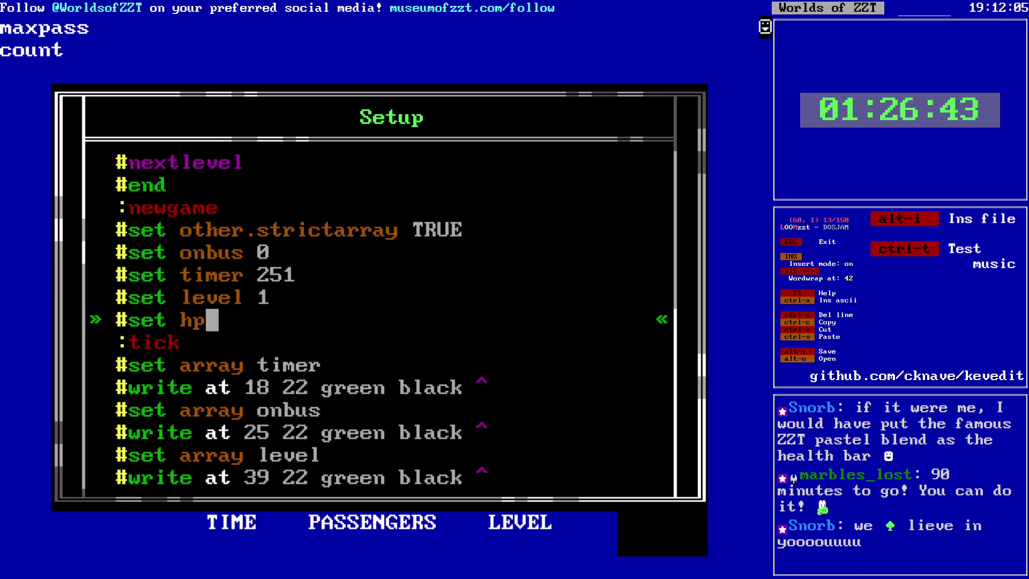
text( 10)
key(Escape)
key(Escape)
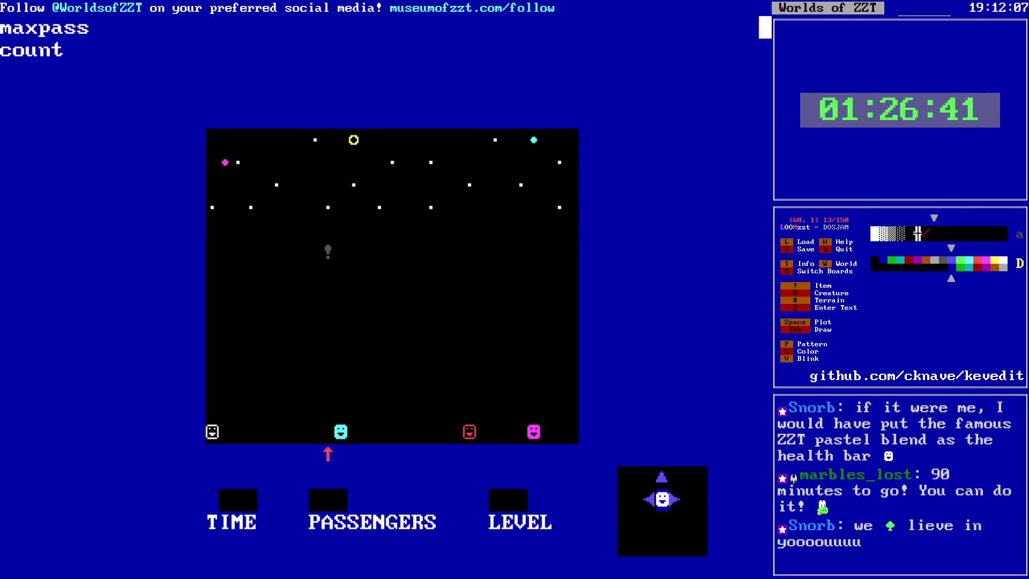
- In the hull's :dec routine, change to '#set array HP' and add '#take hp 1' above
key(Page_Down)
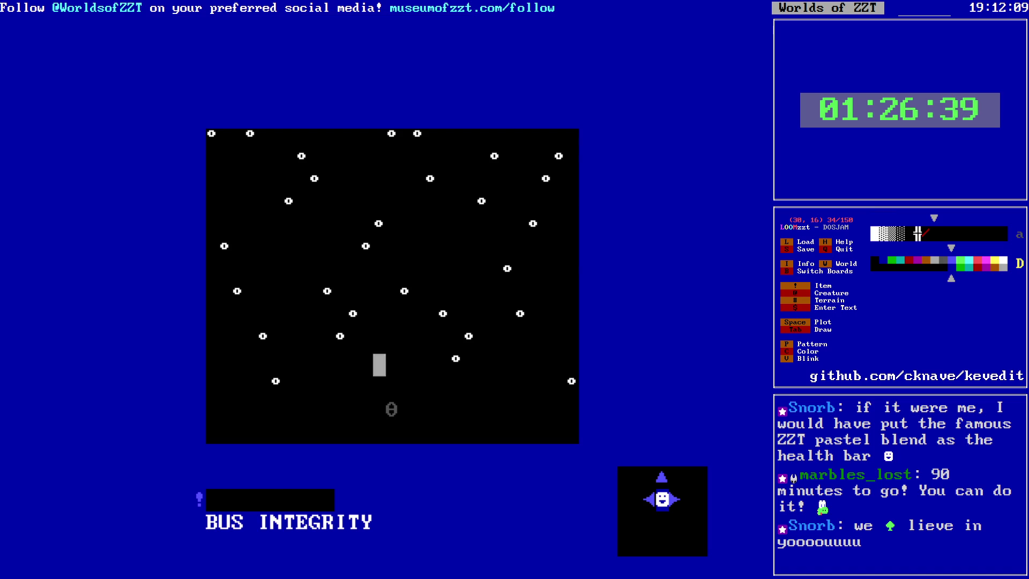
key(Up)
key(Left)
key(Up)
key(Left)
key(Up)
key(Left)
key(Return)
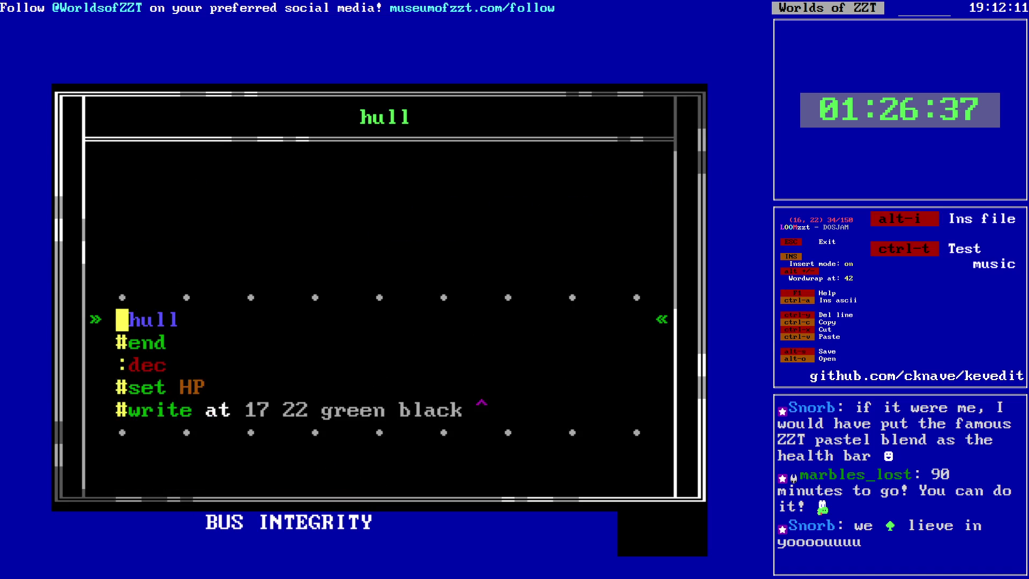
key(Down)
key(Down)
key(Down)
key(Up)
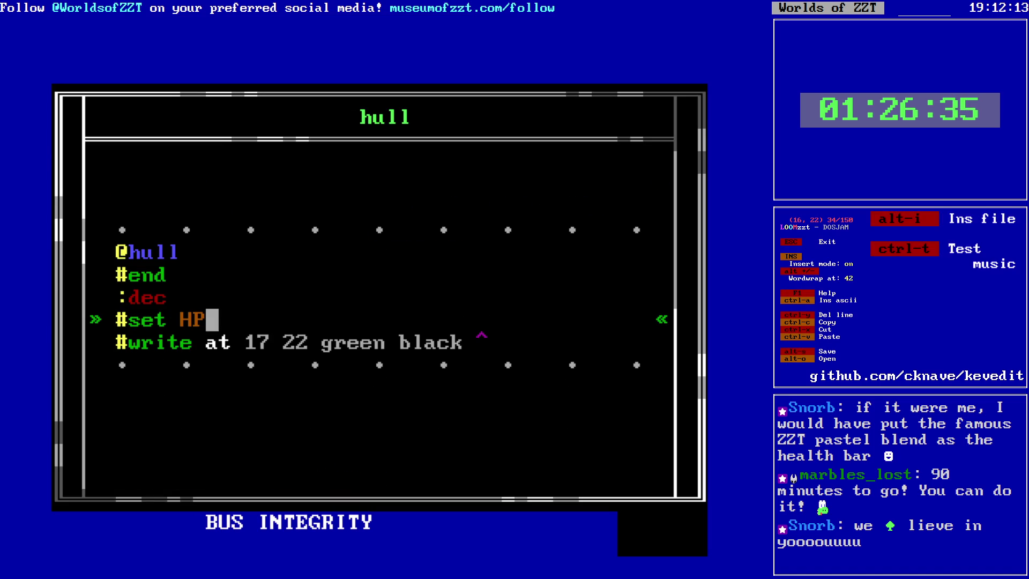
key(BackSpace)
key(BackSpace)
text(array HP)
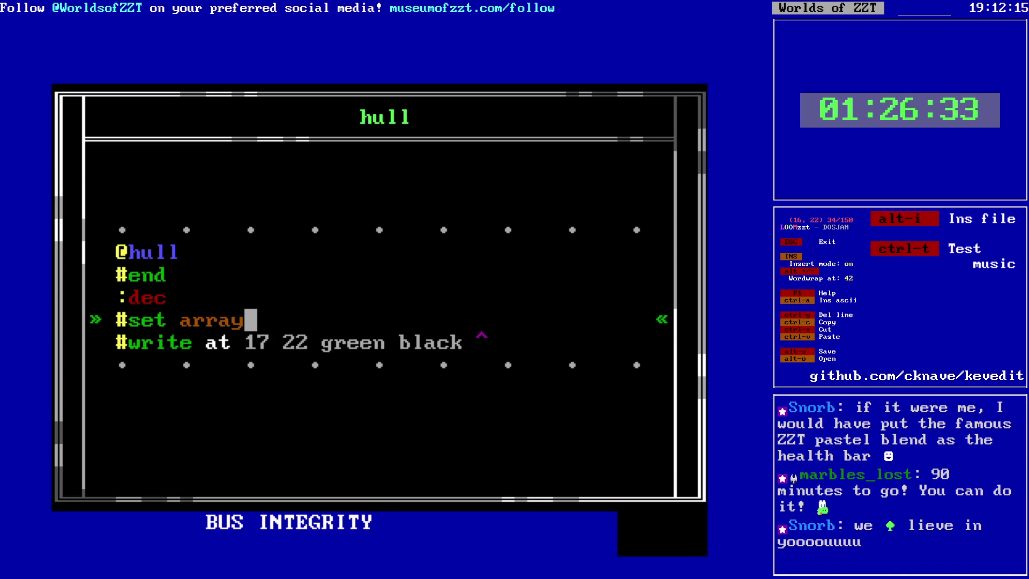
key(Return)
text(#take hp 1)
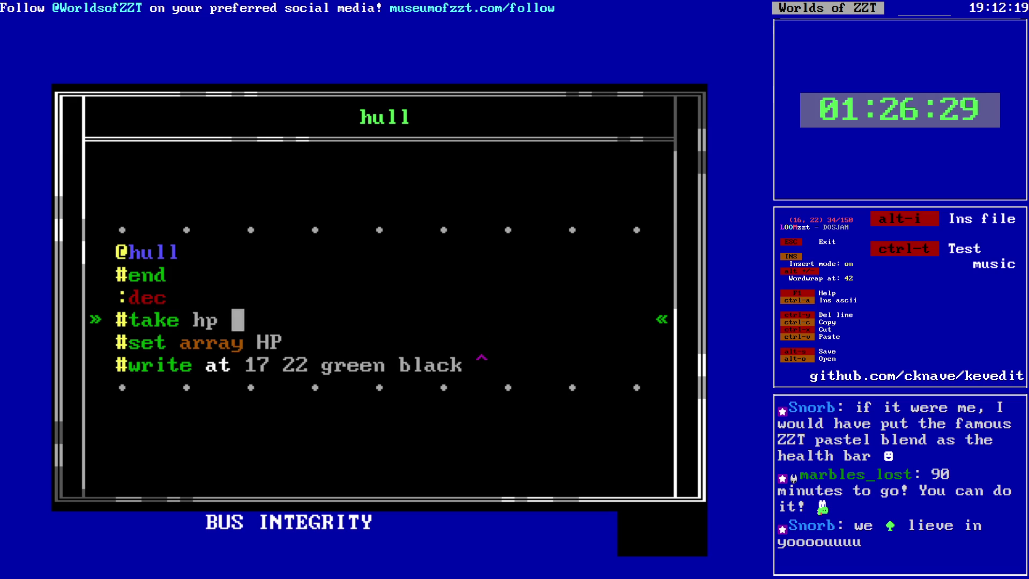
- Add '#if hp is 0 crash' and '#end' after #write, plus a space after ^
key(Down)
key(End)
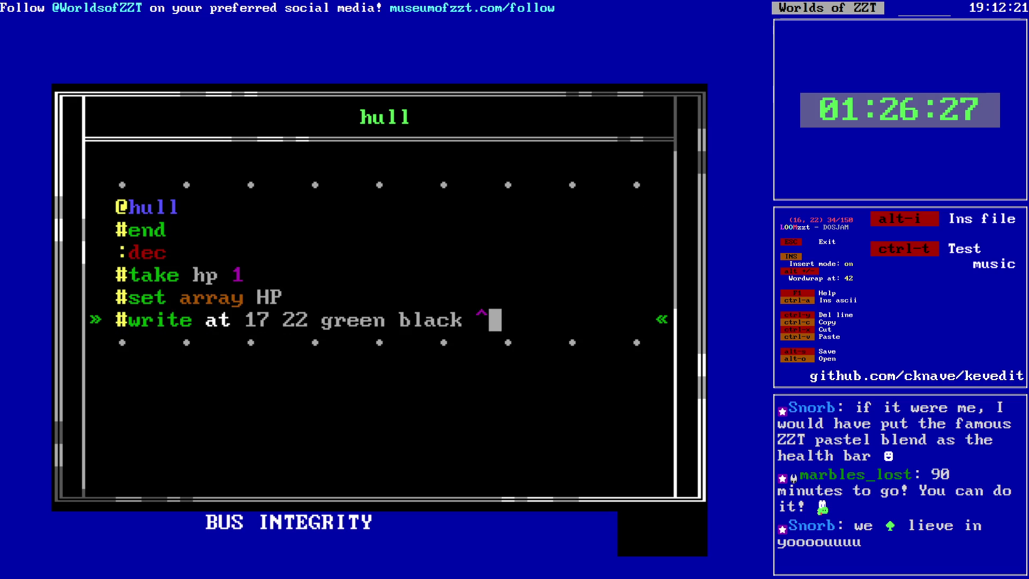
key(Return)
text(#if hp 0 )
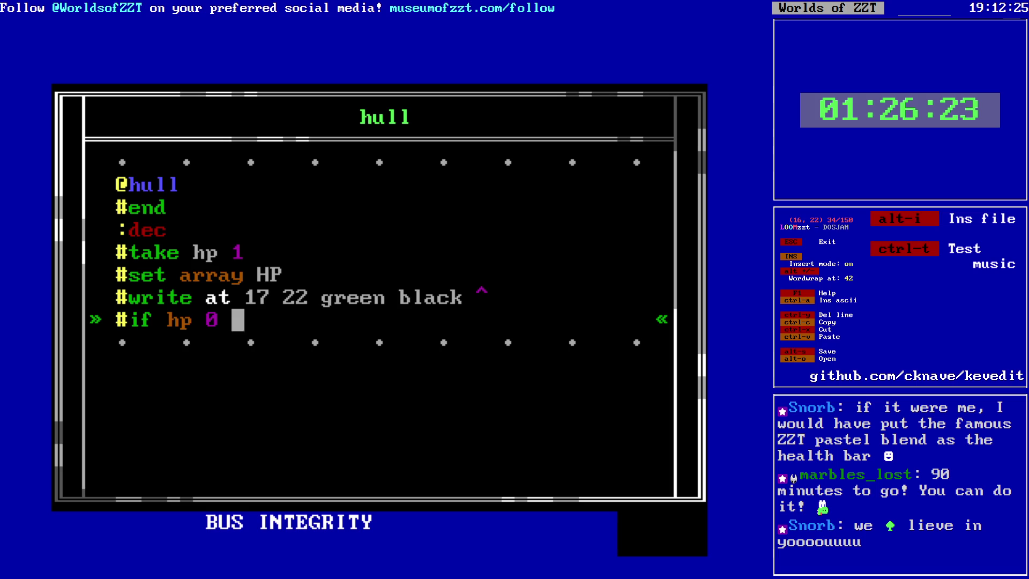
text(GA)
key(BackSpace)
key(BackSpace)
text(crash)
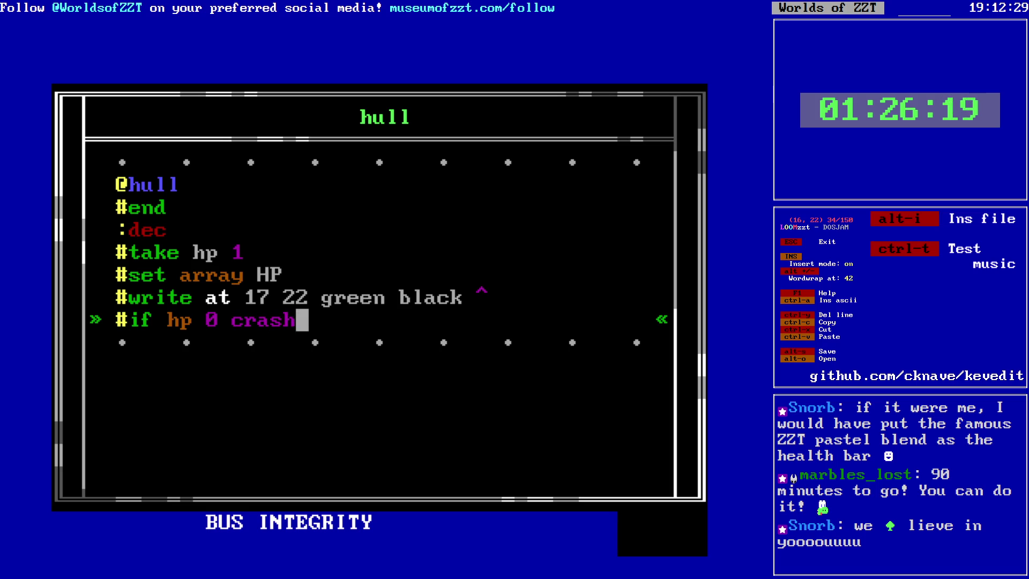
key(Return)
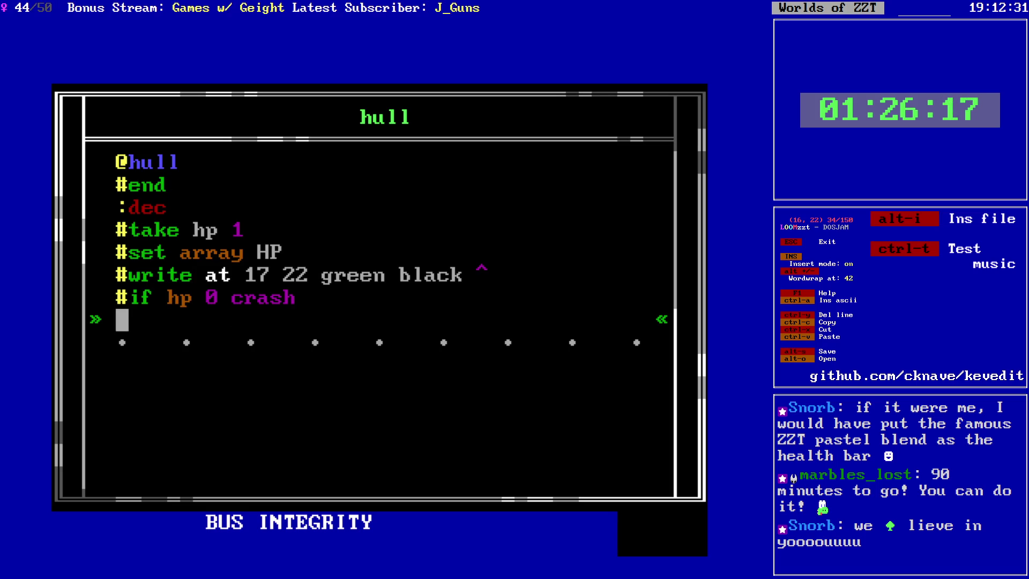
text(#end)
key(Up)
key(Right)
key(Right)
key(Right)
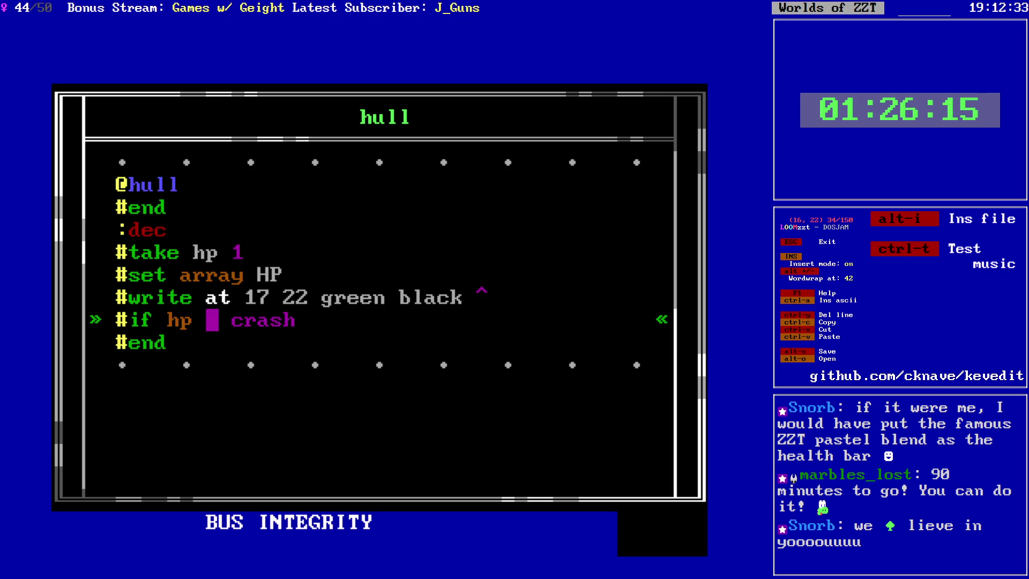
text(is 0)
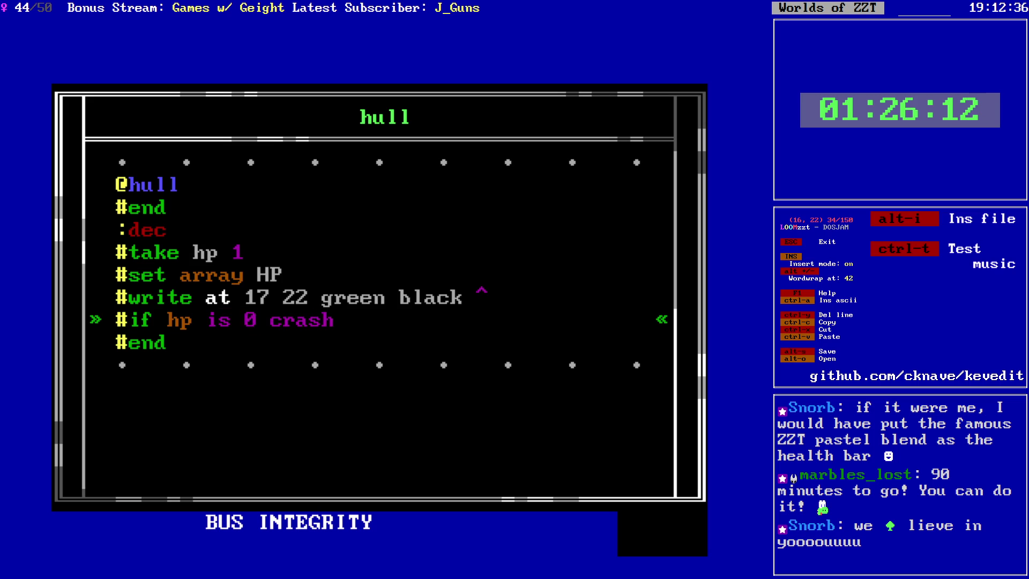
key(Up)
key(End)
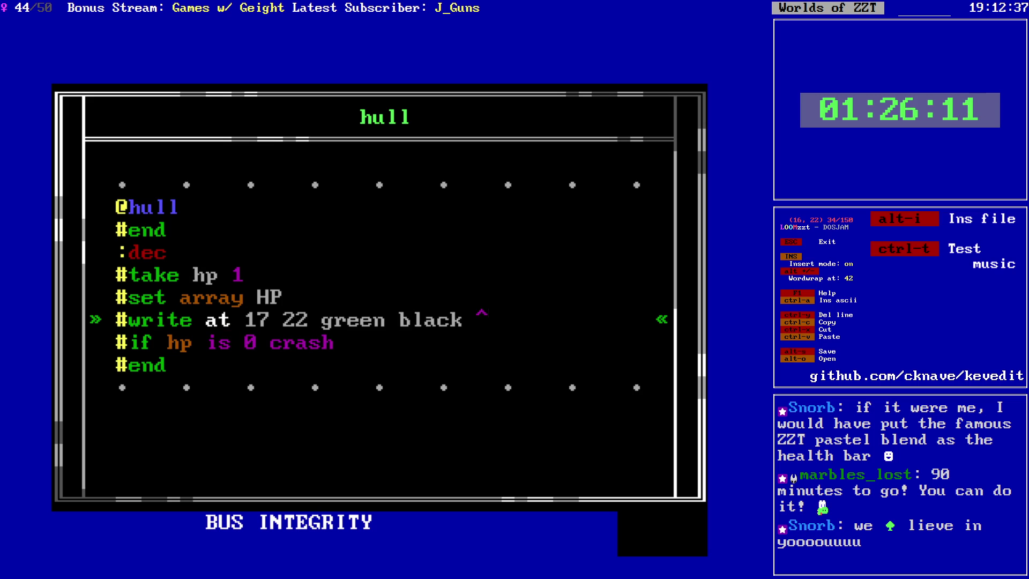
key(Escape)
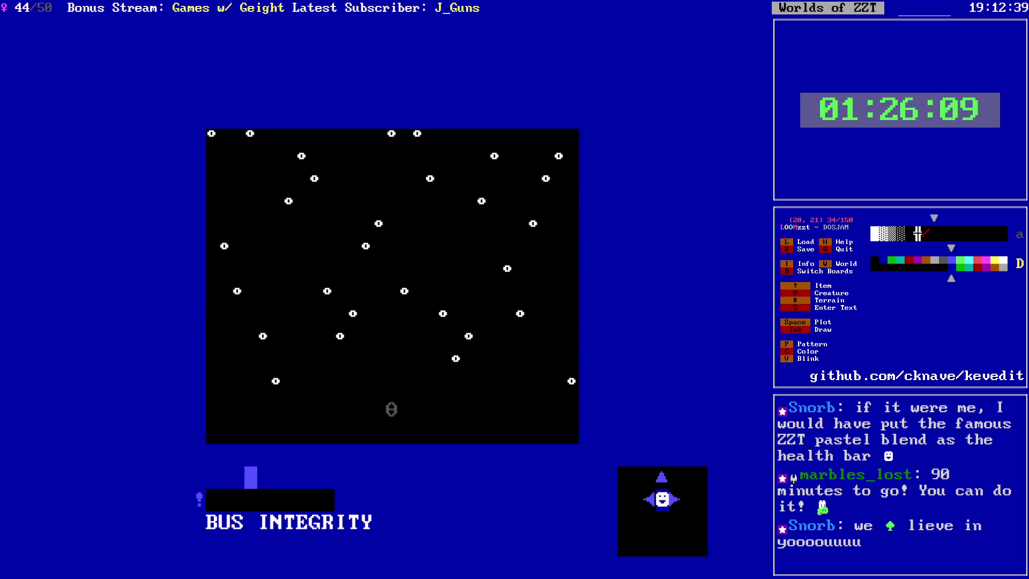
- Move the INTEGRITY text down one row and two cells left beneath BUS
key(Down)
key(Right)
key(Right)
key(Right)
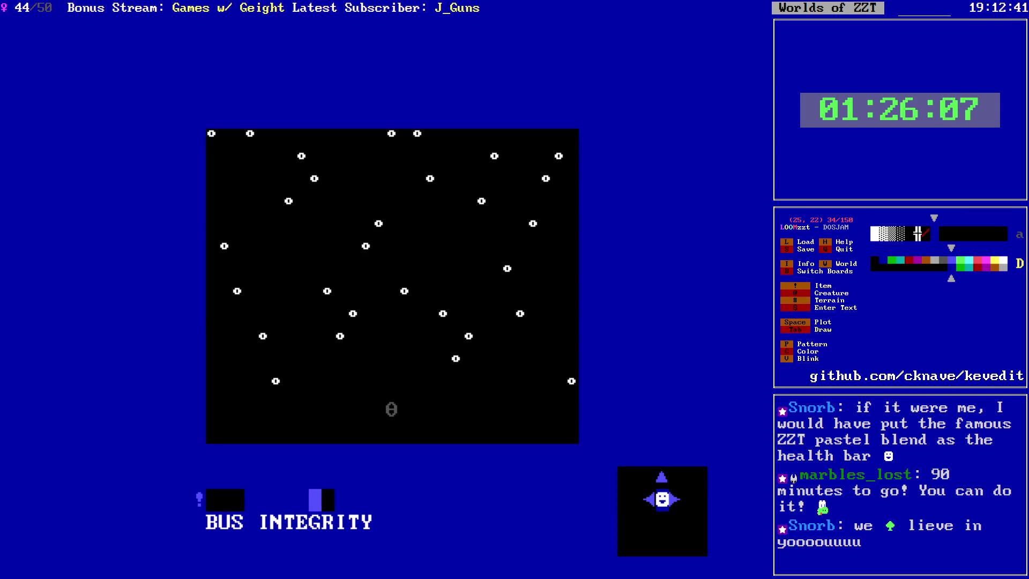
key(Down)
key(Left)
key(Left)
key(Left)
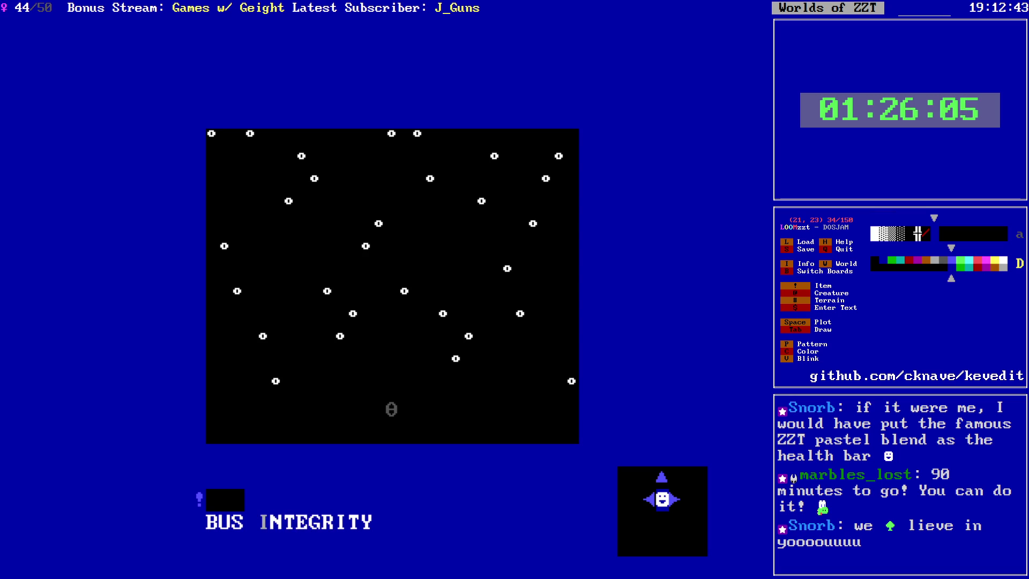
key(shift+Right)
key(shift+Right)
key(shift+Right)
key(ctrl+x)
key(ctrl+v)
key(Left)
key(Left)
key(Left)
key(Left)
key(Left)
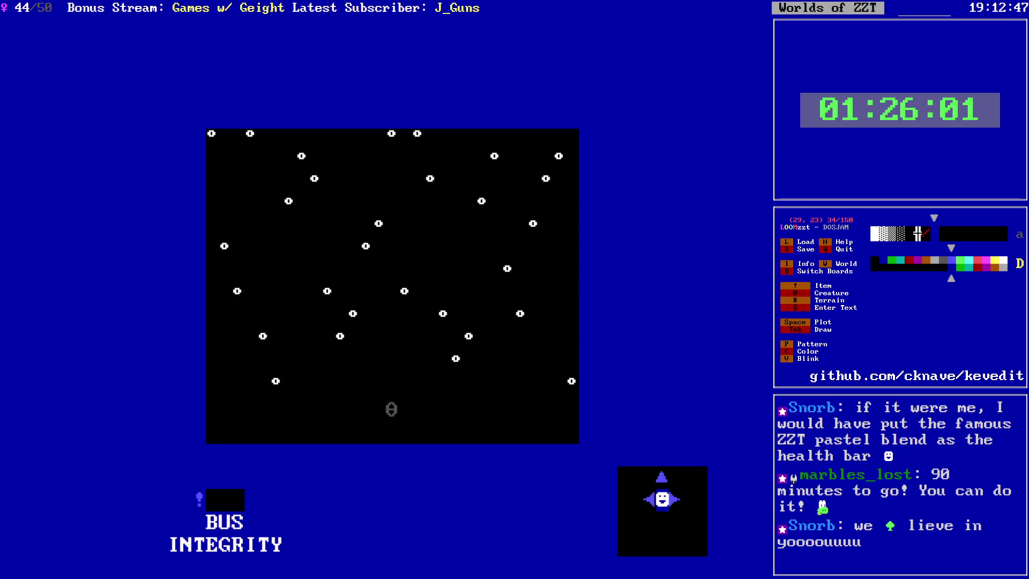
- Switch to the phase1 UFO Bus board
key(Right)
key(Right)
key(Right)
key(Up)
key(Up)
key(Up)
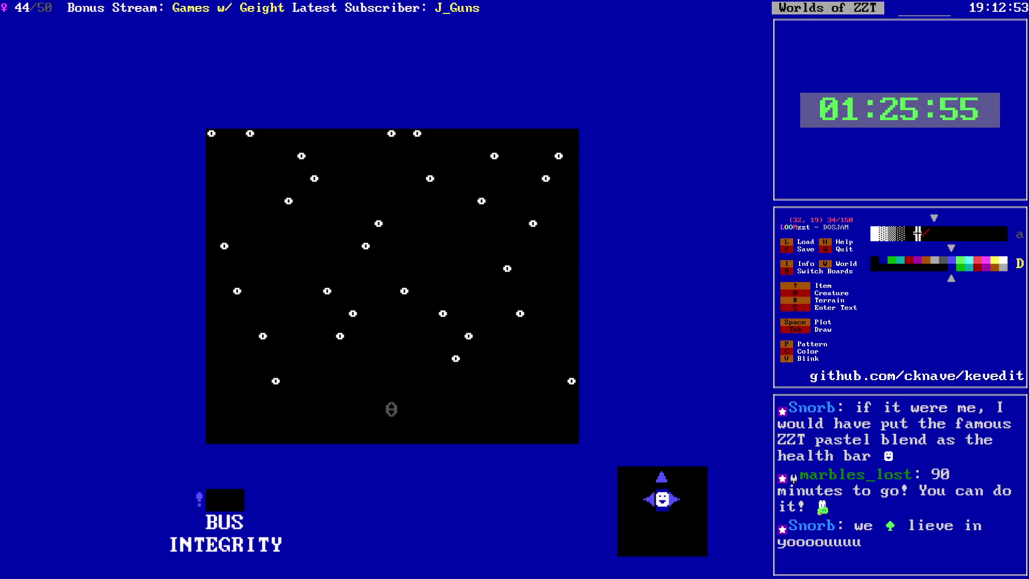
key(alt+Left)
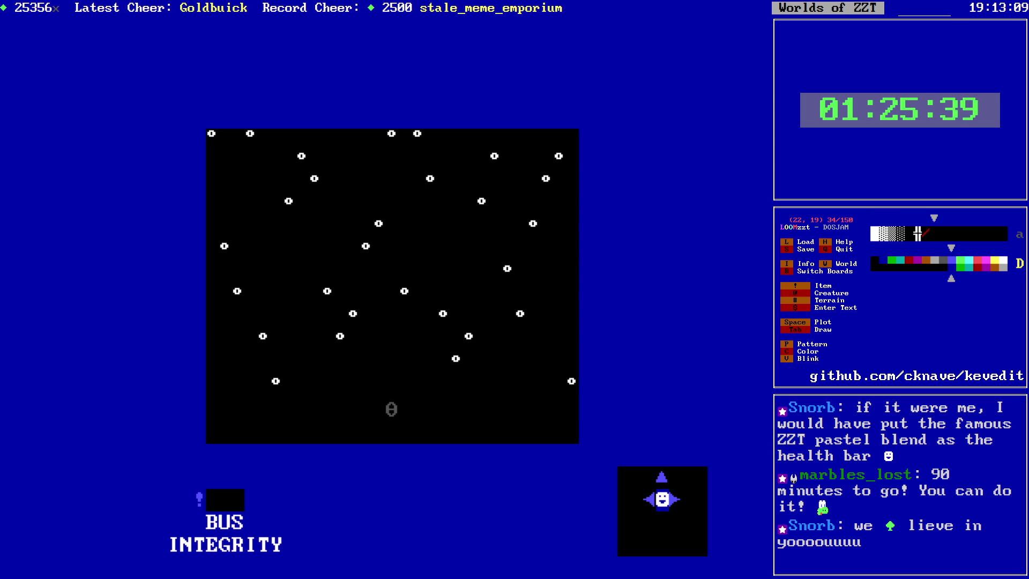
key(Page_Up)
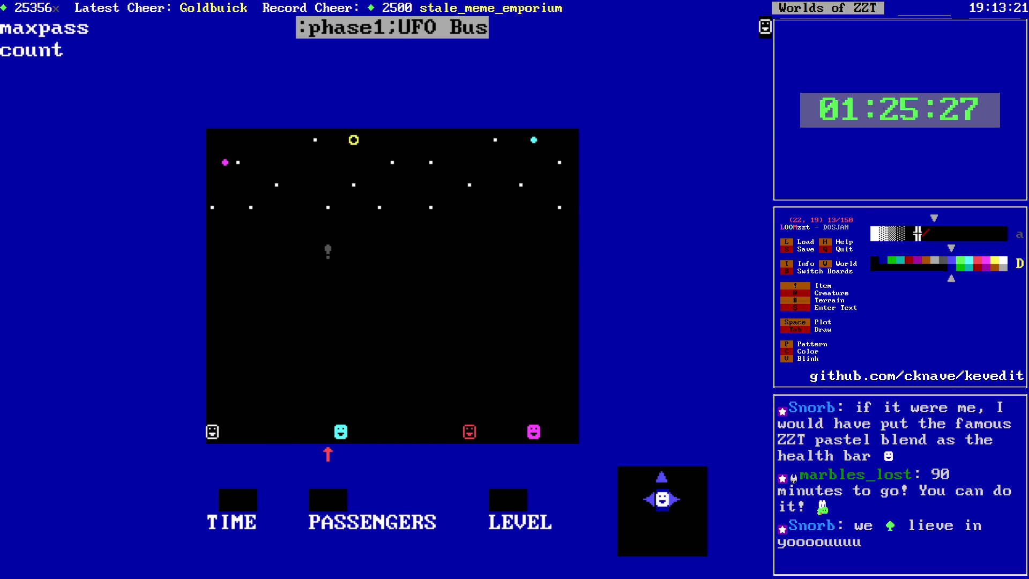
- Return to the falling-stars board and open the hull object's script
key(Page_Down)
key(Right)
key(Right)
key(Right)
key(Up)
key(Up)
key(Up)
key(Down)
key(Down)
key(Down)
key(Left)
key(Left)
key(Left)
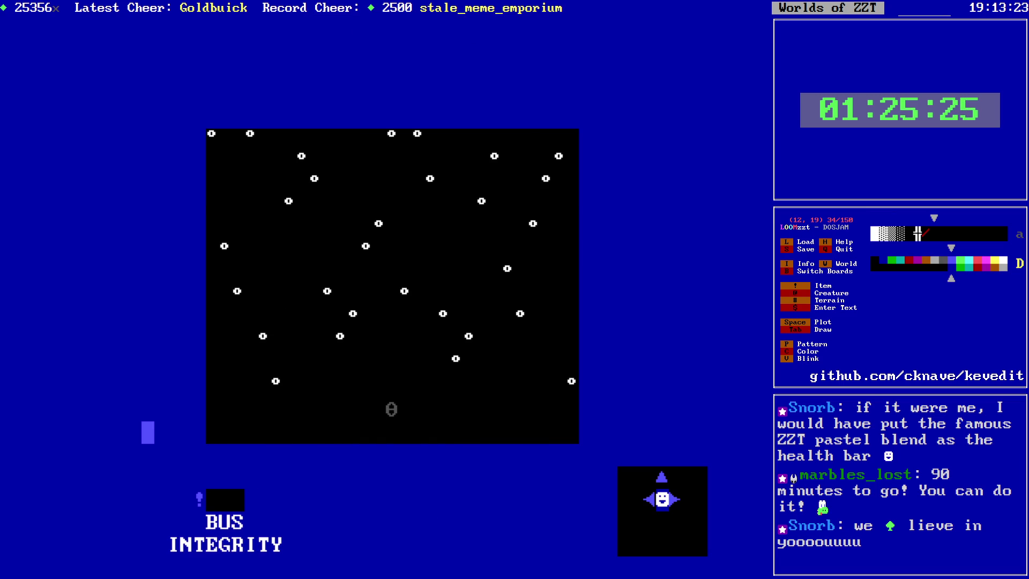
key(Left)
key(Left)
key(Left)
key(Up)
key(Up)
key(Up)
key(Down)
key(Down)
key(Down)
key(Right)
key(Right)
key(Right)
key(Down)
key(Down)
key(Down)
key(Left)
key(Left)
key(Left)
key(Down)
key(Right)
key(Right)
key(Down)
key(Down)
key(Right)
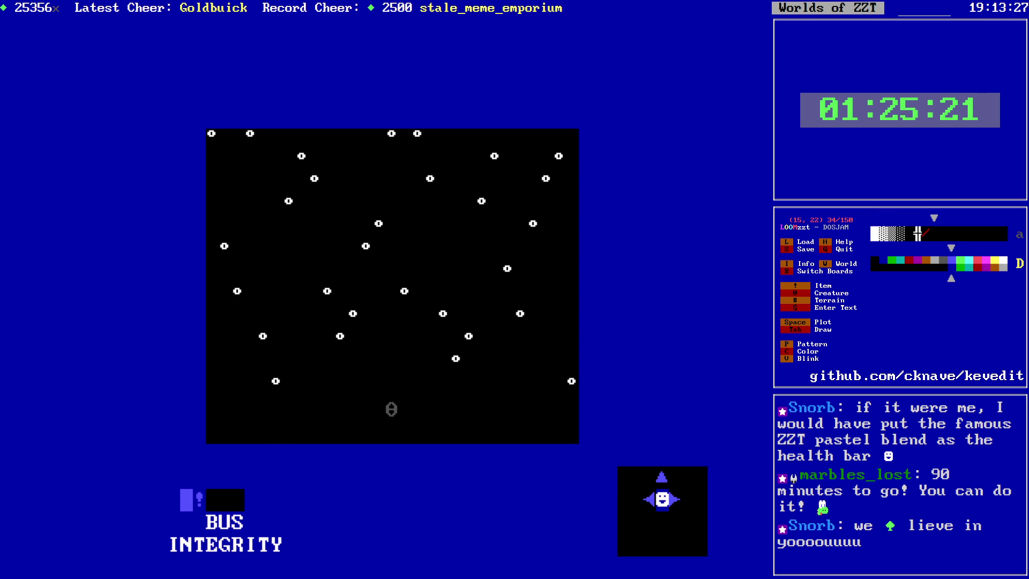
key(Right)
key(Return)
key(Down)
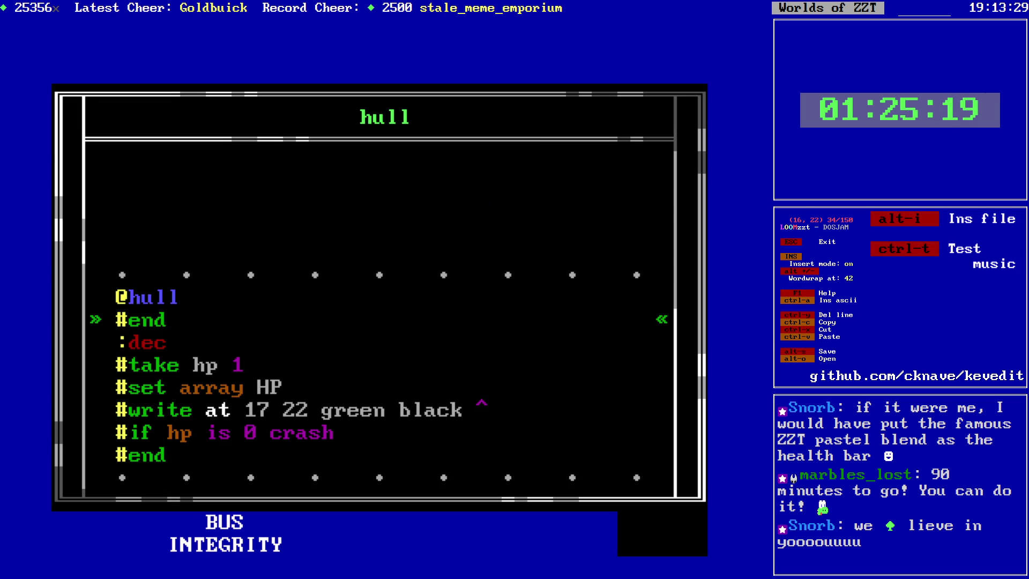
key(Return)
text(DEBUG HP)
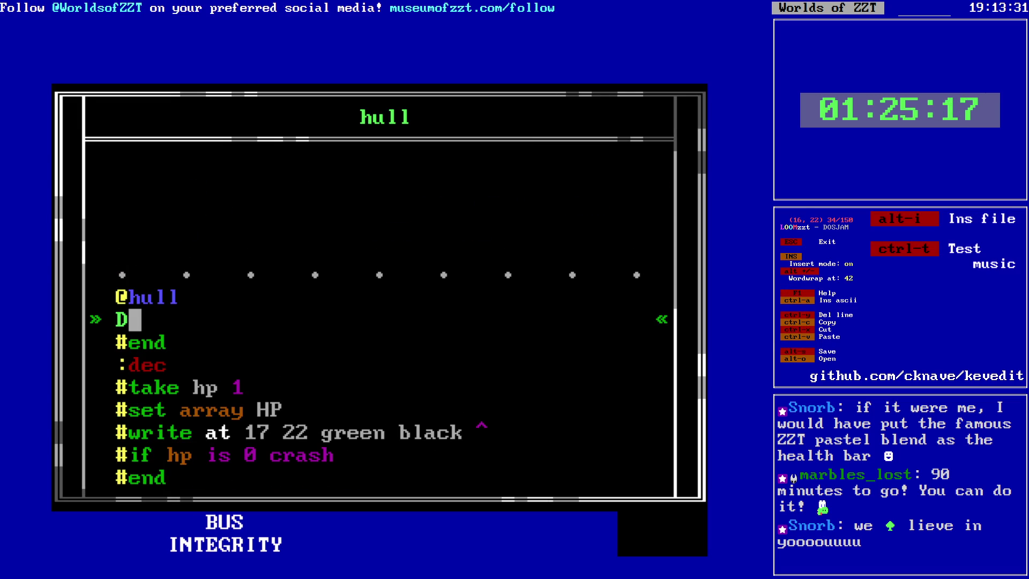
key(Up)
key(Return)
text(#set hp )
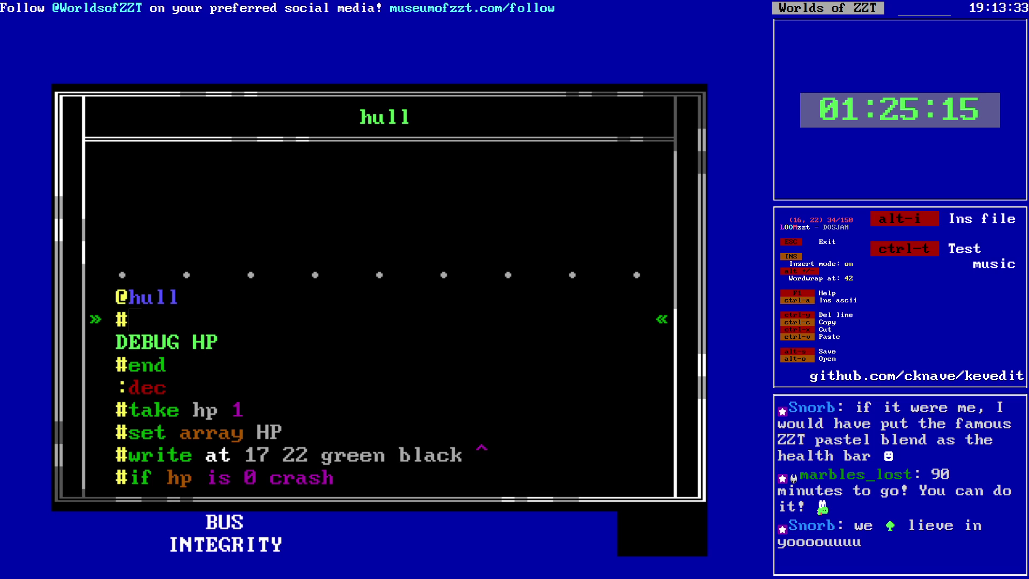
text(10)
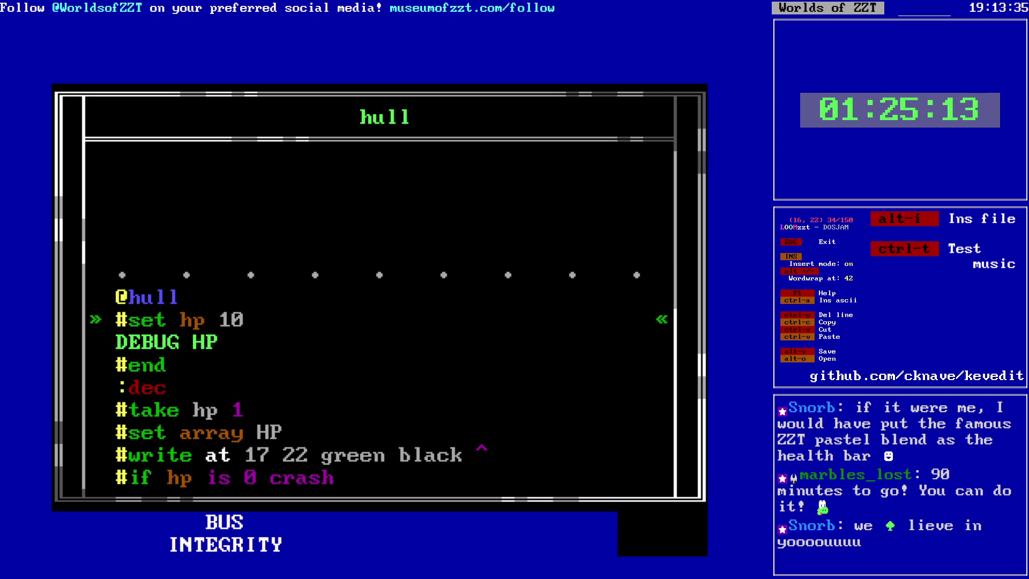
key(Escape)
key(Escape)
key(alt+t)
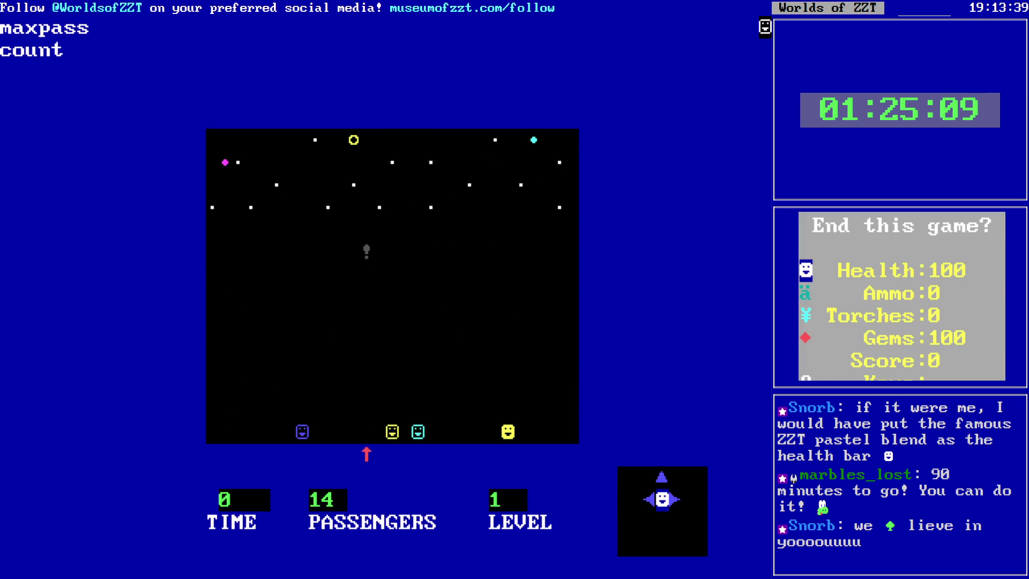
- End the current game, restart DOSJAM and let the stars fall
key(y)
key(Return)
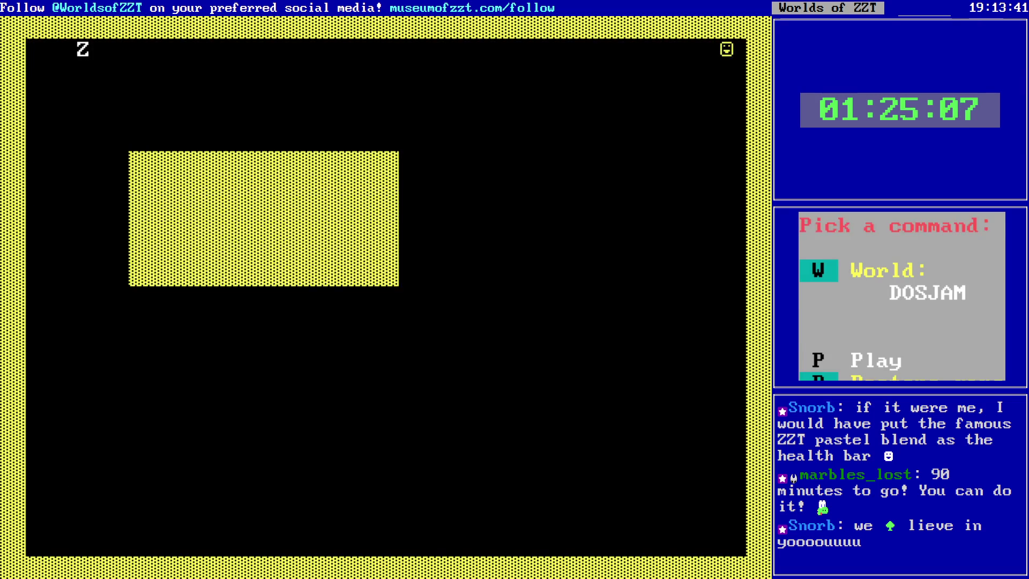
key(p)
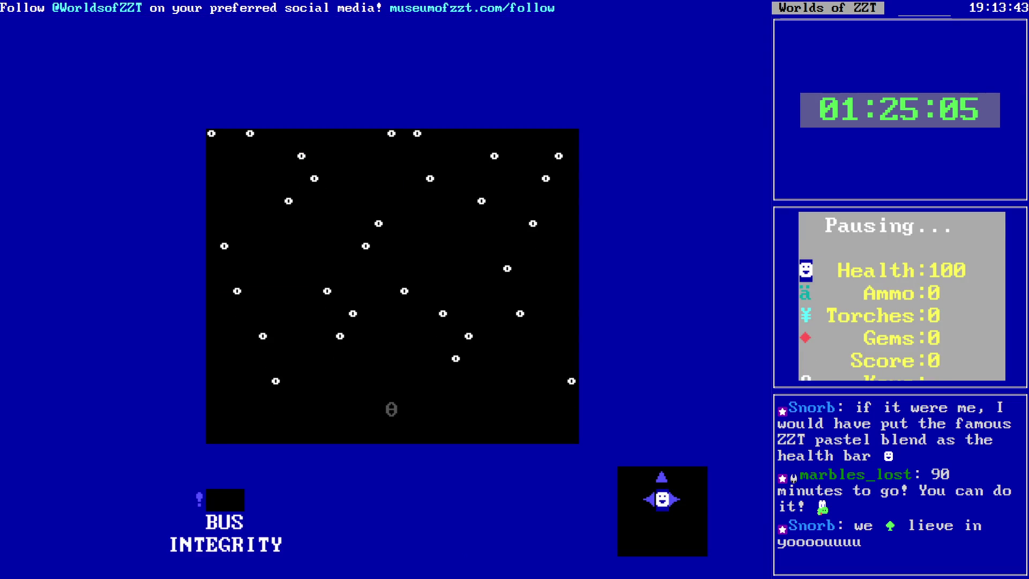
key(Up)
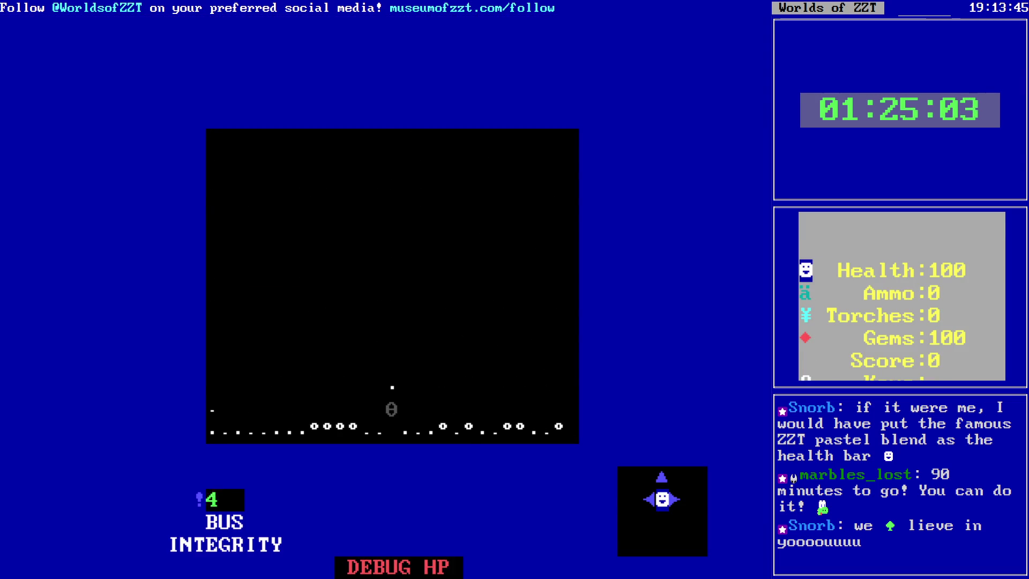
- End the game, decline quitting ZZT, replay the world, then go back to KevEdit
key(Escape)
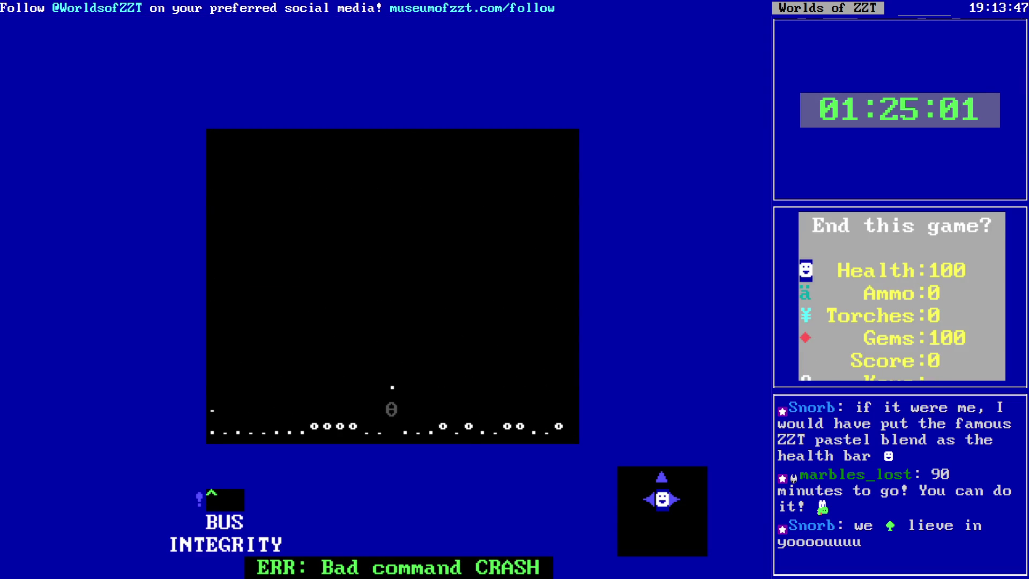
key(y)
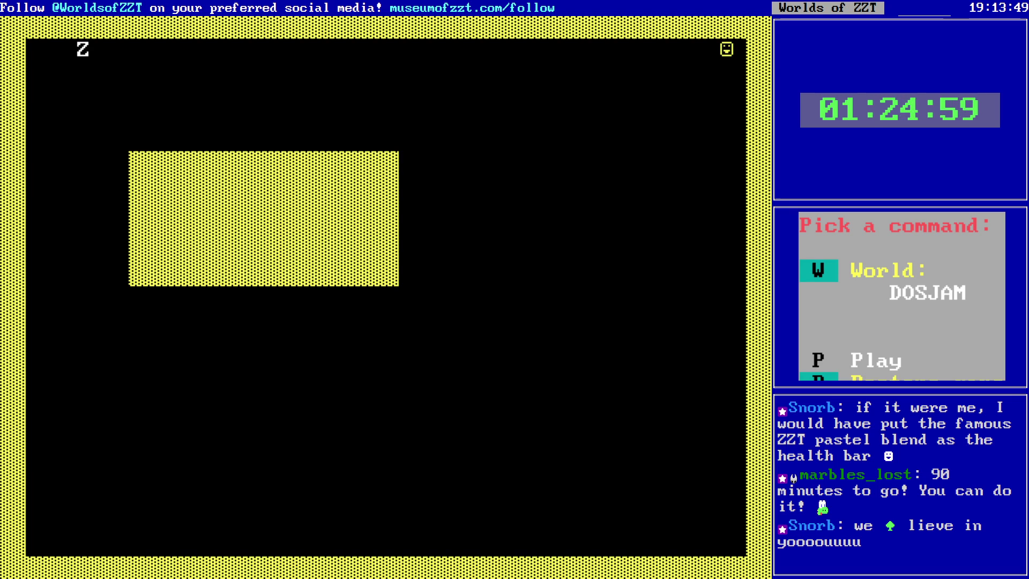
key(q)
key(n)
key(p)
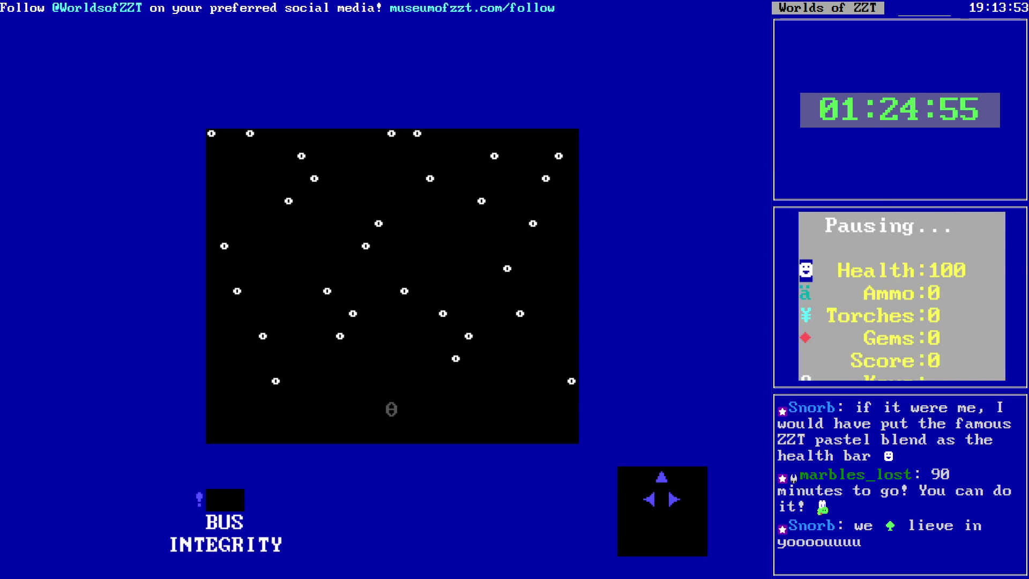
key(e)
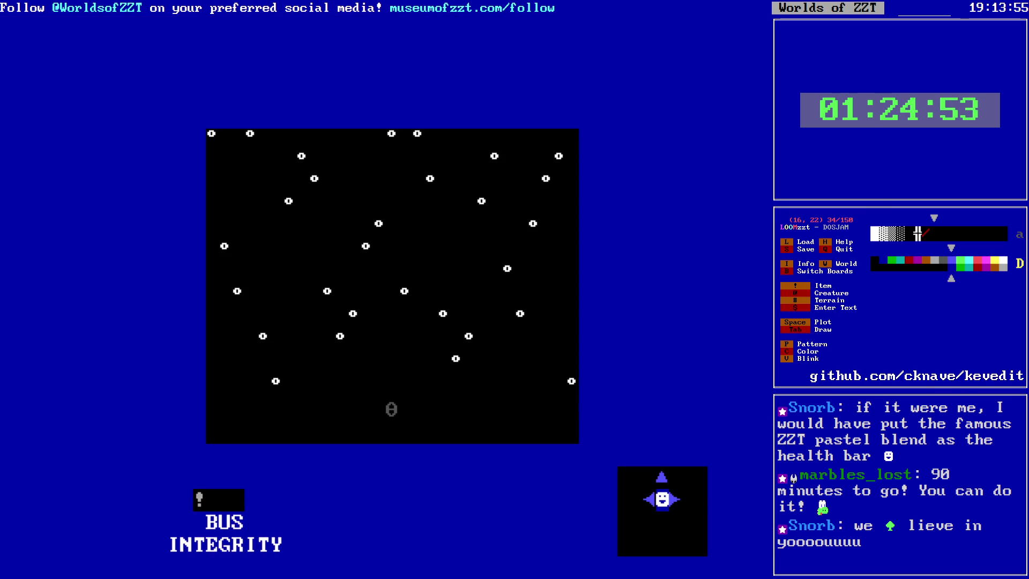
- Inspect the code of both Ship objects on the board
key(Right)
key(Right)
key(Right)
key(Right)
key(Right)
key(Right)
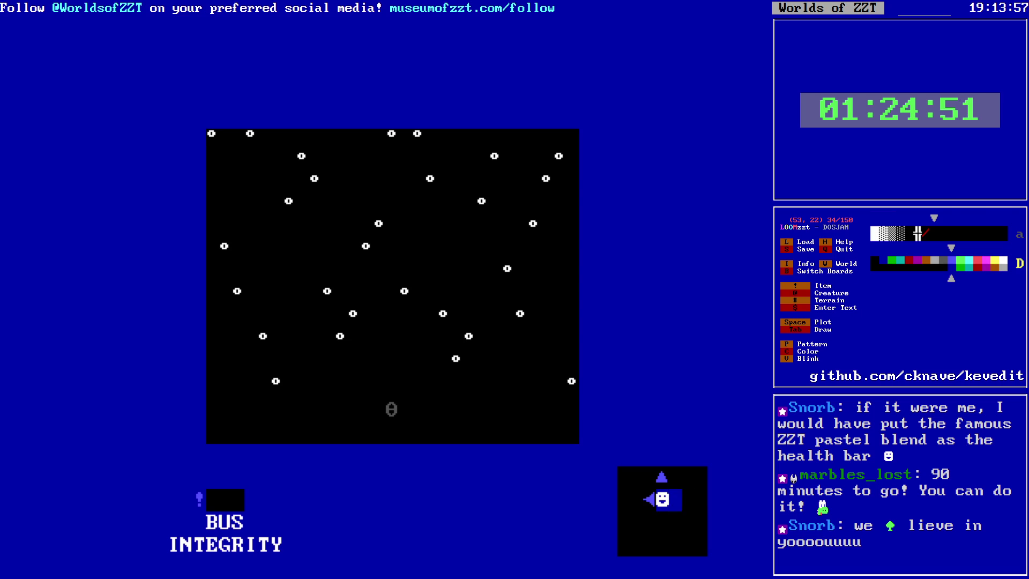
key(Return)
key(Escape)
key(Up)
key(Up)
key(Up)
key(Left)
key(Left)
key(Left)
key(Return)
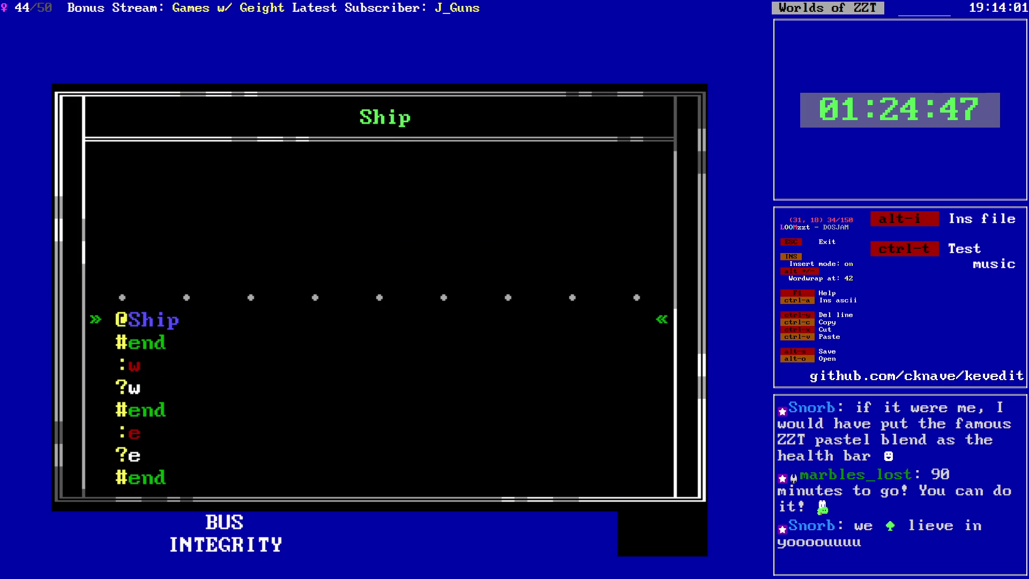
key(Down)
key(Down)
key(Down)
key(Escape)
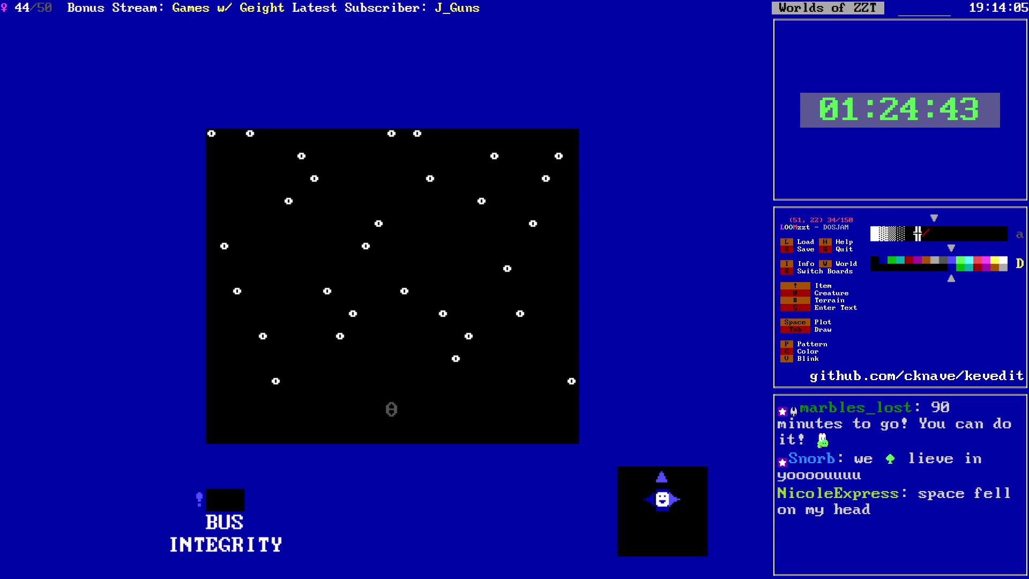
key(Return)
key(Return)
key(Escape)
key(Escape)
- View the code of the star object at 17,6
key(shift+Left)
key(shift+Left)
key(shift+Up)
key(shift+Left)
key(shift+Up)
key(shift+Left)
key(shift+Up)
key(Right)
key(Right)
key(Right)
key(Up)
key(Return)
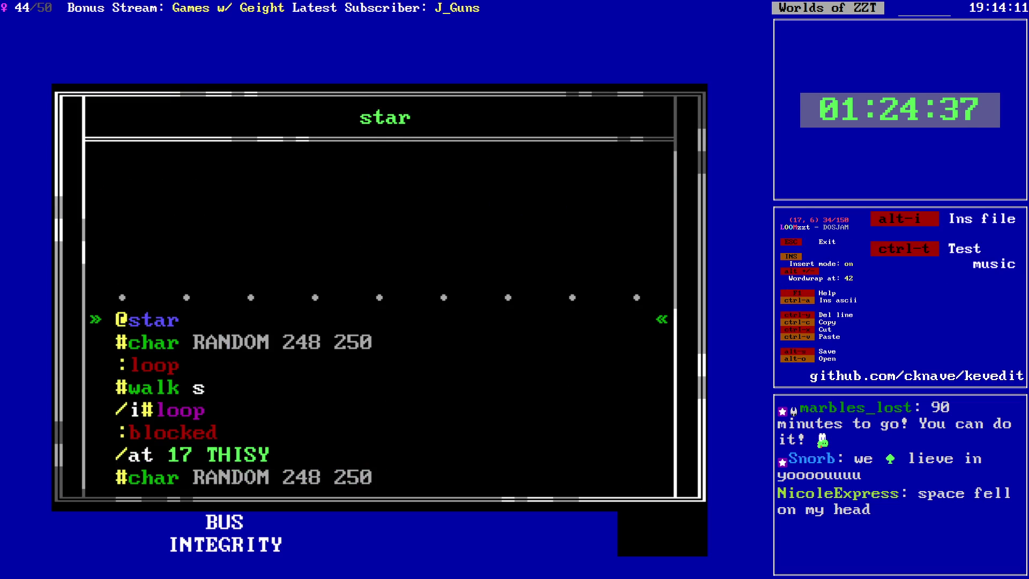
key(Escape)
key(Escape)
- Change the star's Cycle setting from 1 to 2
key(Return)
key(Down)
key(Down)
key(Down)
key(Return)
text(2)
key(Return)
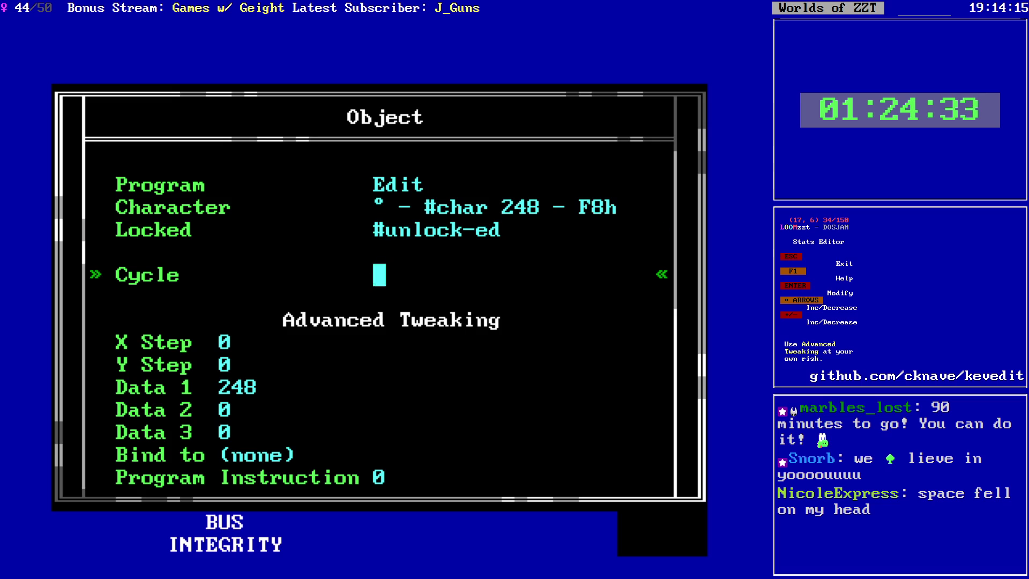
key(Escape)
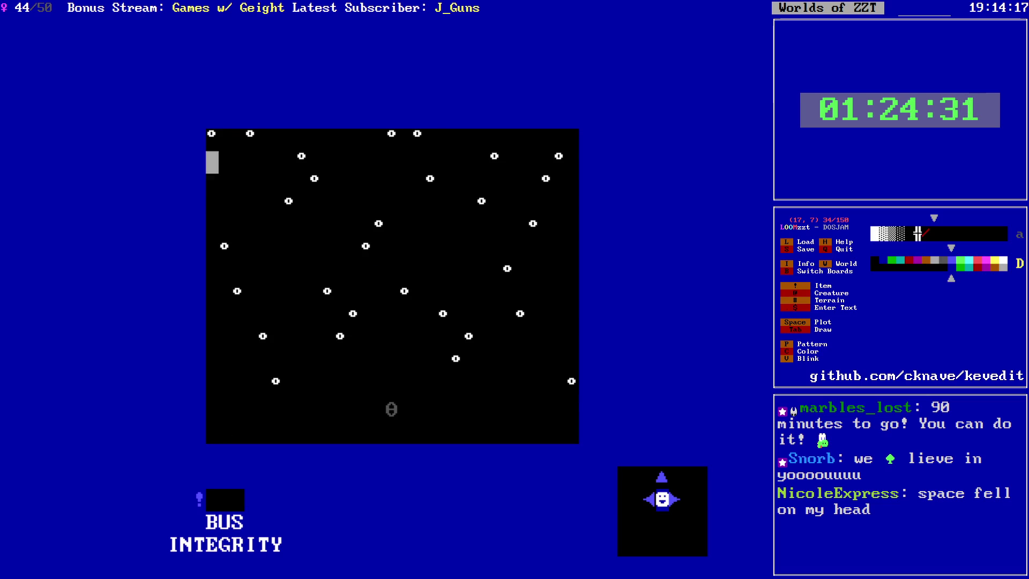
key(s)
key(Return)
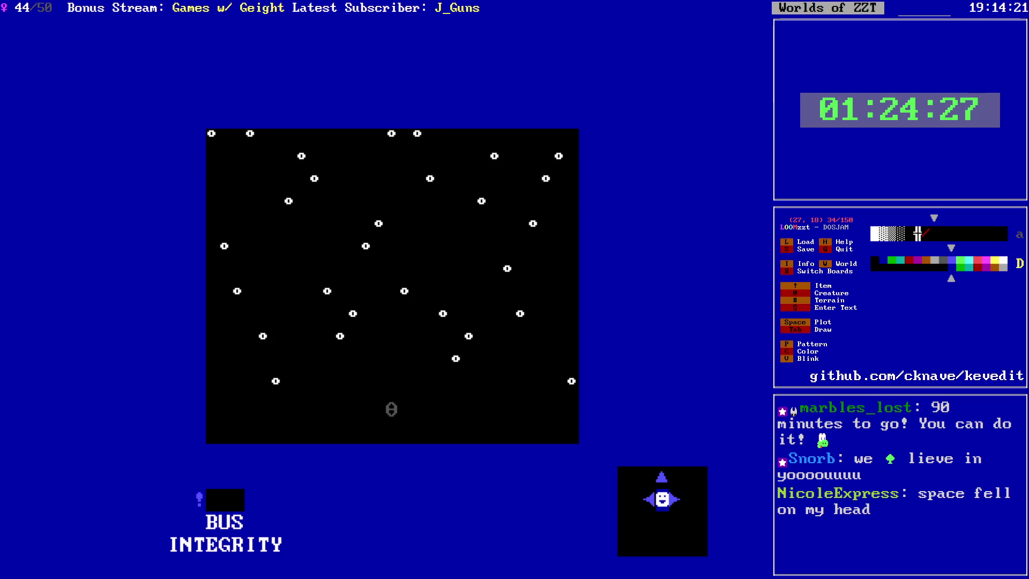
key(Return)
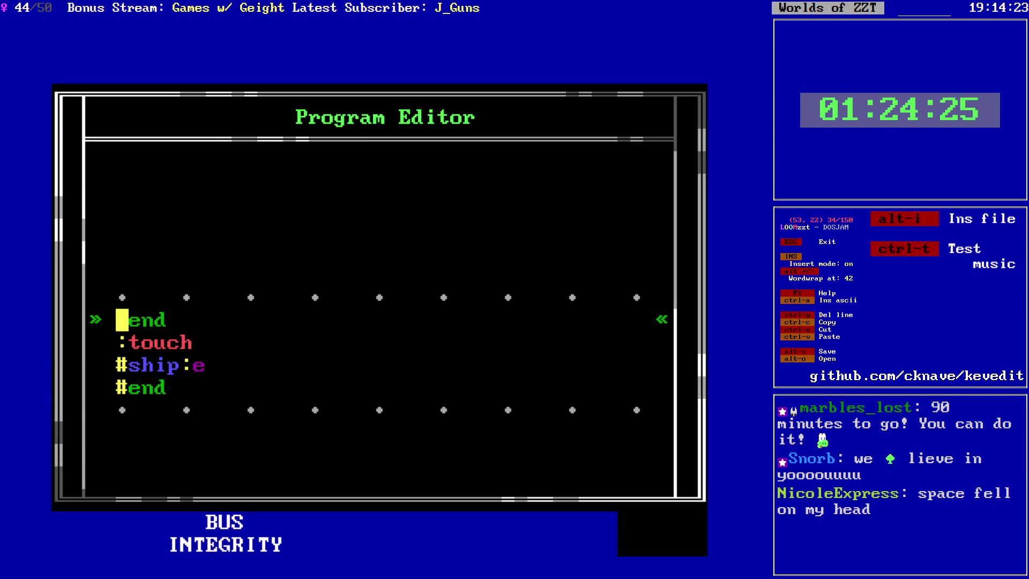
key(Escape)
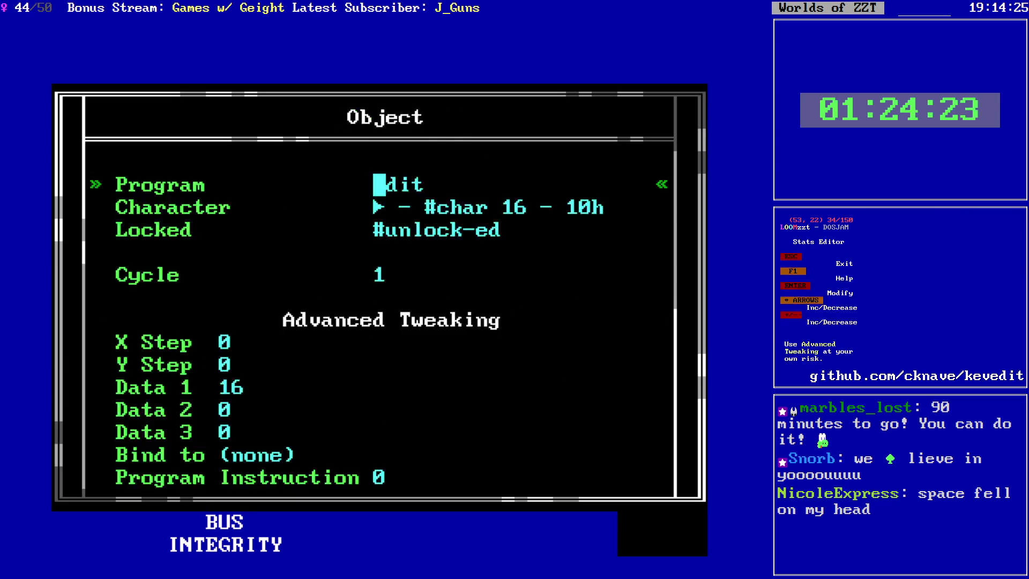
key(Escape)
key(Return)
key(Down)
key(Down)
key(Return)
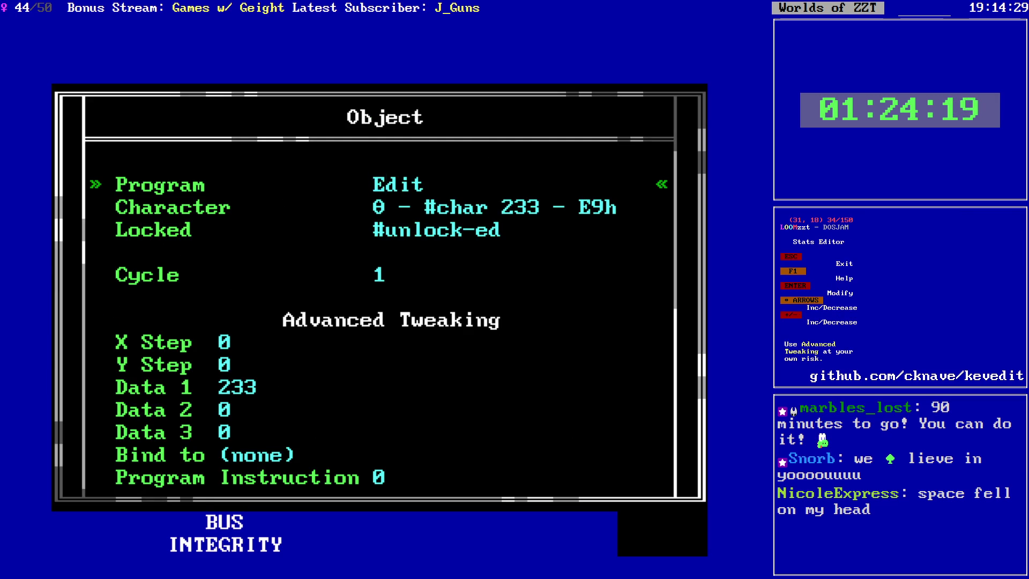
key(Escape)
key(Down)
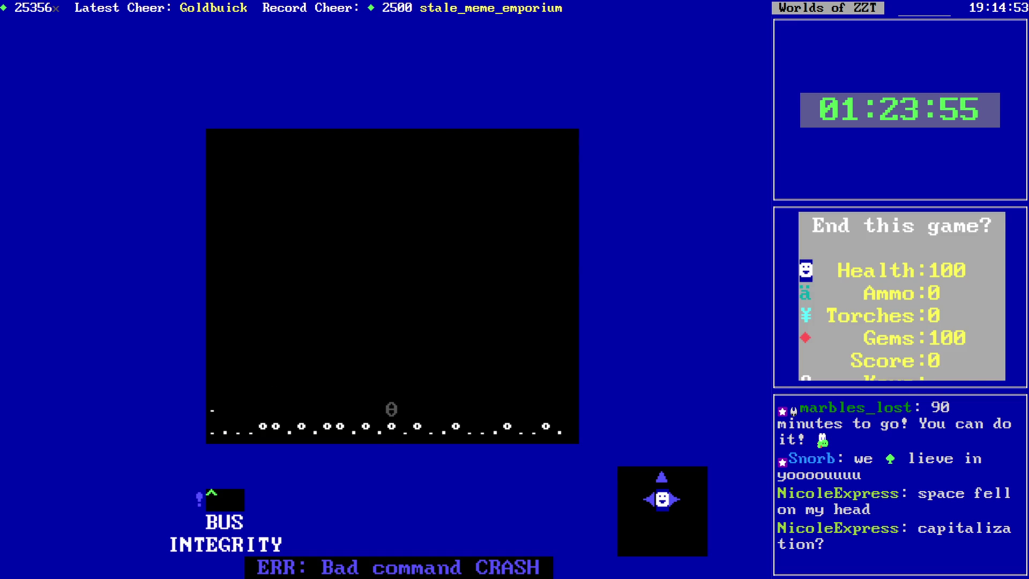
key(y)
key(y)
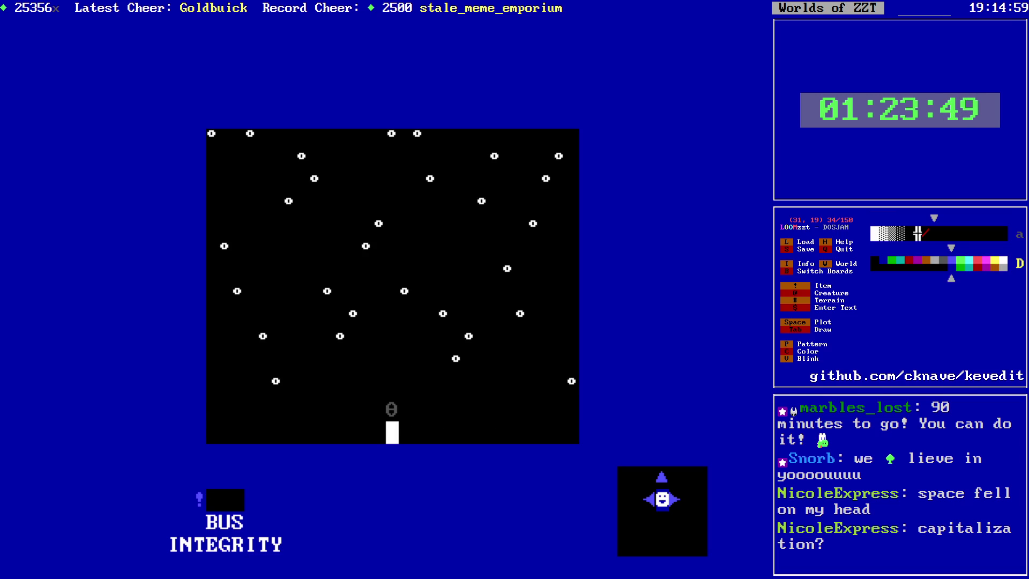
- Review the top-left star's code down to the #if THISY line
key(Left)
key(Left)
key(Left)
key(Up)
key(Up)
key(Up)
key(Up)
key(Left)
key(Up)
key(Left)
key(Up)
key(Left)
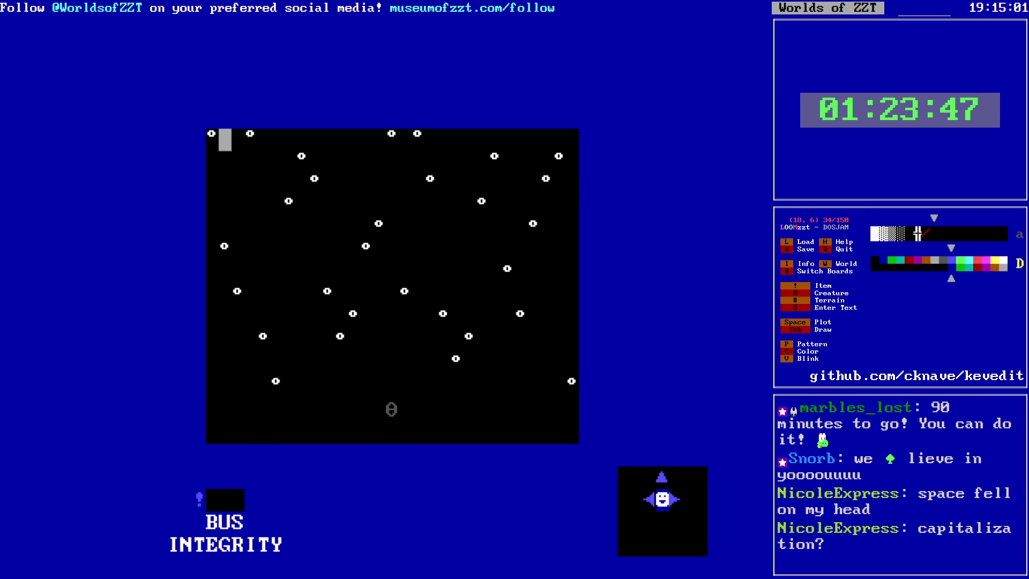
key(Left)
key(Return)
key(Down)
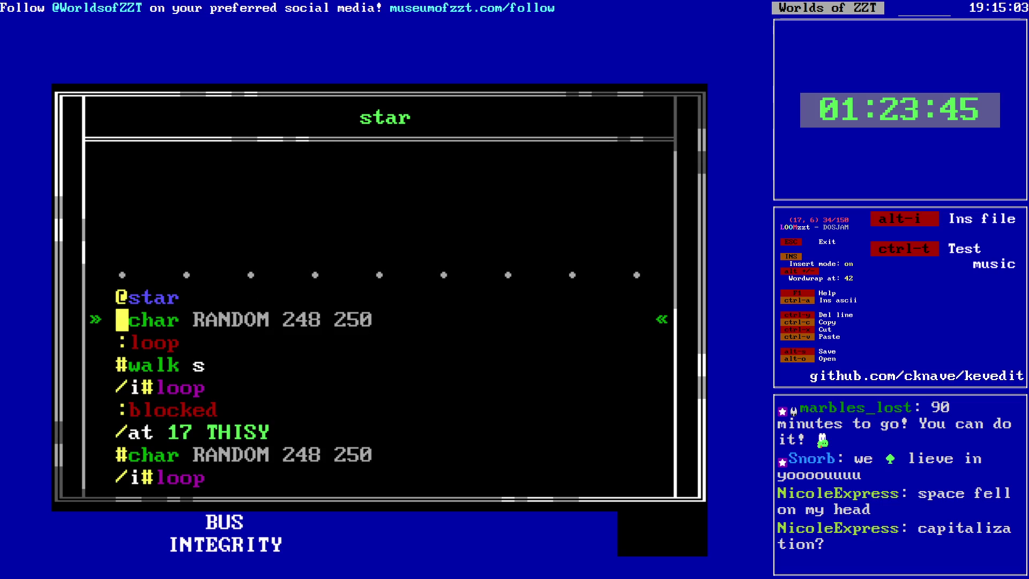
key(Down)
key(Down)
key(Down)
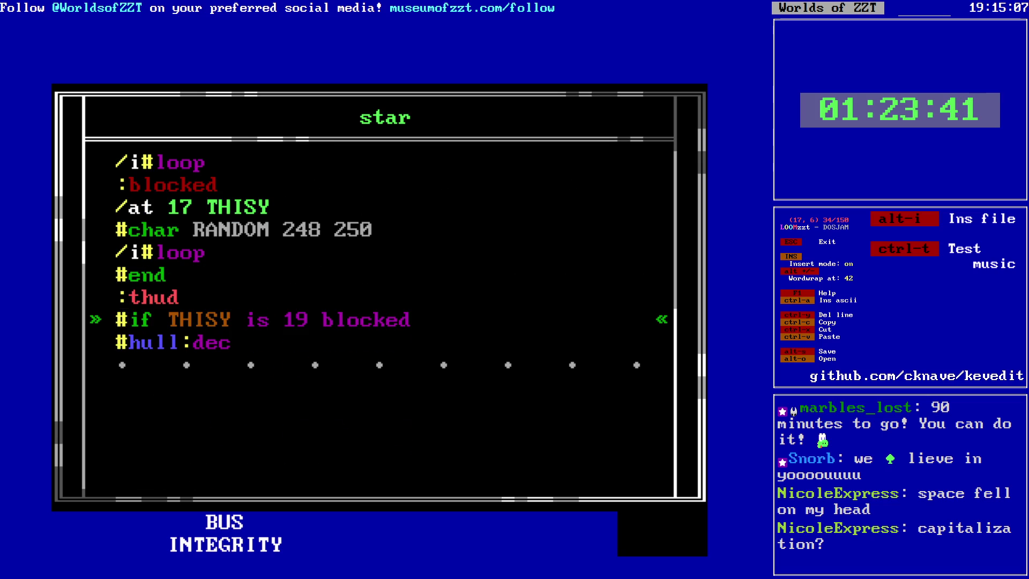
key(Escape)
key(Down)
key(Down)
key(Down)
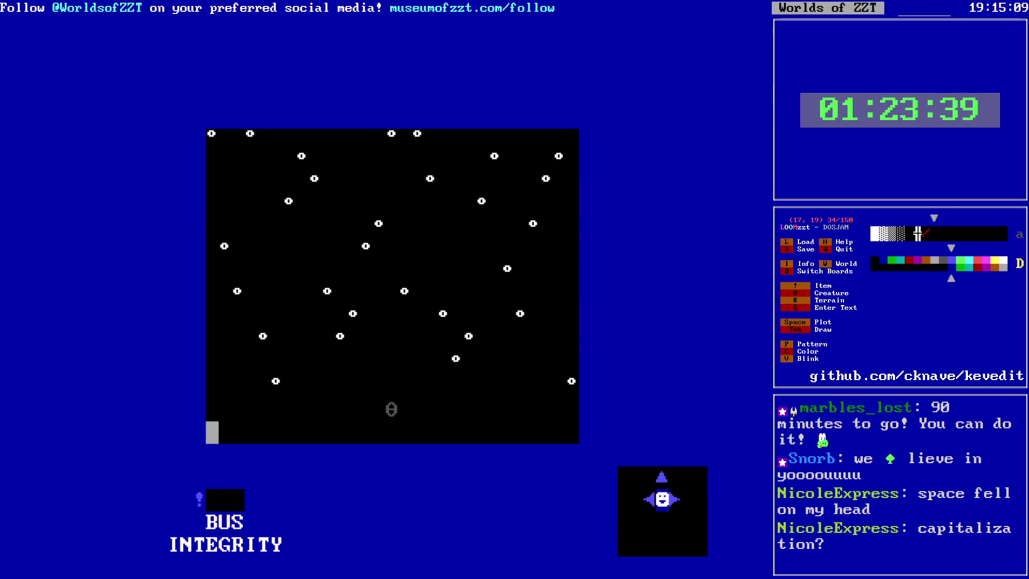
key(Up)
key(Up)
key(Up)
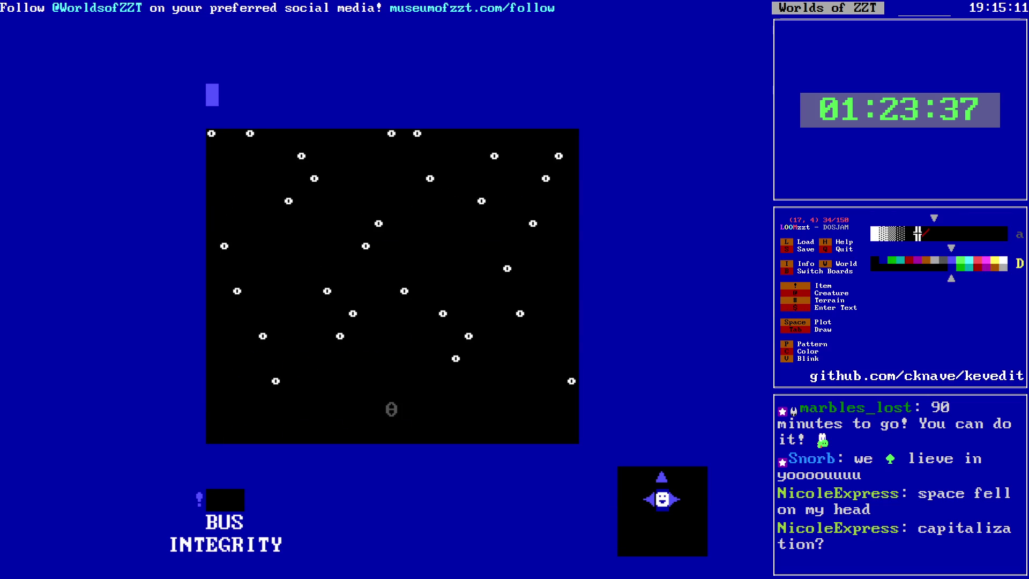
- Insert a '#walk i' line after :thud in the star's code and test the board
key(Return)
key(Return)
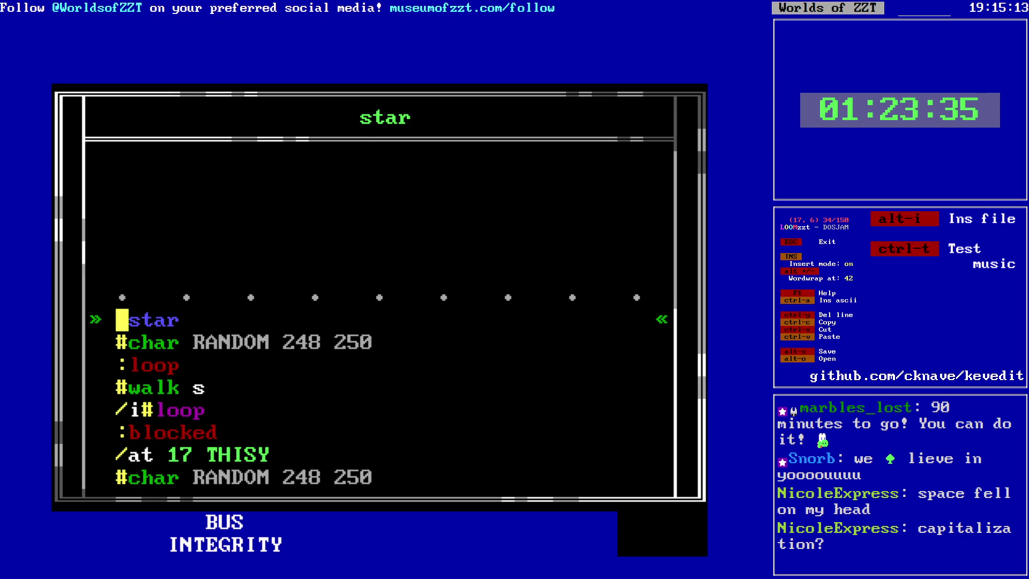
key(Down)
key(Down)
key(Down)
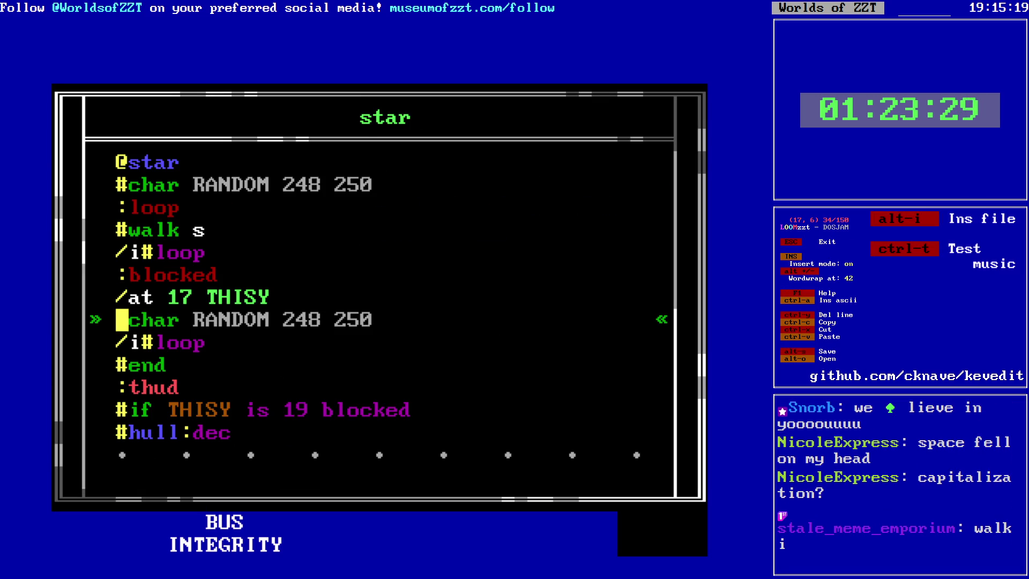
key(Up)
key(Up)
key(Up)
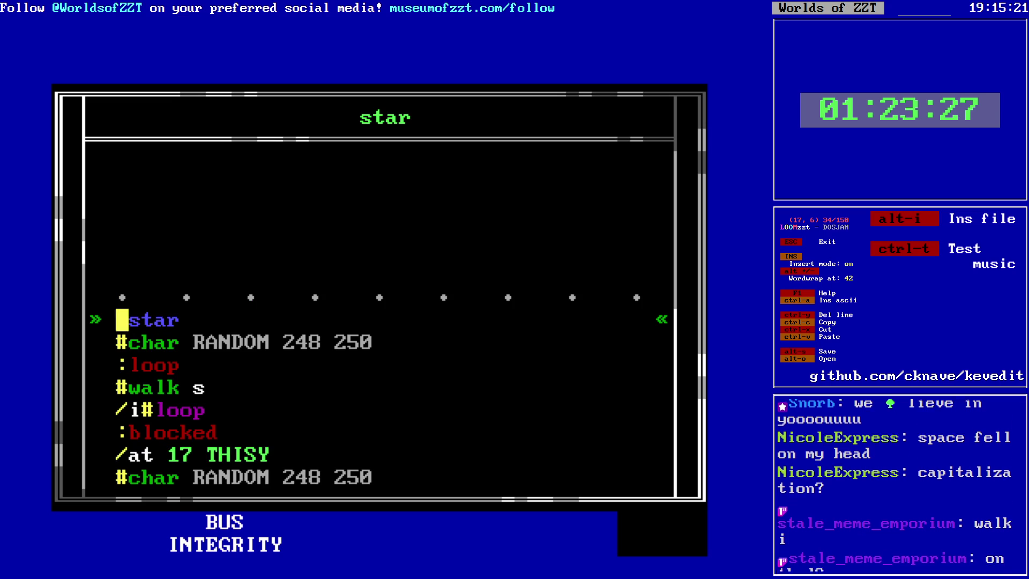
key(Down)
key(Down)
key(Down)
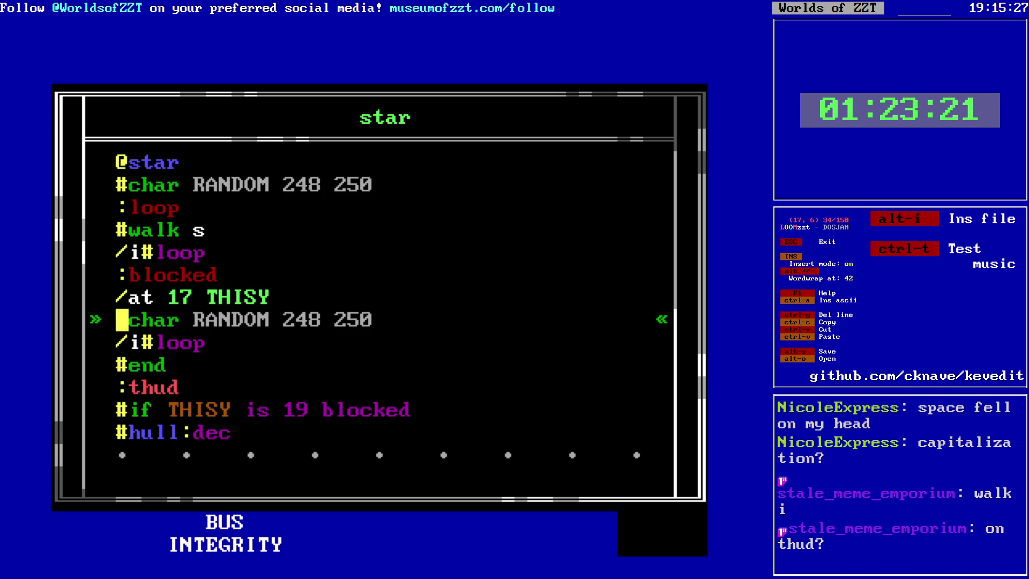
key(Down)
key(Down)
key(Down)
key(Return)
text(walk i)
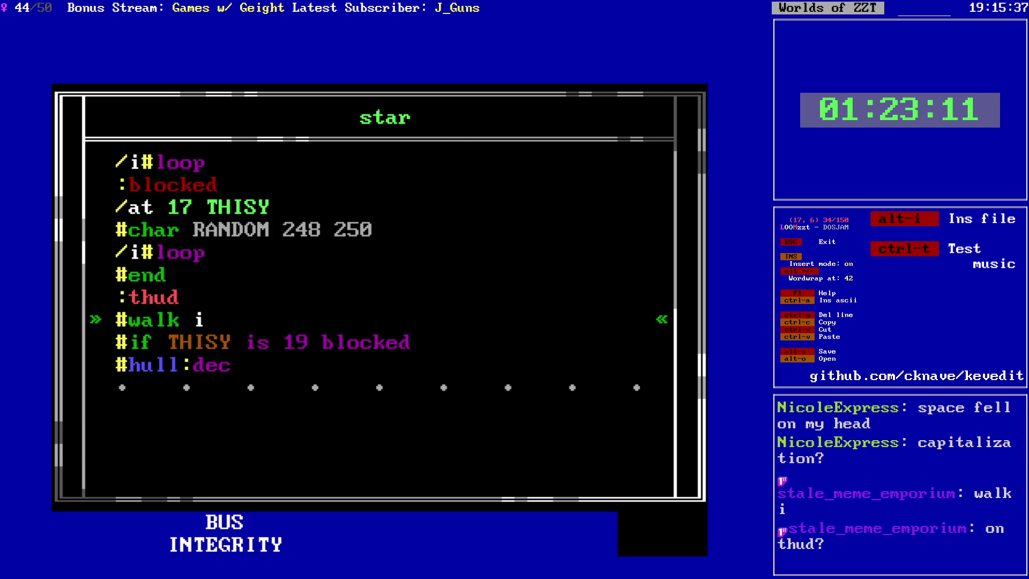
key(Escape)
key(ctrl+t)
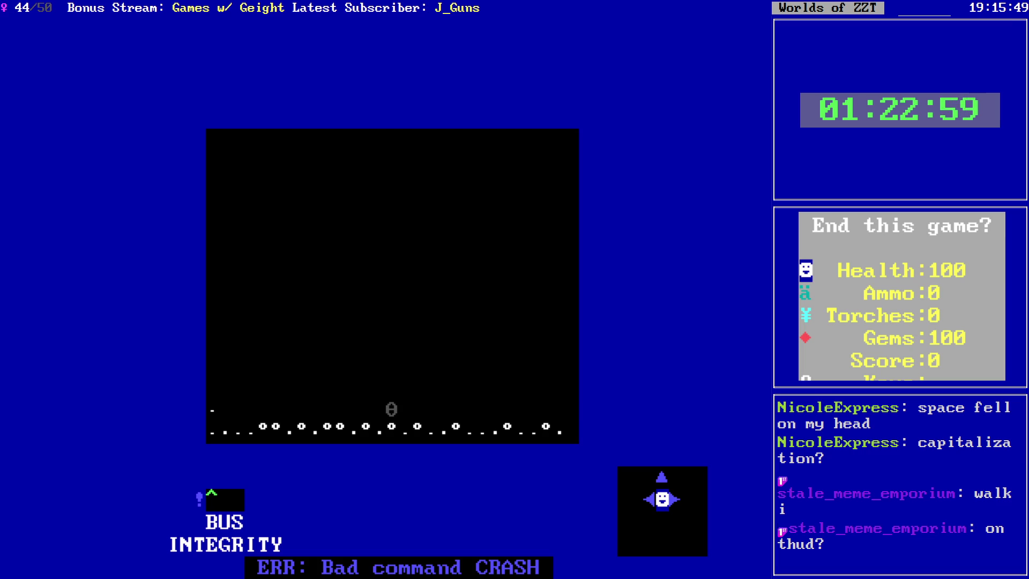
- Replay DOSJAM, moving the player while stars drop BUS INTEGRITY to 9, then exit to the editor
key(y)
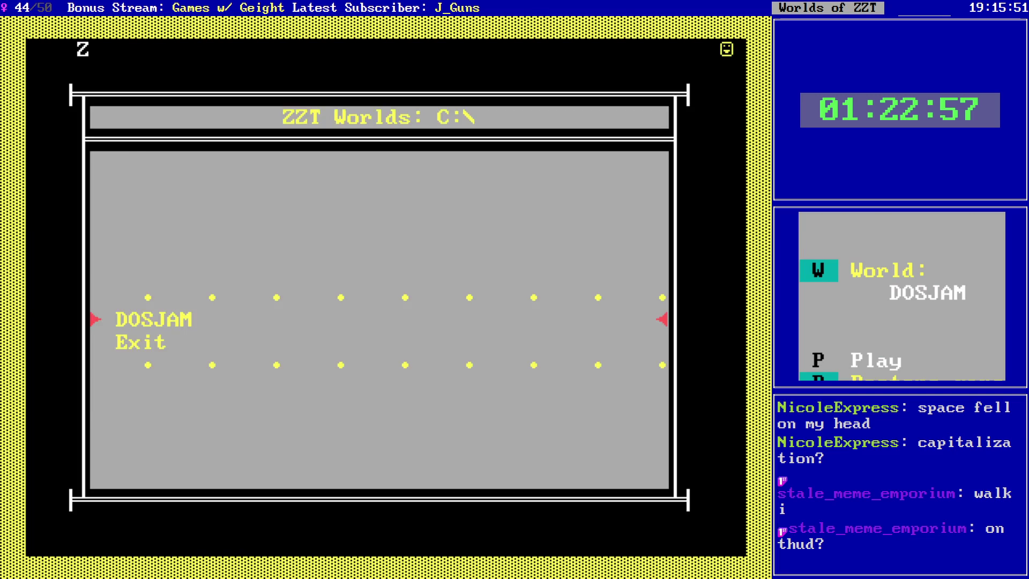
key(Return)
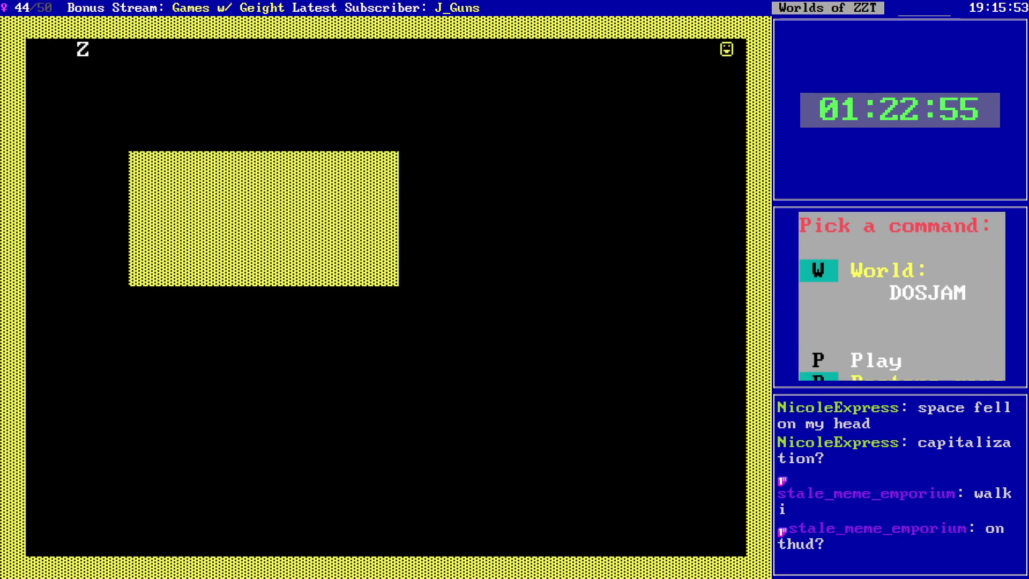
key(p)
key(Right)
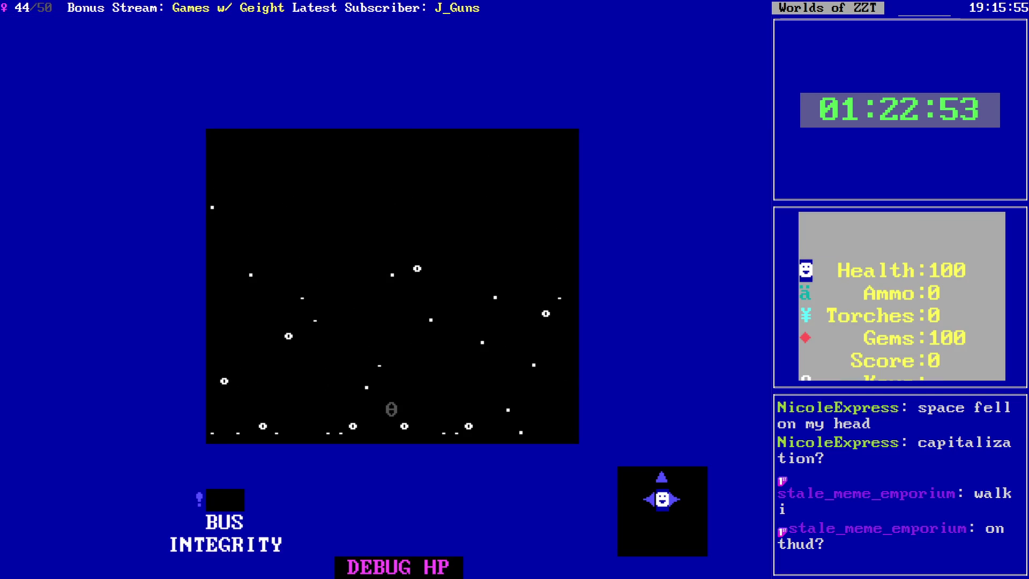
key(Right)
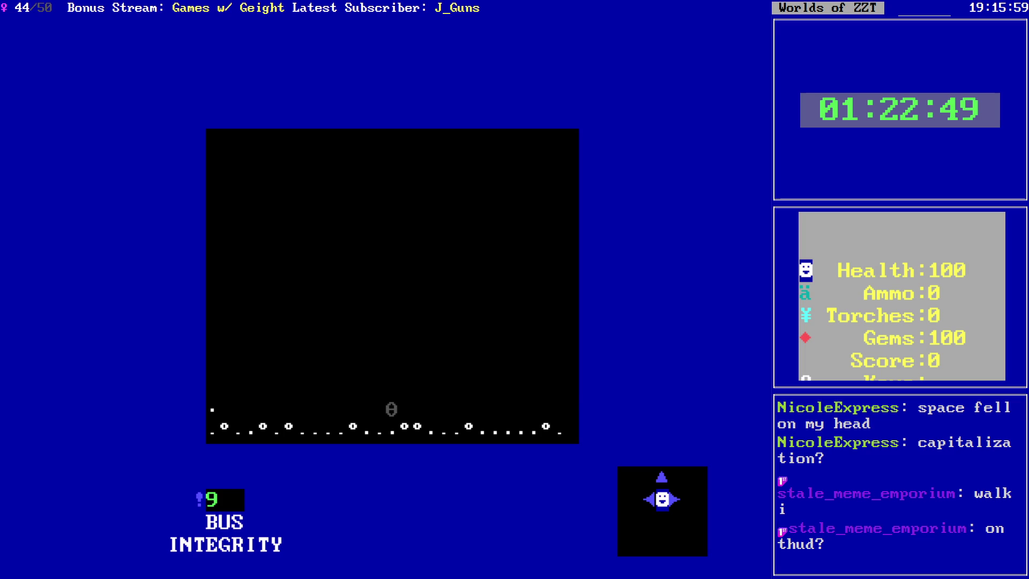
key(Left)
key(Left)
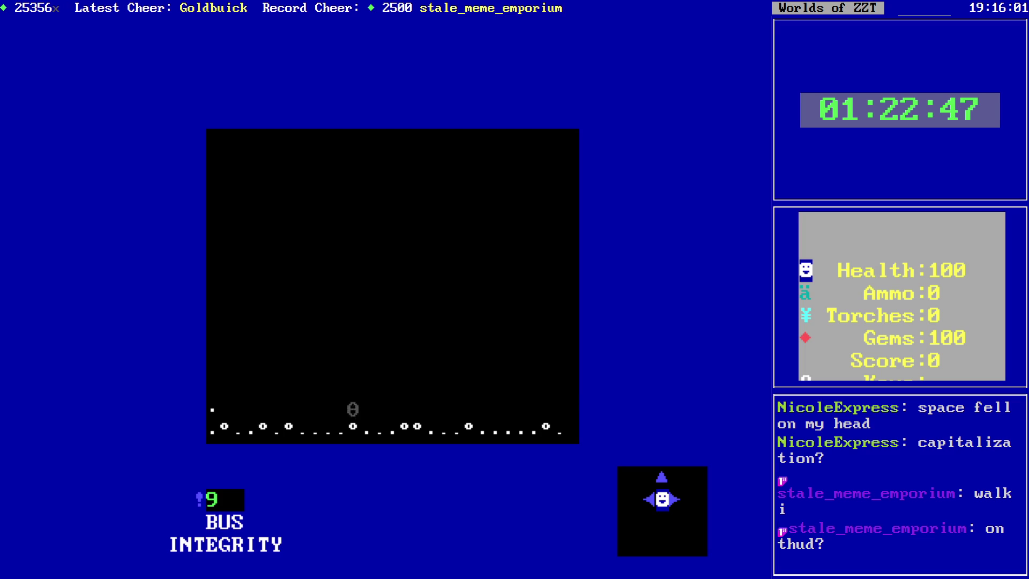
key(Right)
key(Right)
key(Right)
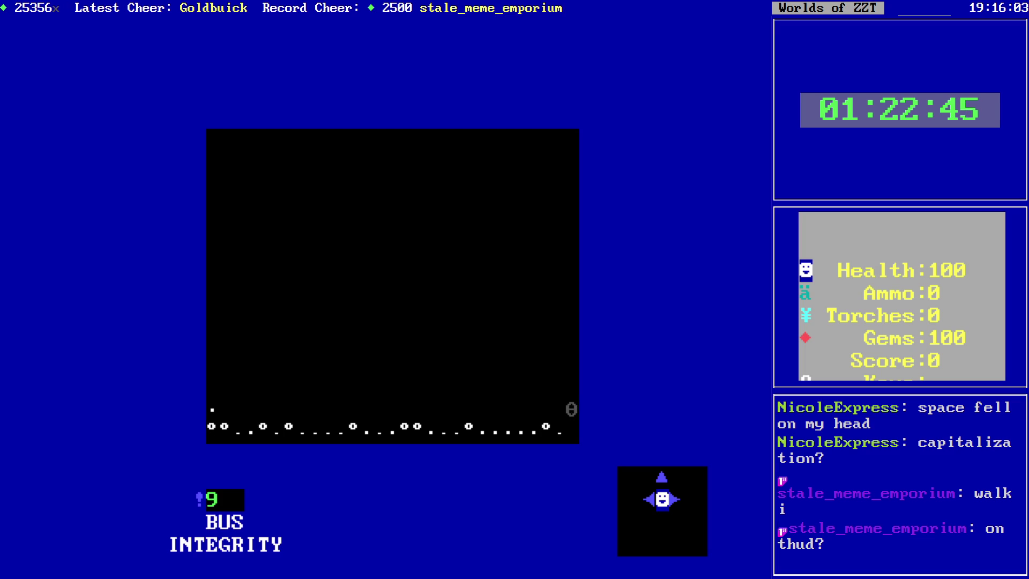
key(Escape)
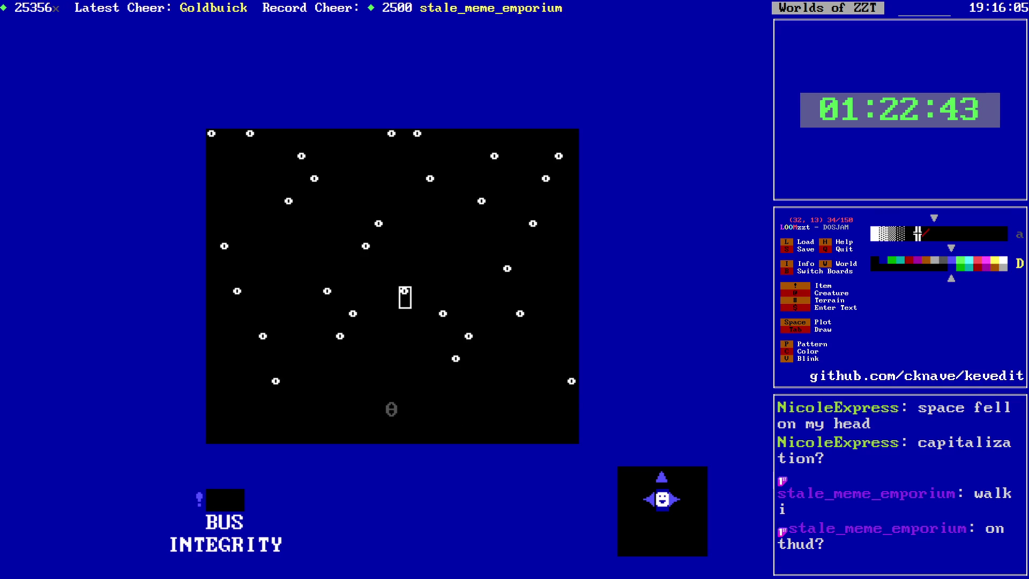
- Inspect the top-left star's '/at 17 THISY' line under :blocked
key(Left)
key(Left)
key(Left)
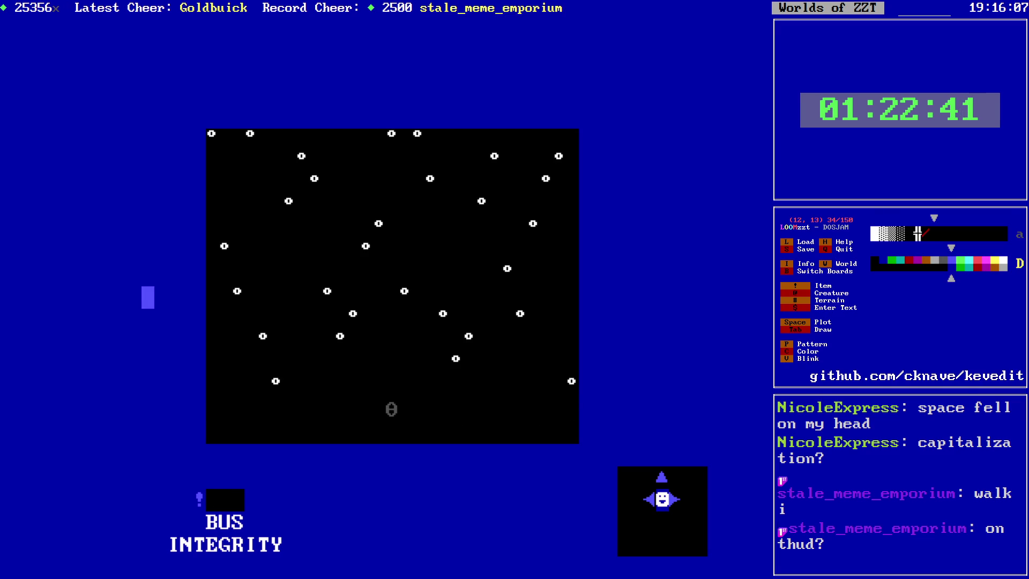
key(Up)
key(Up)
key(Left)
key(Left)
key(Left)
key(Up)
key(Left)
key(Up)
key(Left)
key(Up)
key(Up)
key(Up)
key(Return)
key(Return)
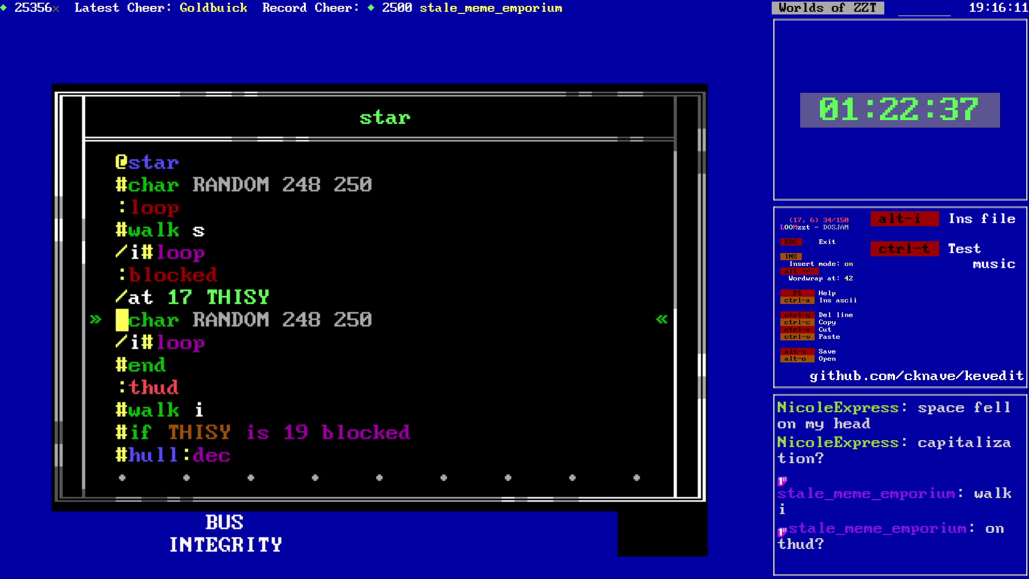
key(Up)
key(Right)
key(Right)
key(Right)
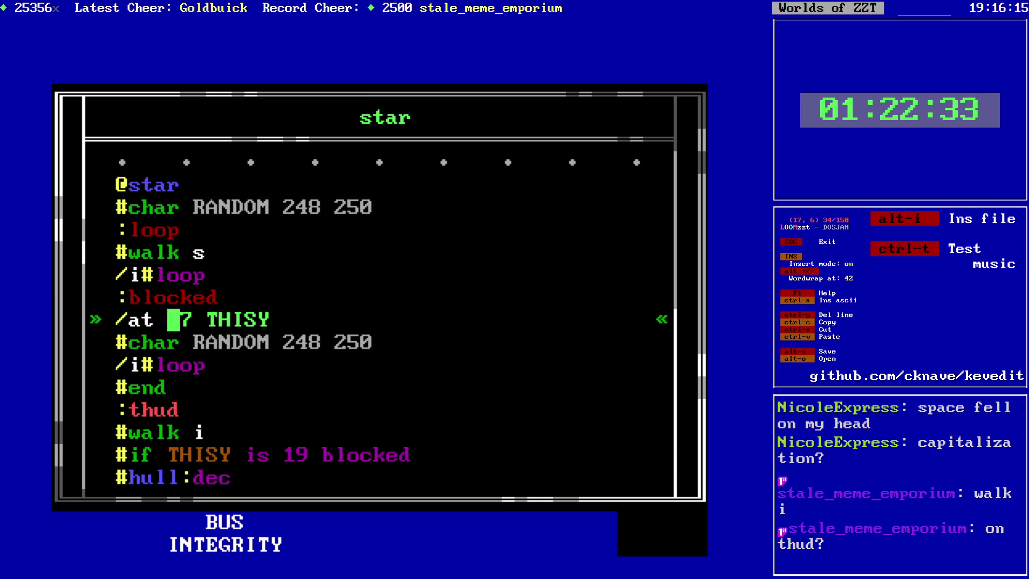
key(Up)
key(Up)
key(Up)
key(Down)
key(Down)
key(Down)
key(Escape)
key(Escape)
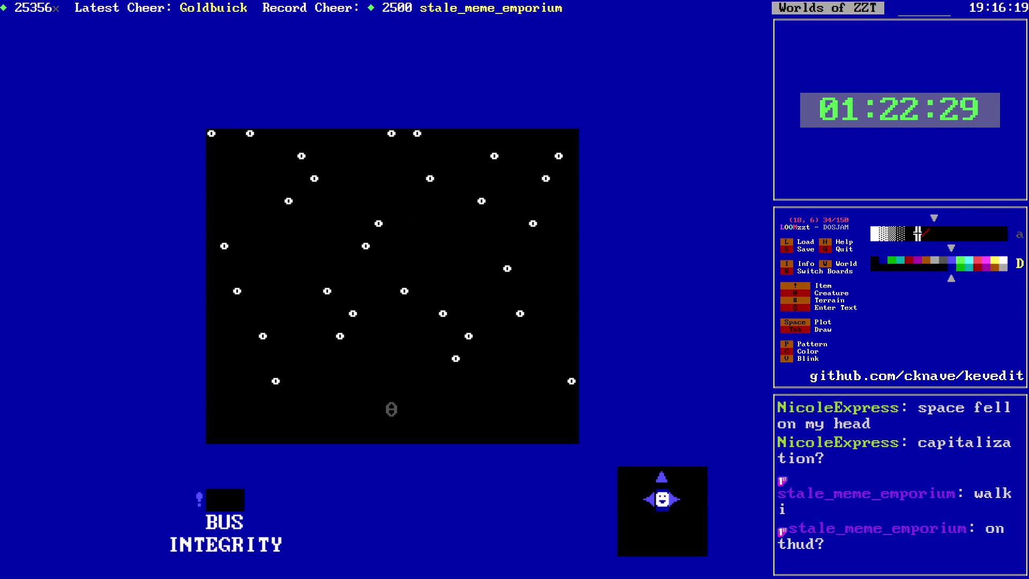
- Add '#set OBJ1 THISX' after the #char RANDOM line and change the /at line to use THISX
key(Left)
key(Return)
key(Return)
key(Down)
key(Down)
key(Down)
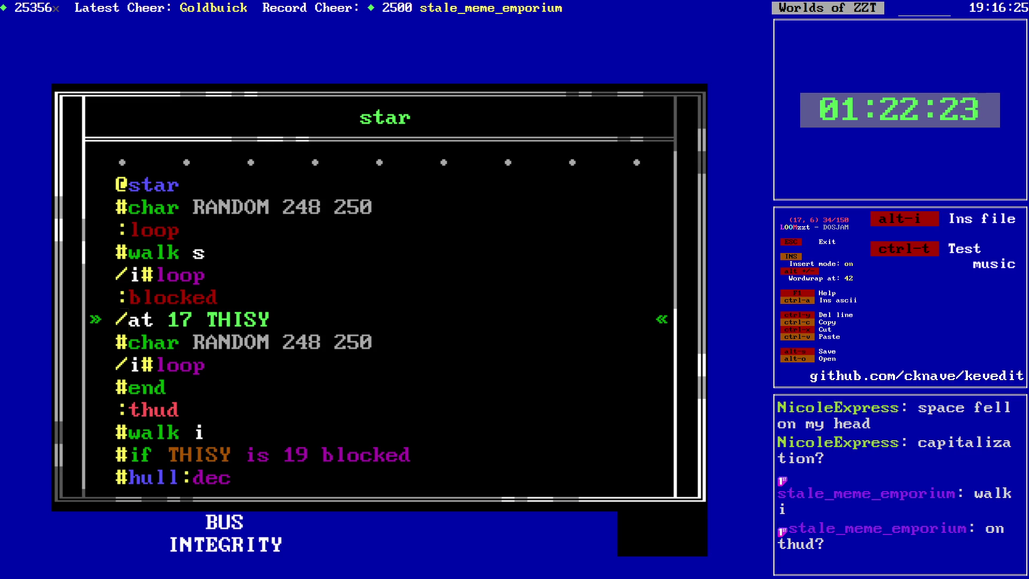
key(Right)
key(Right)
key(Right)
key(Right)
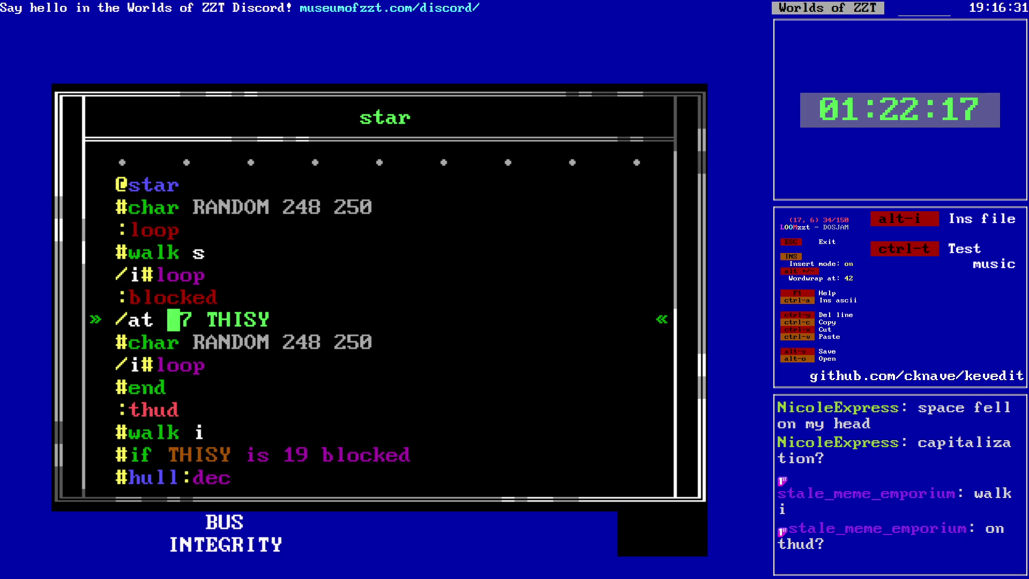
key(Up)
key(Up)
key(Up)
key(Up)
key(Down)
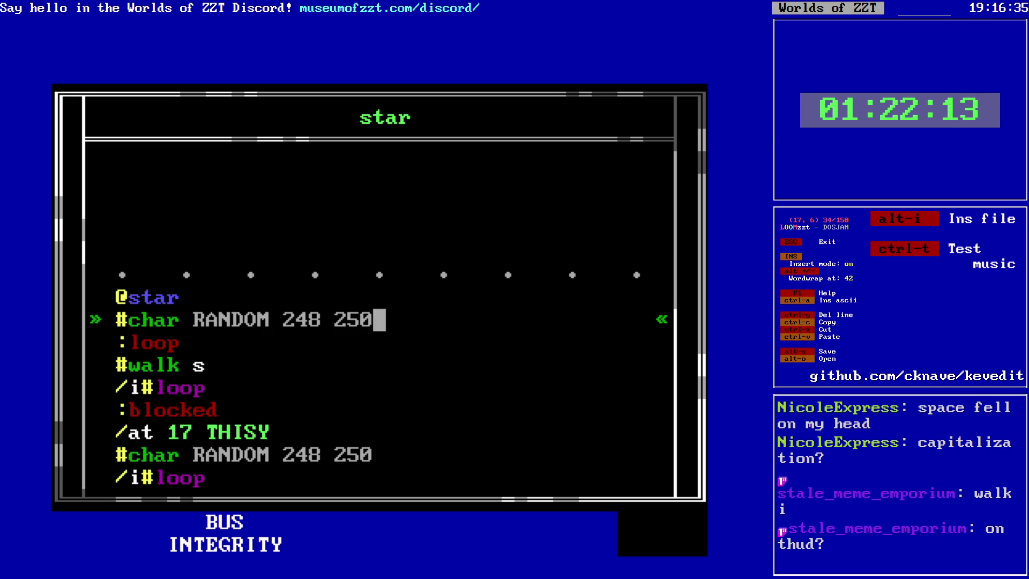
key(Return)
text(#set OBJ1)
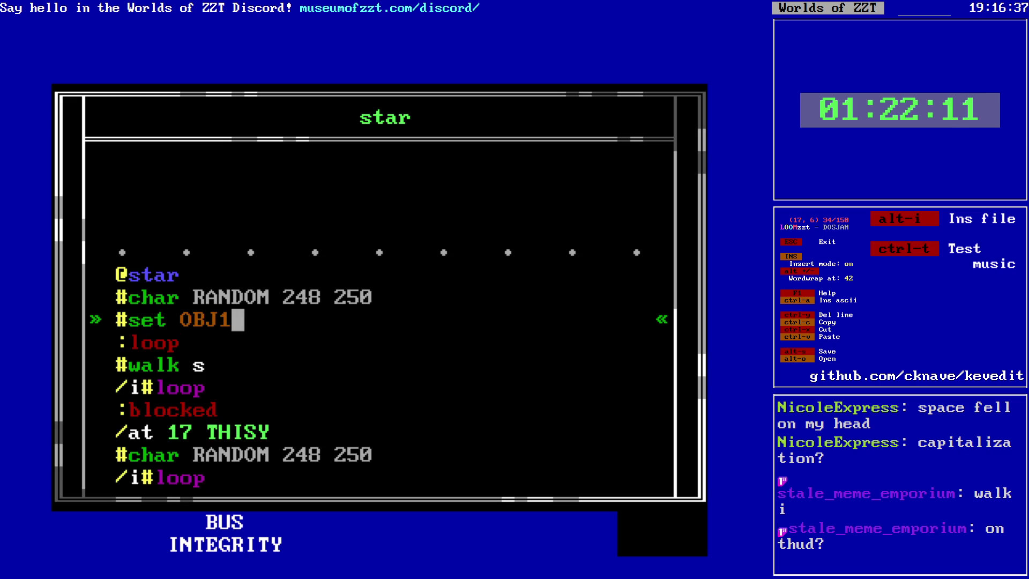
text( THISX)
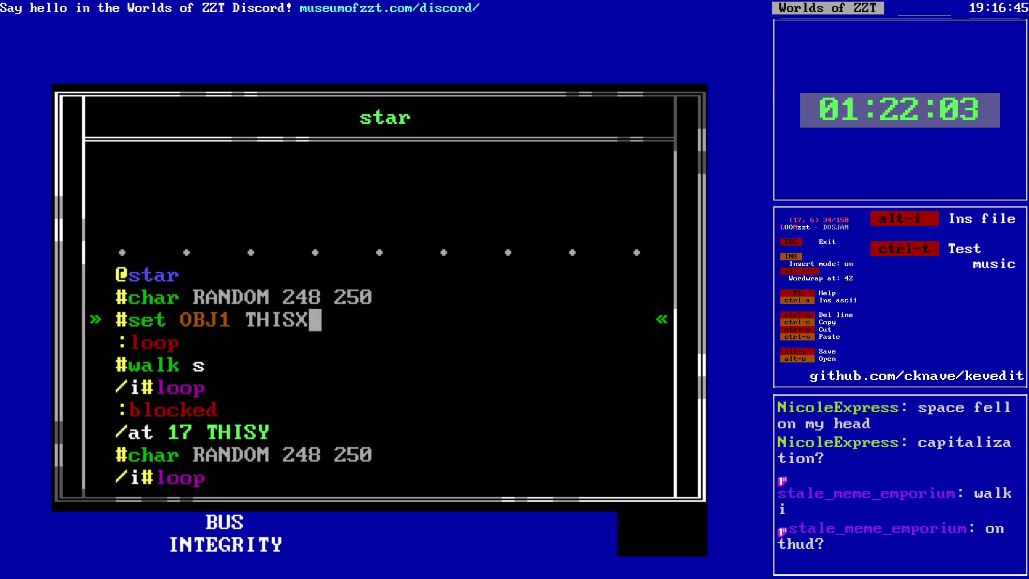
key(Home)
key(Down)
key(Down)
key(Down)
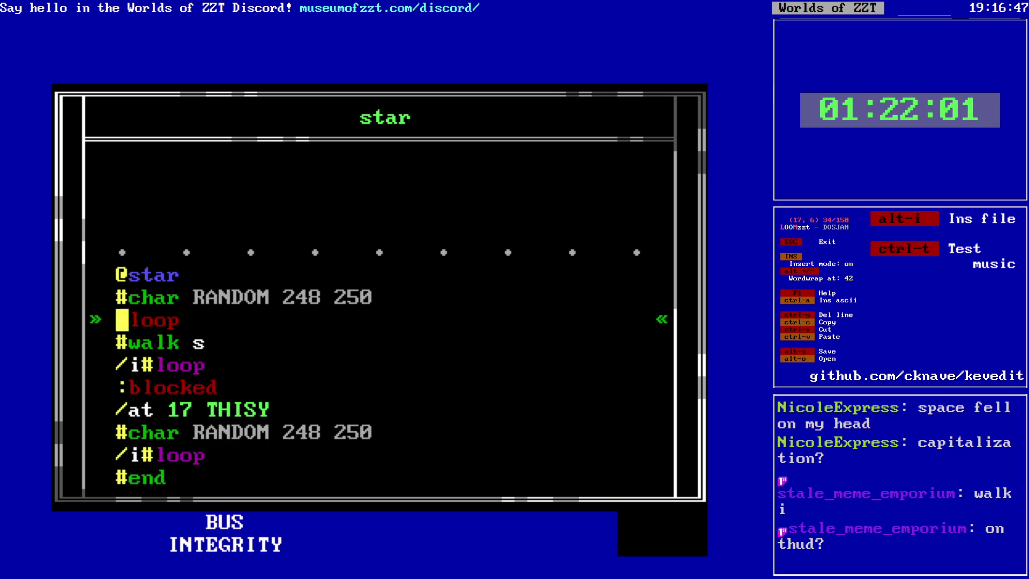
key(Right)
key(Right)
key(Right)
key(Delete)
key(Delete)
text(THISX)
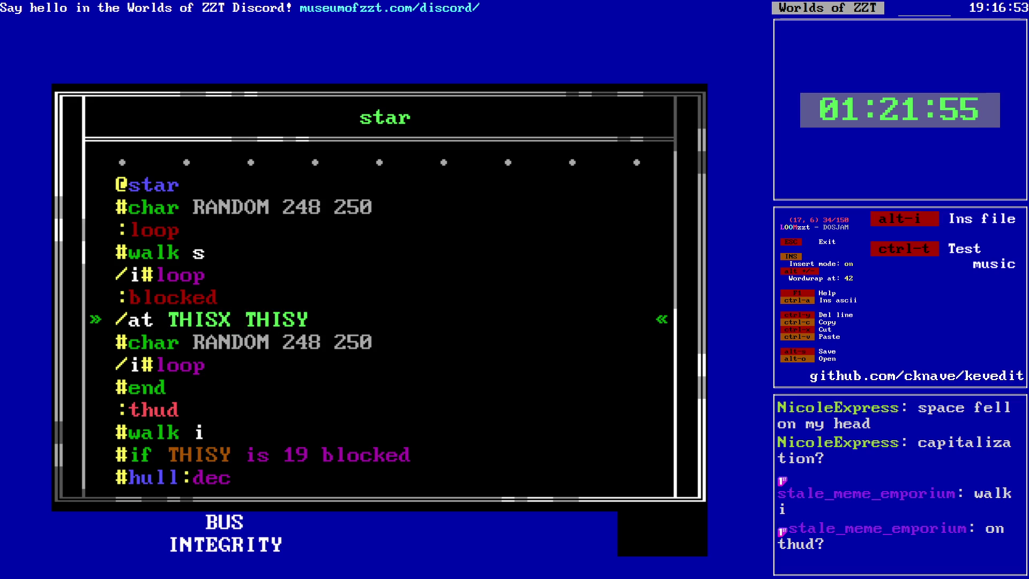
key(End)
key(BackSpace)
key(BackSpace)
key(BackSpace)
key(Escape)
key(Escape)
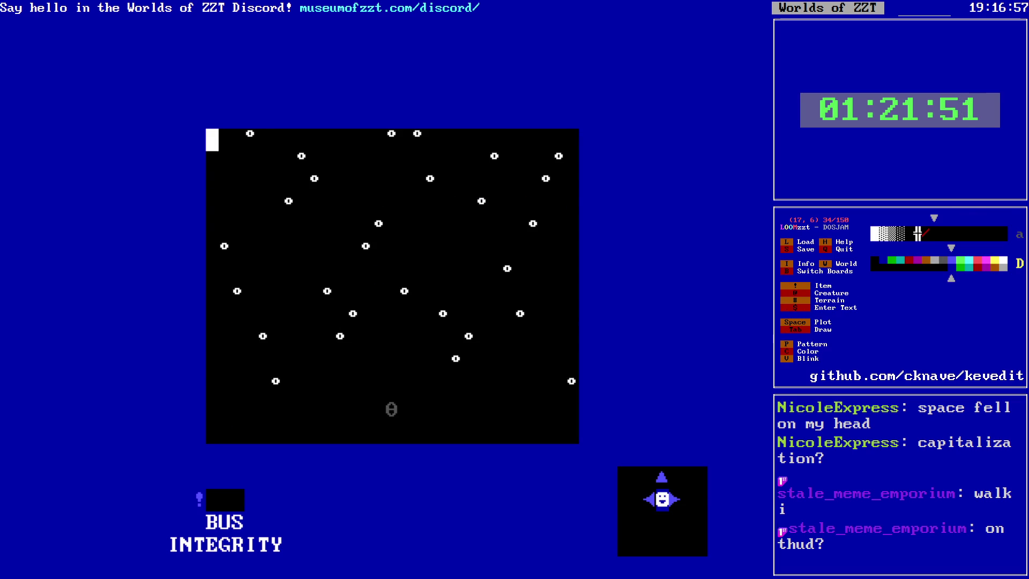
- Make the blocked jump read '/at THISX 6' and close the star's script
key(Return)
key(Up)
key(End)
text(6)
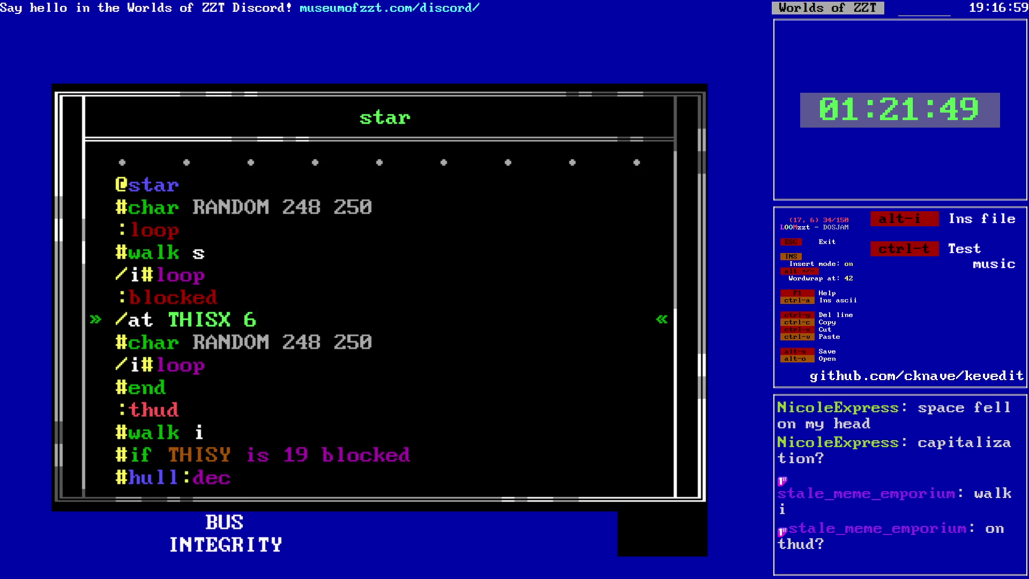
key(Down)
key(Down)
key(Down)
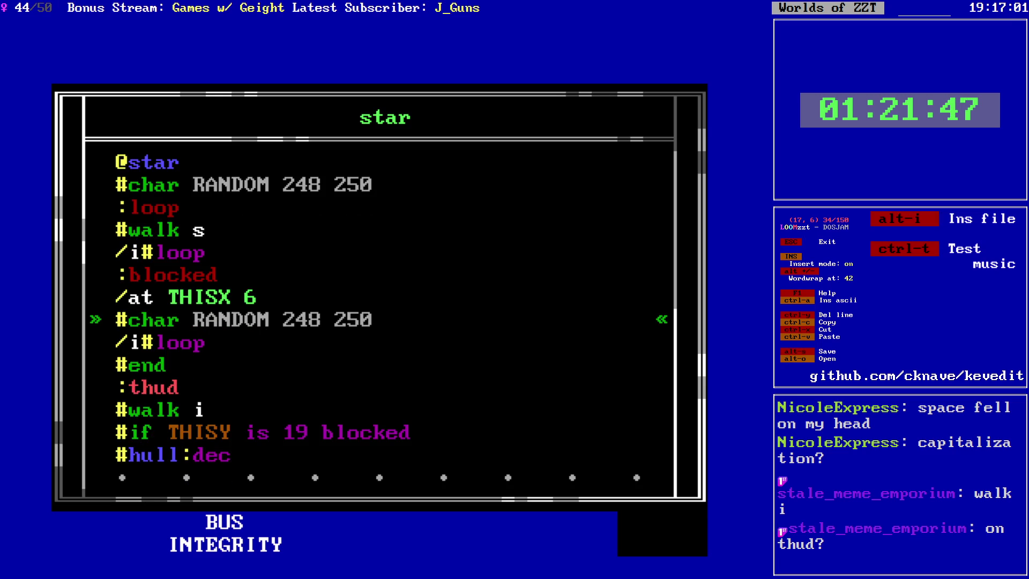
key(Escape)
key(Down)
key(Down)
key(Down)
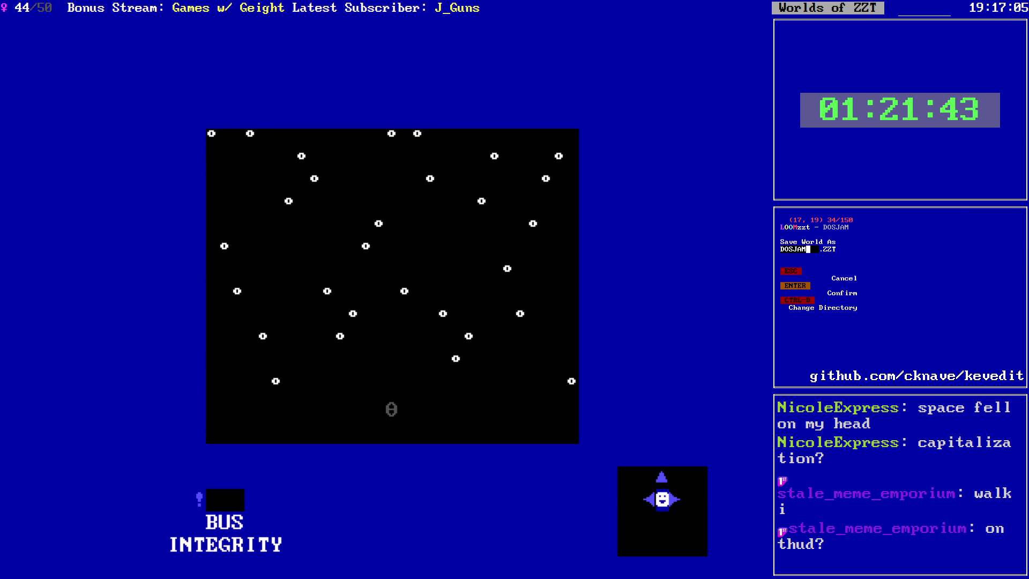
- Start a ZZT test play of the board and steer the bus left among falling stars
key(alt+t)
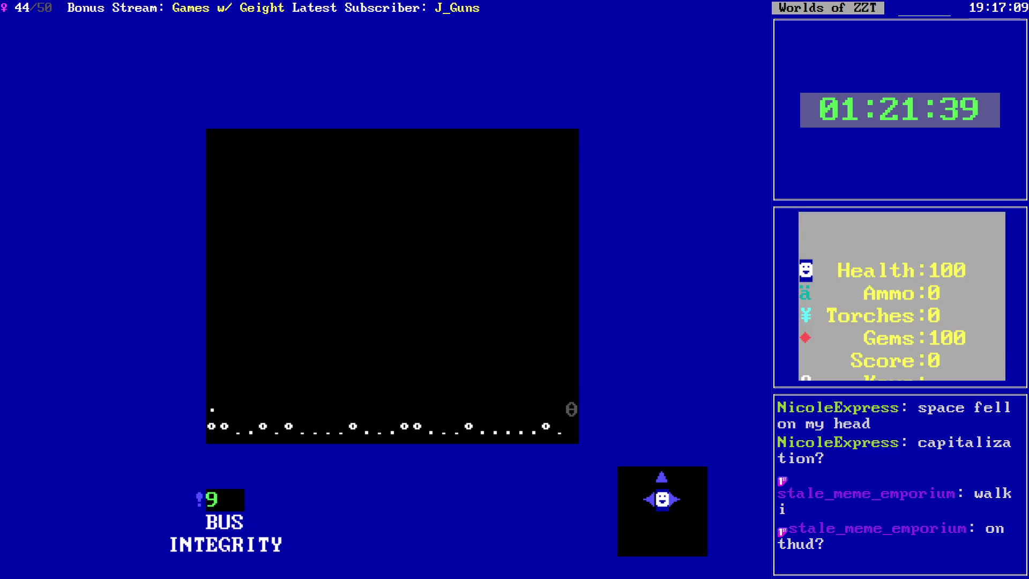
key(p)
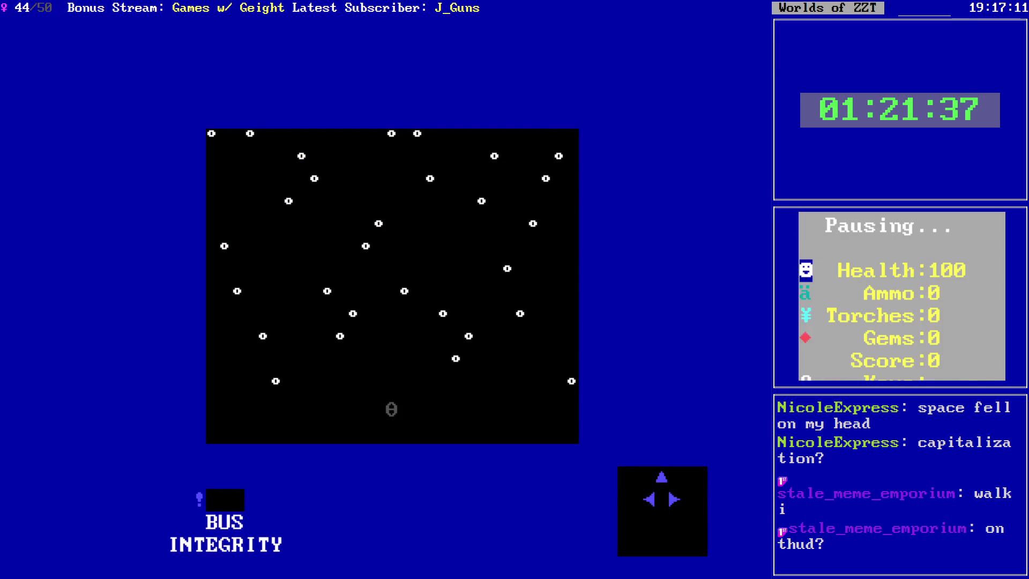
key(Down)
key(Left)
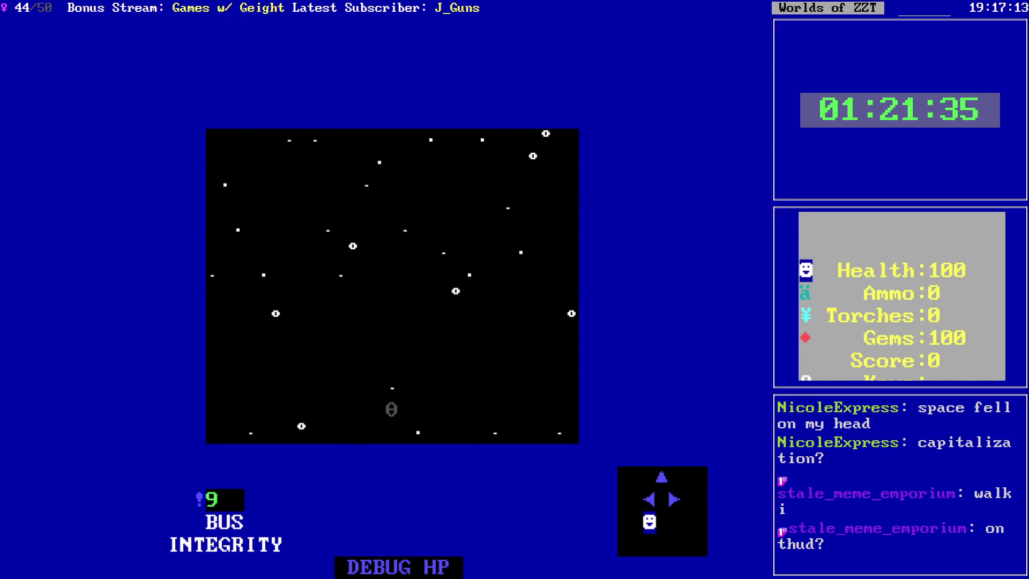
key(Left)
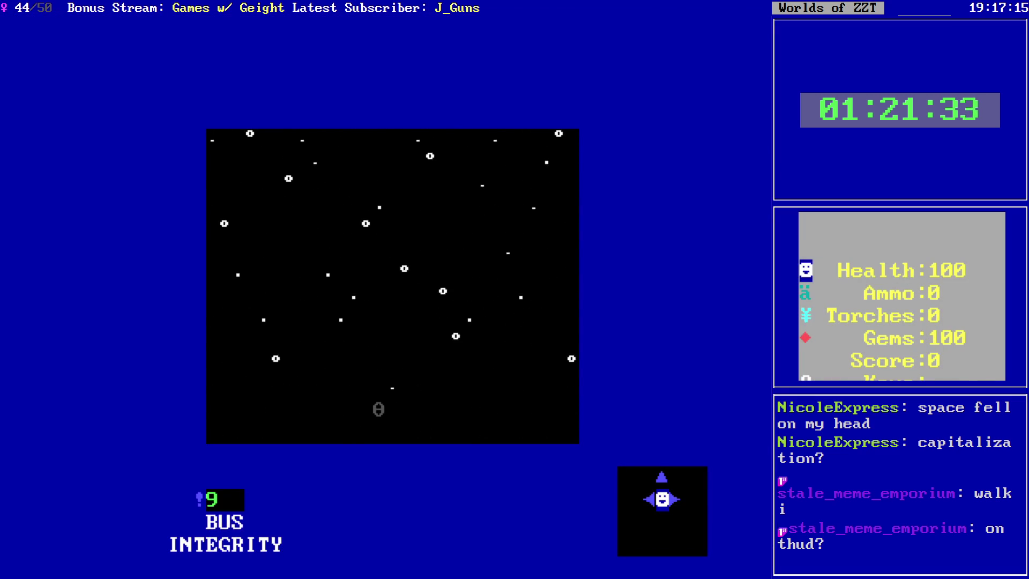
key(Left)
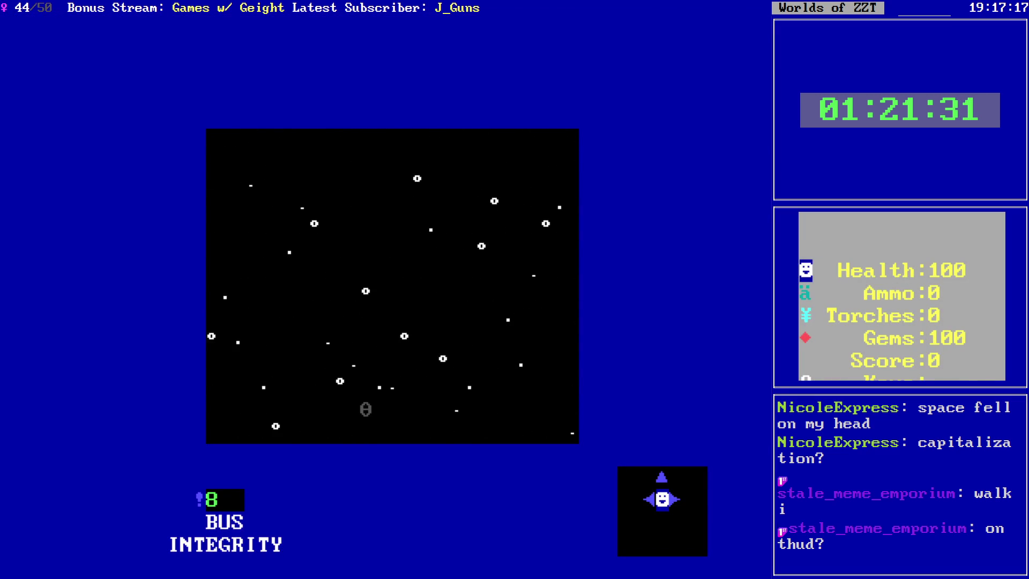
key(Left)
key(Left)
key(Left)
key(Right)
key(Right)
- Weave the bus left and right as bus integrity falls to 6, then end the game
key(Right)
key(Right)
key(Left)
key(Left)
key(Left)
key(Right)
key(Right)
key(Left)
key(Left)
key(Left)
key(Right)
key(Right)
key(Right)
key(Right)
key(Right)
key(Right)
key(Right)
key(Right)
key(Left)
key(Left)
key(Left)
key(Left)
key(Right)
key(Right)
key(Right)
key(Right)
key(Left)
key(Left)
key(Left)
key(Left)
key(Left)
key(Right)
key(Right)
key(Right)
key(Right)
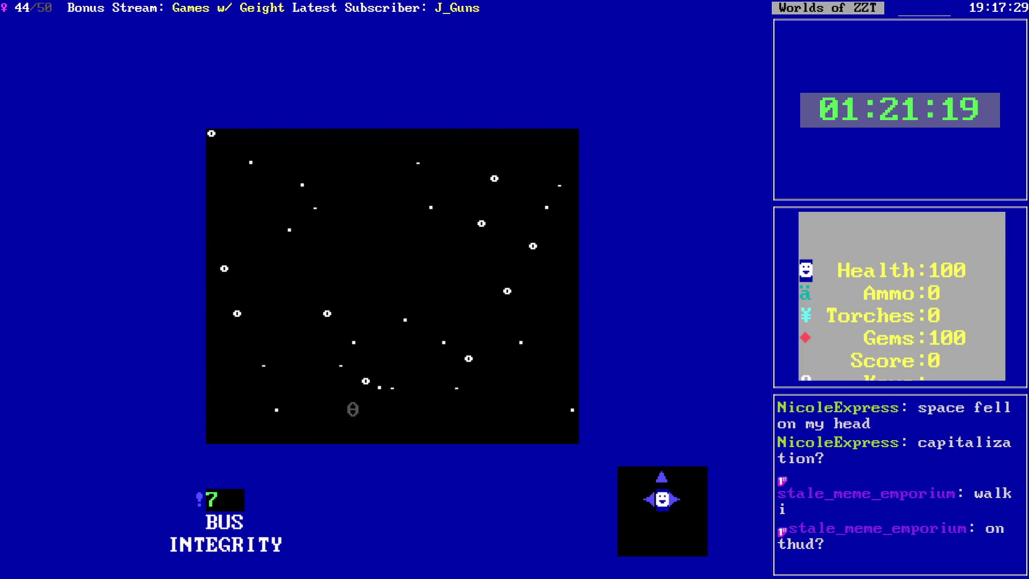
key(Left)
key(Left)
key(Left)
key(Left)
key(Left)
key(Right)
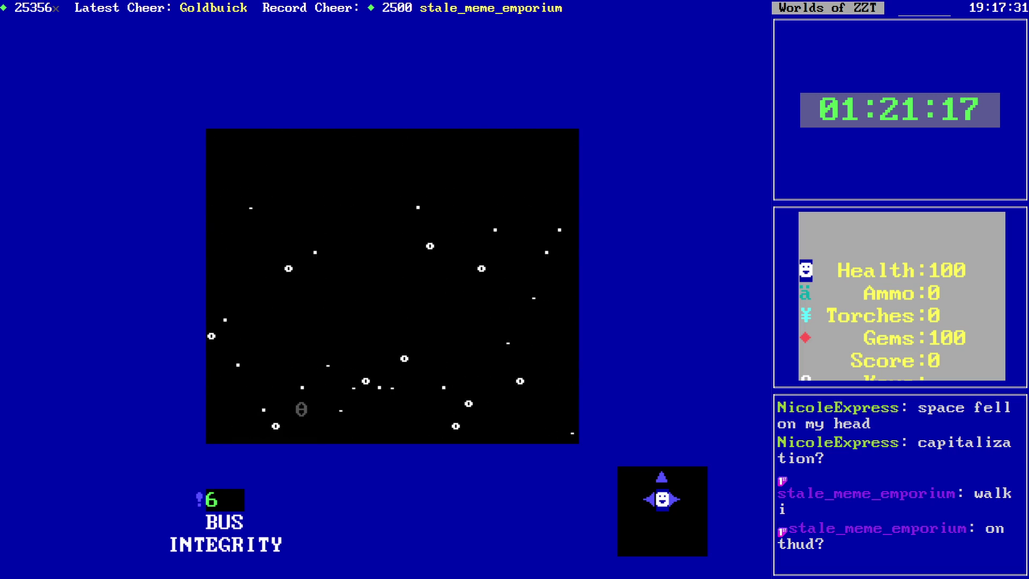
key(Left)
key(Left)
key(q)
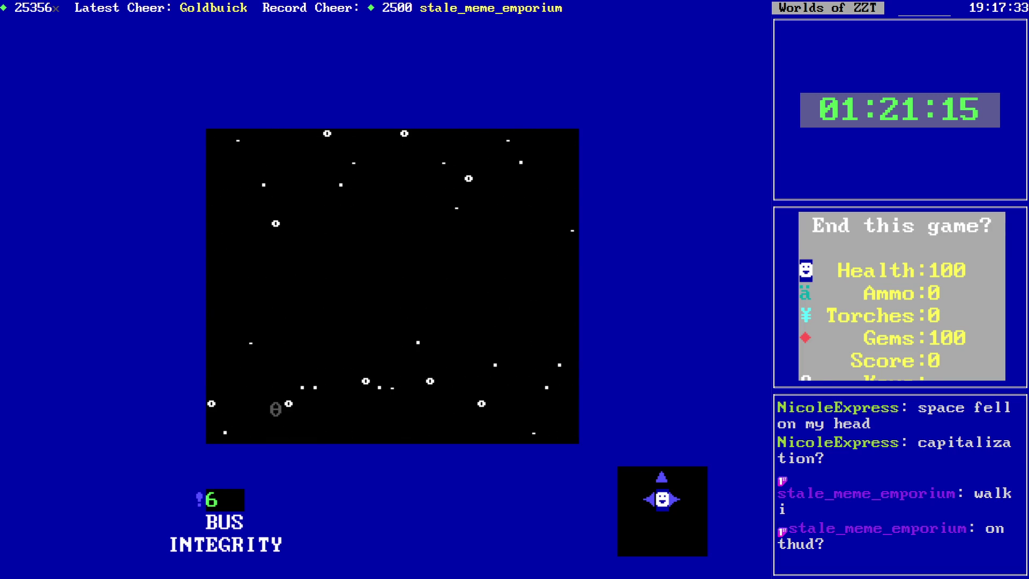
key(y)
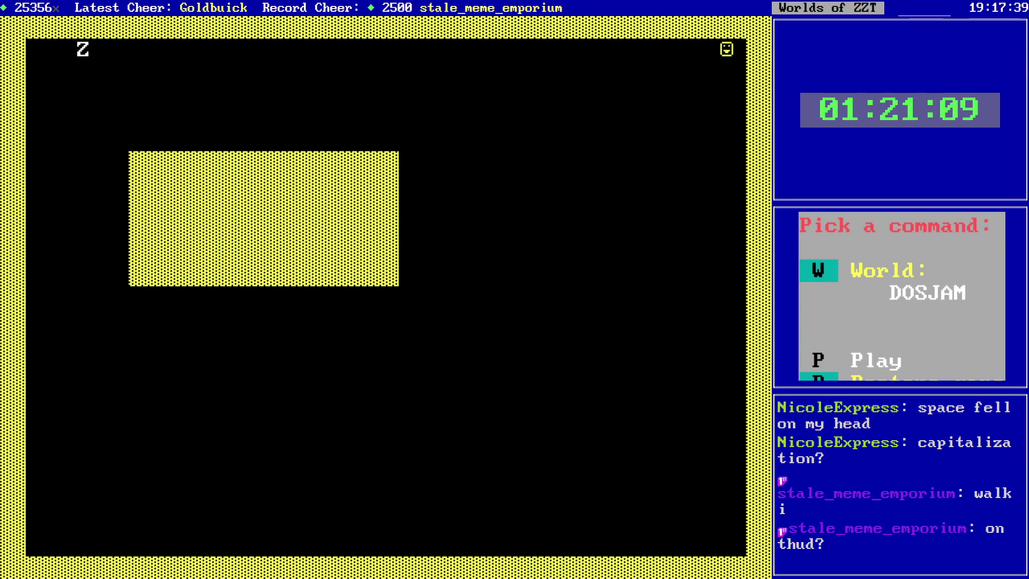
- Close the Ship's script and open the star object's script, reviewing it down to #hull:dec
key(Down)
key(Down)
key(Down)
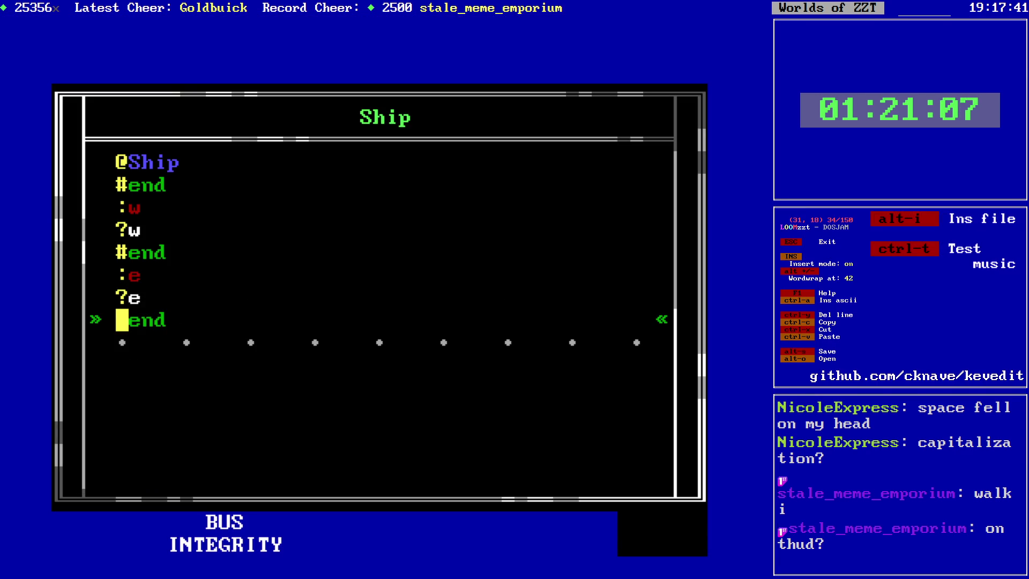
key(Escape)
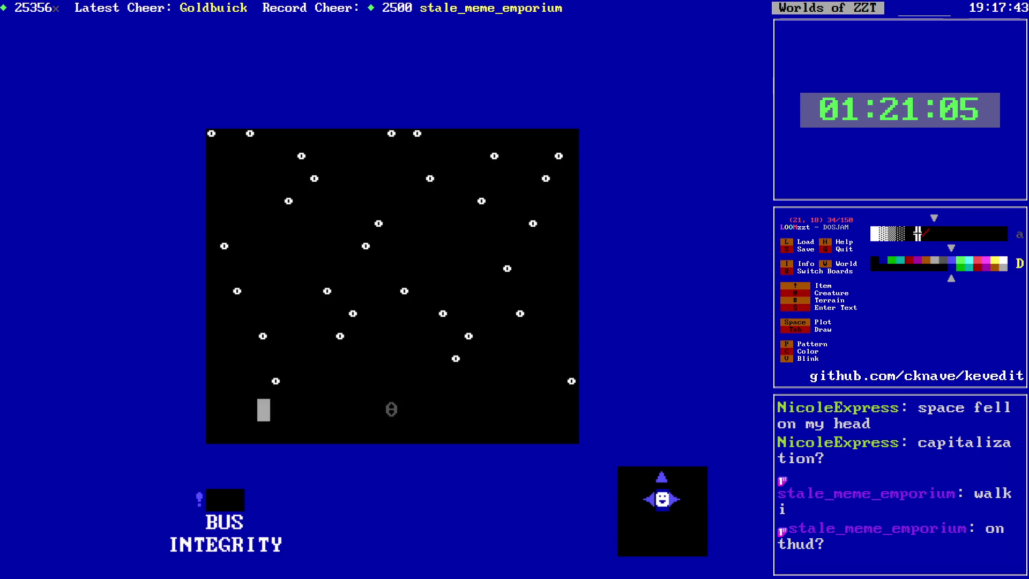
key(Right)
key(Return)
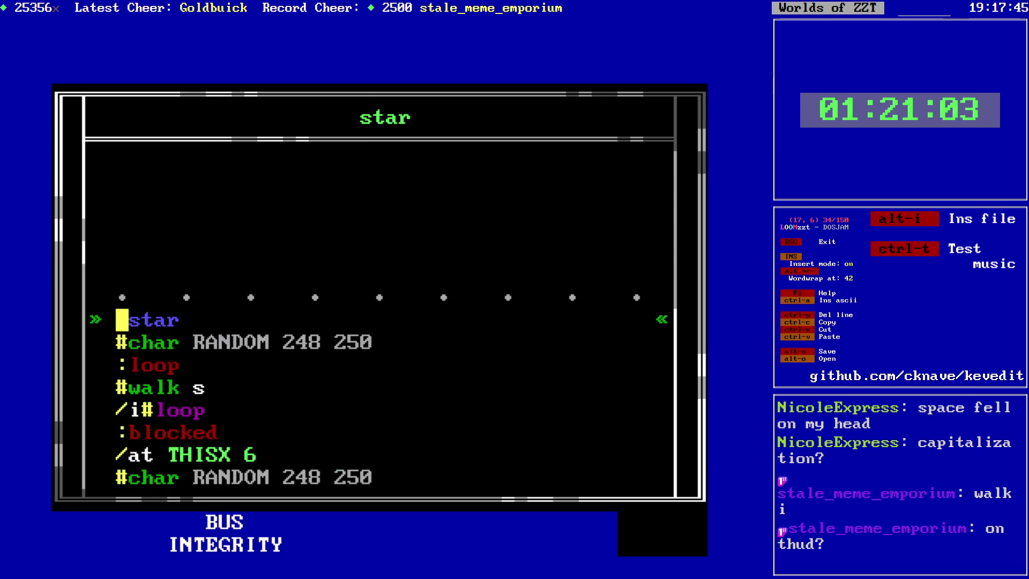
key(Down)
key(Down)
key(Down)
key(Up)
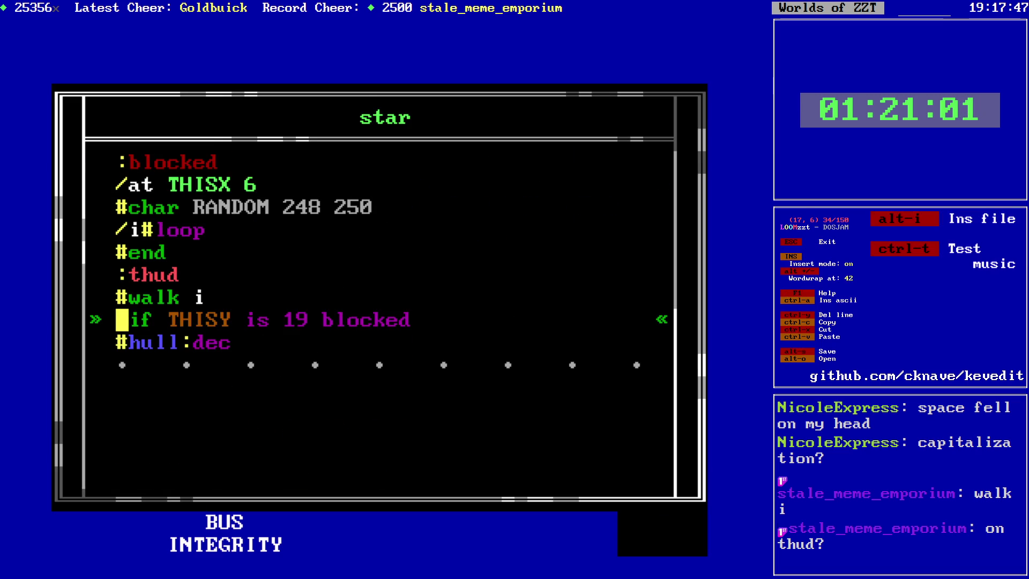
key(Up)
key(Up)
key(Up)
key(Down)
key(Down)
key(Down)
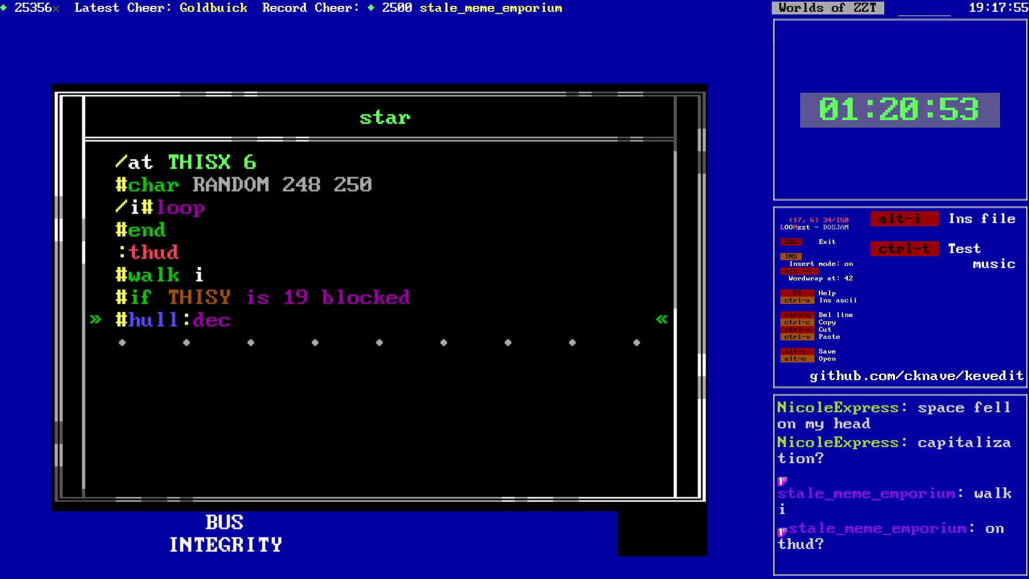
- Add a '#blocked' line after '#hull:dec' and exit the star's script and object settings
key(End)
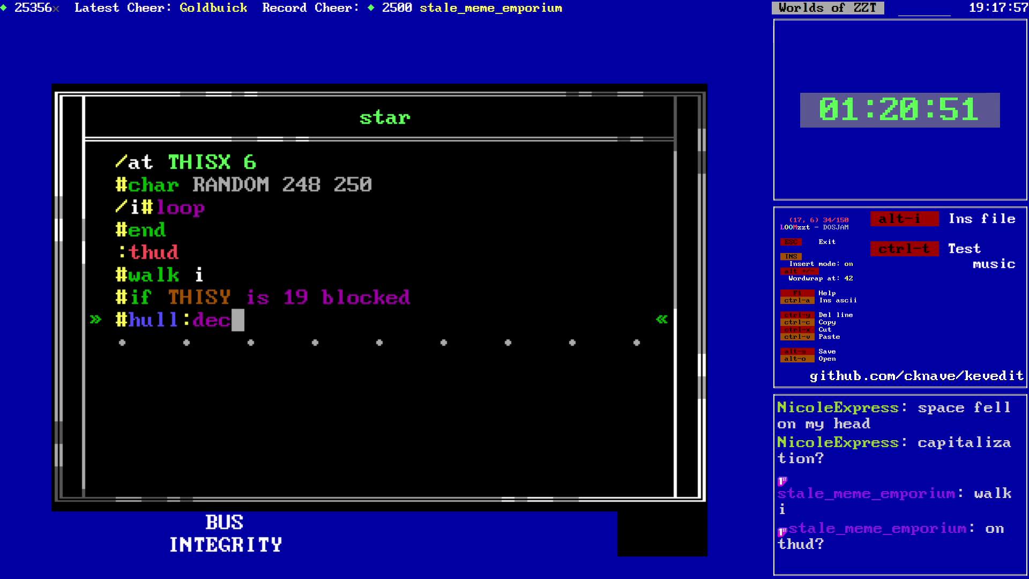
key(Return)
text(#)
key(Up)
key(Up)
key(Up)
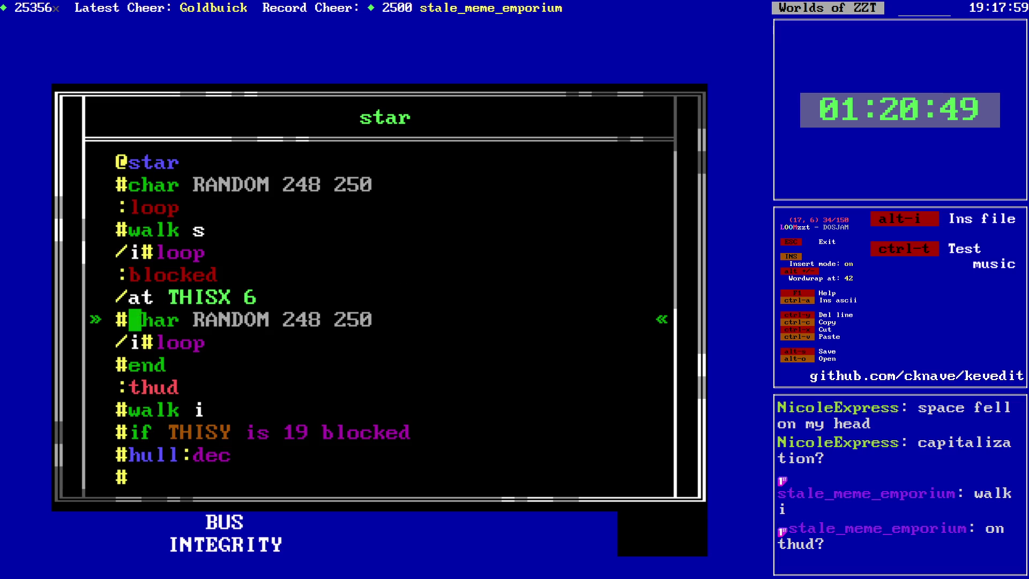
key(Down)
key(Down)
key(Down)
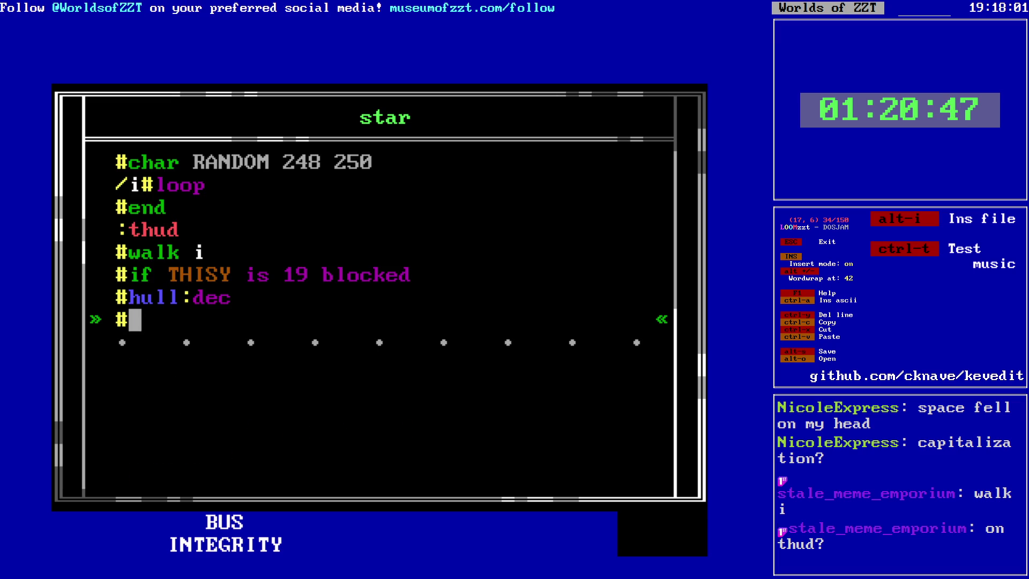
text(blocked)
key(Up)
key(Up)
key(Up)
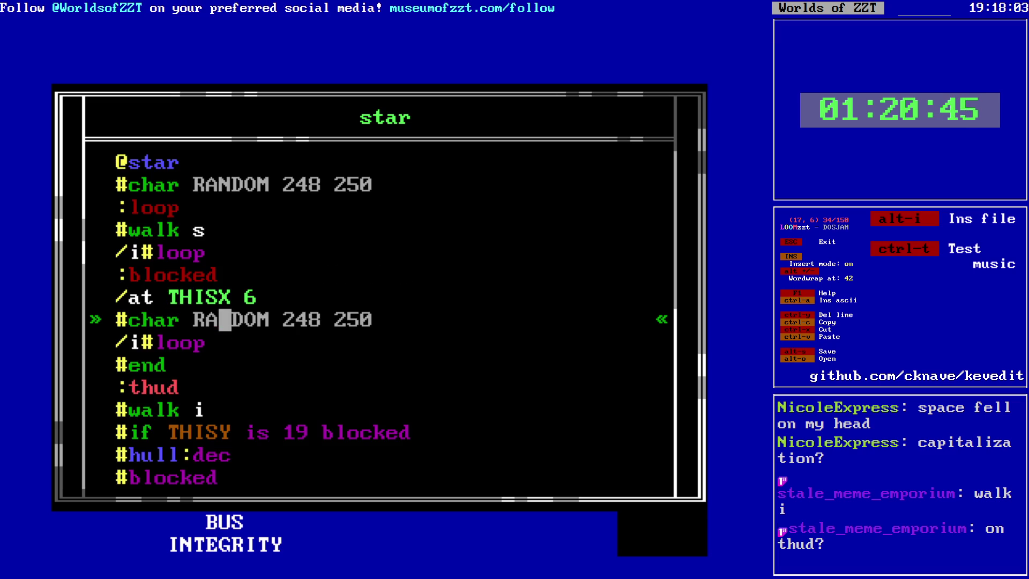
key(Down)
key(Down)
key(Down)
key(Up)
key(Up)
key(Up)
key(Escape)
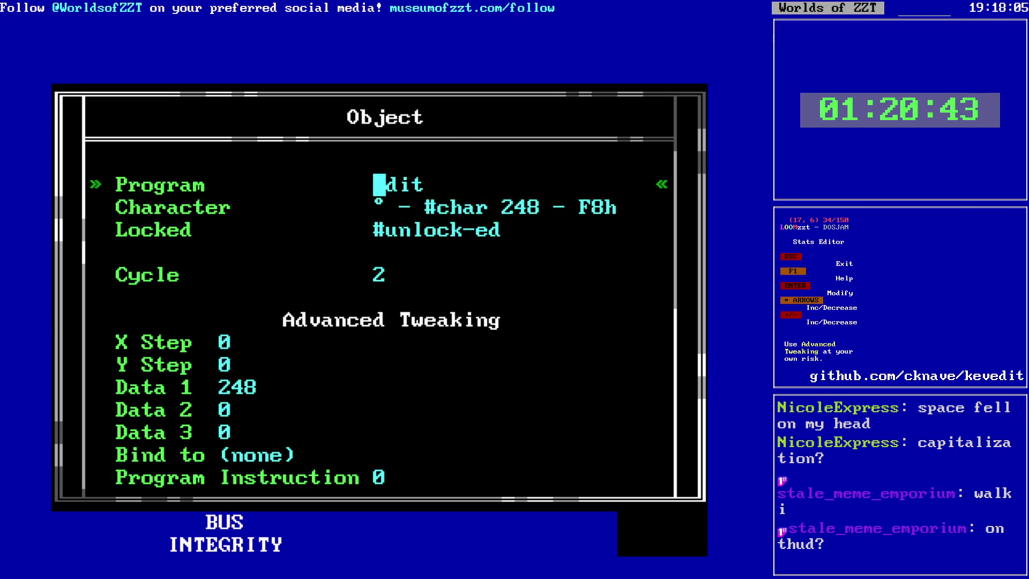
key(Escape)
key(alt+t)
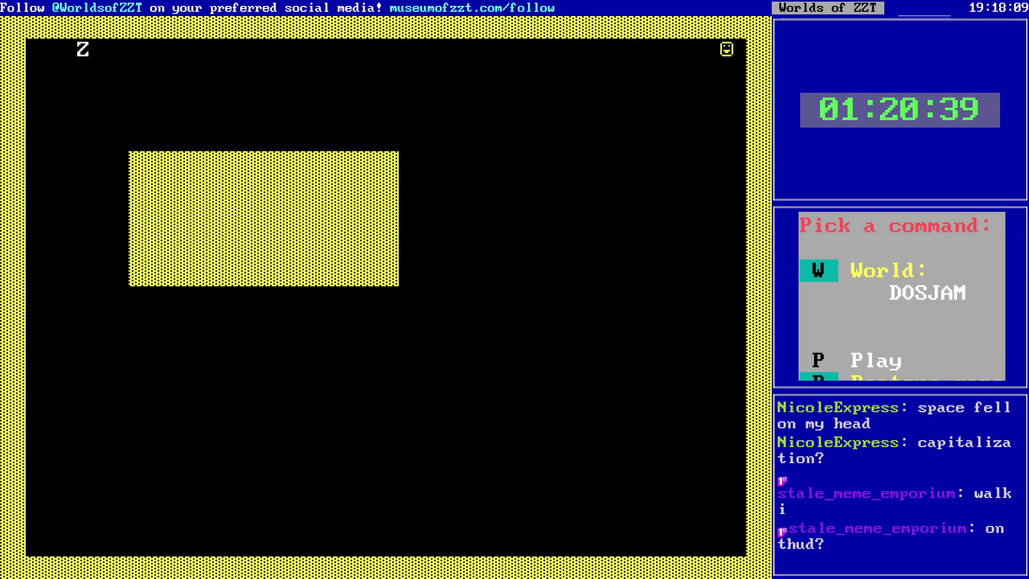
- Load the DOSJAM world in ZZT, start playing, and steer the bus right
key(w)
key(Return)
key(p)
key(Up)
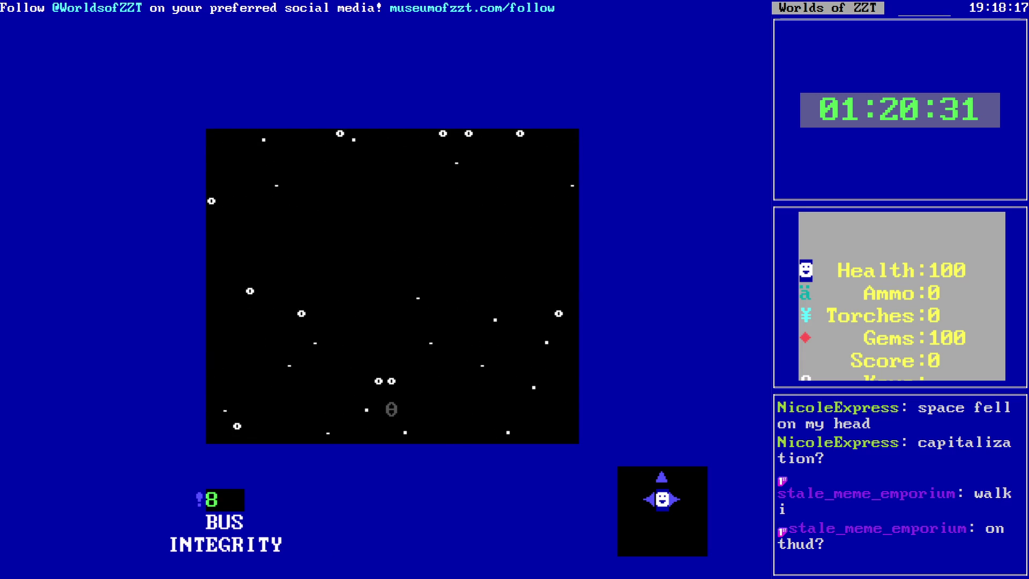
key(Right)
key(Right)
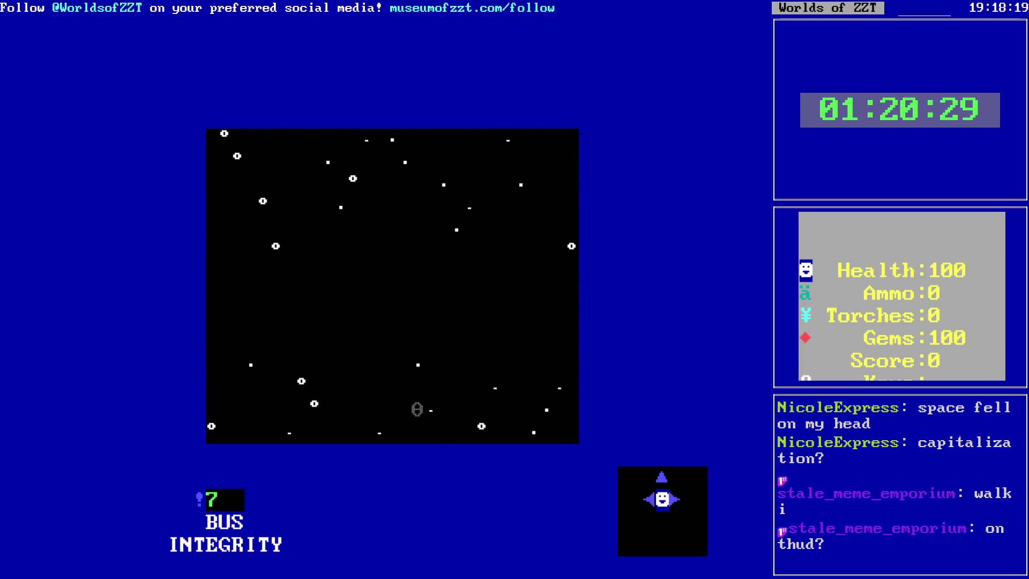
- Steer the bus as integrity drops to 6, end the game, and reopen the star's settings
key(Right)
key(Right)
key(Right)
key(Left)
key(Left)
key(Left)
key(Right)
key(Right)
key(Right)
key(Left)
key(Left)
key(Left)
key(Left)
key(Left)
key(Left)
key(Left)
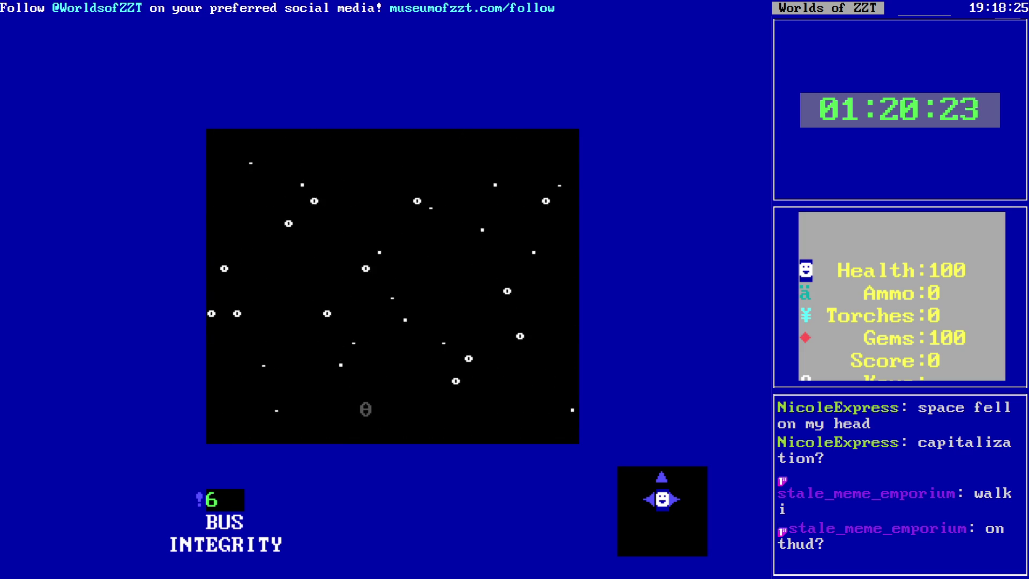
key(Left)
key(Left)
key(Escape)
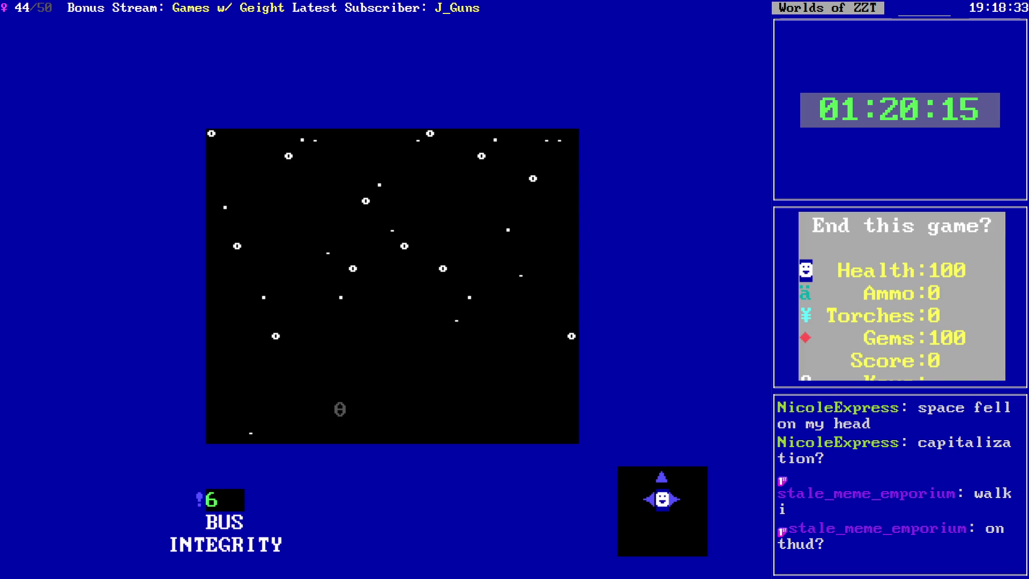
key(y)
key(Escape)
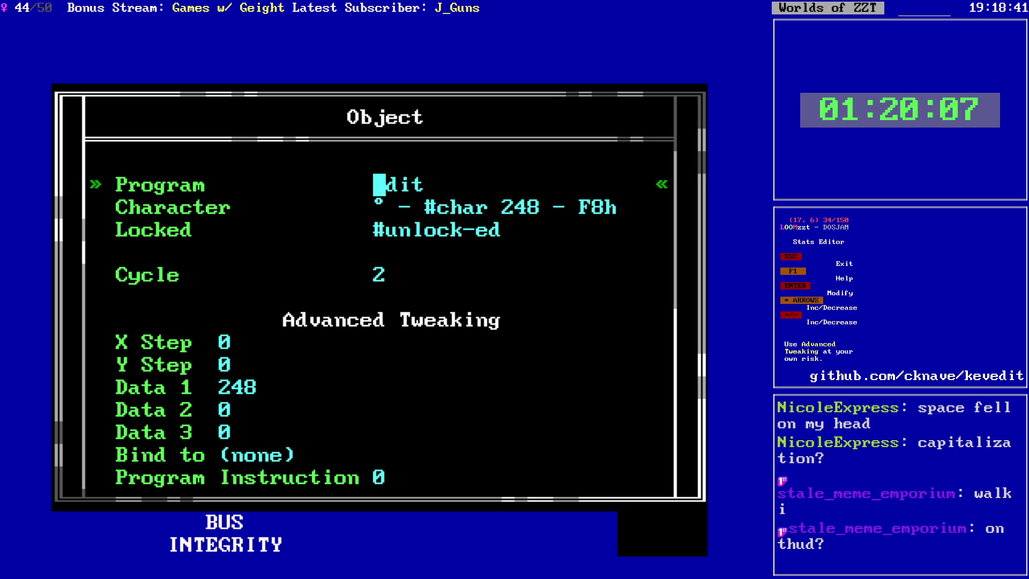
- Set the star's Cycle to 5, then page through its program ending in #blocked and close it
key(Down)
key(Down)
key(Down)
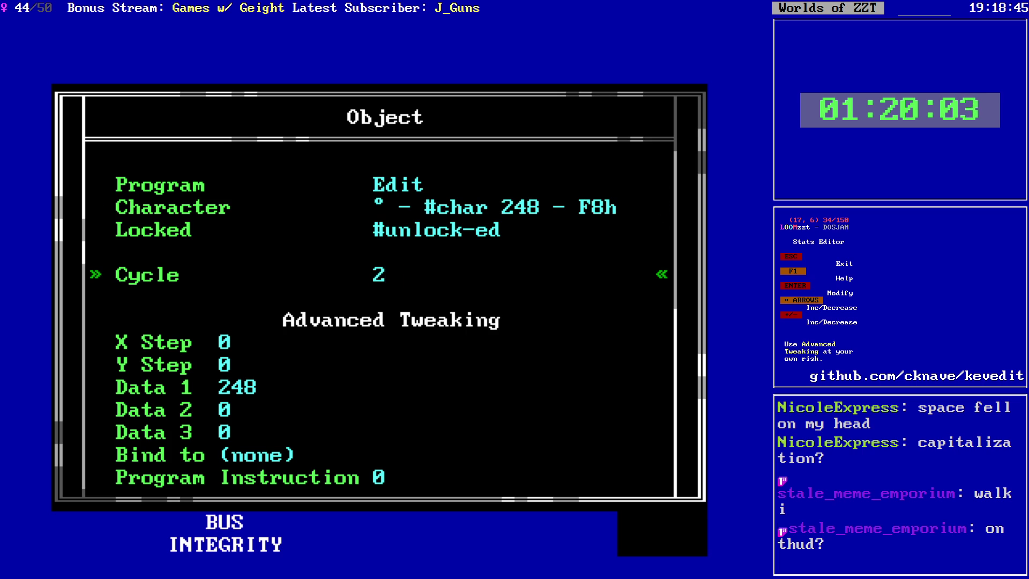
text(5)
key(BackSpace)
key(Up)
key(Up)
key(Up)
key(Return)
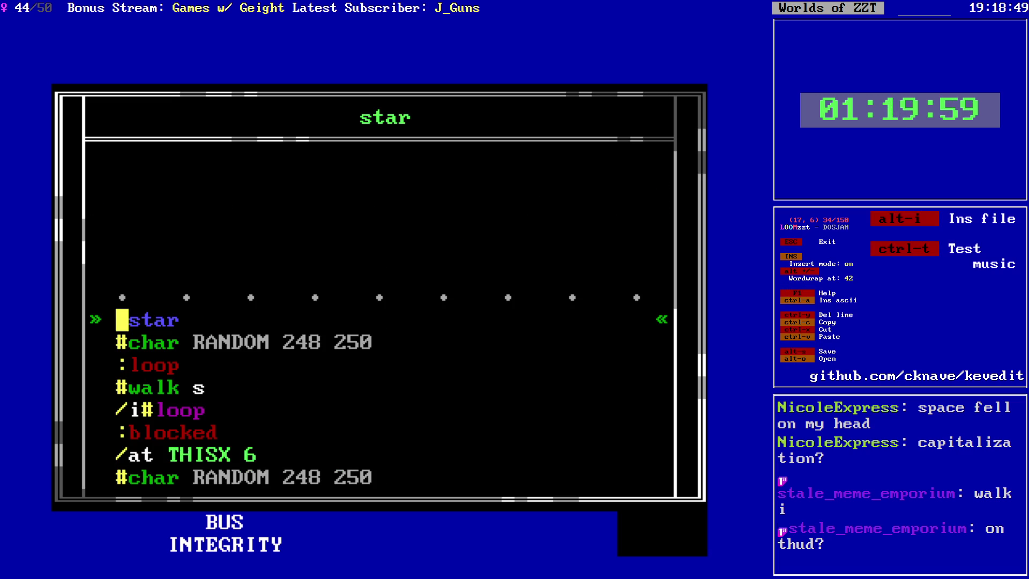
key(Page_Down)
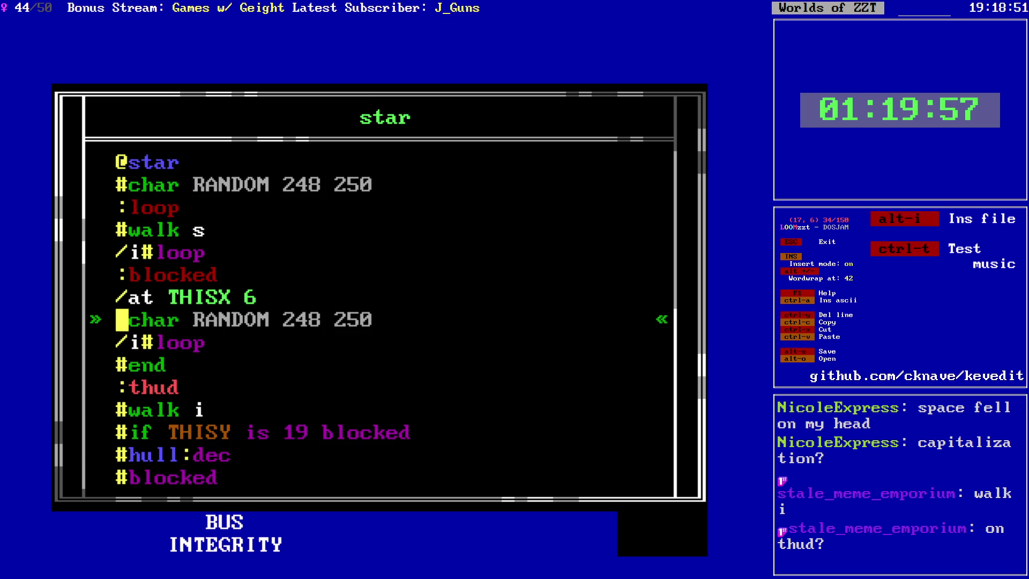
key(Page_Down)
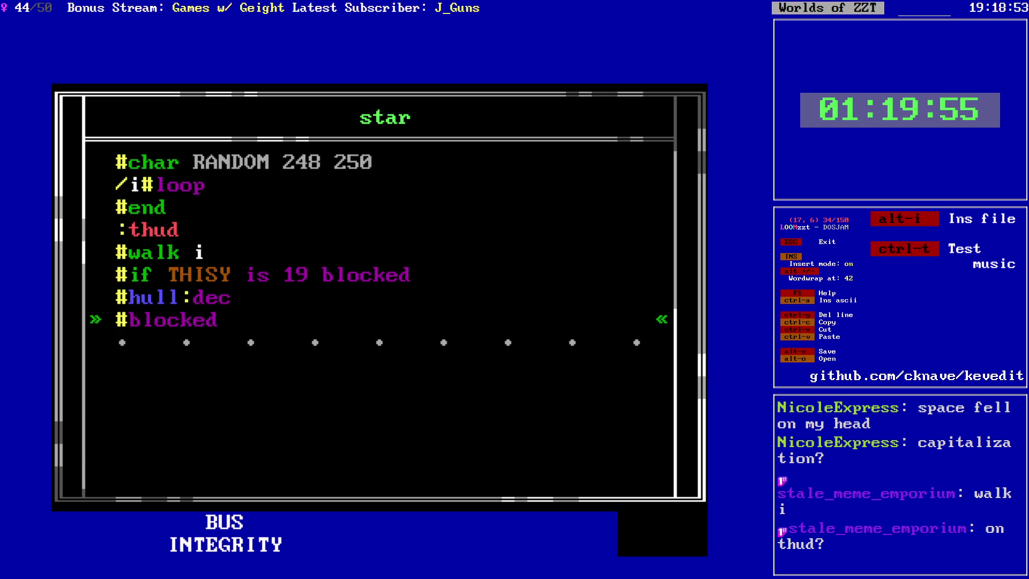
key(Escape)
key(Escape)
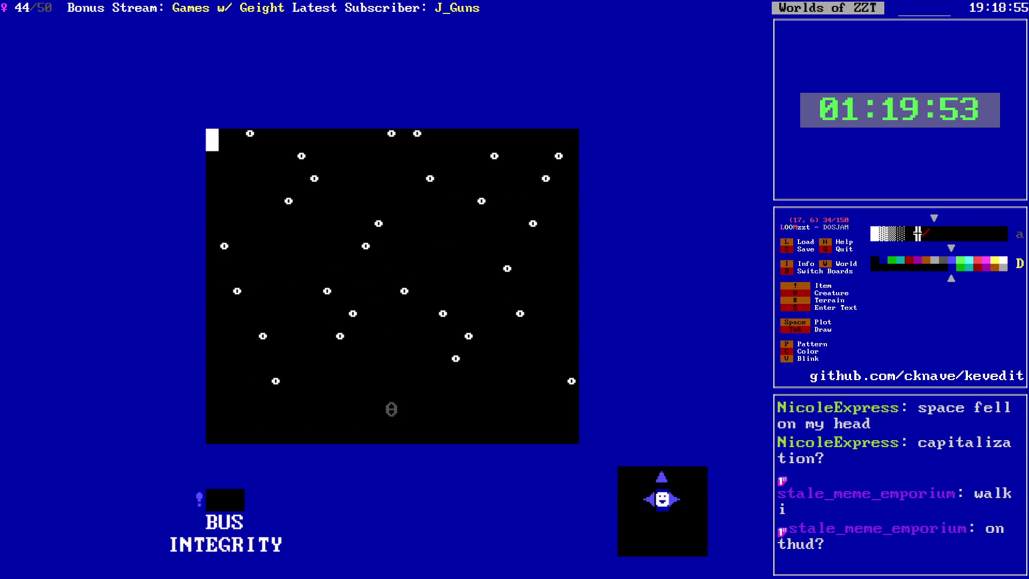
key(alt+t)
key(Escape)
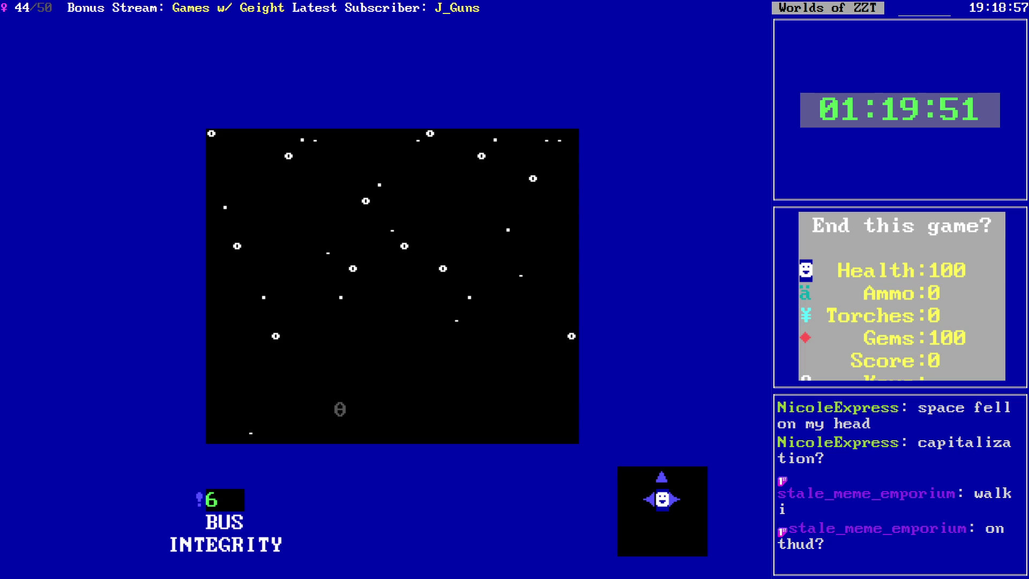
key(y)
key(w)
key(Return)
key(p)
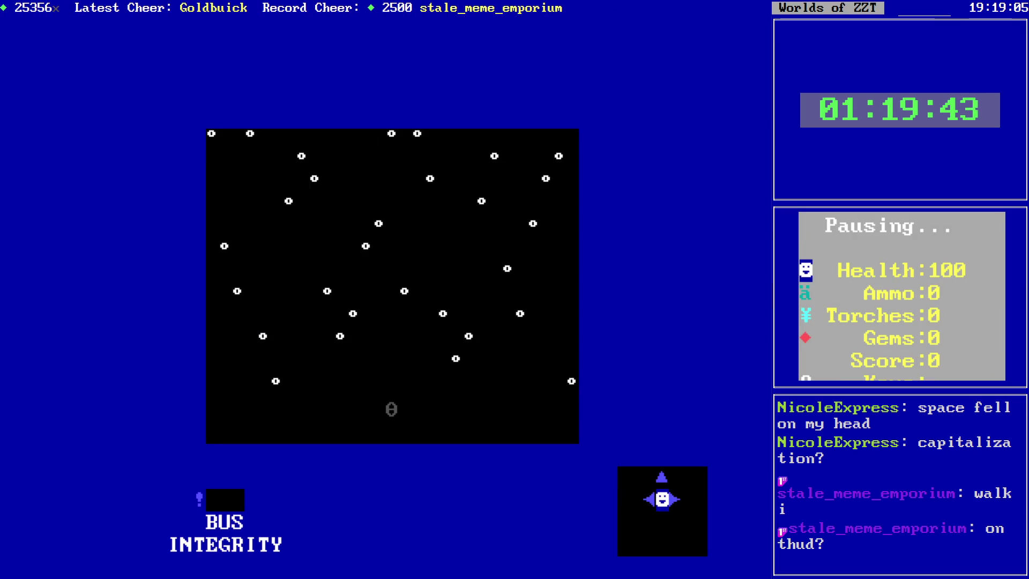
key(Right)
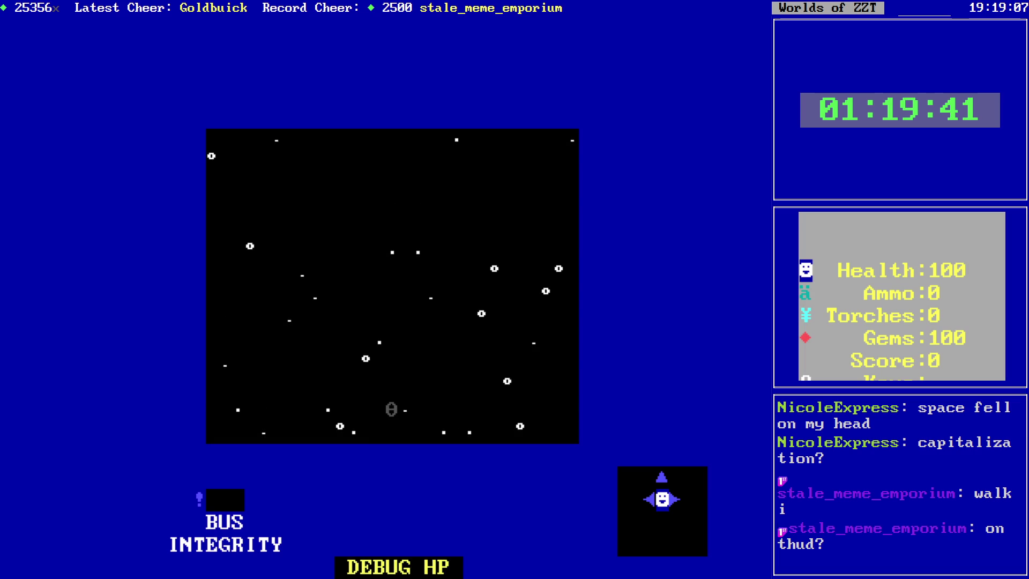
key(Right)
key(Right)
key(Right)
key(Right)
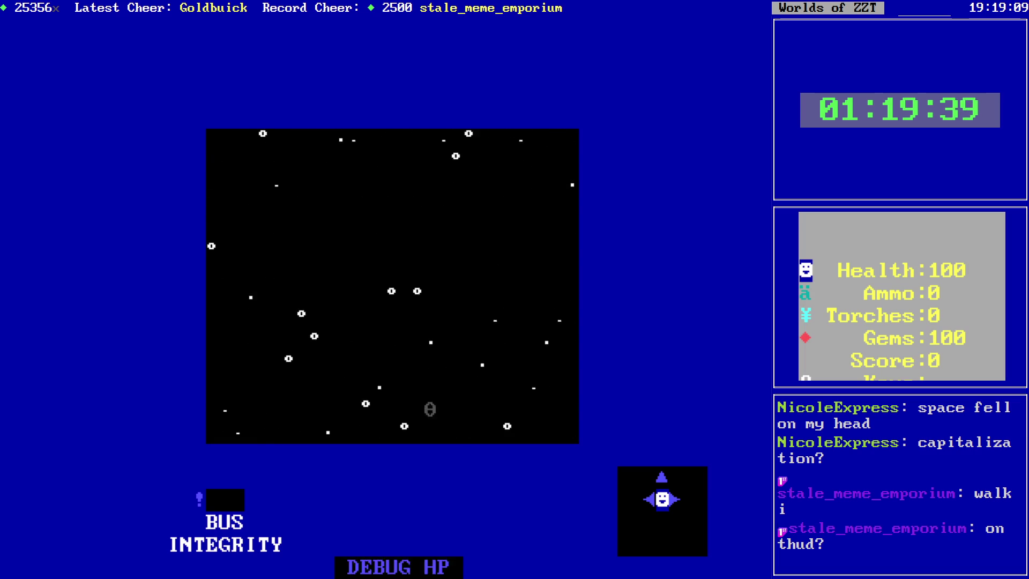
key(Left)
key(Left)
key(Left)
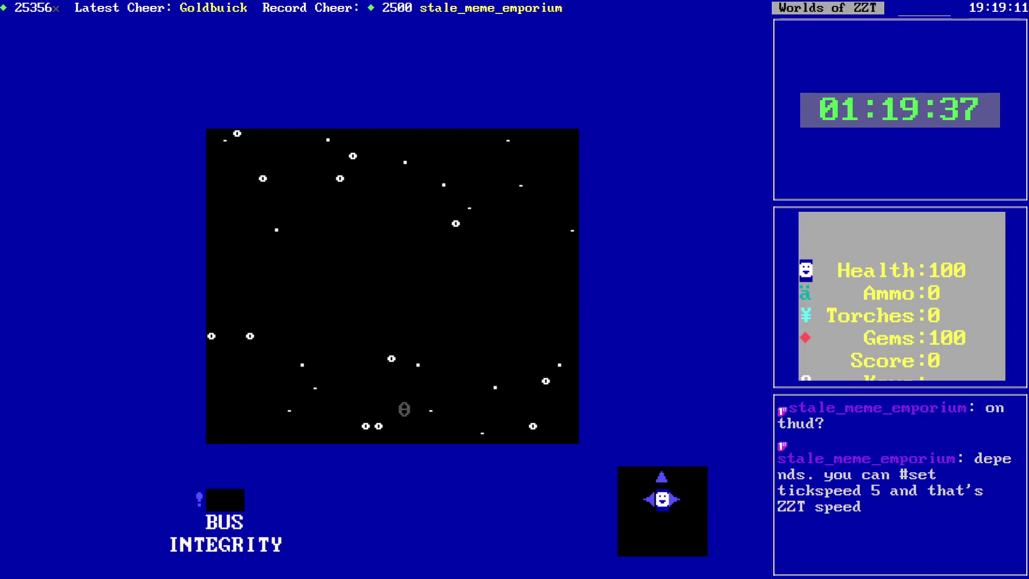
key(Right)
key(Right)
key(Right)
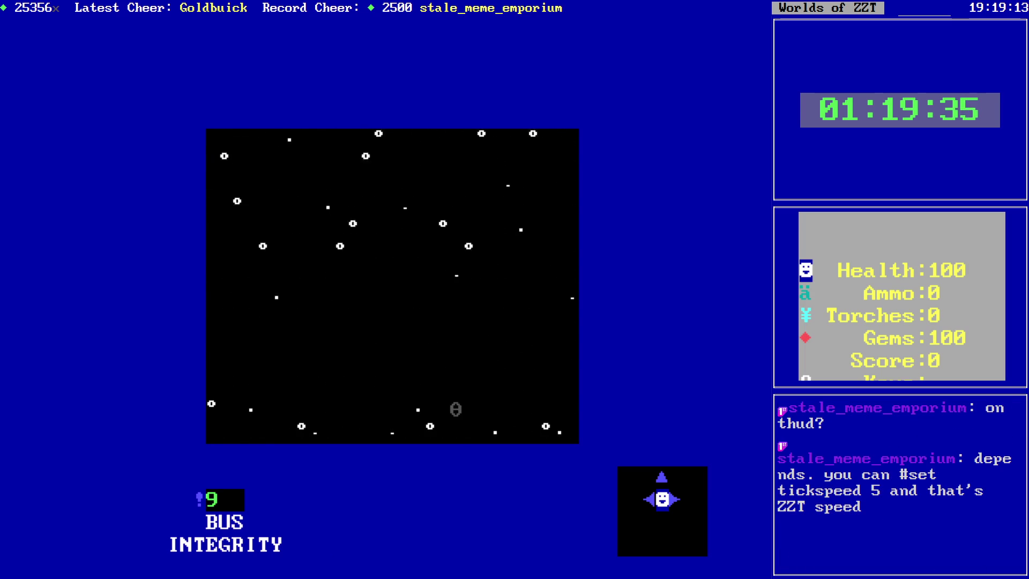
key(Right)
key(Right)
key(Right)
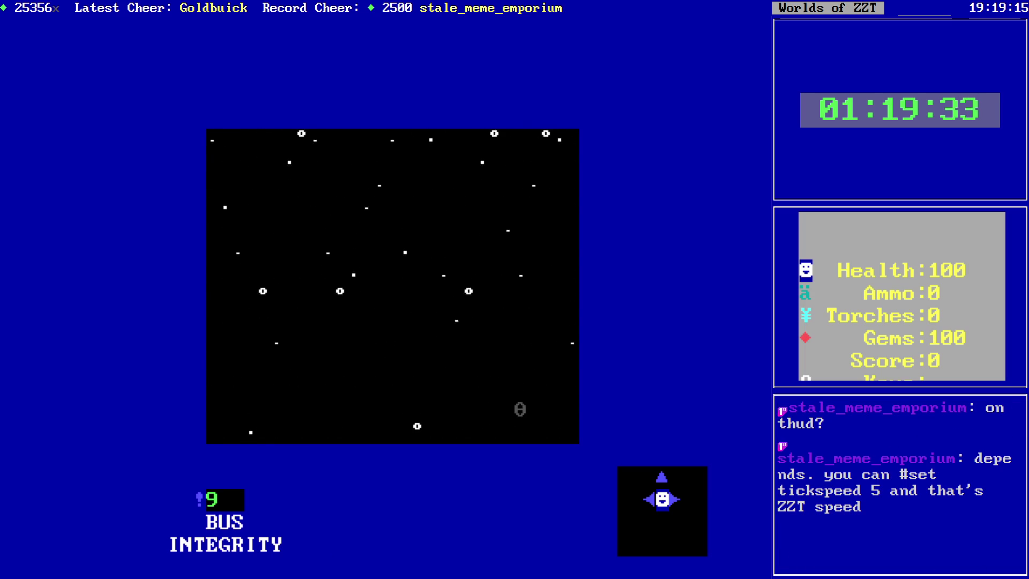
key(Right)
key(Left)
key(Left)
key(Right)
key(Right)
key(Left)
key(Left)
key(Right)
key(Right)
key(Left)
key(Left)
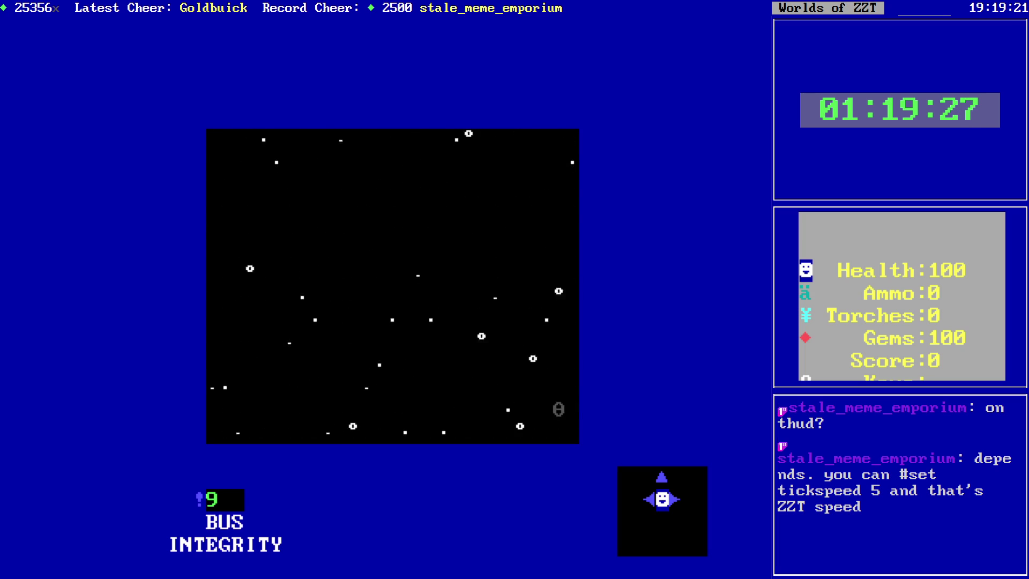
key(Right)
key(Right)
key(Left)
key(Left)
key(Right)
key(Right)
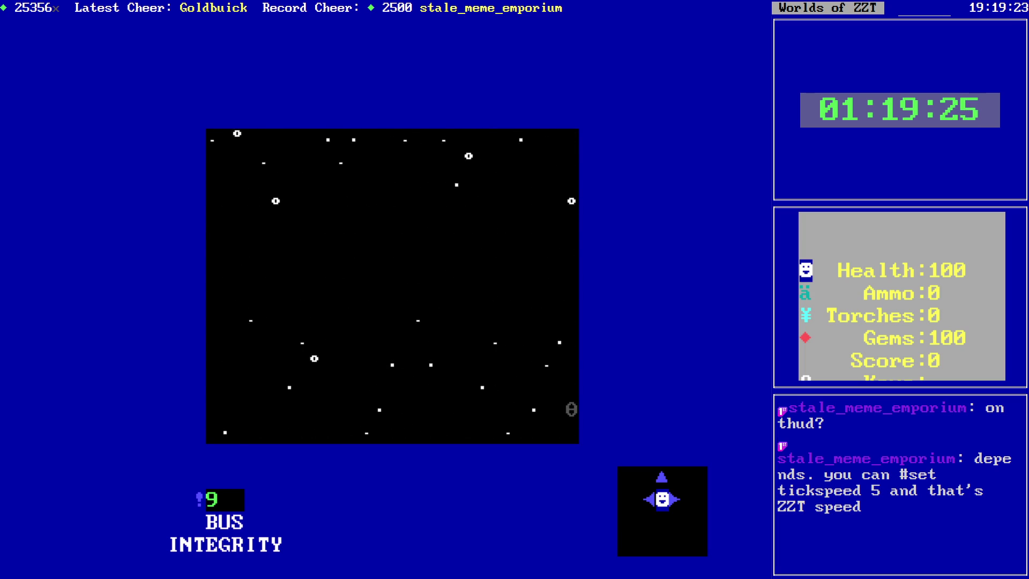
key(Left)
key(Left)
key(Right)
key(Right)
key(Left)
key(Left)
key(Right)
key(Right)
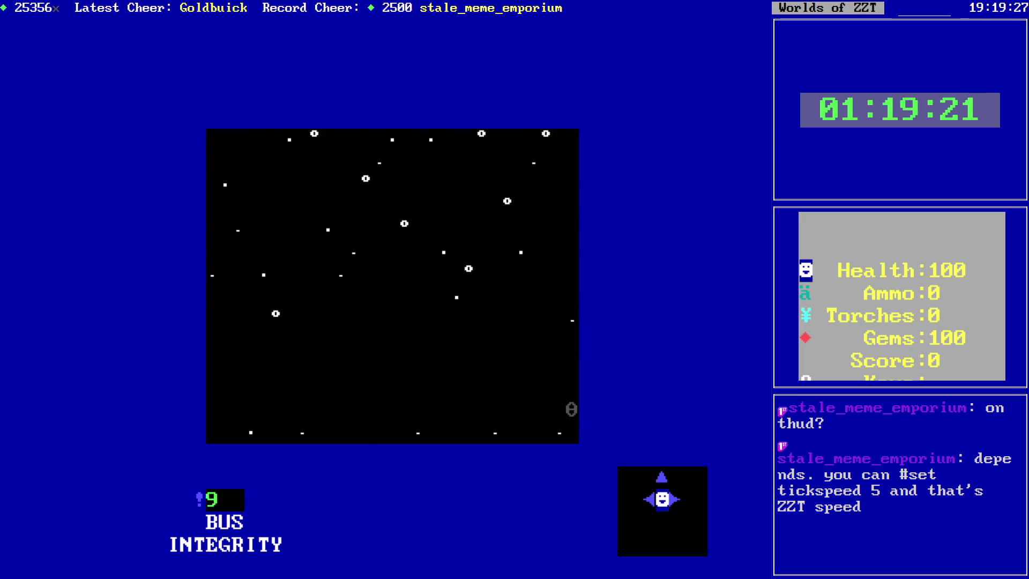
key(Left)
key(Left)
key(Left)
key(Left)
key(Left)
key(Left)
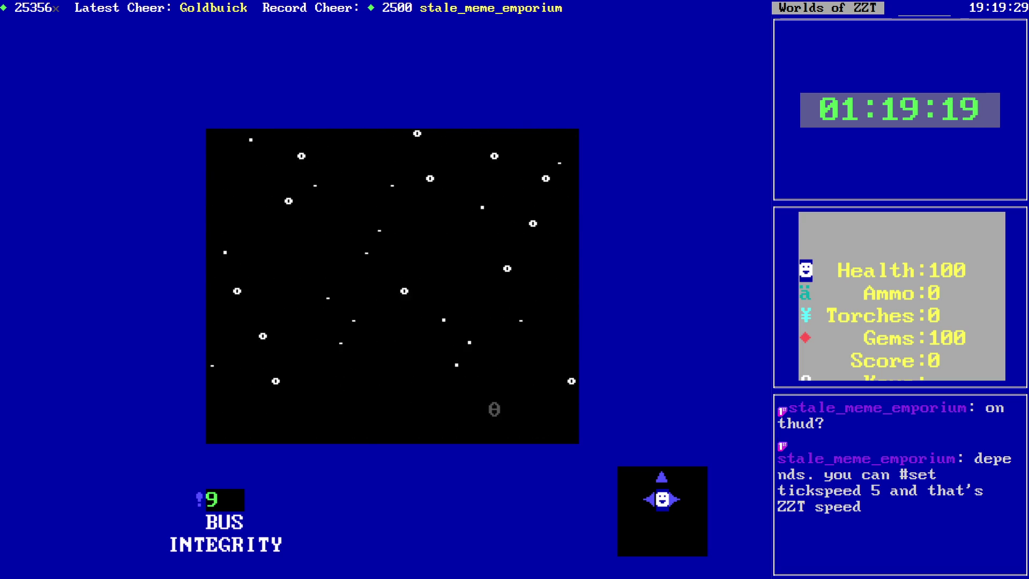
key(Left)
key(Left)
key(Left)
key(Left)
key(Left)
key(Left)
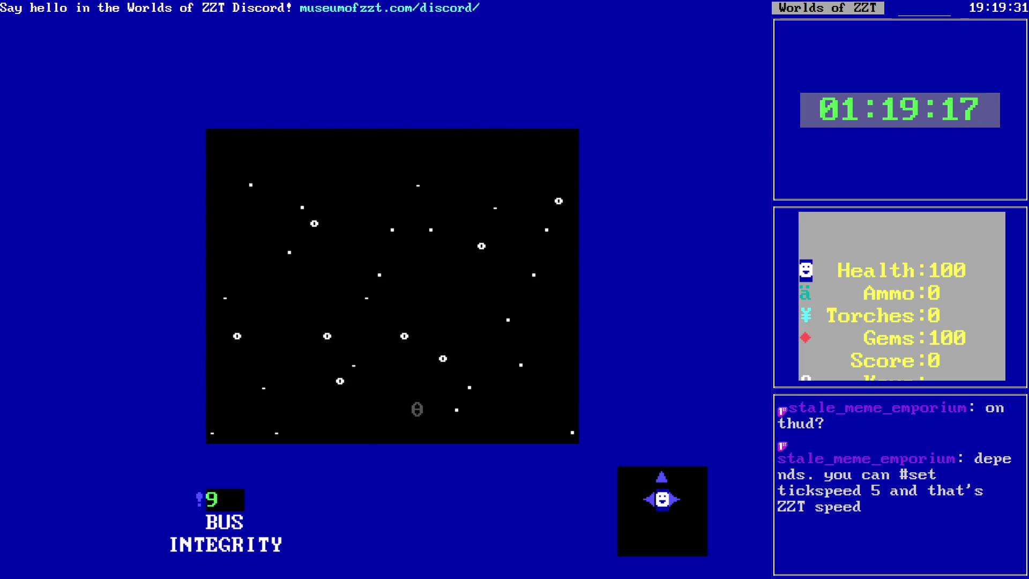
key(Right)
key(Right)
key(Right)
key(Left)
key(Left)
key(Left)
key(Right)
key(Right)
key(Right)
key(Left)
key(Left)
key(Right)
key(Right)
key(Left)
key(Left)
key(Left)
key(Right)
key(Right)
key(Right)
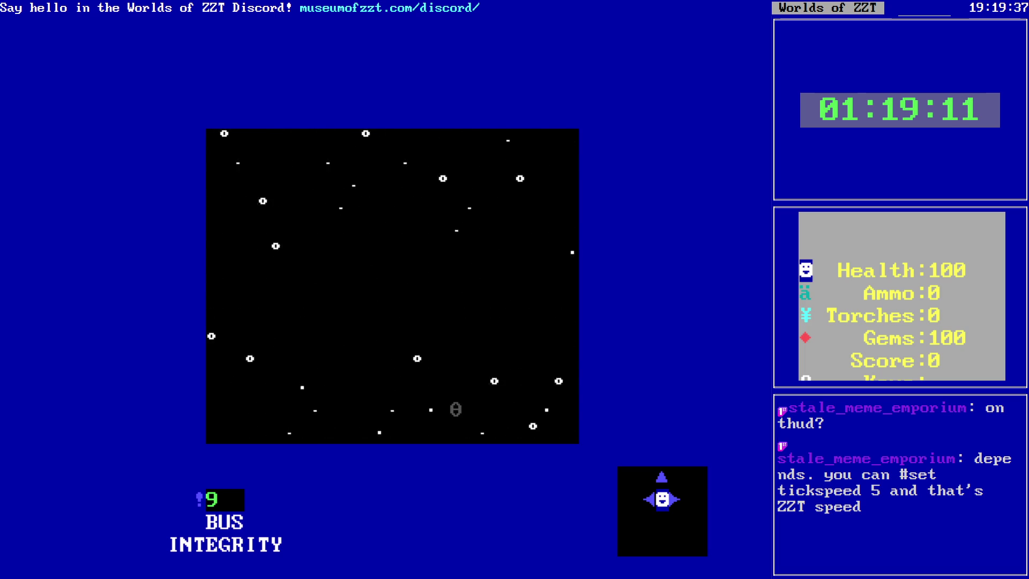
key(Left)
key(Left)
key(Left)
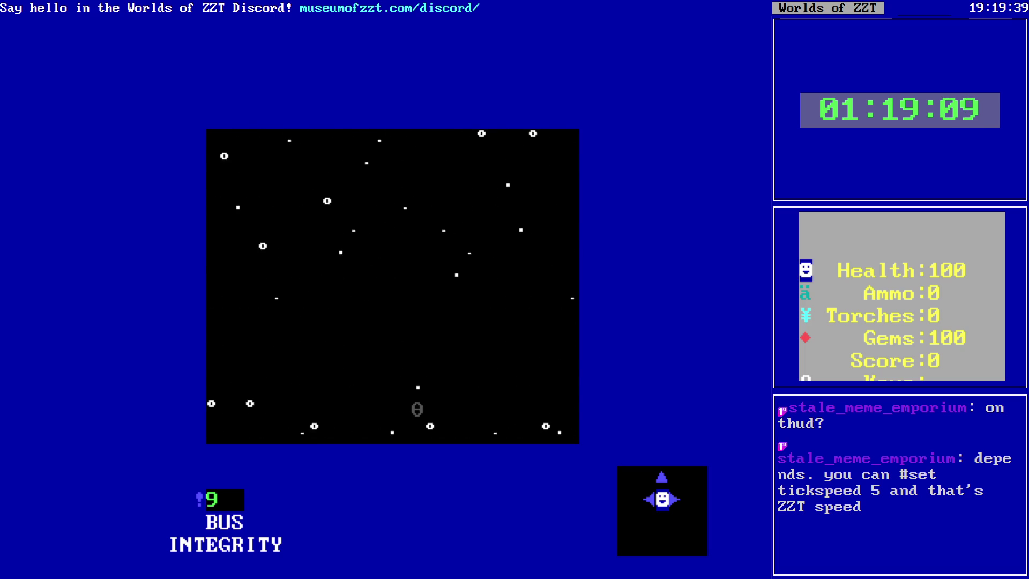
key(Right)
key(Right)
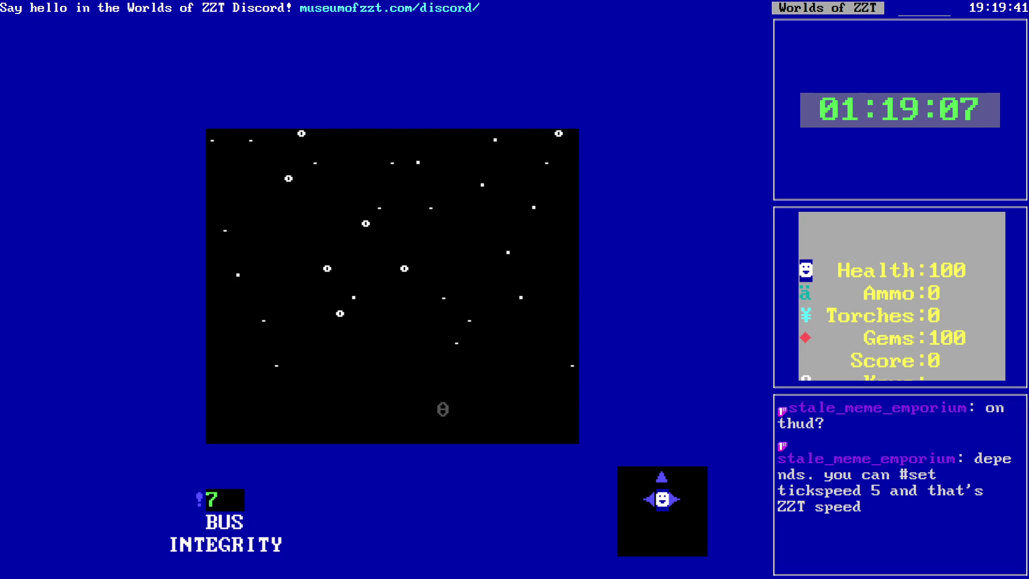
key(Right)
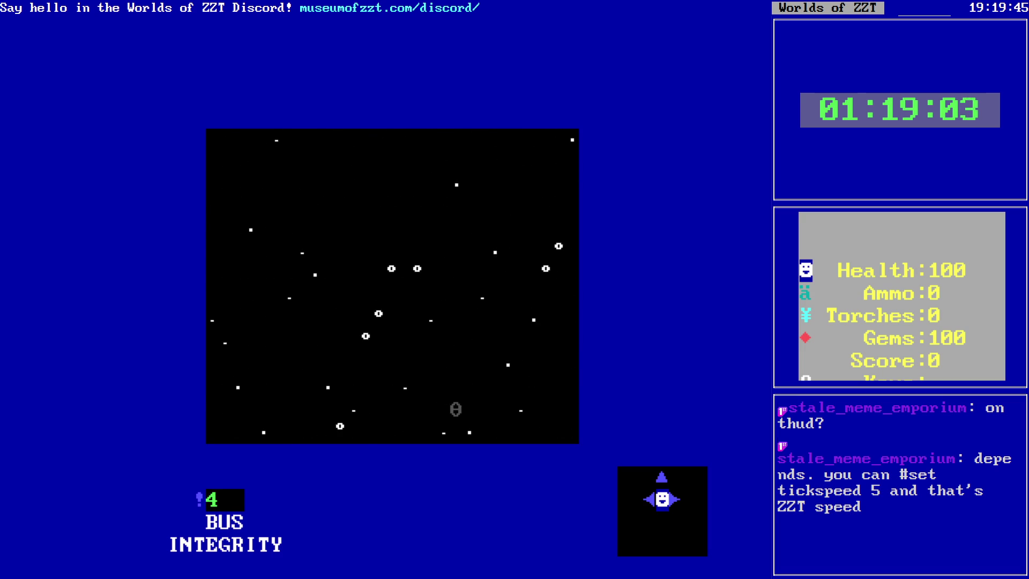
key(Escape)
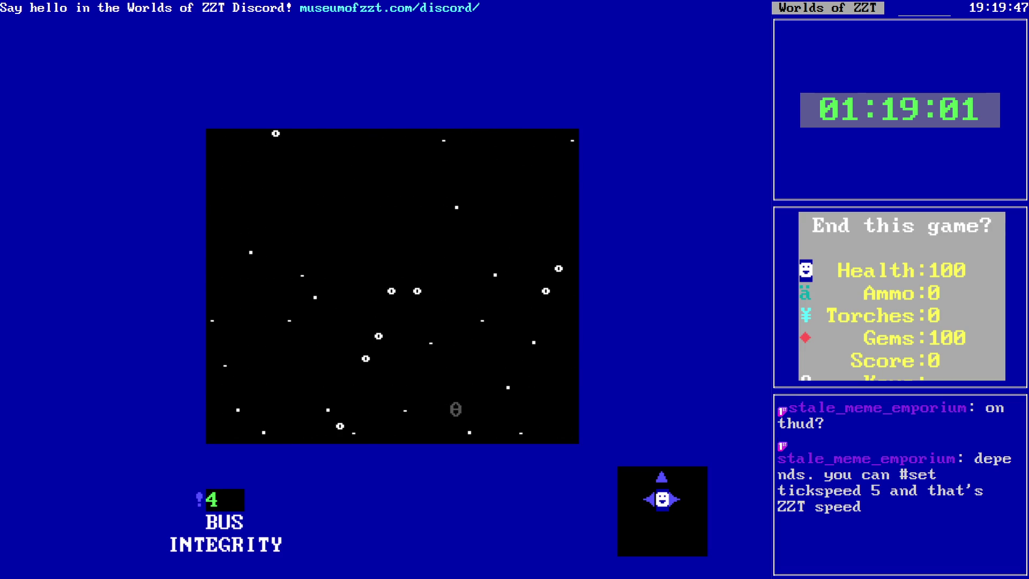
key(y)
key(alt+Tab)
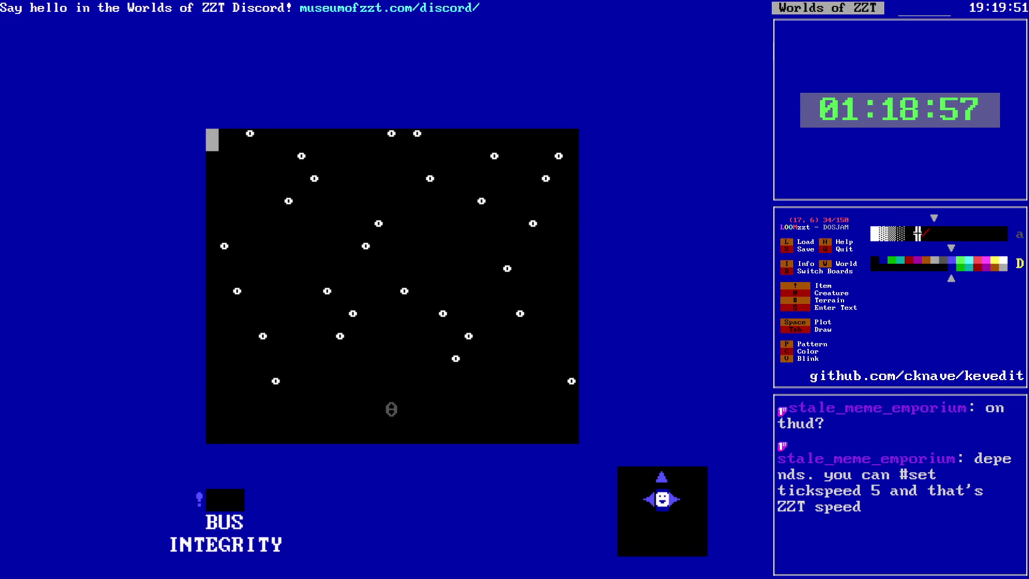
- Open a star object's settings and look over its code and Cycle setting
key(Return)
key(Return)
key(Down)
key(Down)
key(Down)
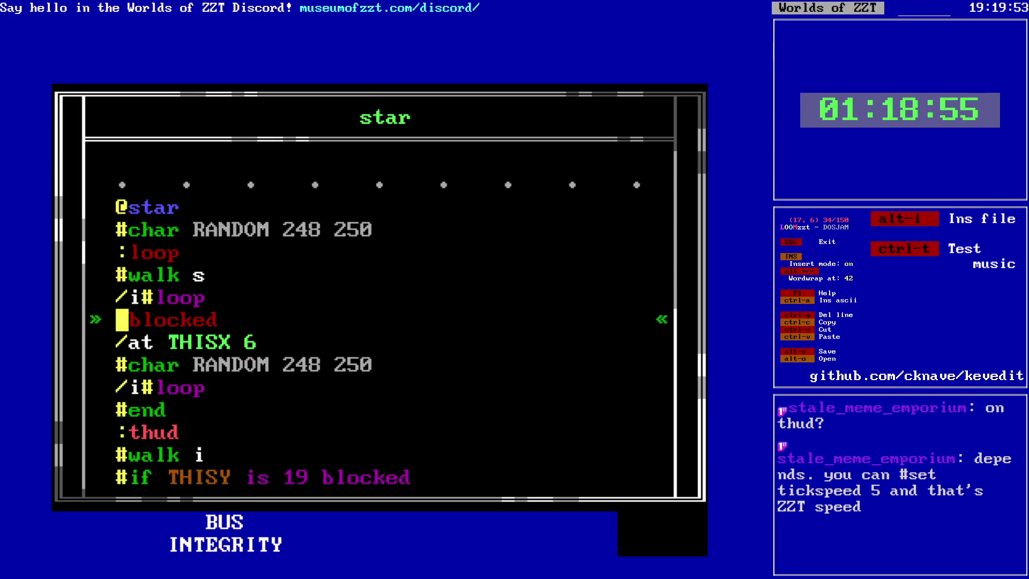
key(Up)
key(Up)
key(Up)
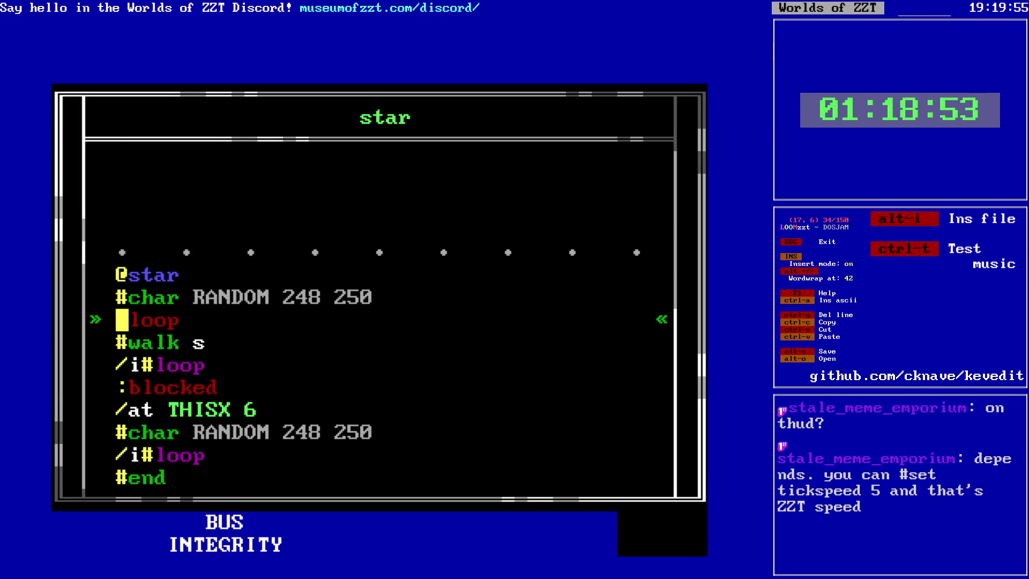
key(Down)
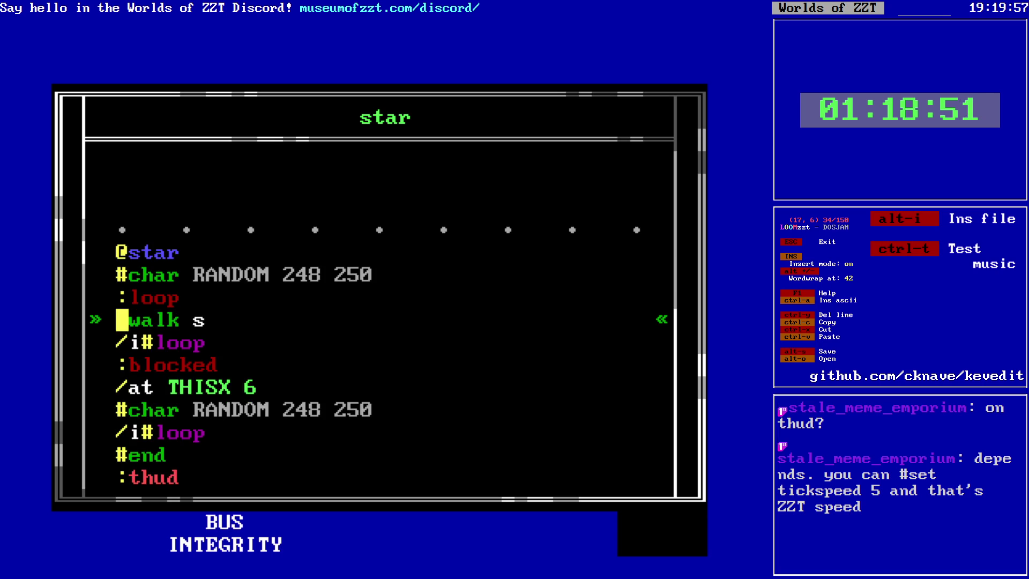
key(Escape)
key(Down)
key(Down)
key(Down)
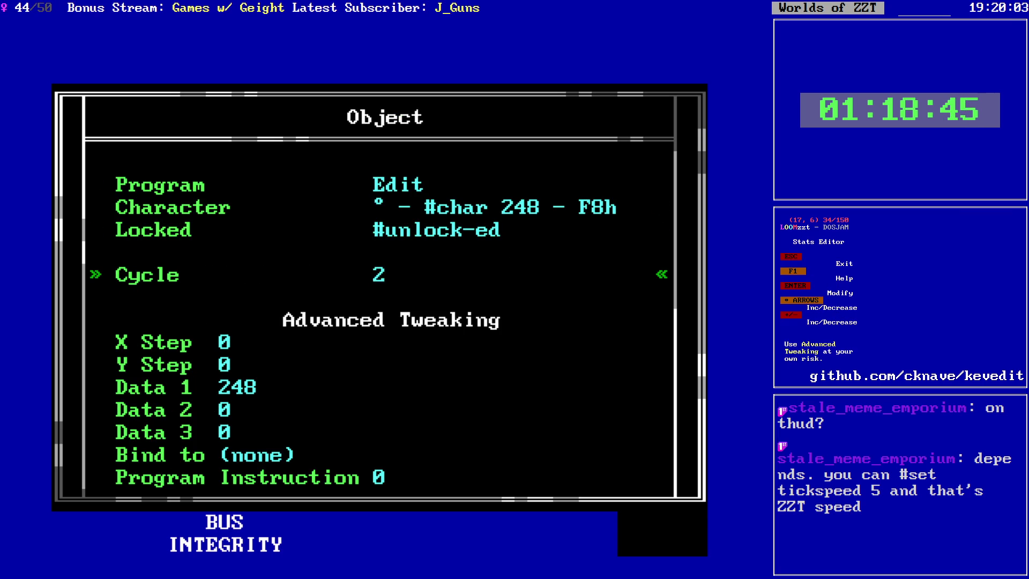
key(Left)
key(Up)
key(Up)
key(Up)
key(Return)
key(Down)
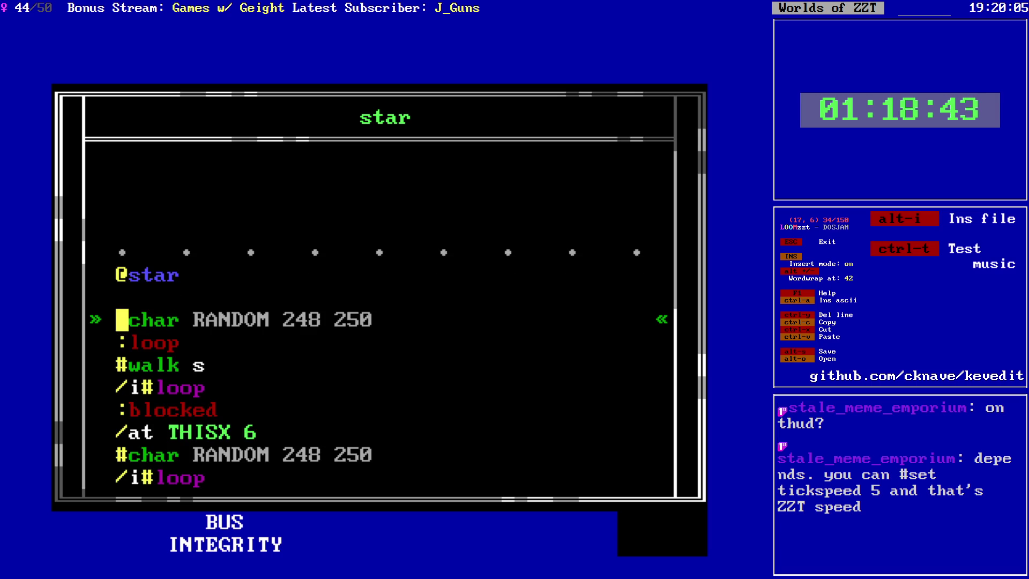
key(Return)
key(Up)
text(#cycle)
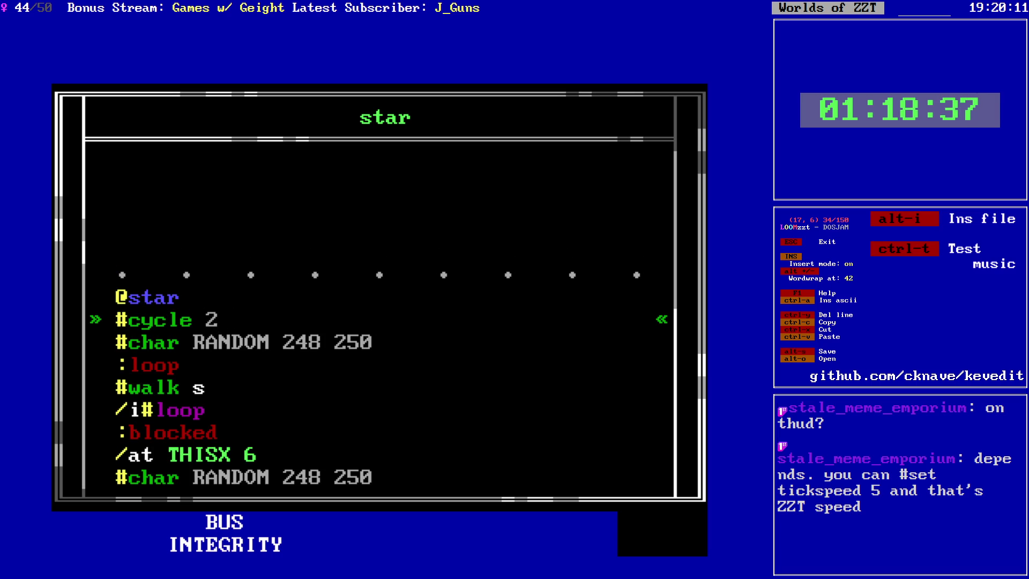
key(Escape)
key(Escape)
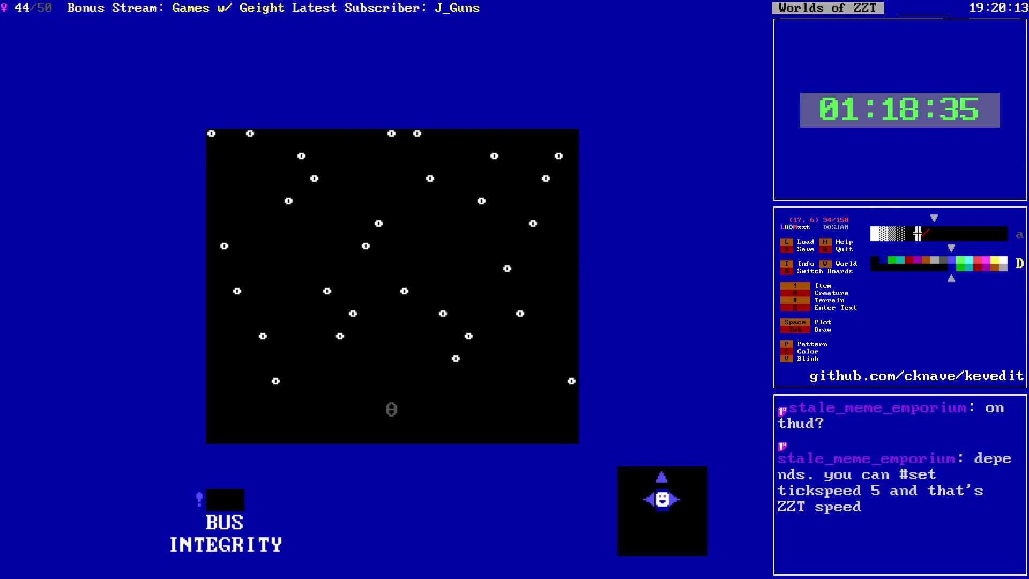
- Launch ZZT, load the DOSJAM world, and start playing the bus board
key(alt+t)
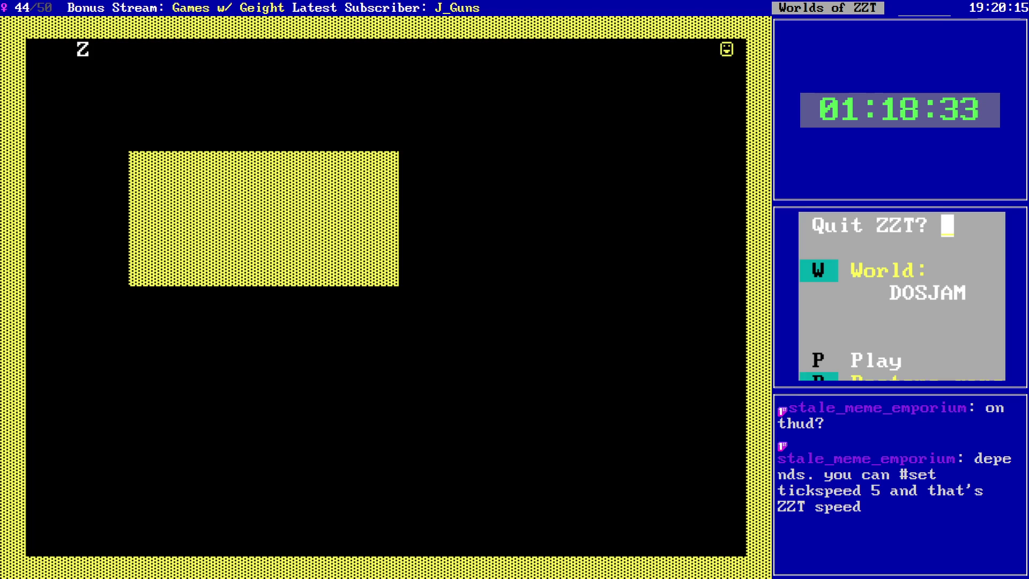
key(n)
key(w)
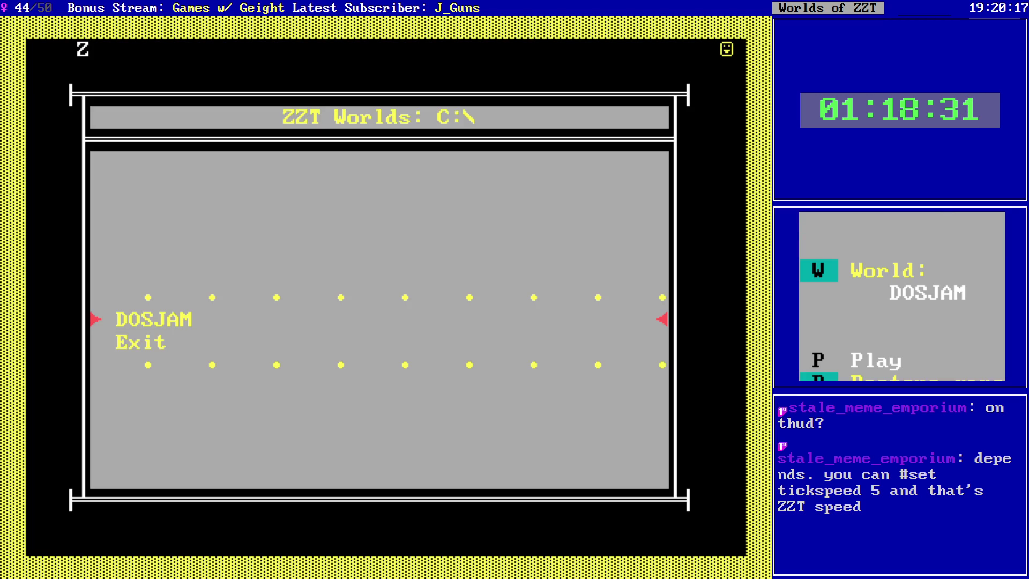
key(Return)
key(p)
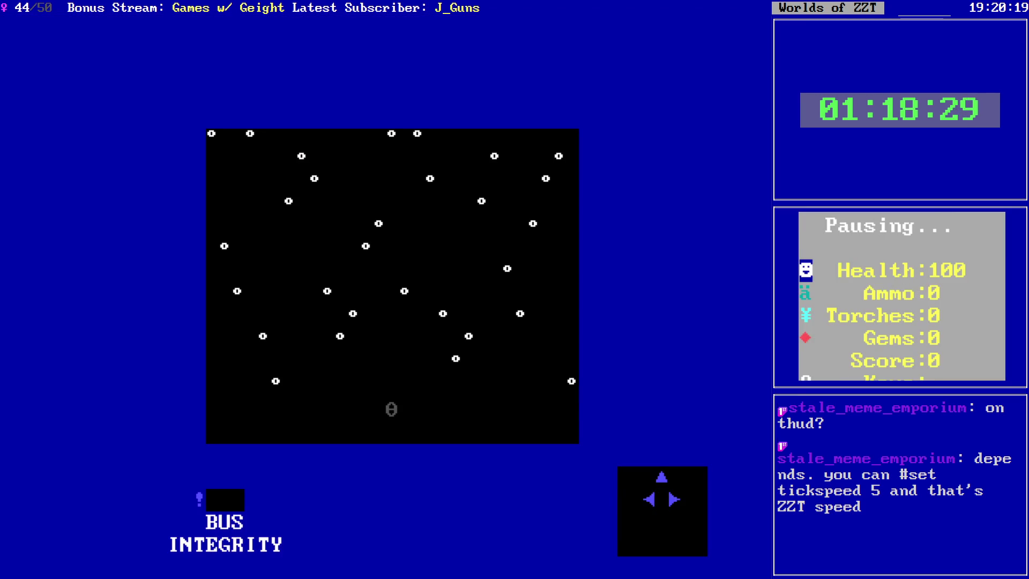
key(Right)
- Steer the bus rightward across the board, dodging the falling stars
key(Right)
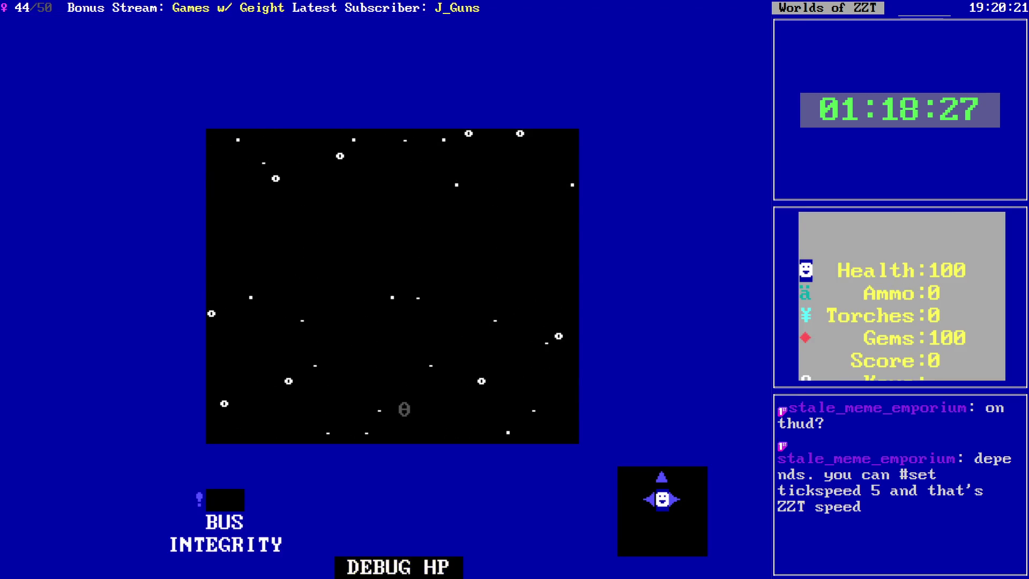
key(Right)
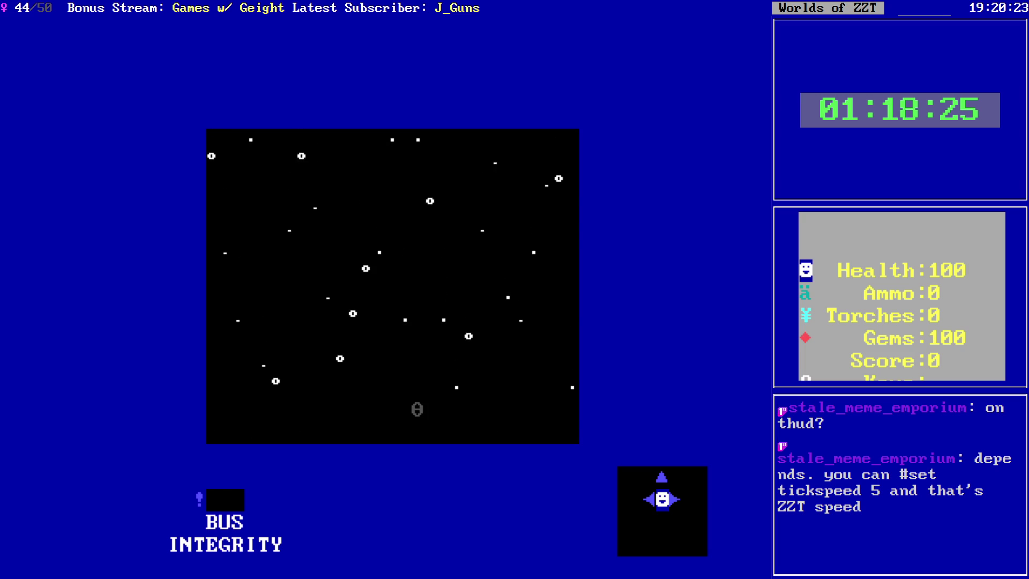
key(Right)
key(Right)
key(Right)
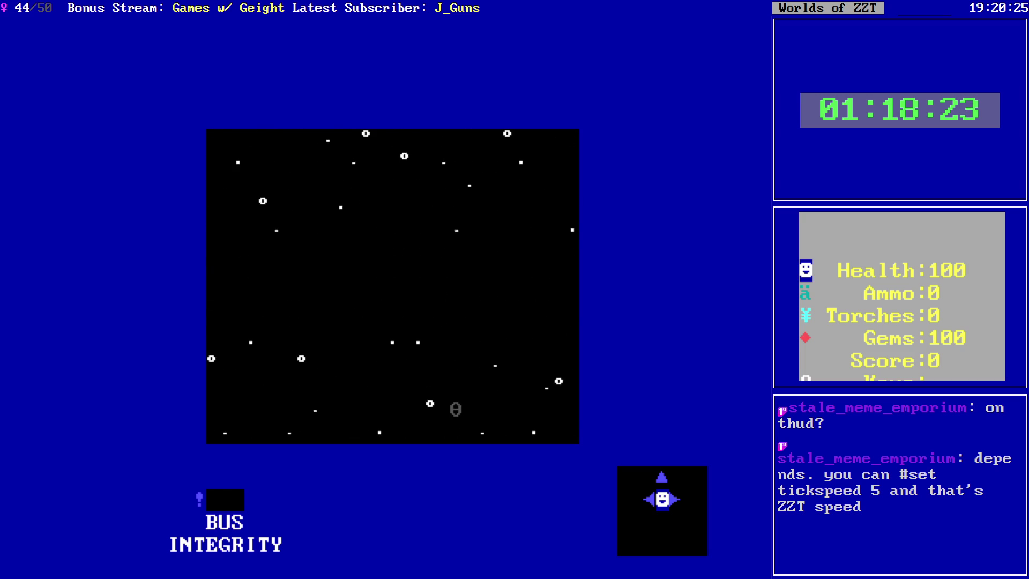
key(Right)
key(Right)
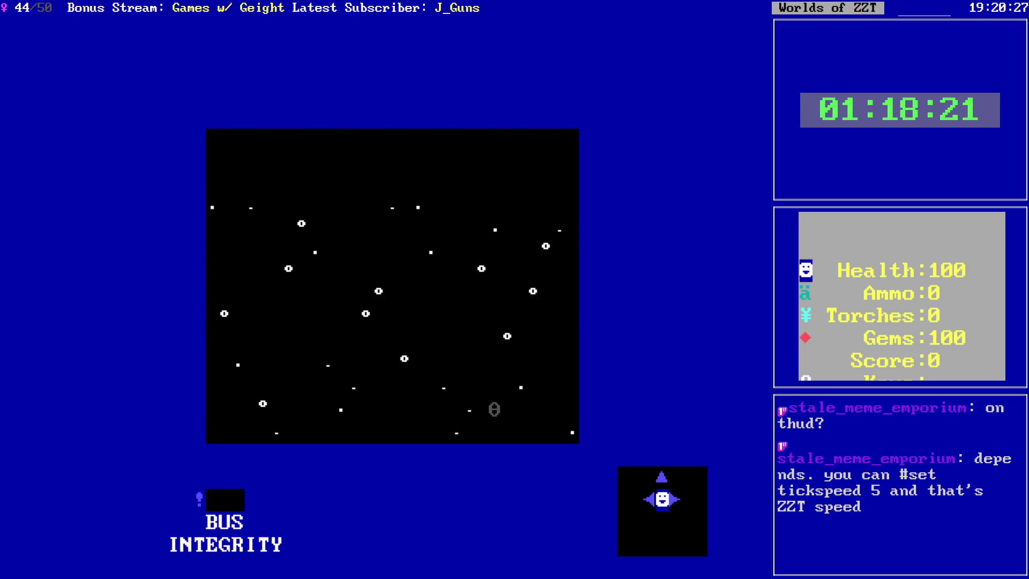
key(Right)
key(Right)
key(Right)
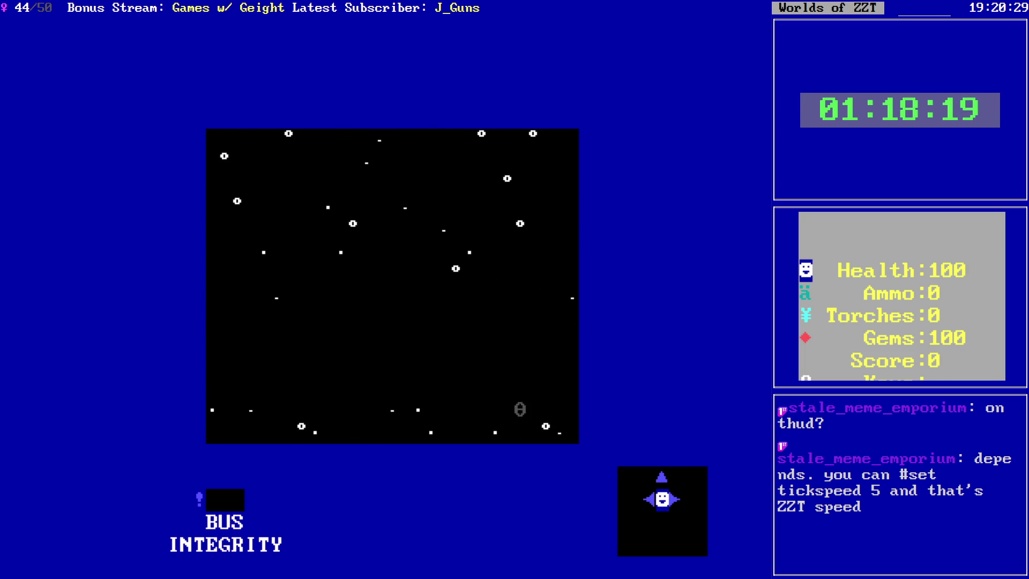
key(Right)
key(Right)
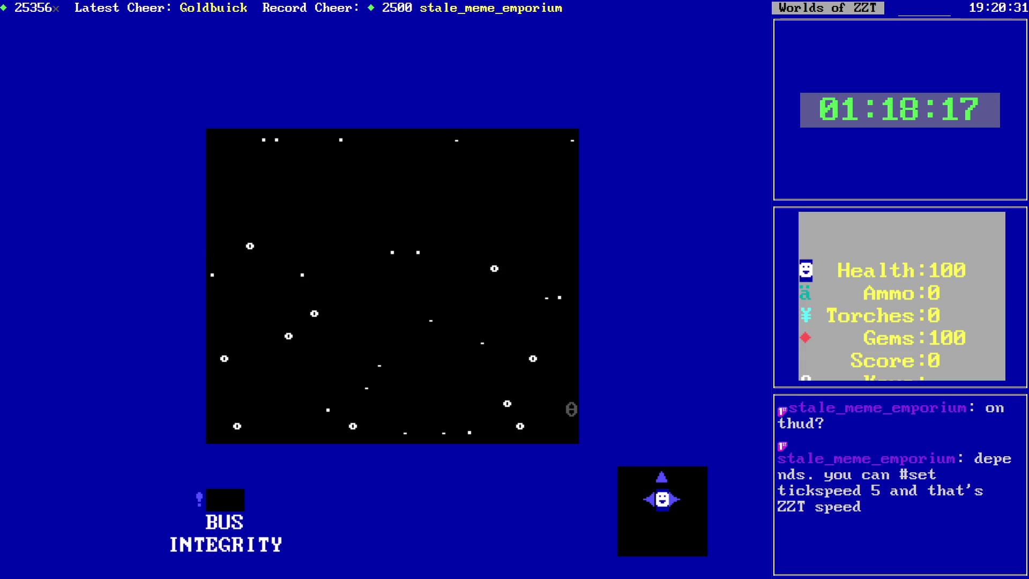
key(Left)
key(Left)
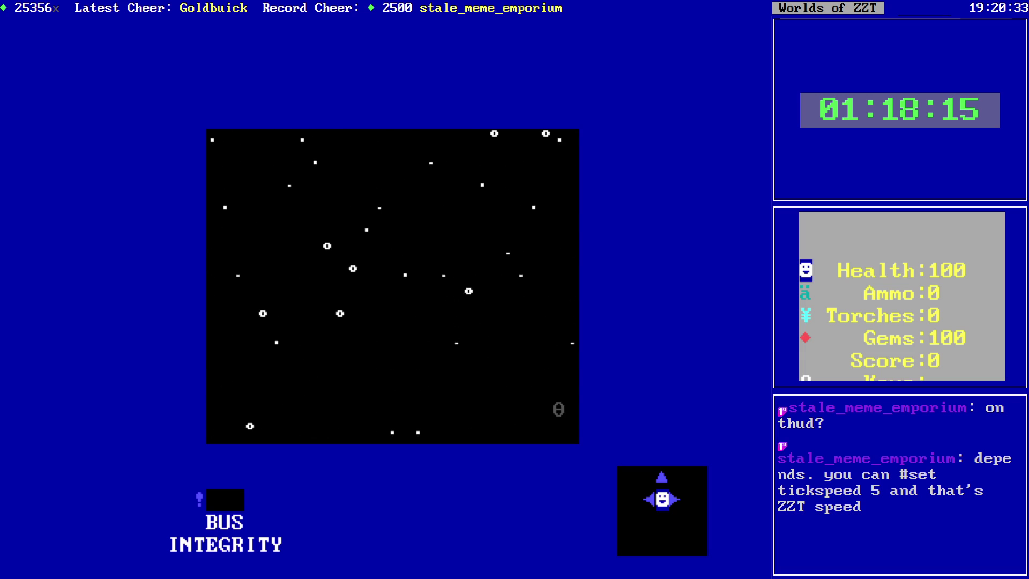
key(Right)
key(Right)
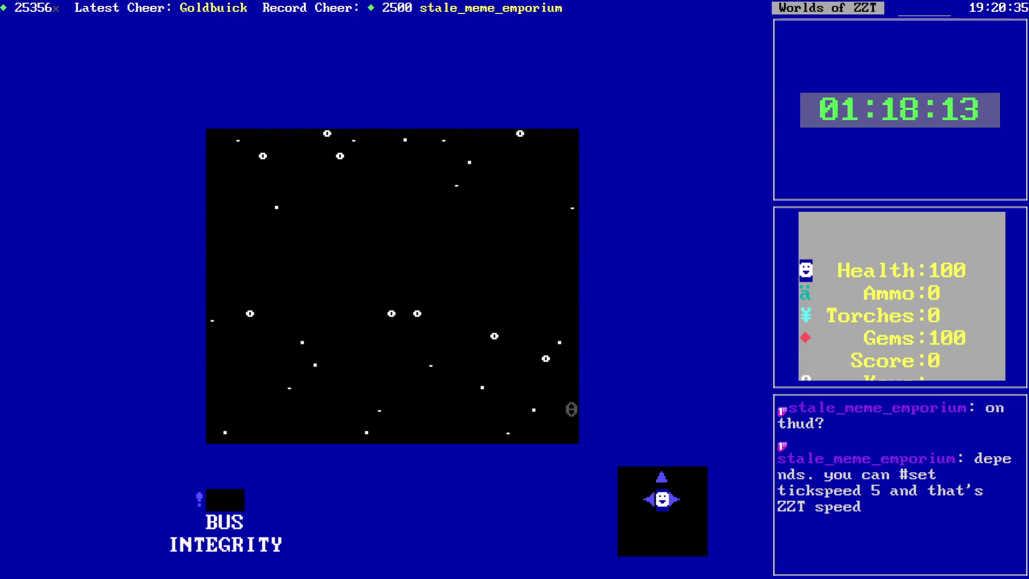
key(Left)
key(Left)
key(Left)
key(Right)
key(Right)
key(Right)
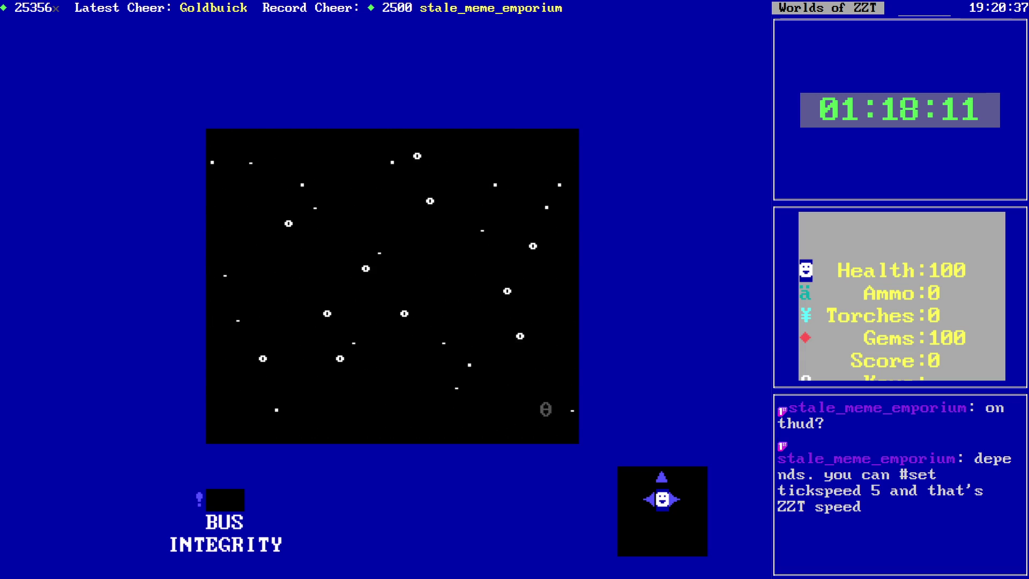
key(Left)
key(Left)
key(Right)
key(Right)
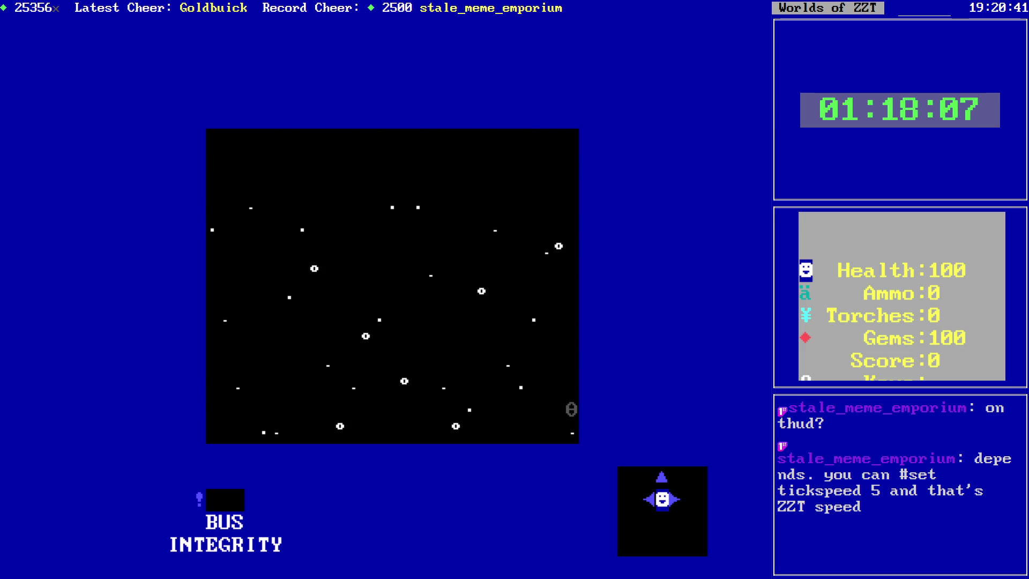
- Steer the bus back left, weaving around stars, then end the test game
key(Left)
key(Left)
key(Left)
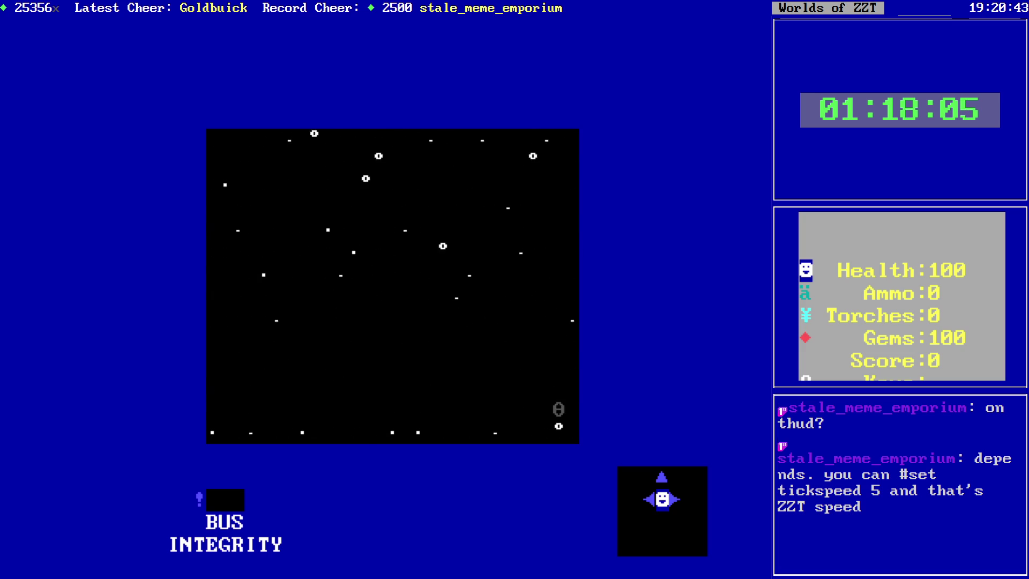
key(Left)
key(Left)
key(Left)
key(Left)
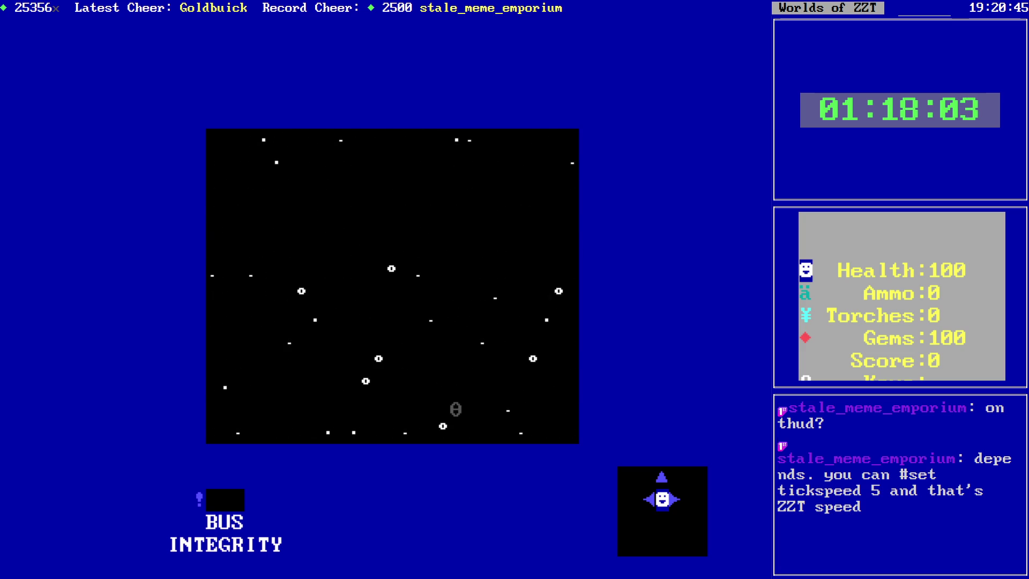
key(Left)
key(Left)
key(Left)
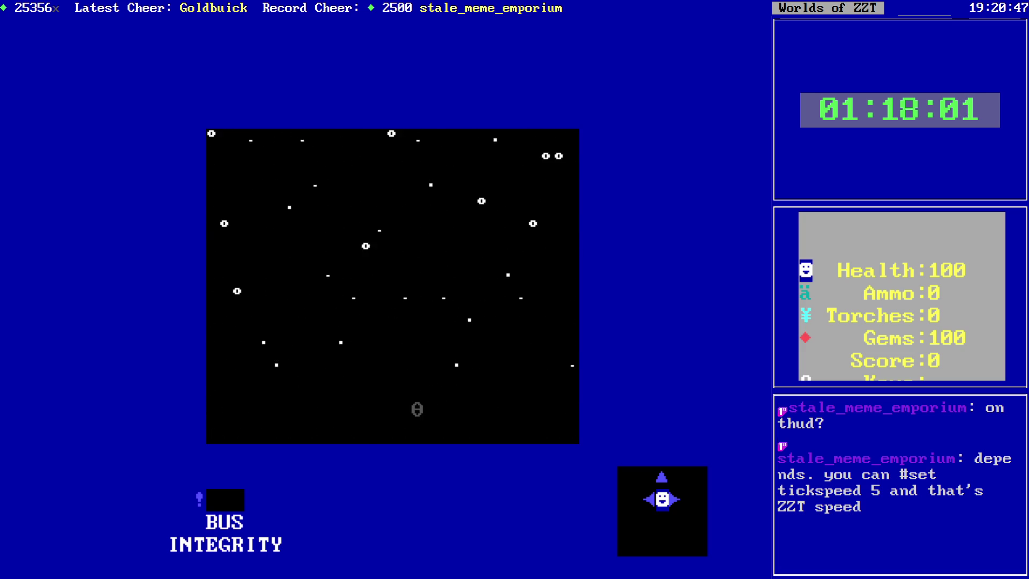
key(Left)
key(Left)
key(Right)
key(Right)
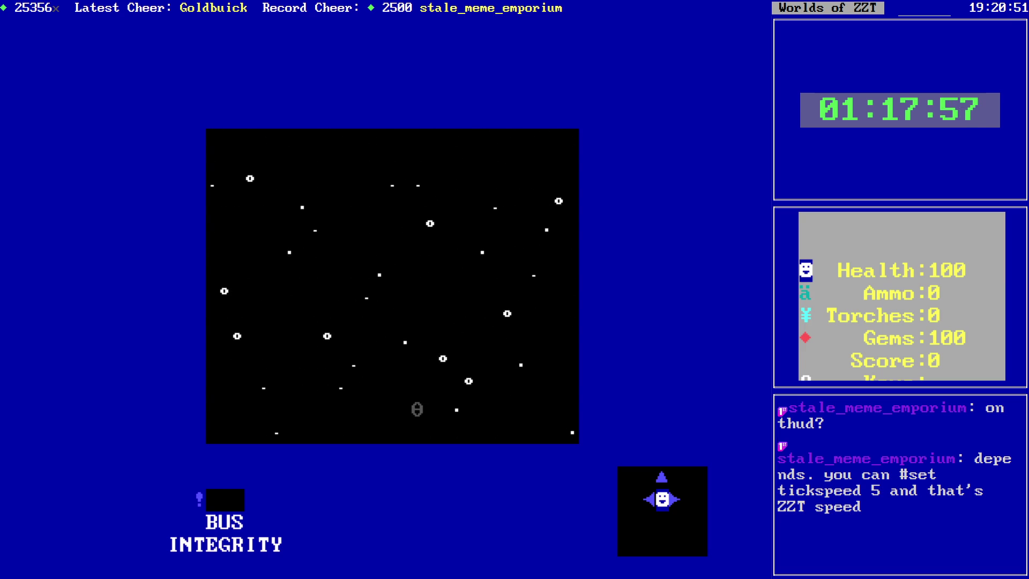
key(Right)
key(Right)
key(Right)
key(Left)
key(Left)
key(Left)
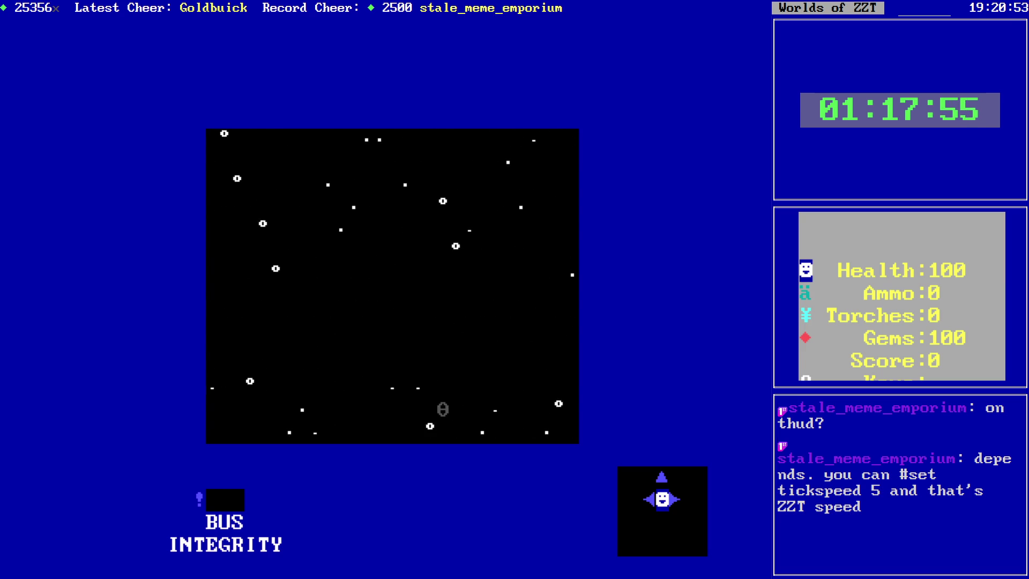
key(Left)
key(Right)
key(Right)
key(Right)
key(Right)
key(Left)
key(Escape)
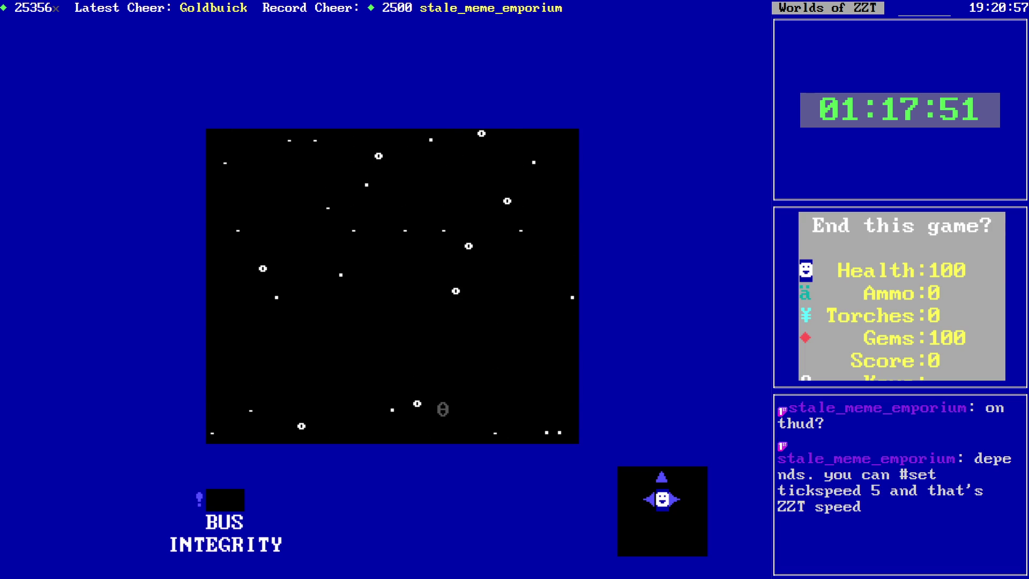
key(y)
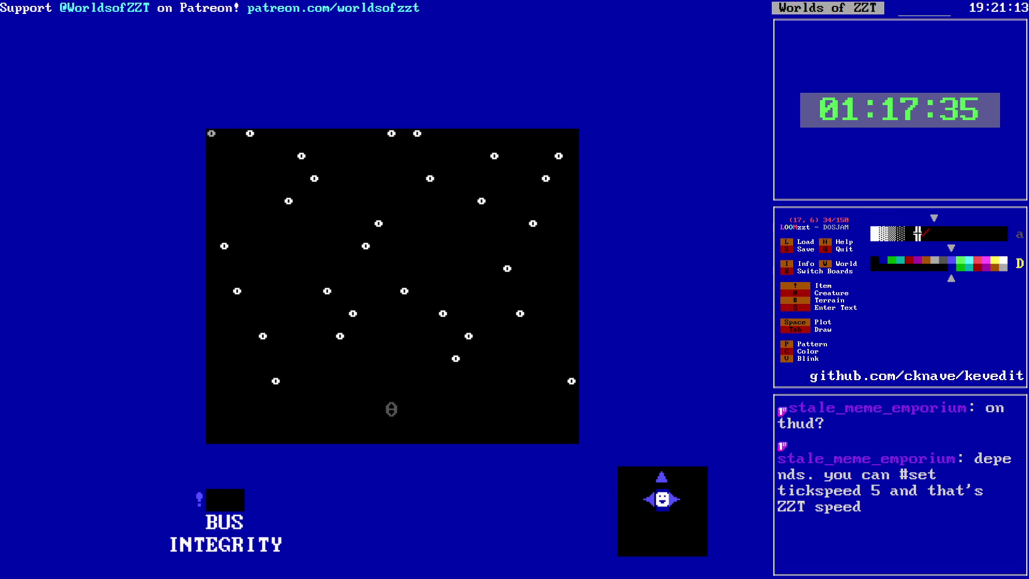
key(Return)
key(Return)
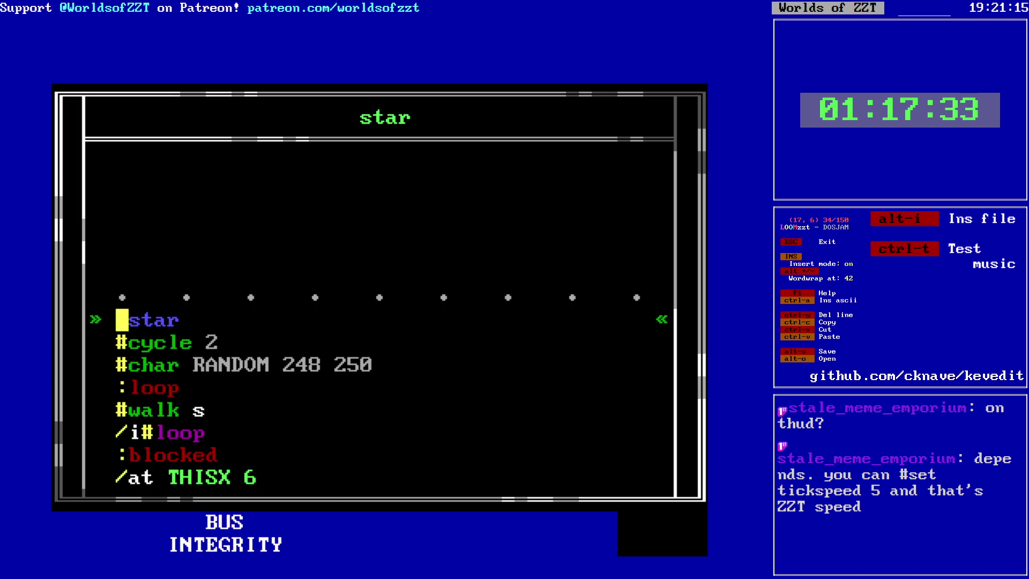
key(Down)
key(Down)
key(Down)
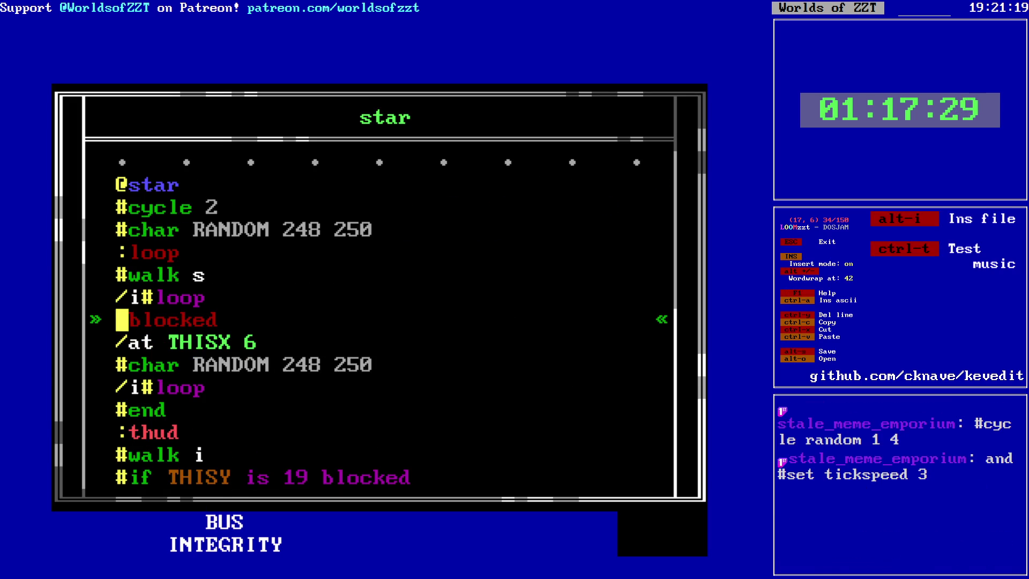
key(Up)
key(Up)
key(Up)
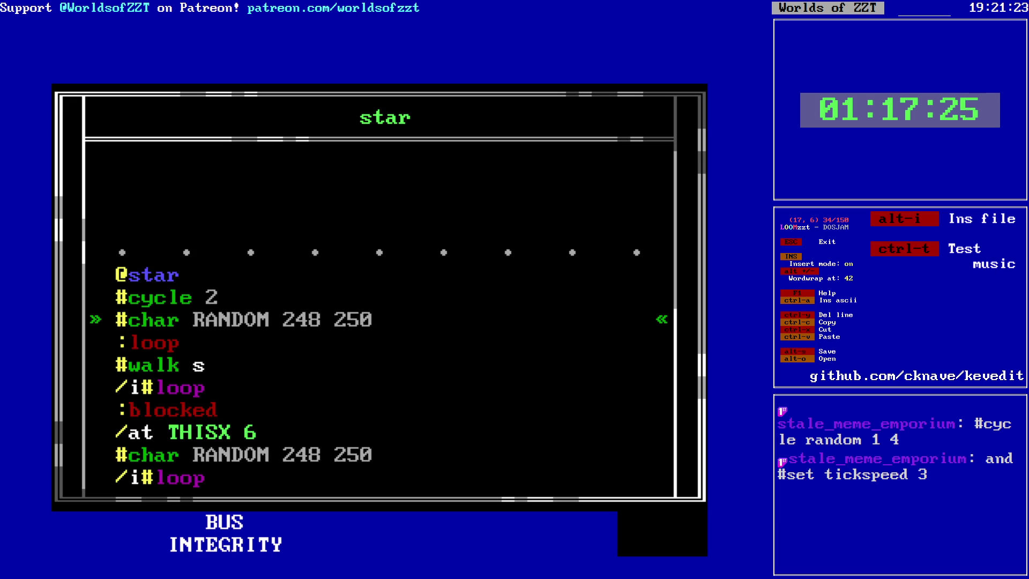
key(Down)
text(')
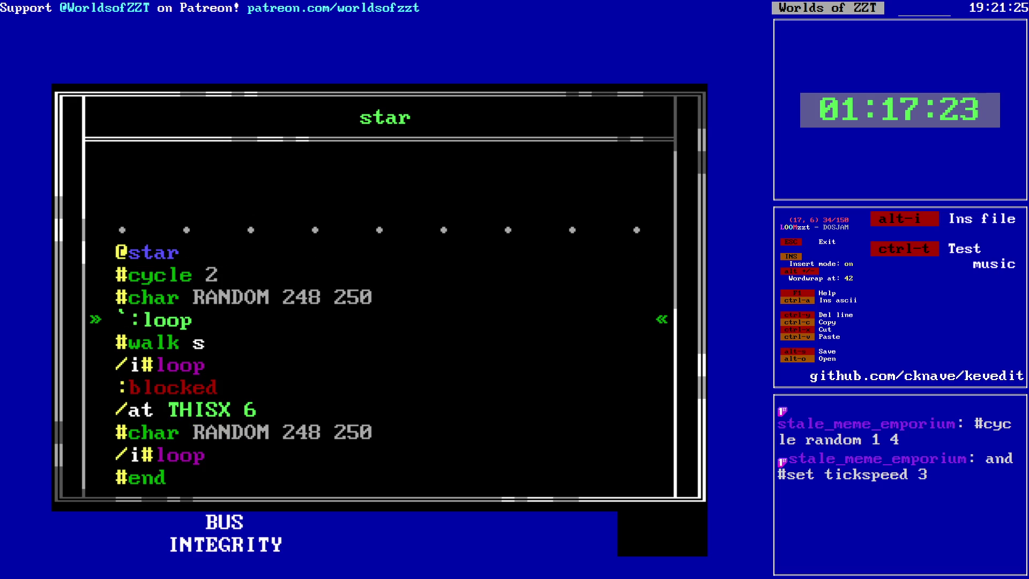
key(BackSpace)
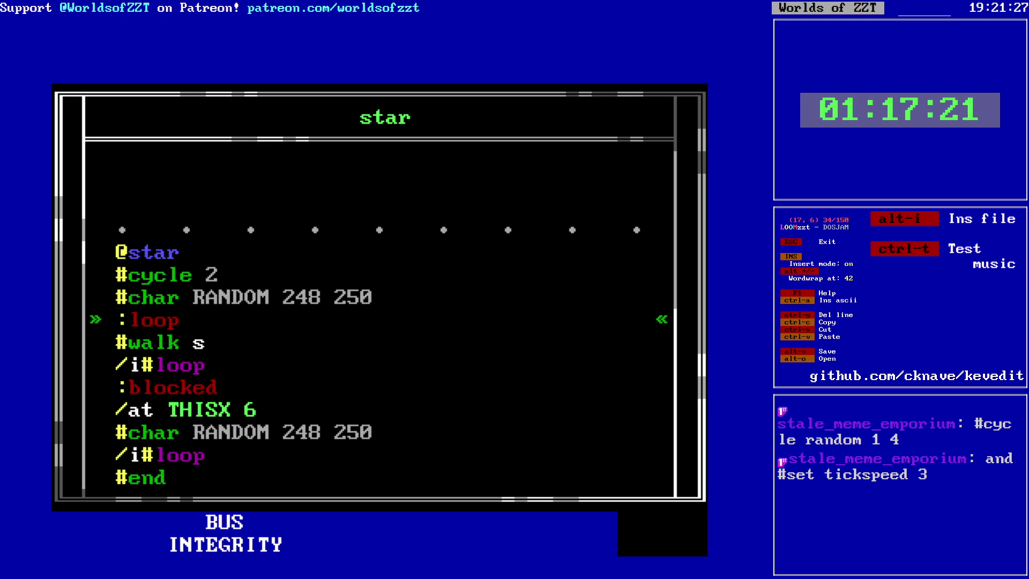
key(Up)
key(Up)
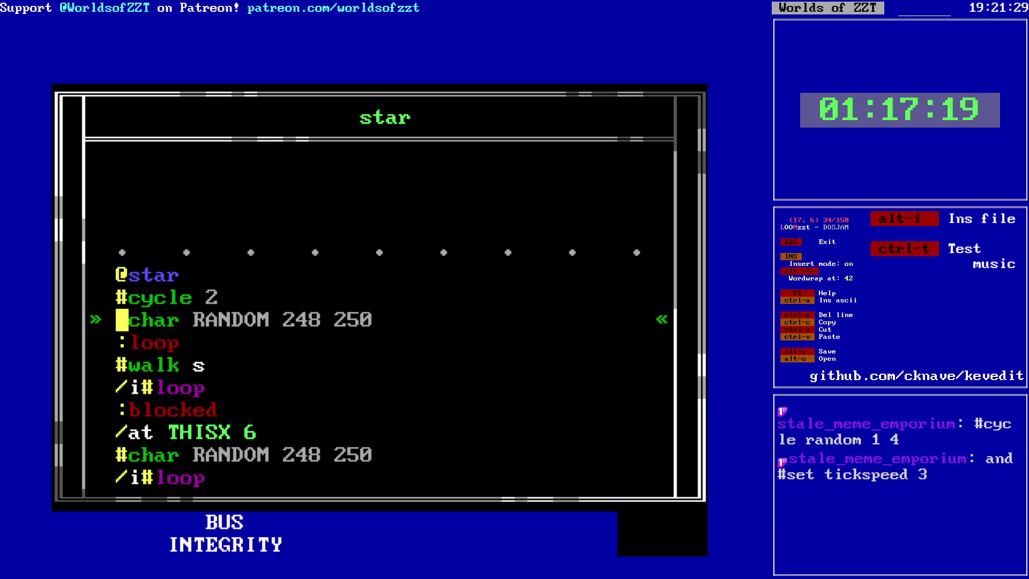
key(End)
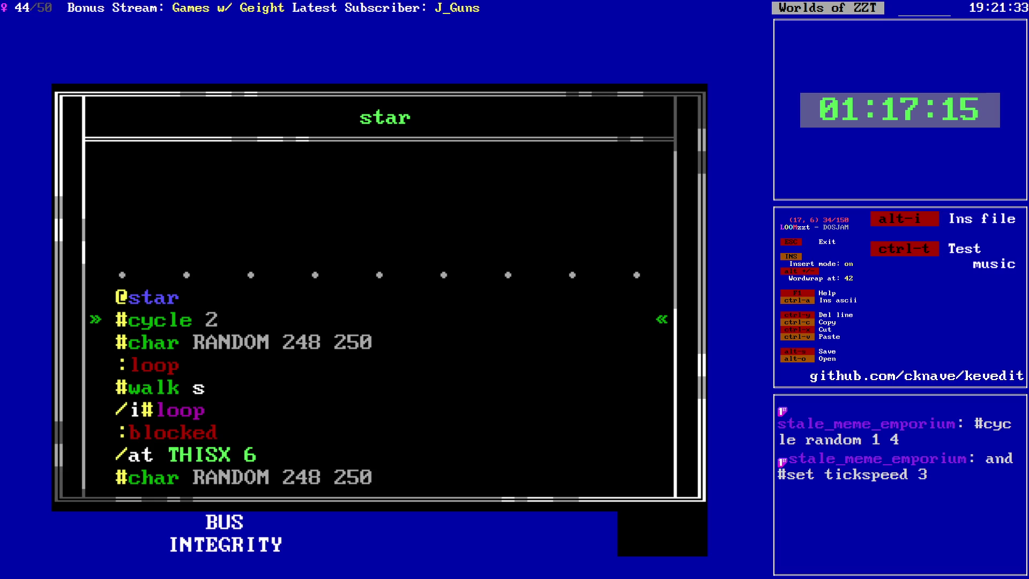
key(Down)
key(Down)
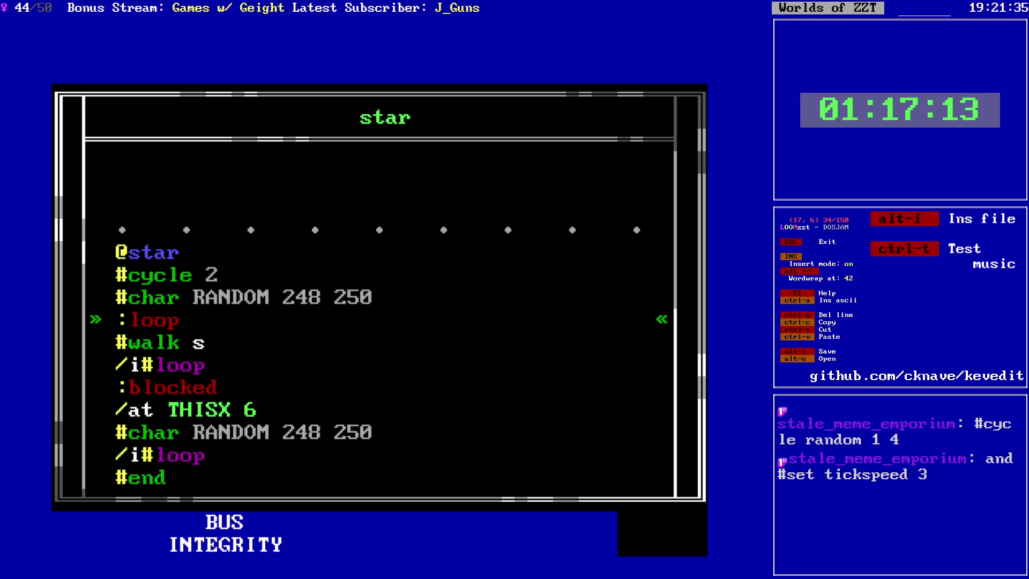
key(Down)
key(Down)
key(Down)
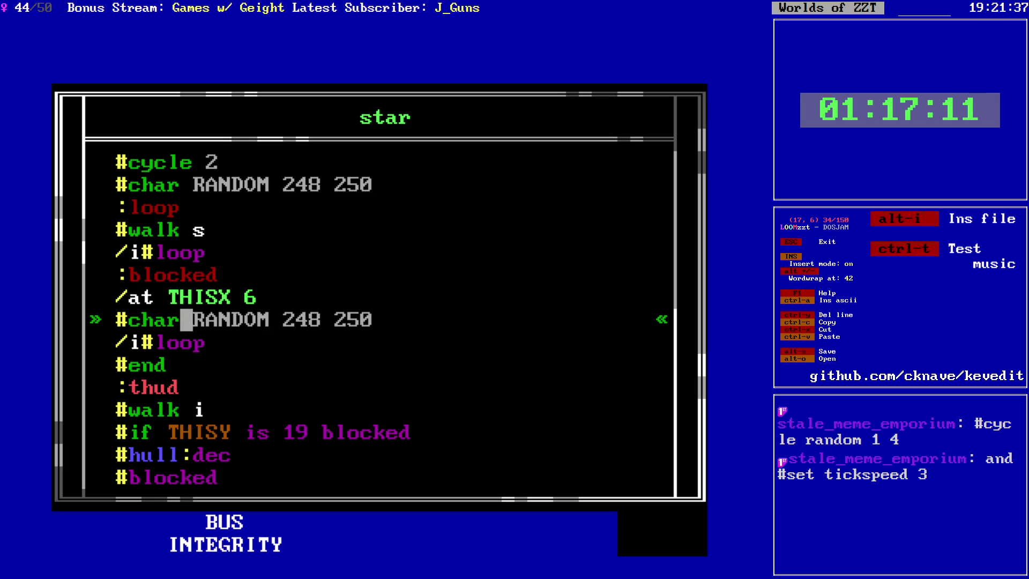
key(Up)
key(Up)
key(Up)
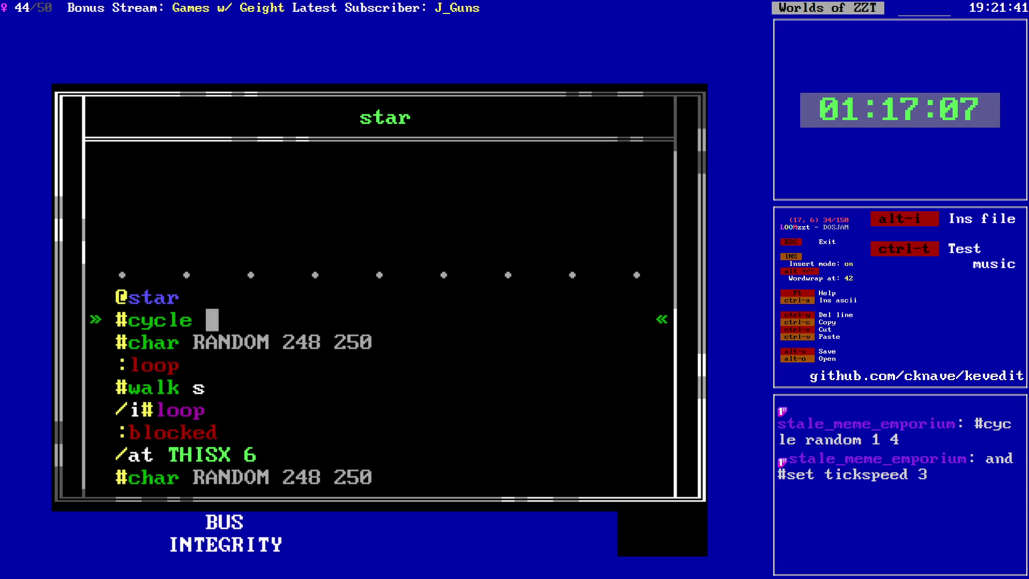
key(Down)
key(Down)
key(Down)
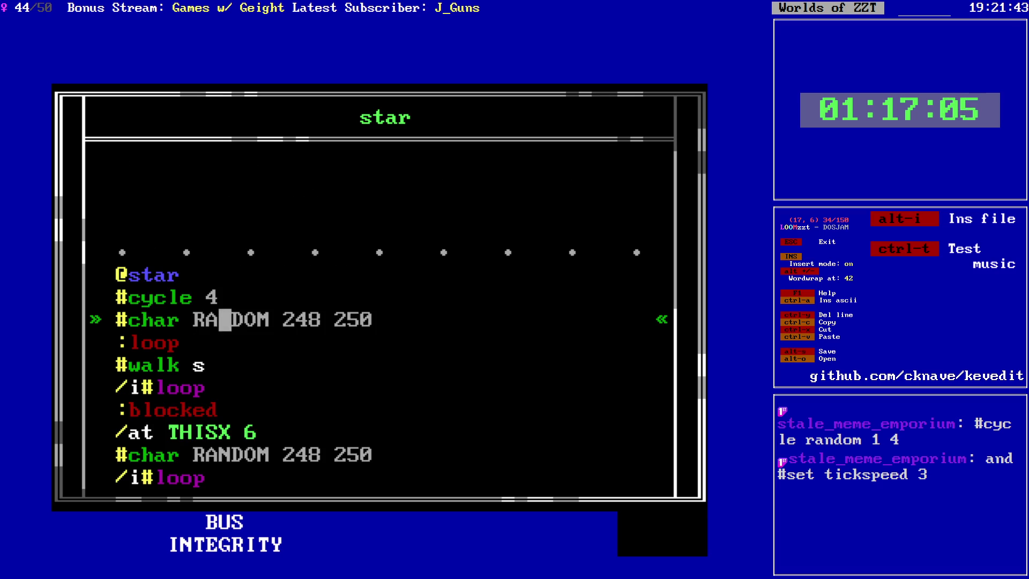
key(End)
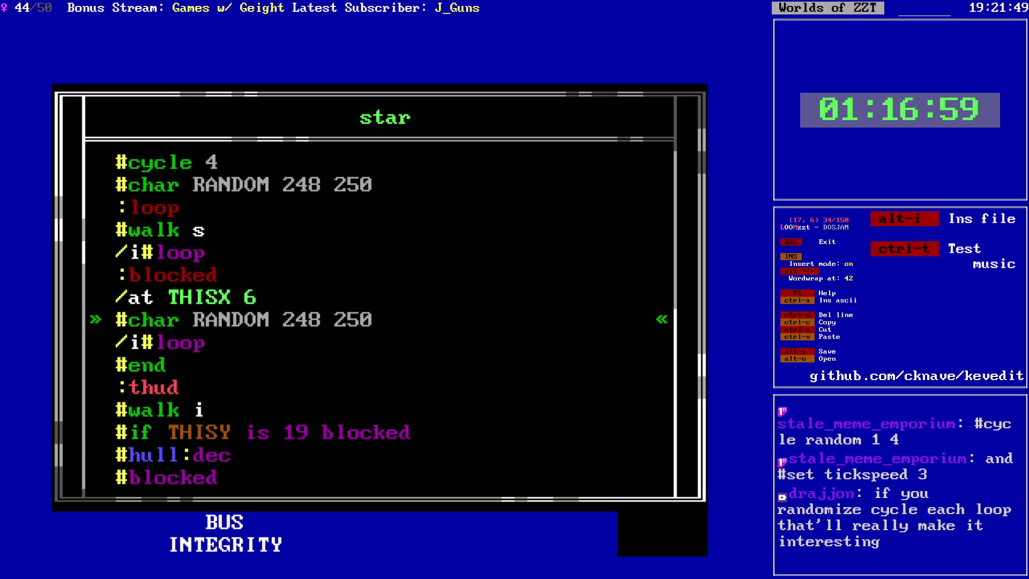
key(Return)
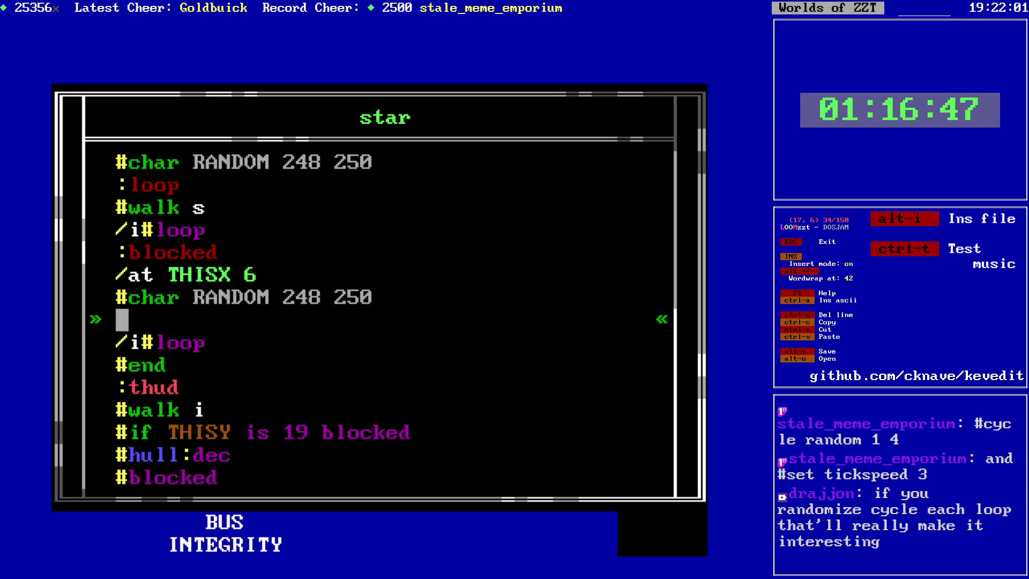
key(Escape)
key(Right)
key(Right)
key(Right)
key(Return)
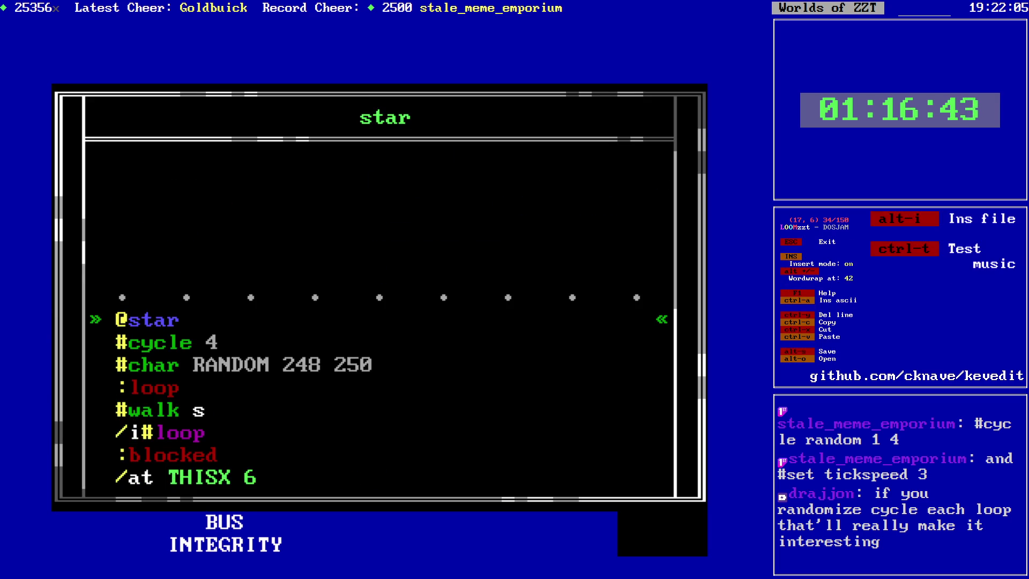
key(Down)
key(Down)
key(Down)
key(Escape)
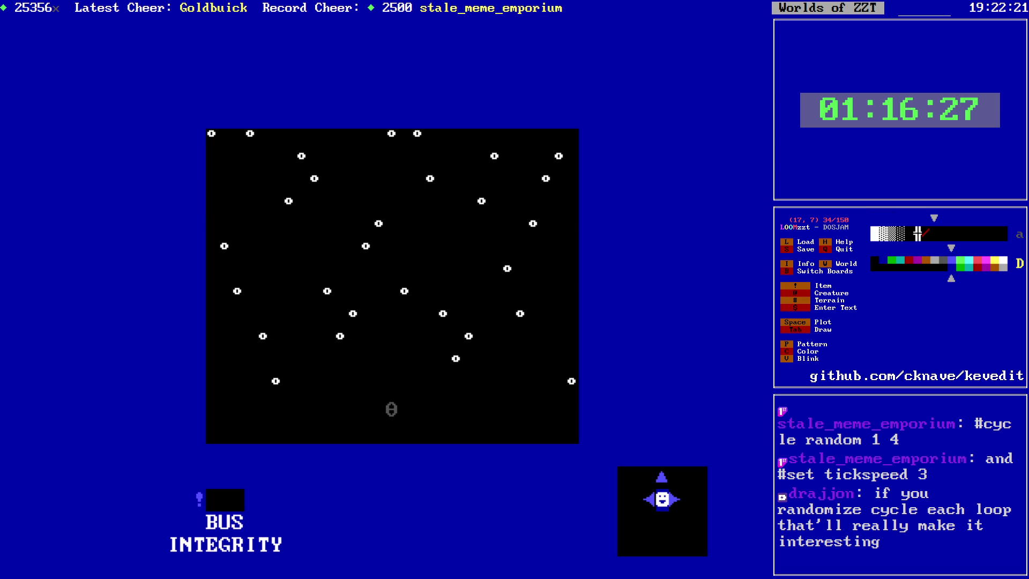
- Add '#char RANDOM 248 250' and '#cycle RANDOM 2 4' after '/at THISX 6' in the star's program
key(Return)
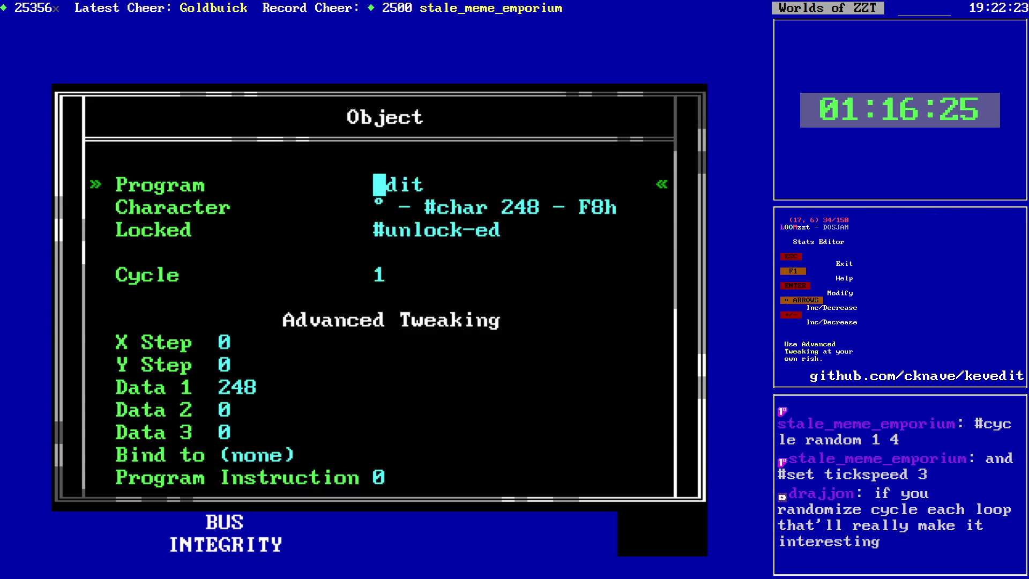
key(Return)
key(Down)
key(Down)
key(Down)
text(/)
key(Down)
key(Down)
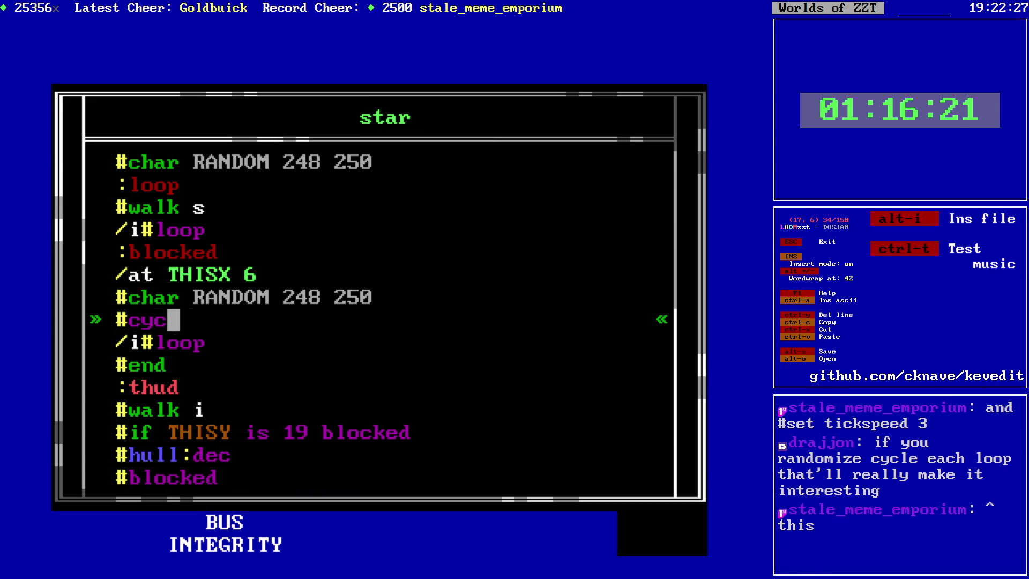
text(le RANDOM 2 4)
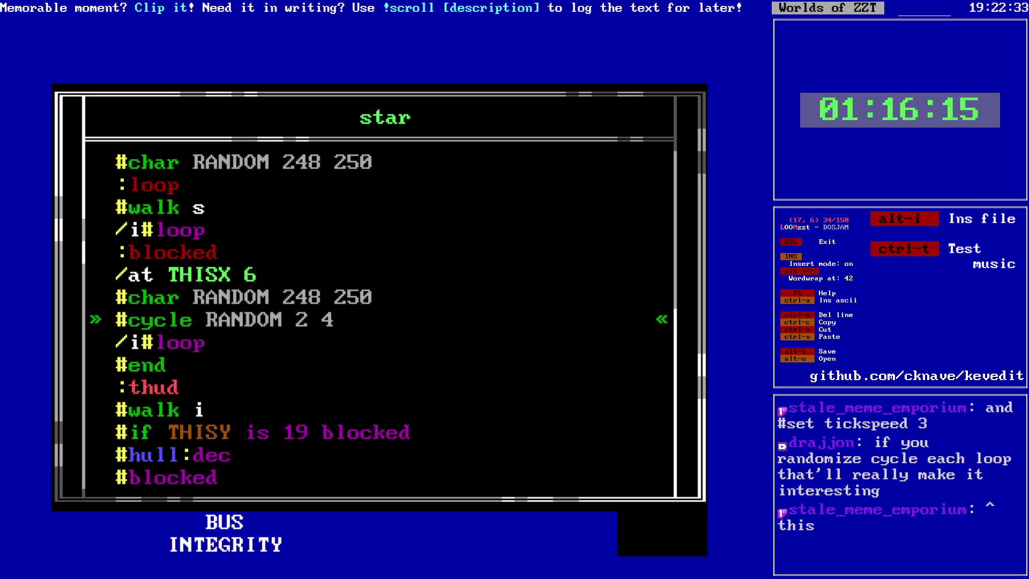
key(Escape)
key(Escape)
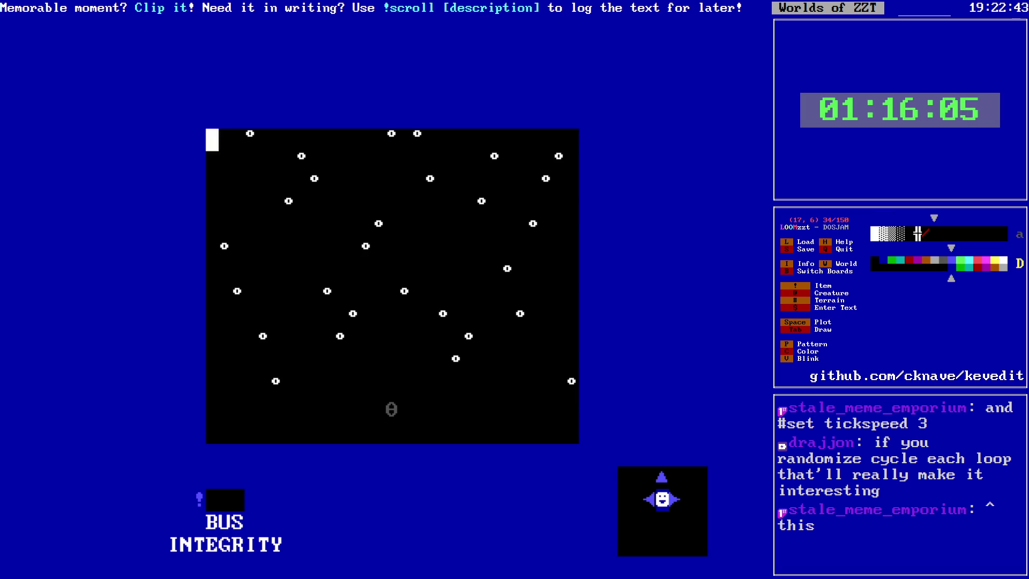
- Launch the world in ZZT, unpause the bus board, and dodge the first falling stars
key(Return)
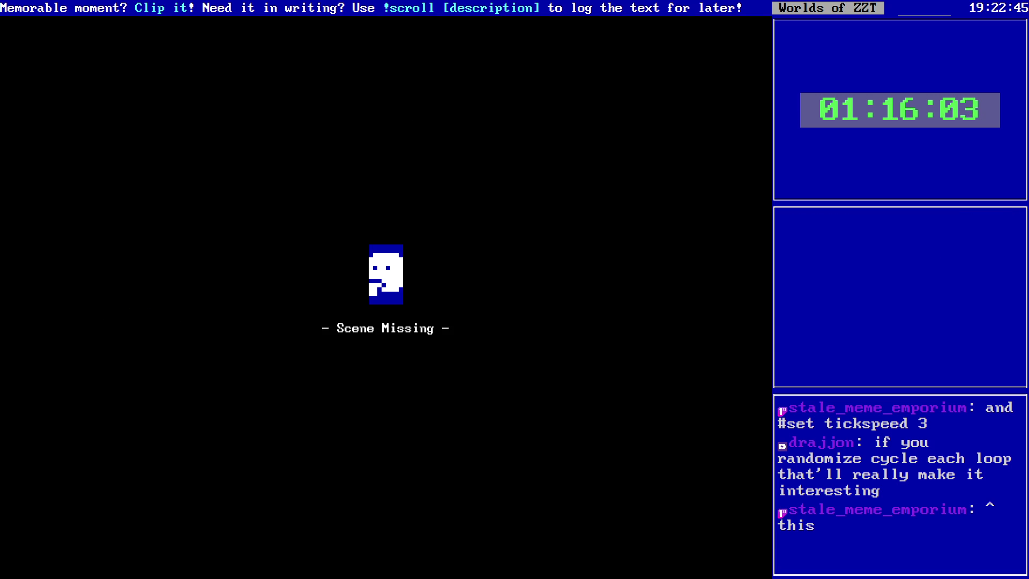
key(p)
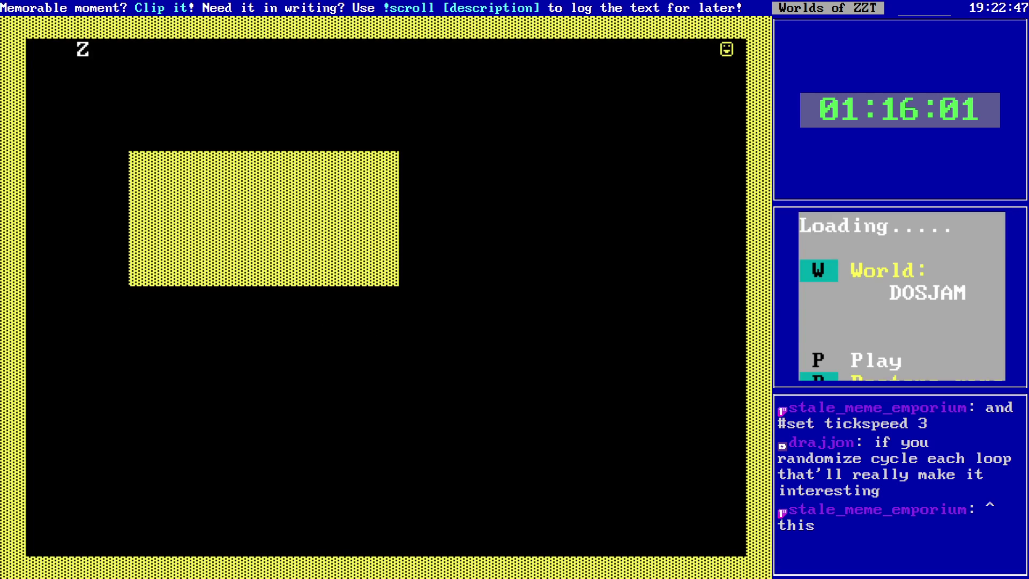
key(Up)
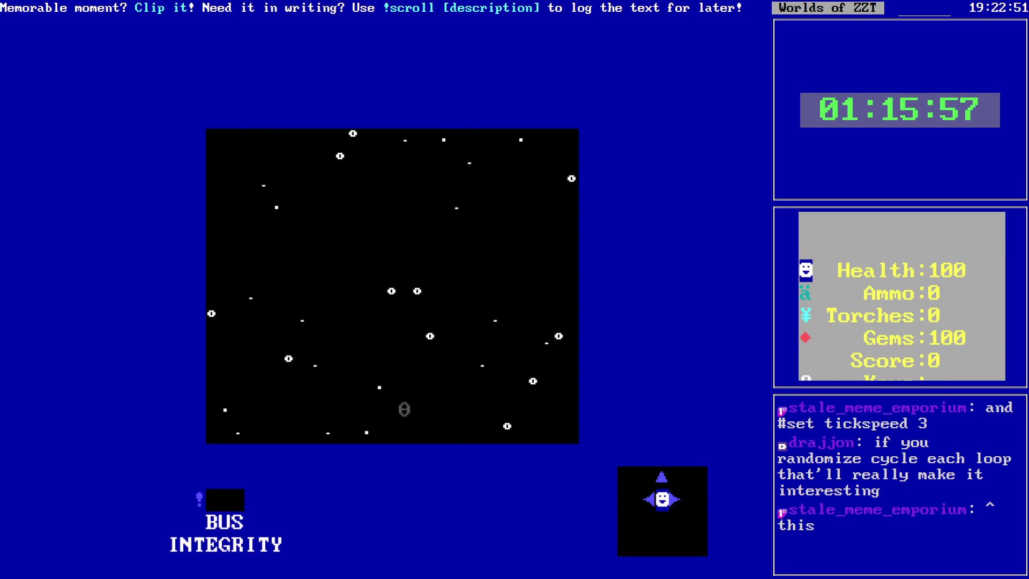
key(Left)
key(Left)
key(Left)
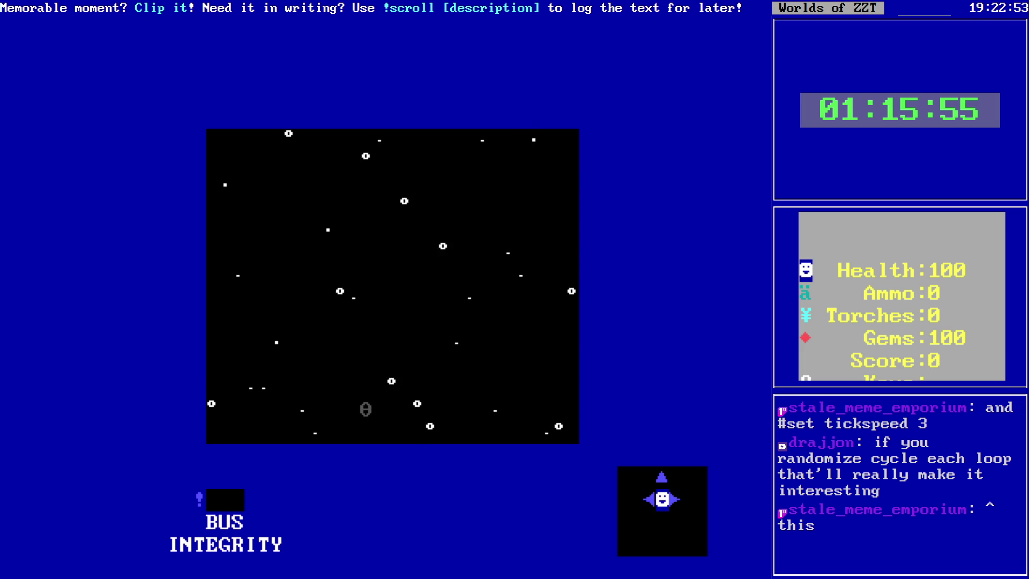
key(Right)
key(Right)
key(Right)
key(Right)
key(Right)
key(Right)
key(Right)
key(Left)
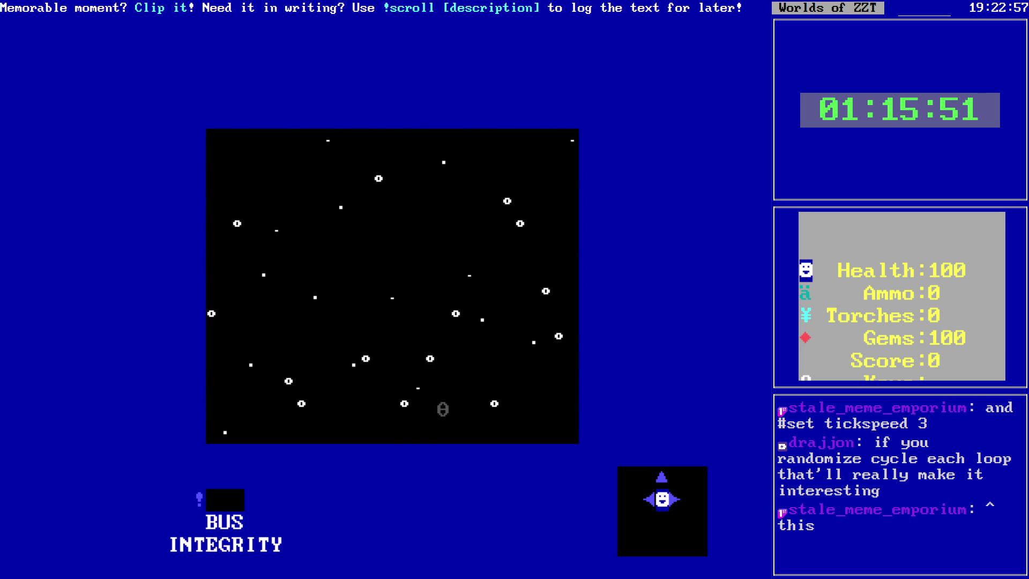
key(Right)
key(Right)
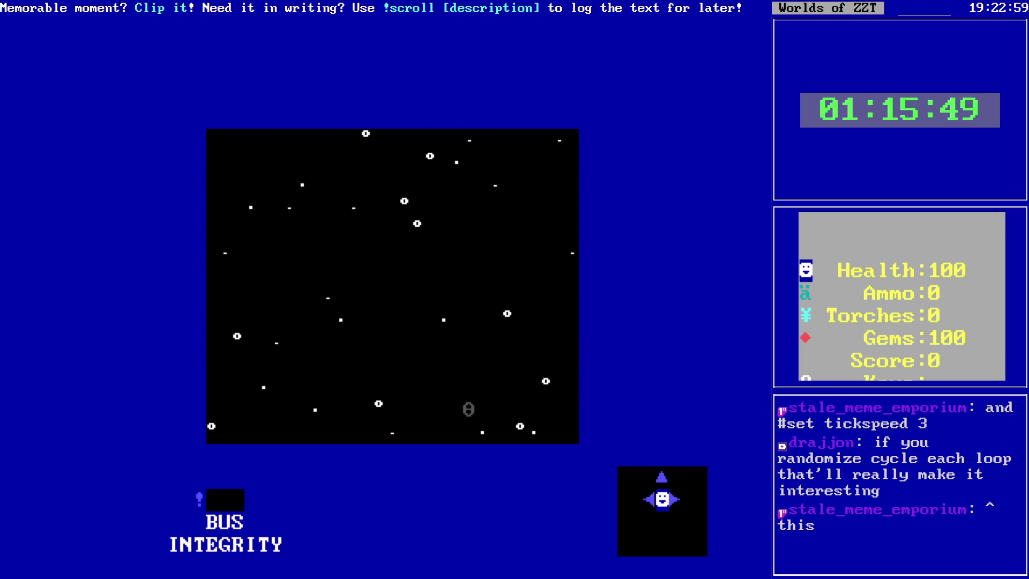
key(Right)
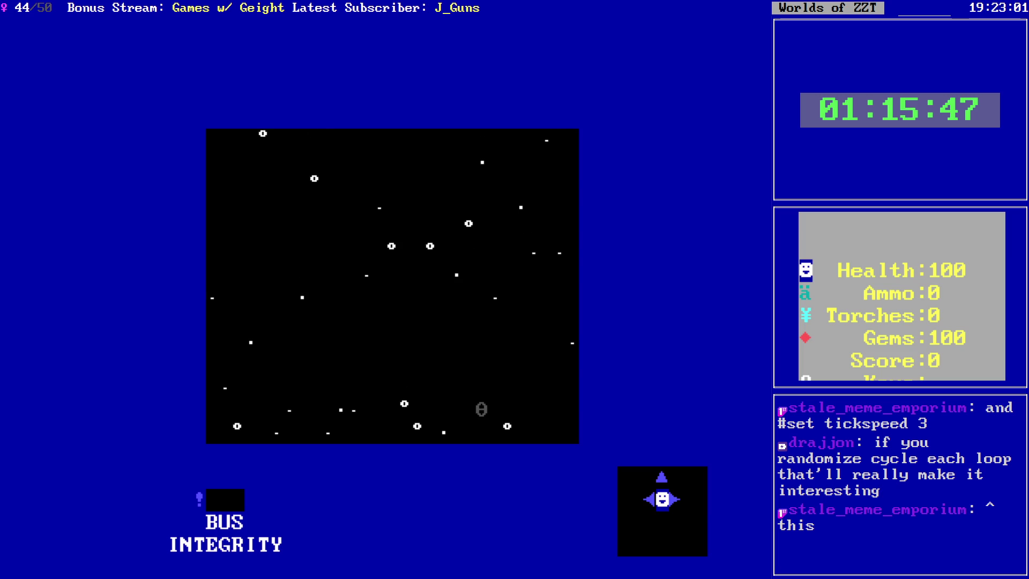
key(Right)
key(Right)
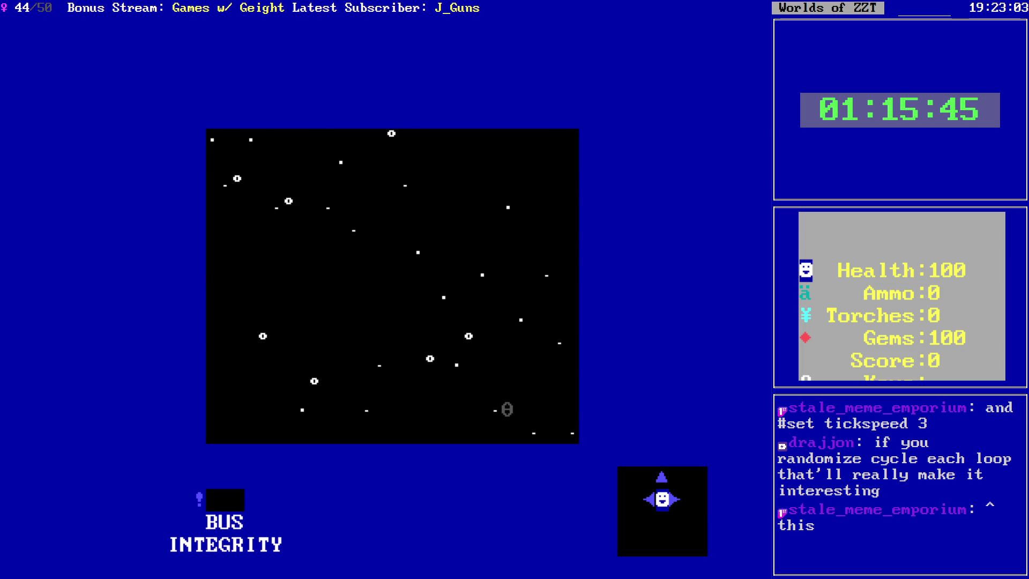
- Weave the bus left and right around stars falling at different speeds
key(Left)
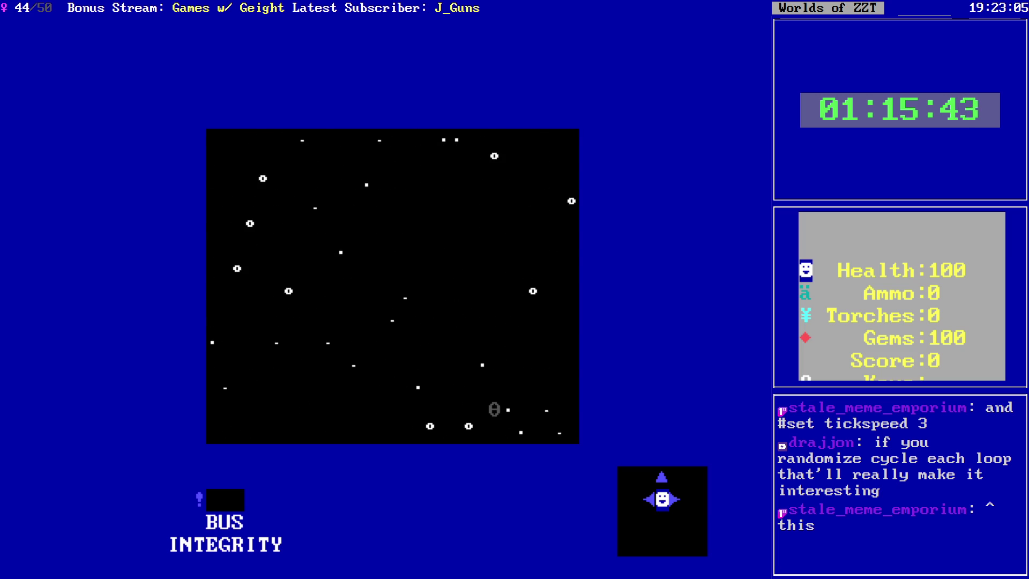
key(Left)
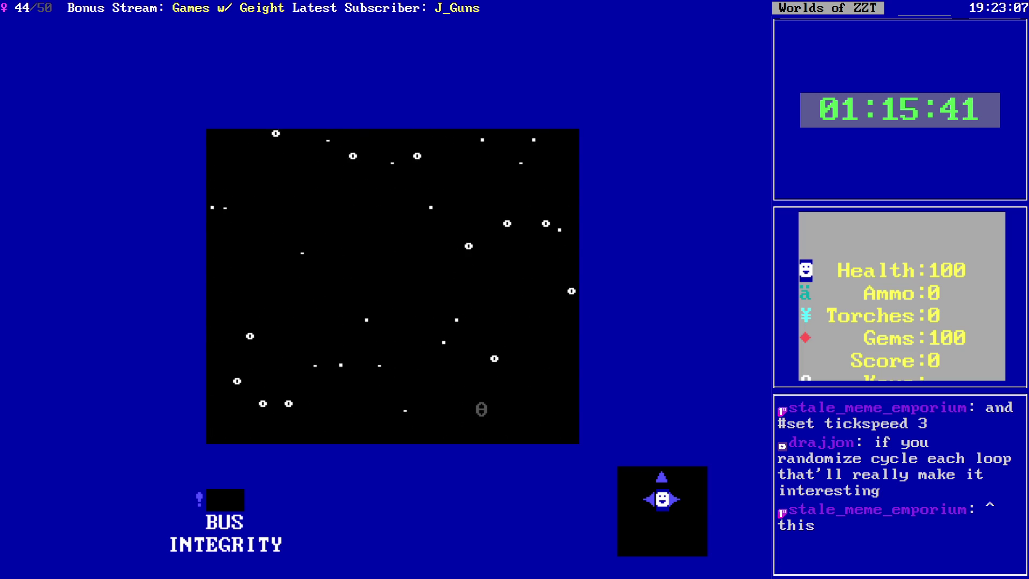
key(Right)
key(Left)
key(Left)
key(Left)
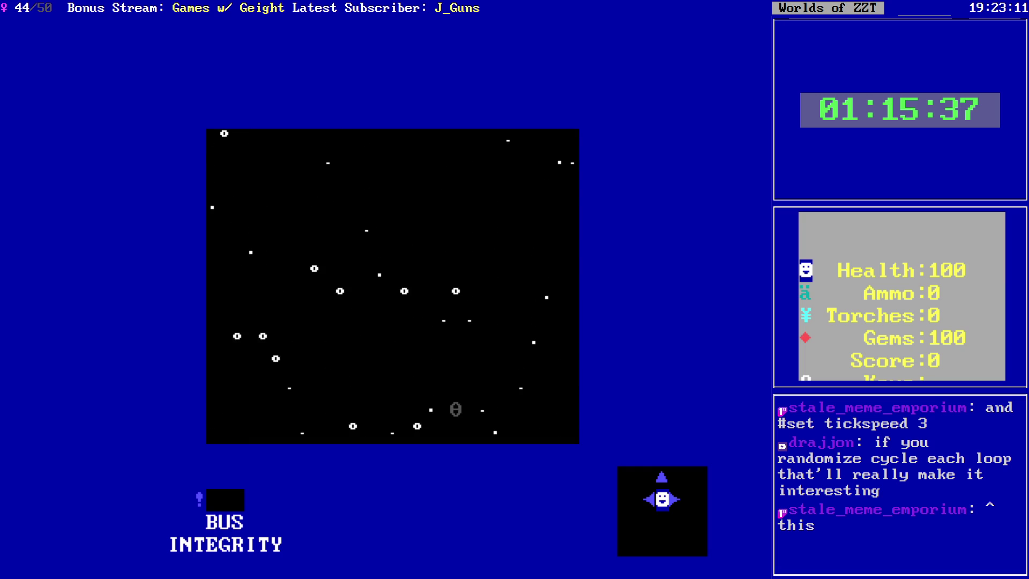
key(Left)
key(Left)
key(Left)
key(Right)
key(Right)
key(Right)
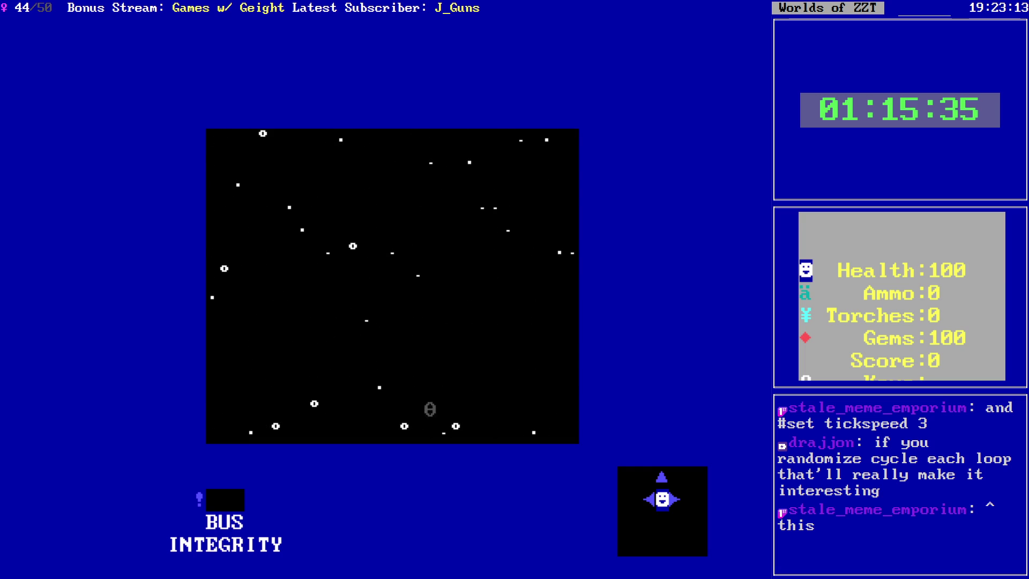
key(Left)
key(Left)
key(Left)
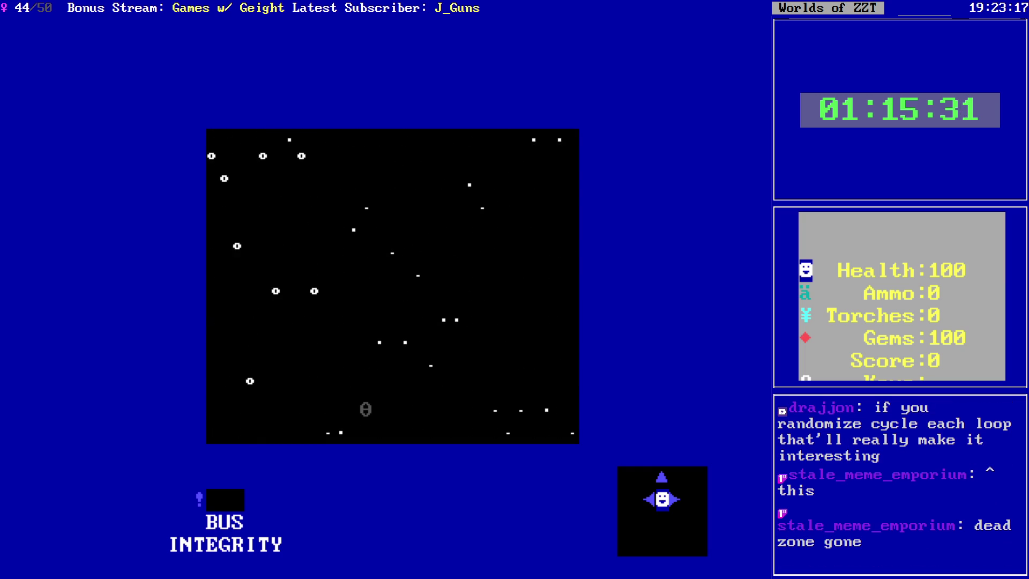
key(Left)
key(Left)
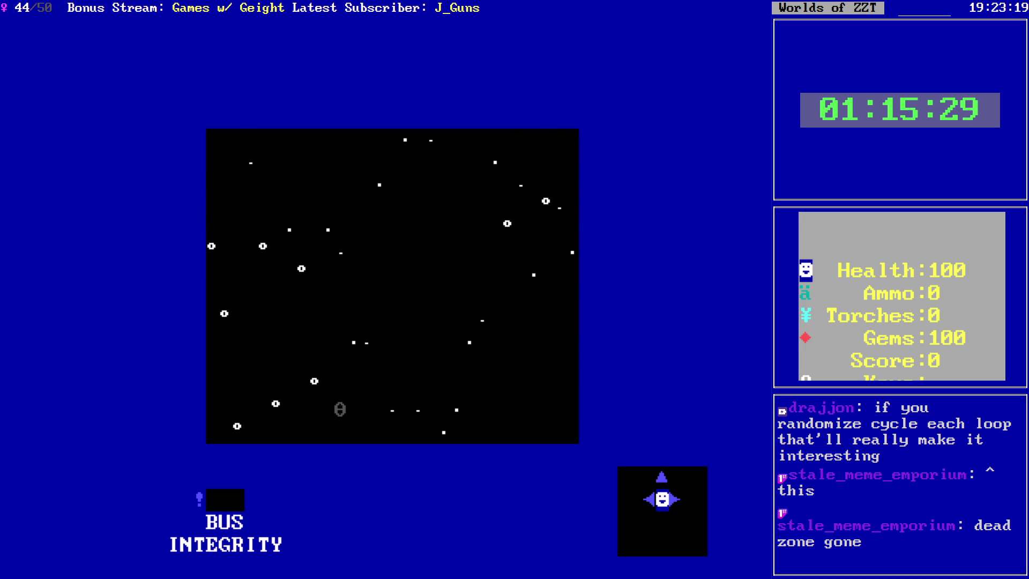
- Keep steering the bus away from stars, then ask to end the playtest
key(Left)
key(Left)
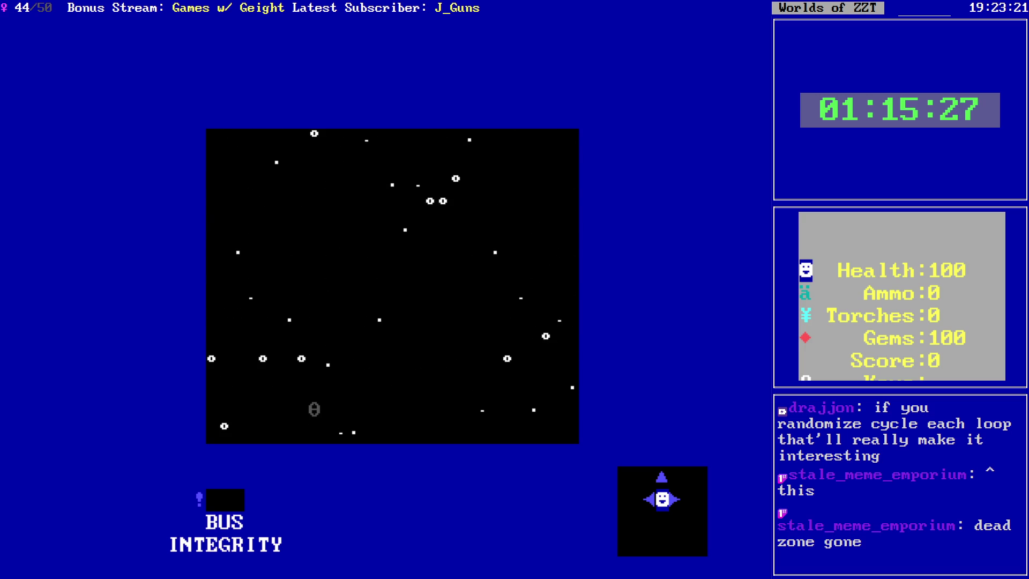
key(Right)
key(Right)
key(Right)
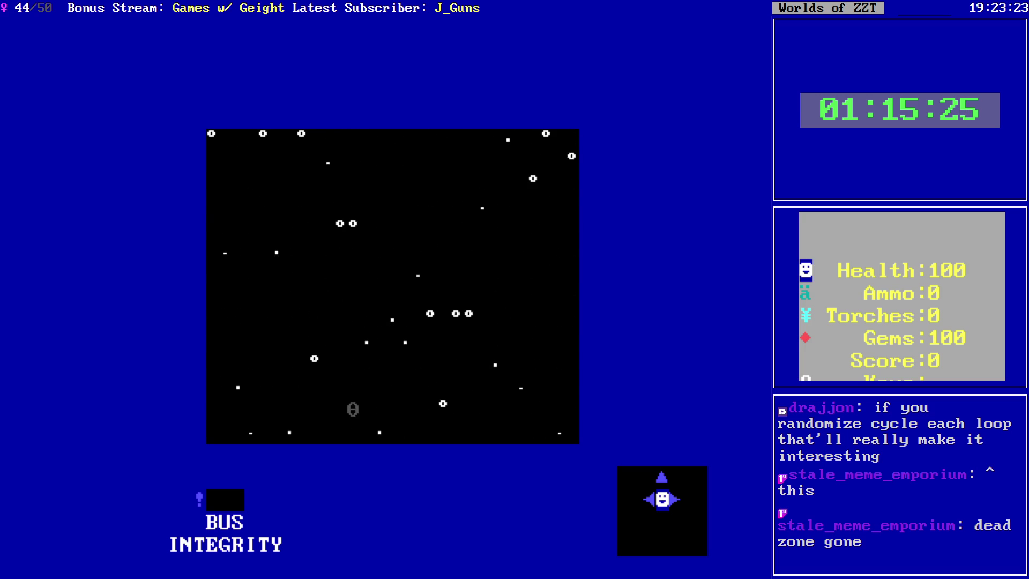
key(Right)
key(Right)
key(Right)
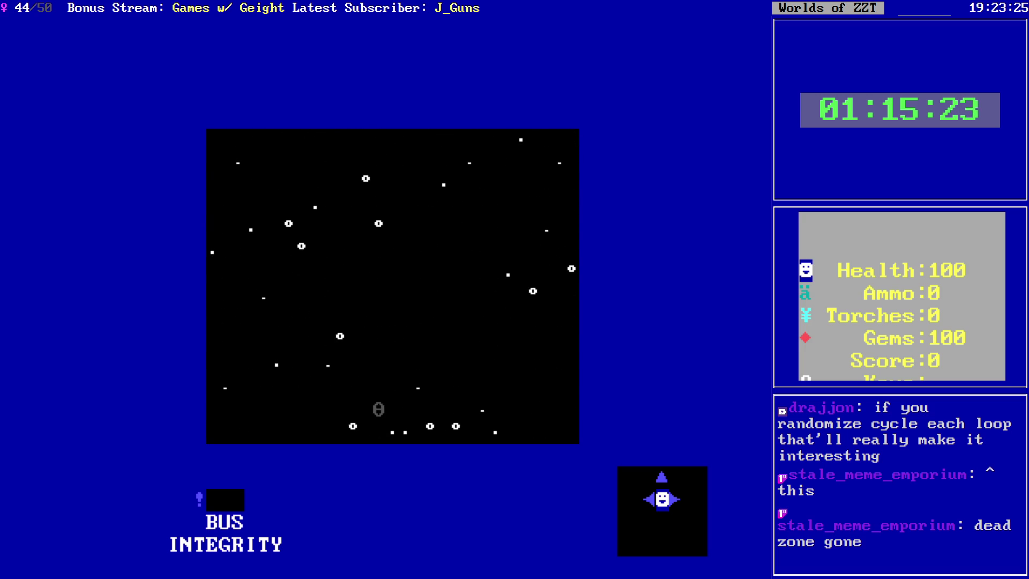
key(Right)
key(Right)
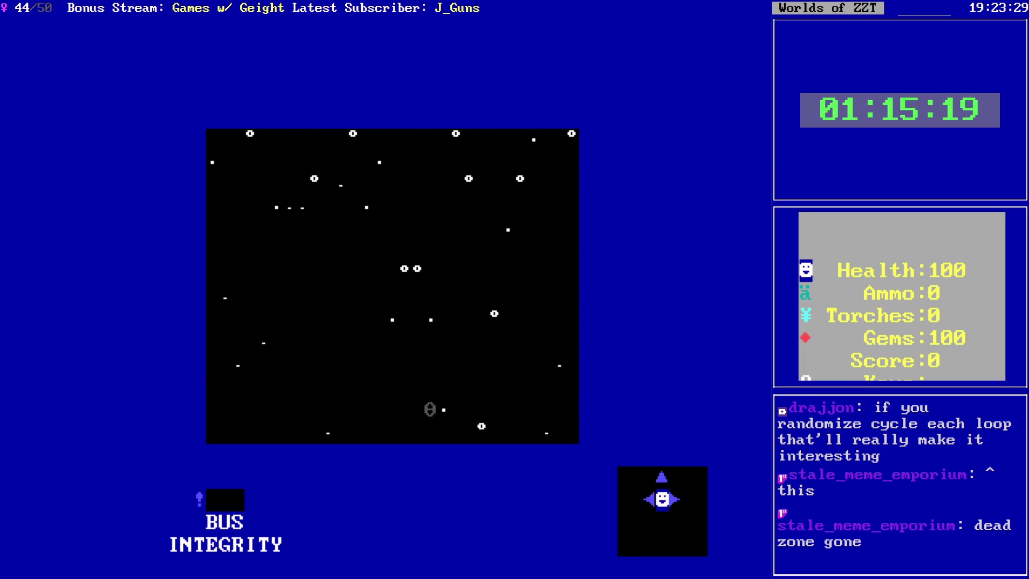
key(Right)
key(Right)
key(Left)
key(Left)
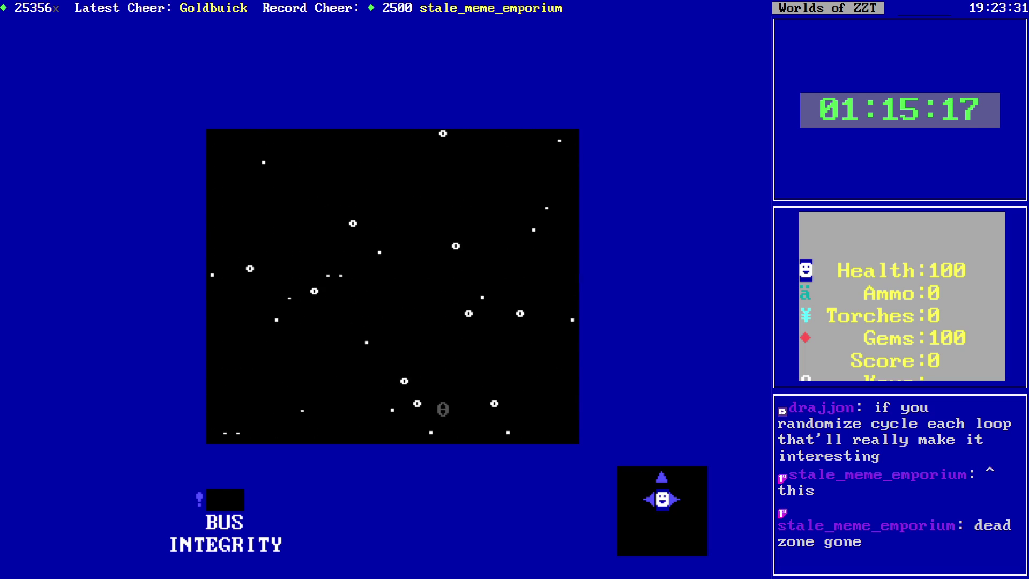
key(Left)
key(Left)
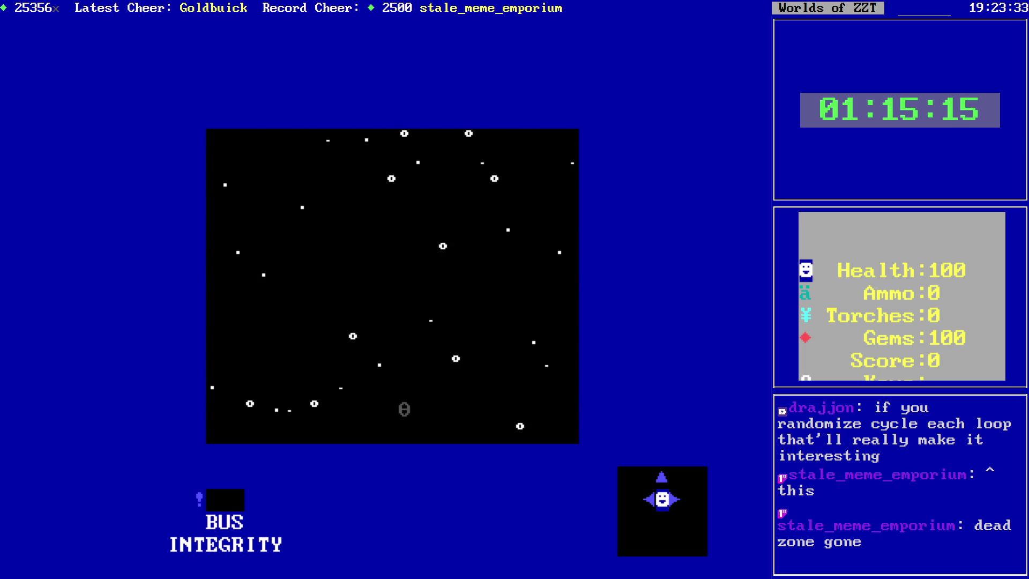
key(Escape)
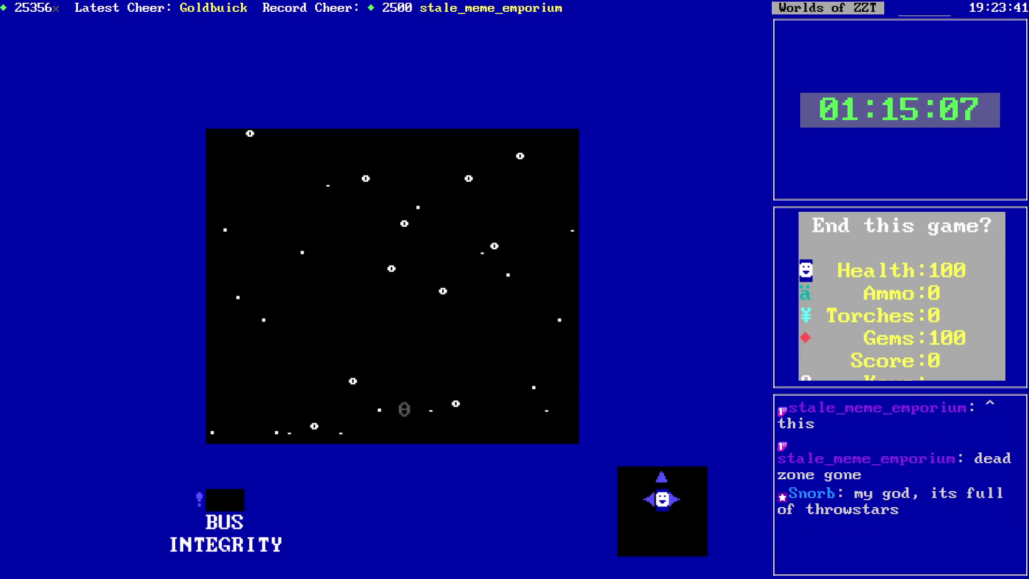
key(y)
key(BackSpace)
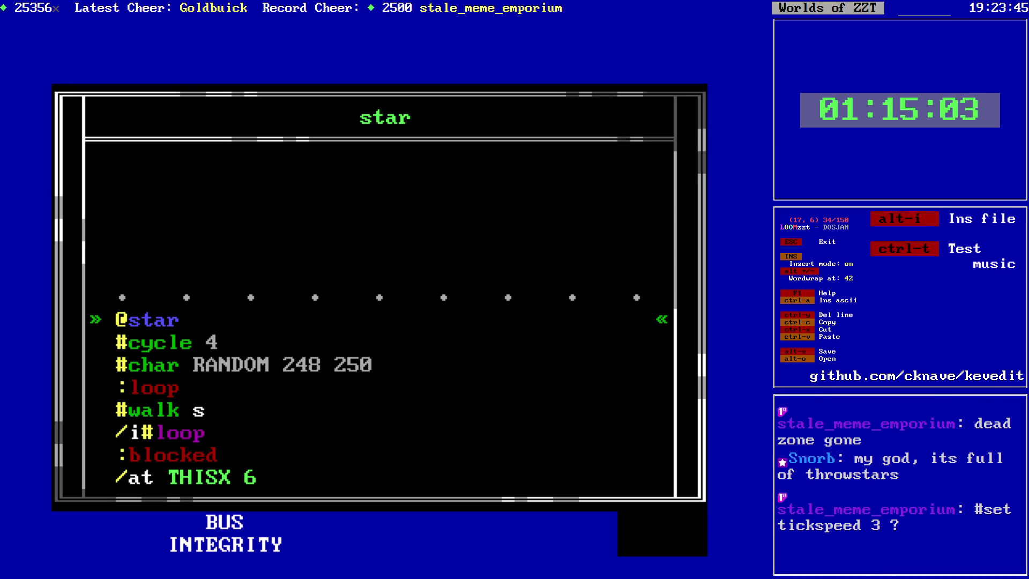
key(Down)
key(Down)
key(Down)
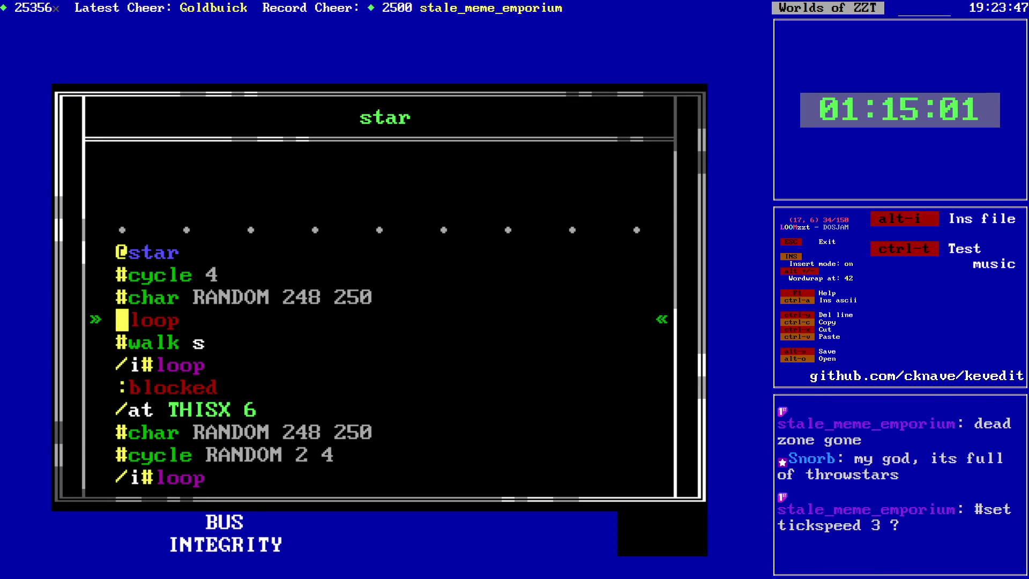
key(Return)
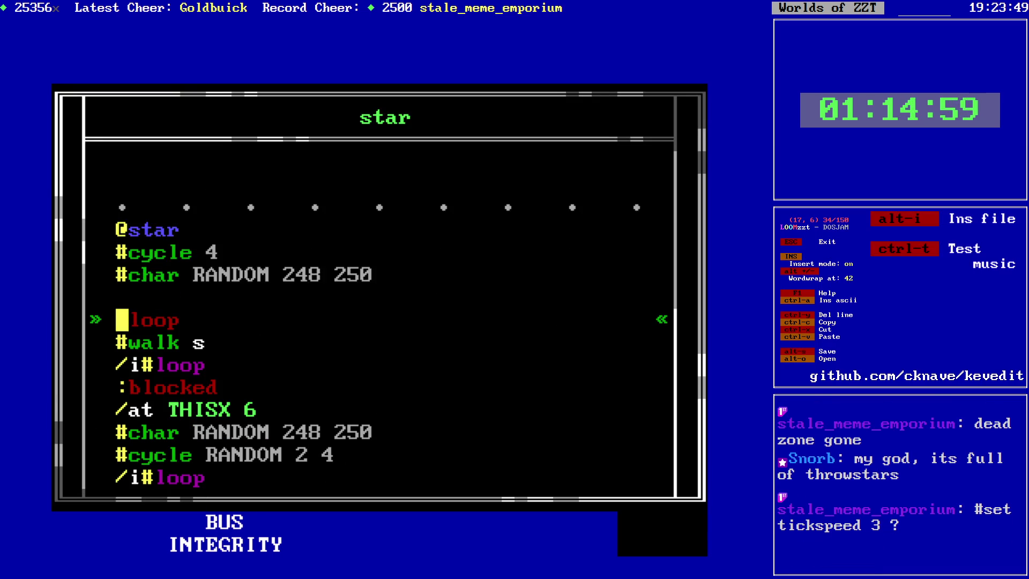
text(#set tickspeed 3)
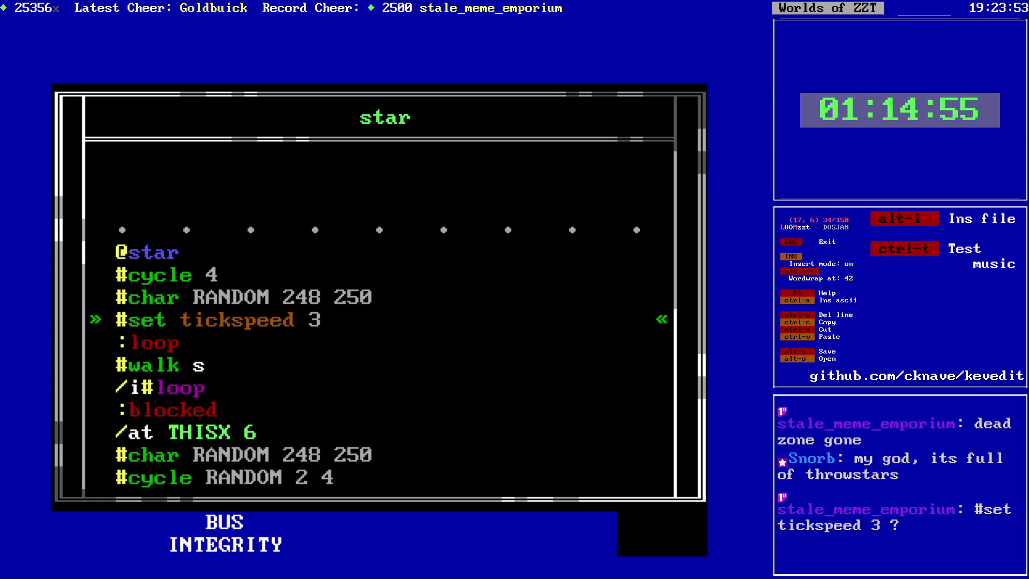
key(Escape)
key(Escape)
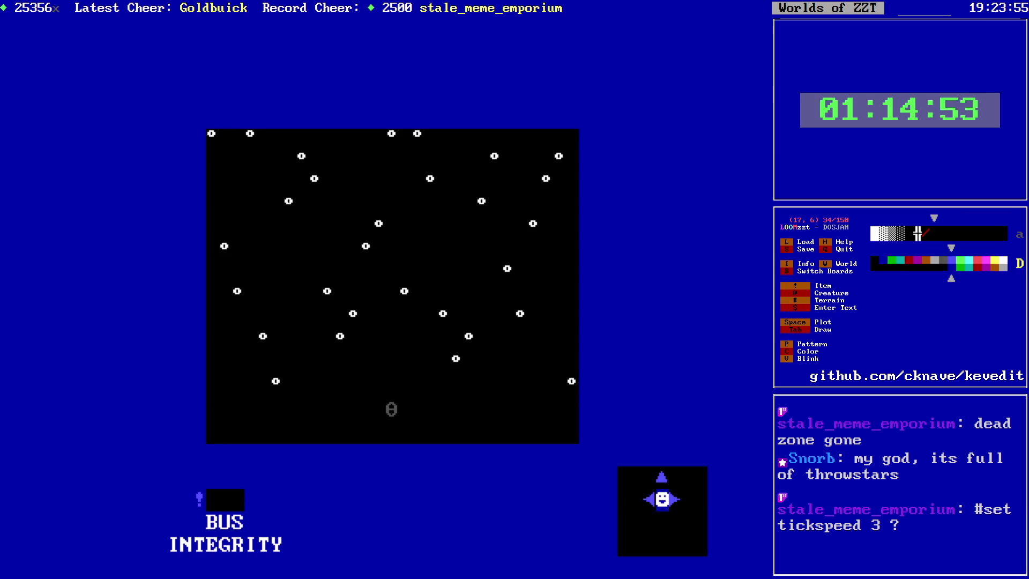
key(Escape)
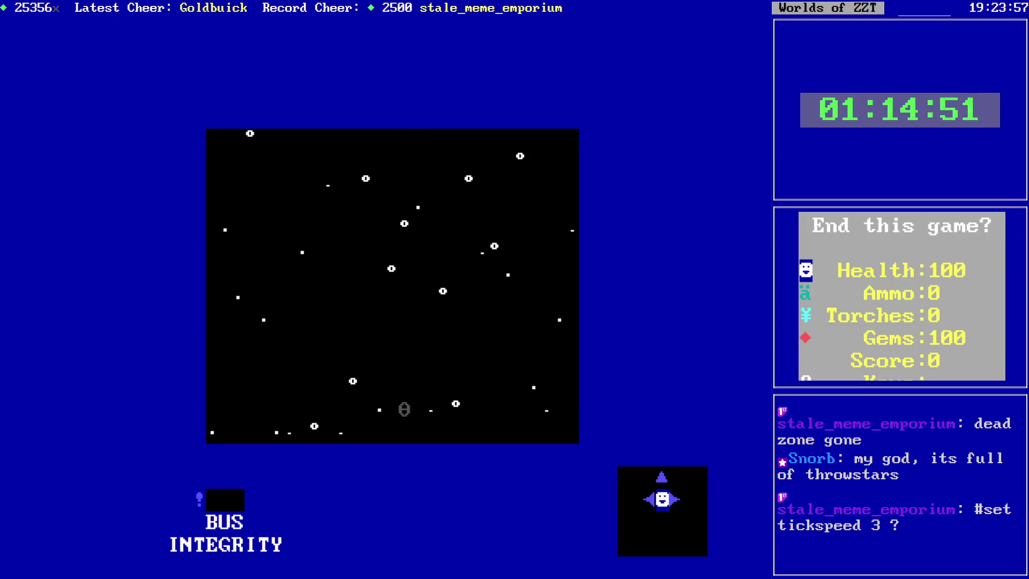
key(y)
key(p)
key(Down)
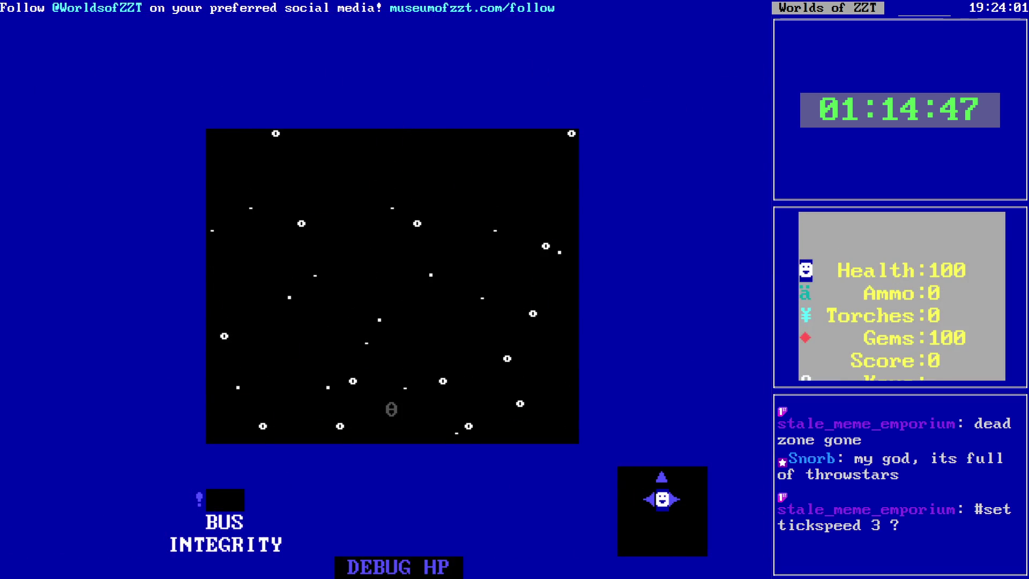
key(Left)
key(Right)
key(Right)
key(Right)
key(Right)
key(Right)
key(Right)
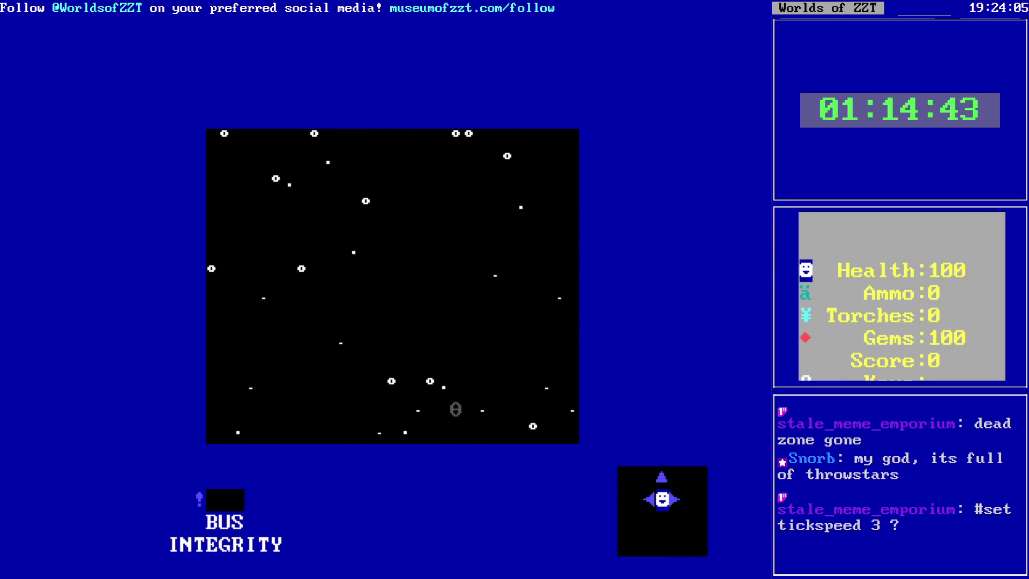
key(Left)
key(Left)
key(Left)
key(Left)
key(Left)
key(Left)
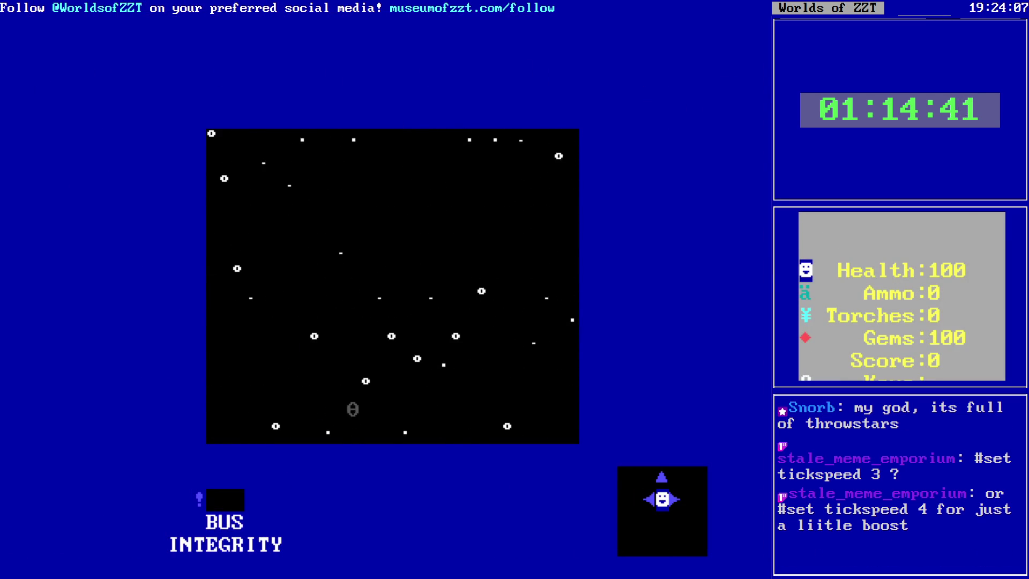
key(Right)
key(Right)
key(Right)
key(Right)
key(Right)
key(Left)
key(Right)
key(Right)
key(Right)
key(Right)
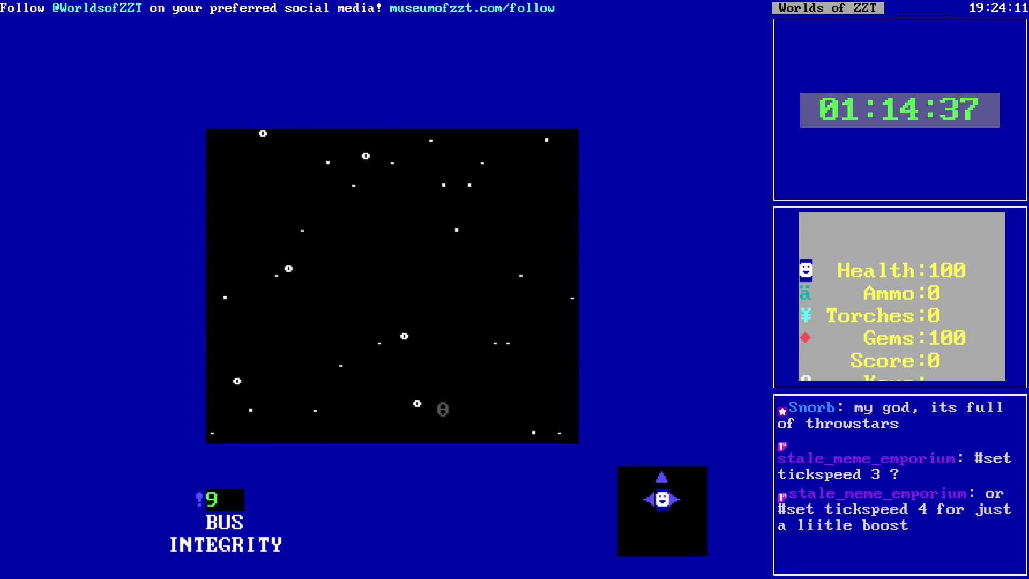
key(Left)
key(Left)
key(Left)
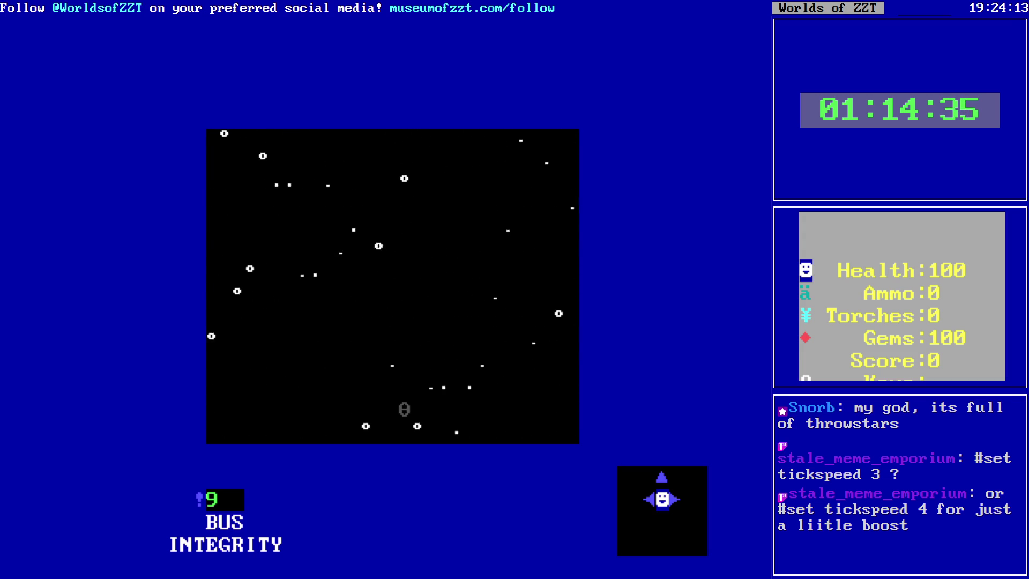
key(Right)
key(Right)
key(Right)
key(Right)
key(Right)
key(Right)
key(Right)
key(Right)
key(Left)
key(Left)
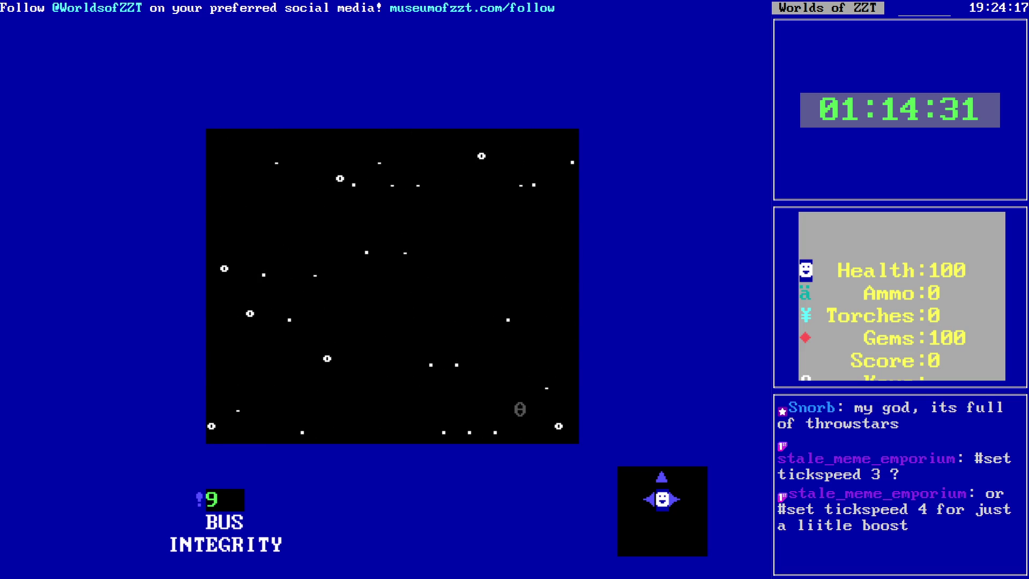
key(Left)
key(Left)
key(Right)
key(Right)
key(Right)
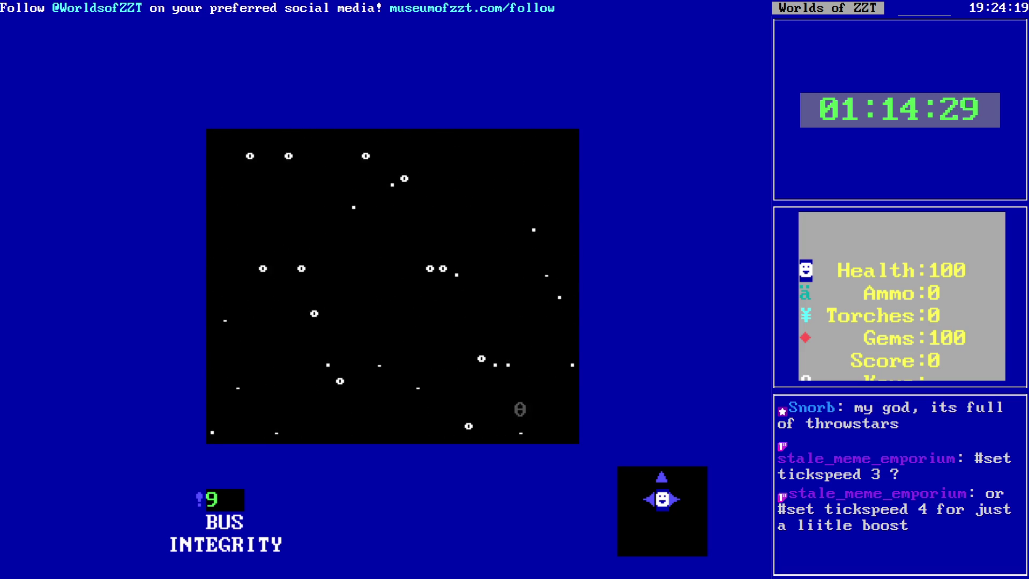
key(Left)
key(Left)
key(Left)
key(Left)
key(Left)
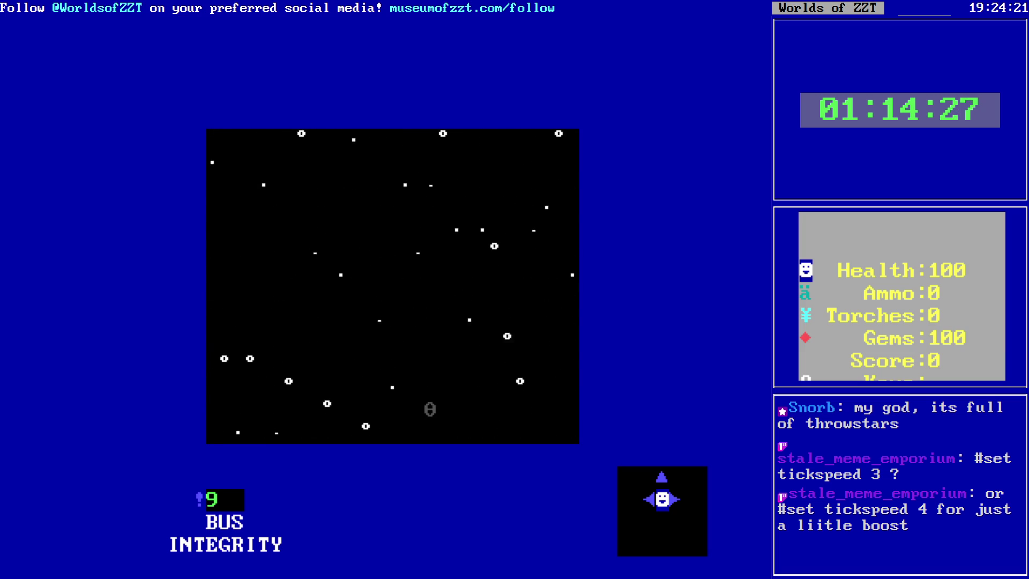
key(Right)
key(Right)
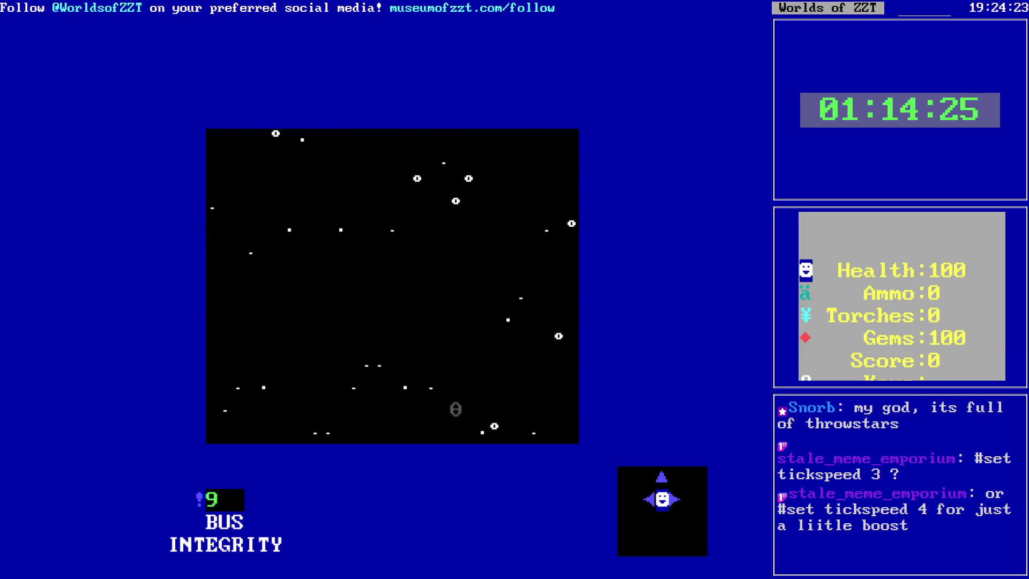
key(Left)
key(Left)
key(Left)
key(Left)
key(Right)
key(Left)
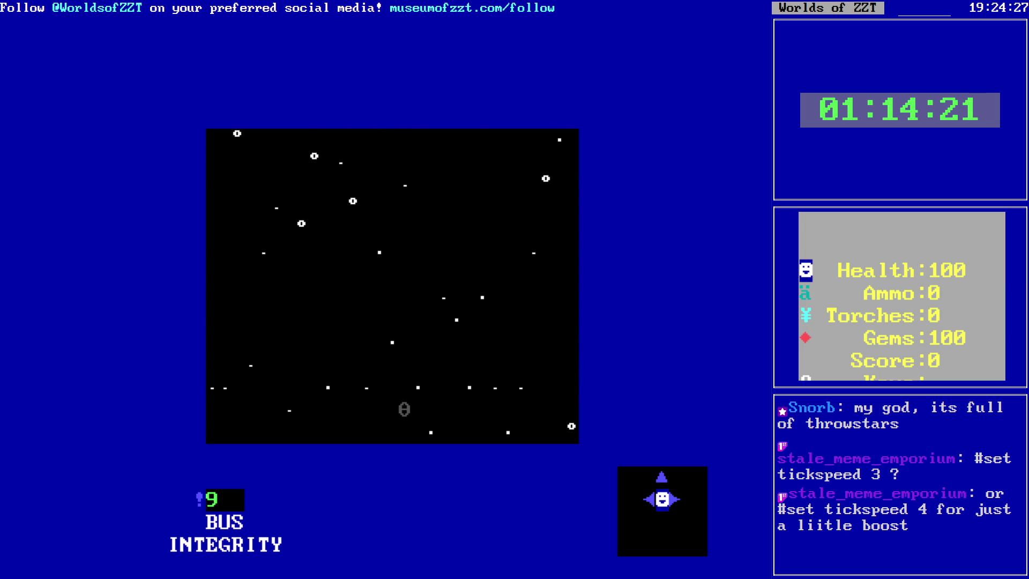
key(Right)
key(Left)
key(Right)
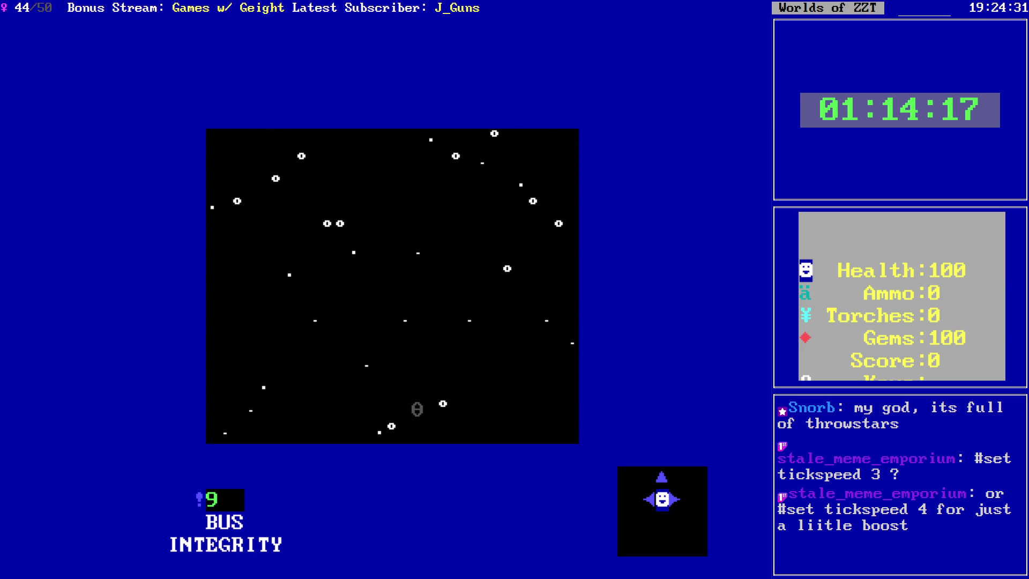
key(Right)
key(Right)
key(Right)
key(Right)
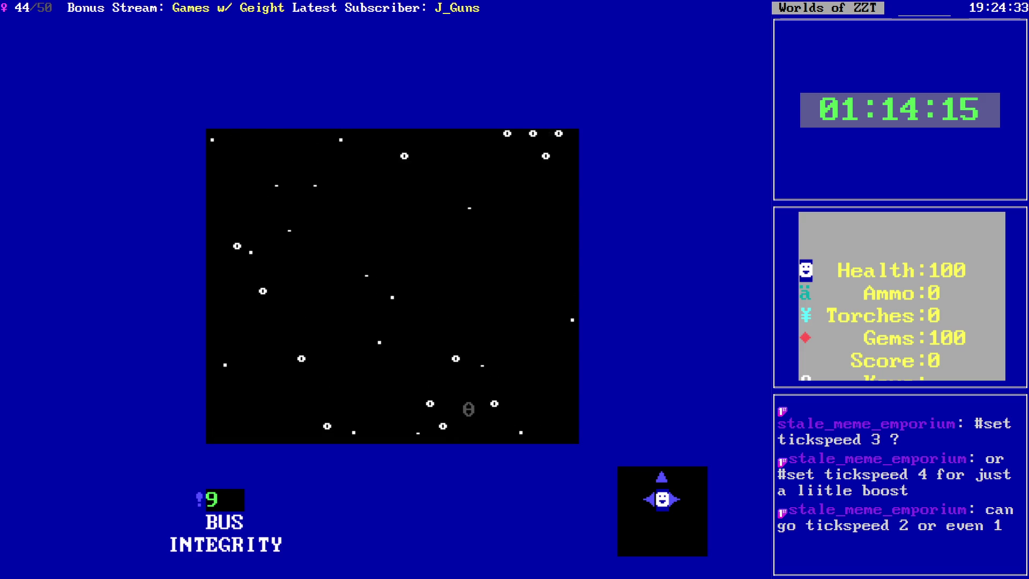
key(Left)
key(Left)
key(Right)
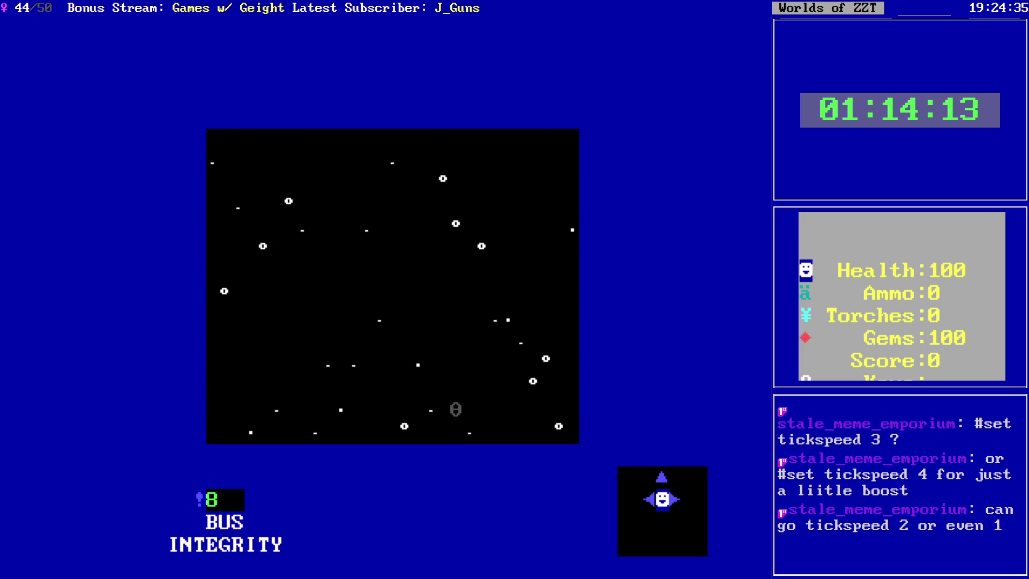
key(Escape)
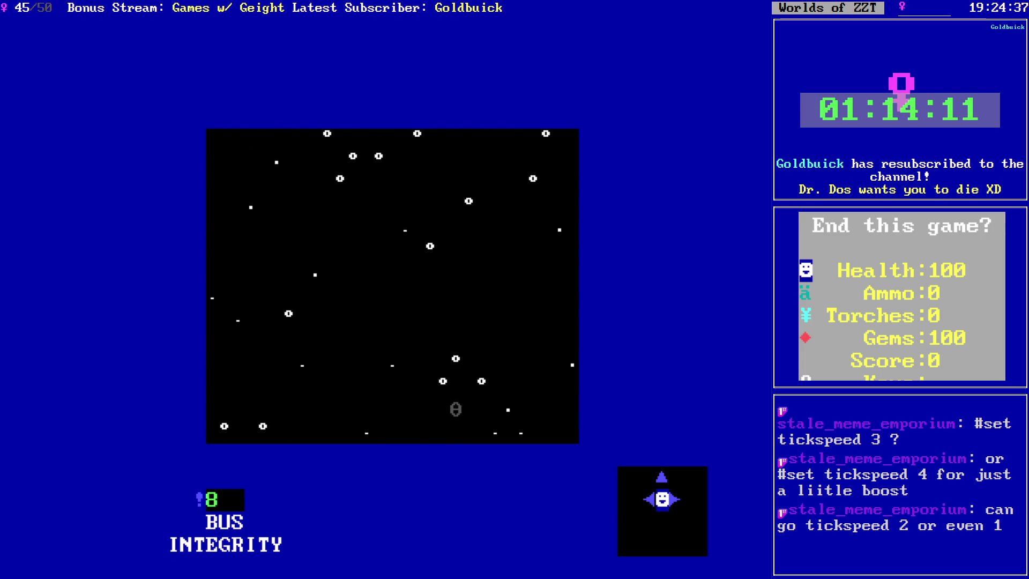
key(y)
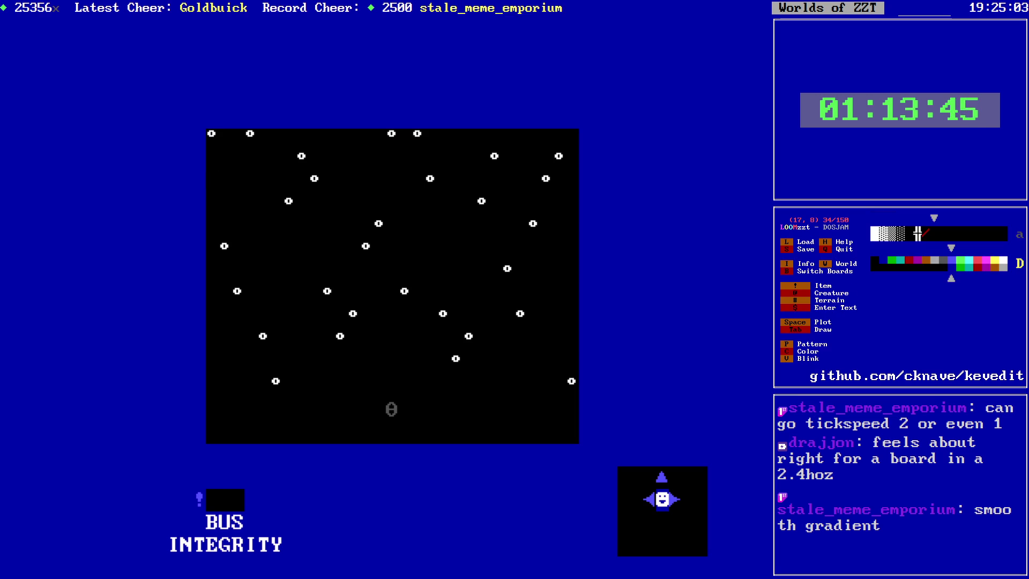
- Copy the PASSENGERS label from the UFO Bus board onto the driving bus board
key(Down)
key(Down)
key(Down)
key(Page_Down)
key(Down)
key(Up)
key(Up)
key(Left)
key(Left)
key(shift+Right)
key(shift+Right)
key(shift+Right)
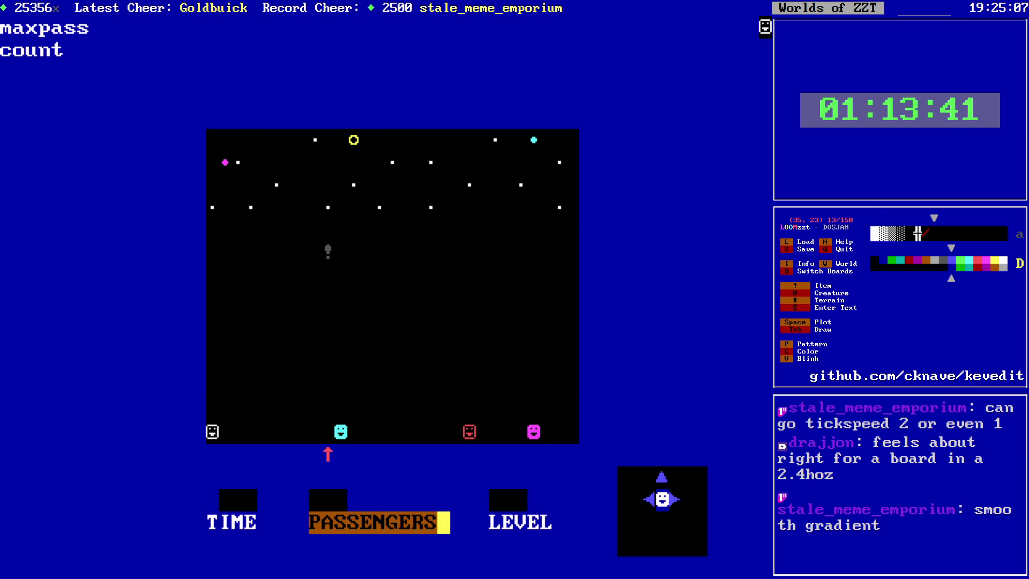
key(ctrl+c)
key(Page_Down)
key(ctrl+v)
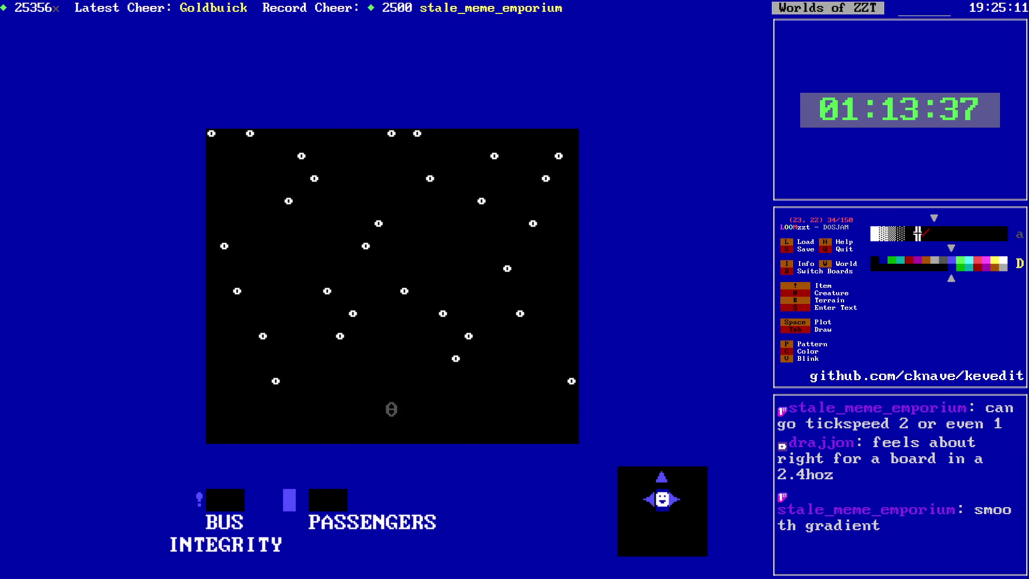
- Cut the two onbus display lines out of the Setup object's code on the UFO Bus board
key(Page_Up)
key(Up)
key(Up)
key(Up)
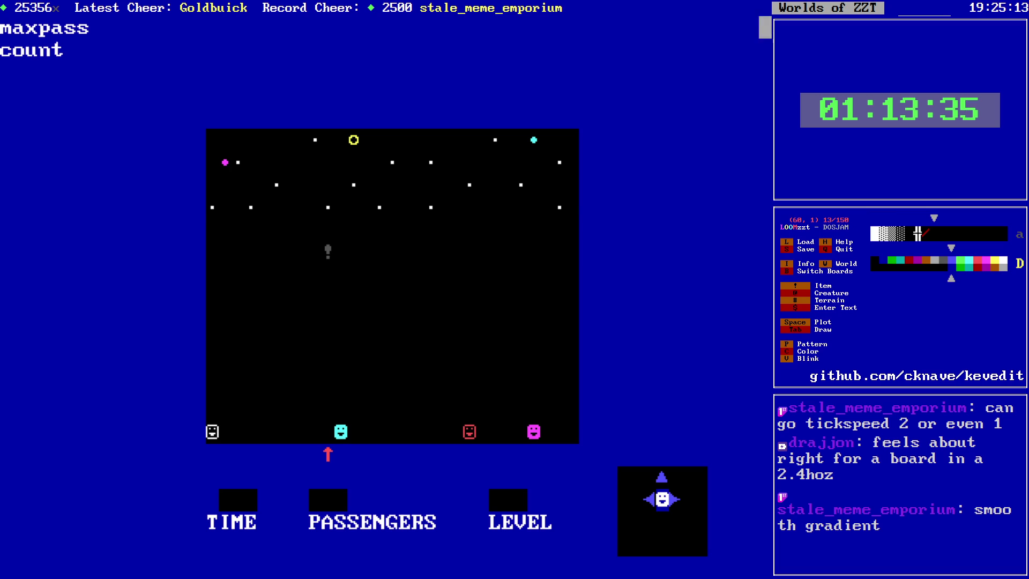
key(Return)
key(Down)
key(Down)
key(Down)
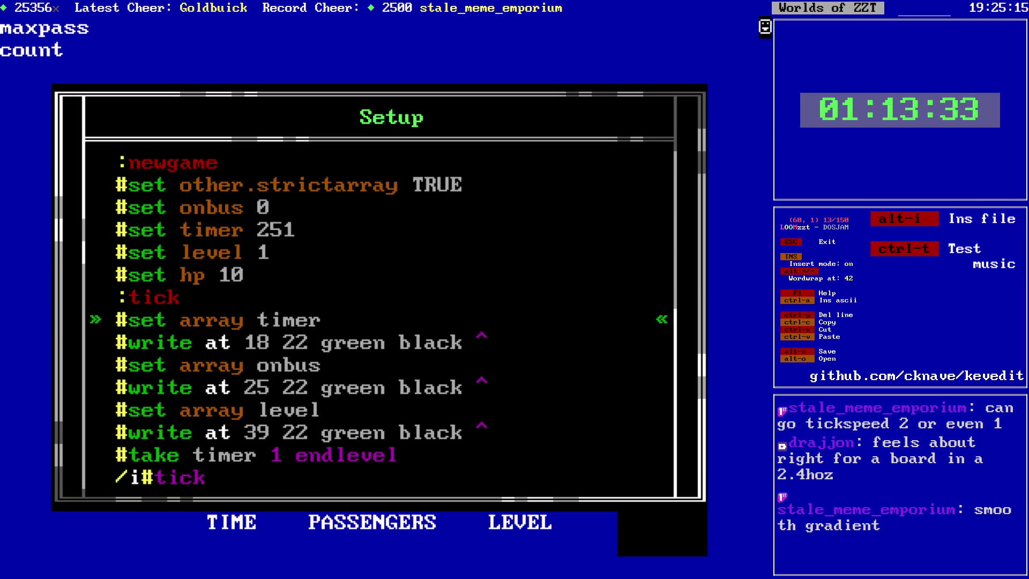
key(End)
key(shift+Up)
key(shift+Home)
key(ctrl+x)
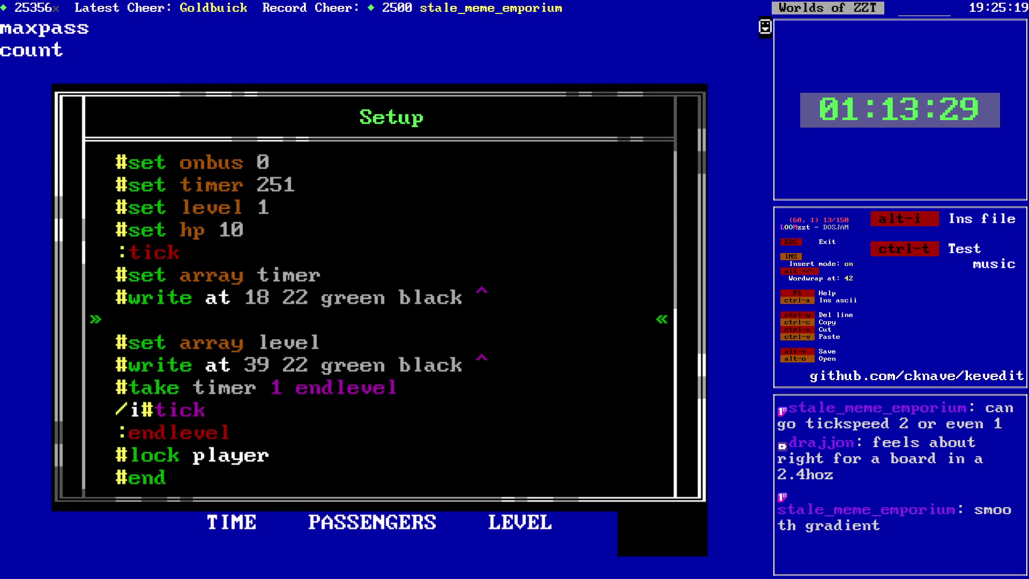
key(Up)
key(Escape)
key(Return)
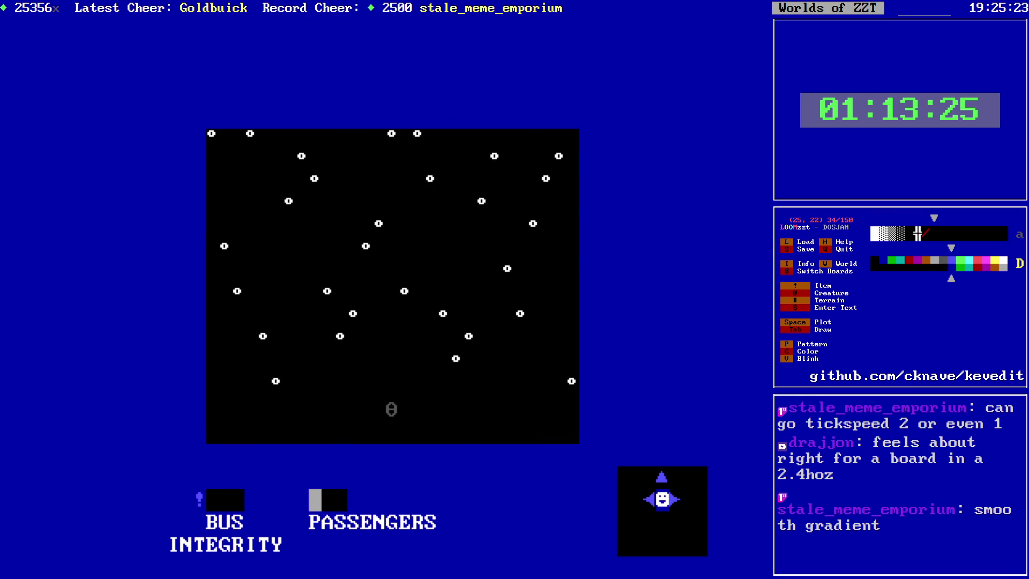
key(Left)
- Place a new object left of the counter with the '!' character
key(Return)
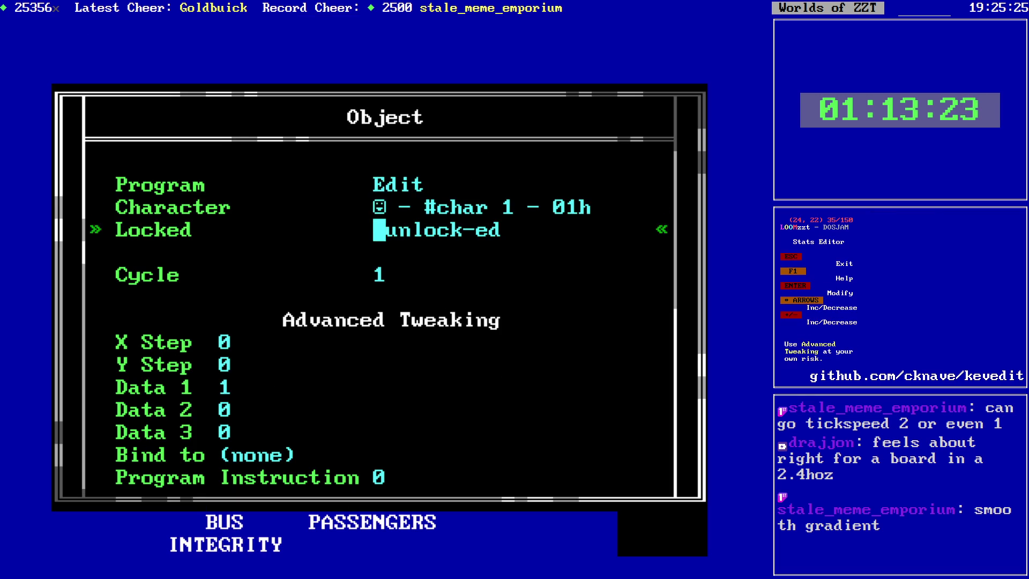
key(Return)
key(Up)
key(Return)
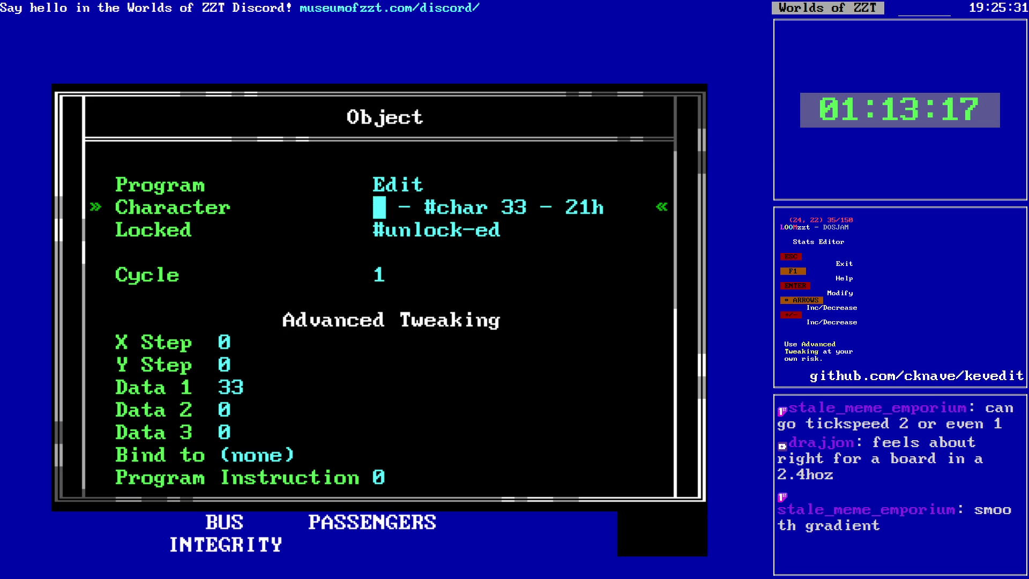
- Paste the onbus display code into the object, naming it @X and ending with #end
key(Up)
key(Return)
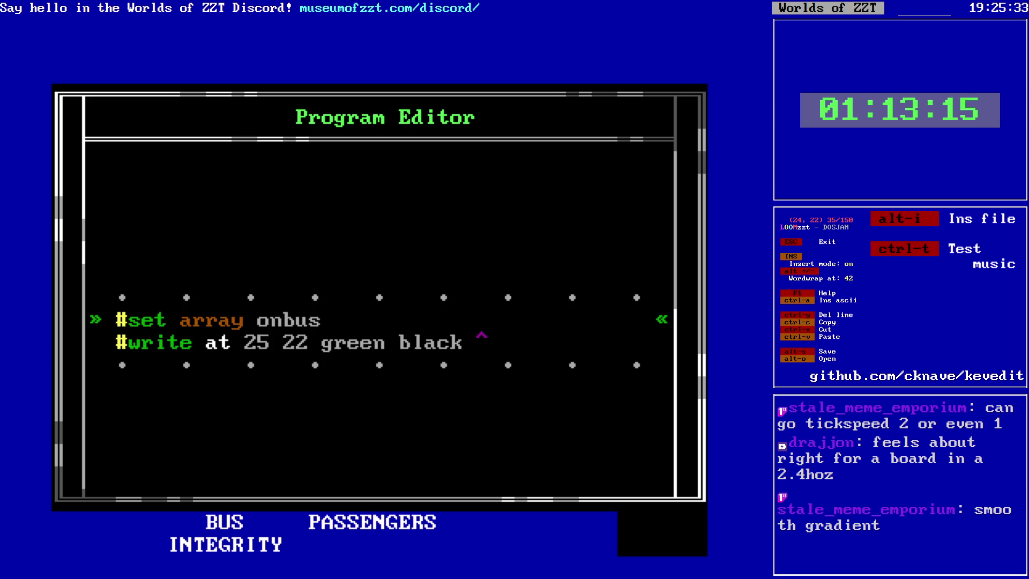
key(Return)
key(Up)
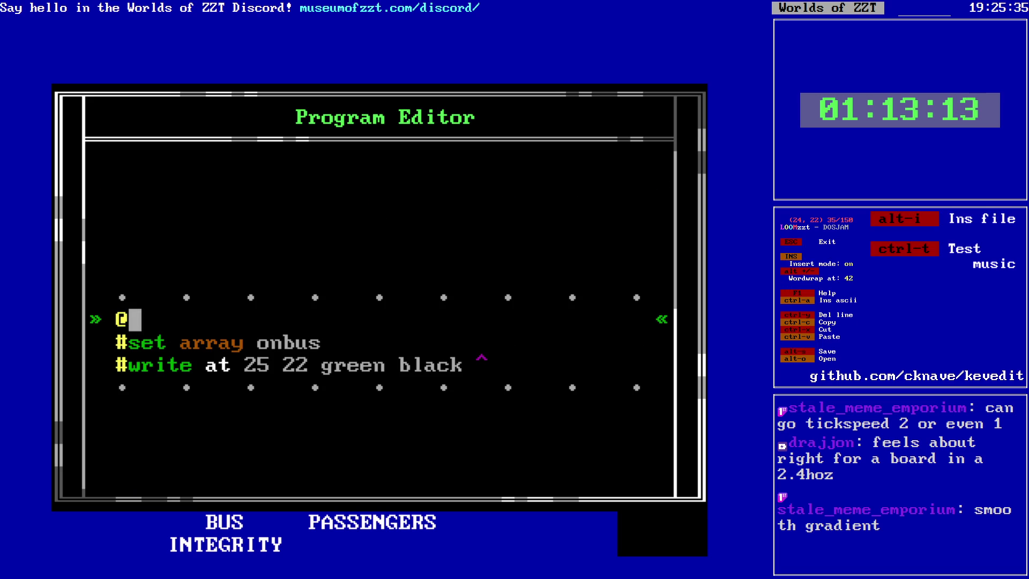
key(BackSpace)
key(Down)
key(Down)
key(End)
key(Return)
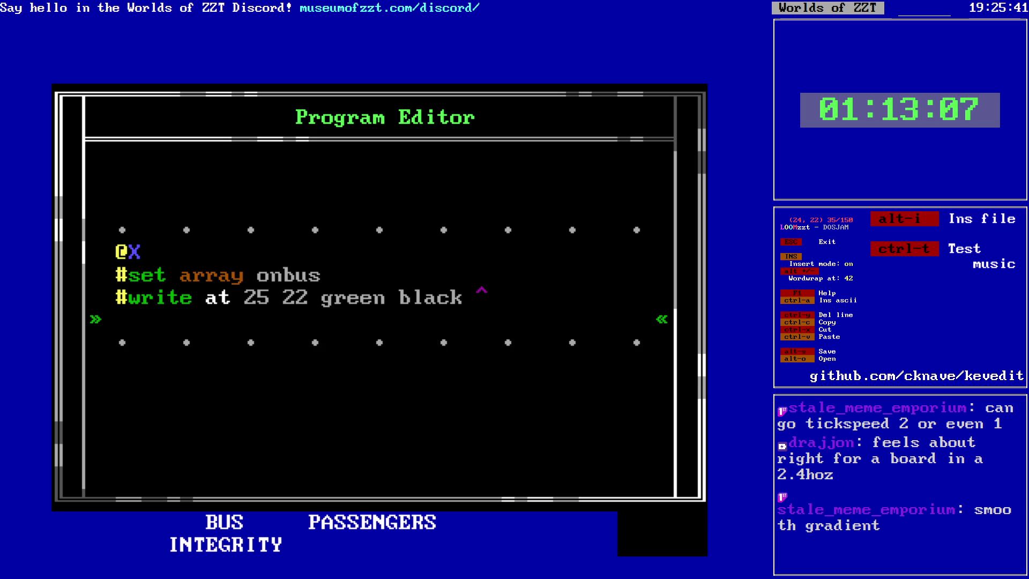
text(#end)
key(Escape)
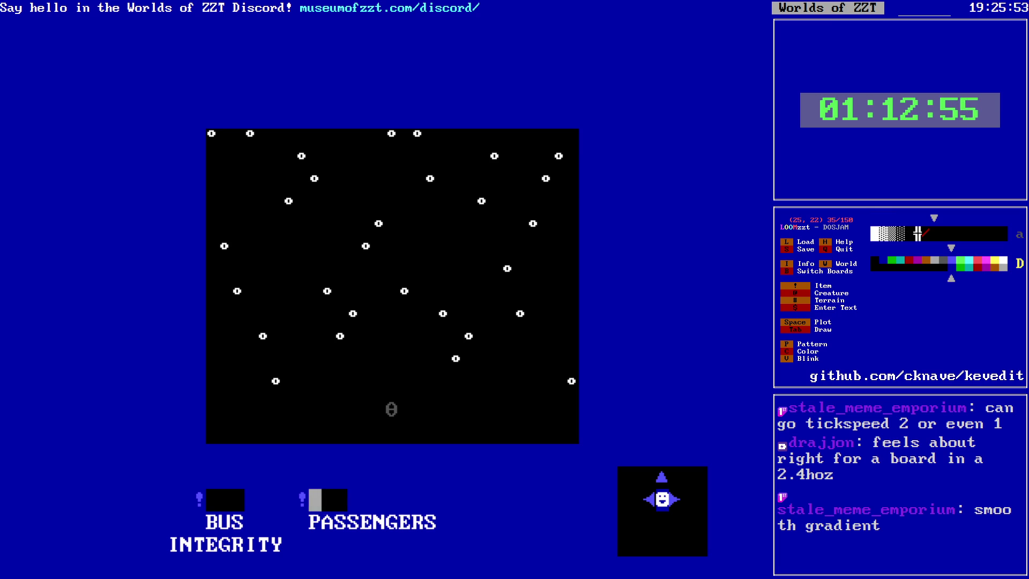
- Save the world as DOSJAM.ZZT, confirming the overwrite
key(Right)
key(s)
key(y)
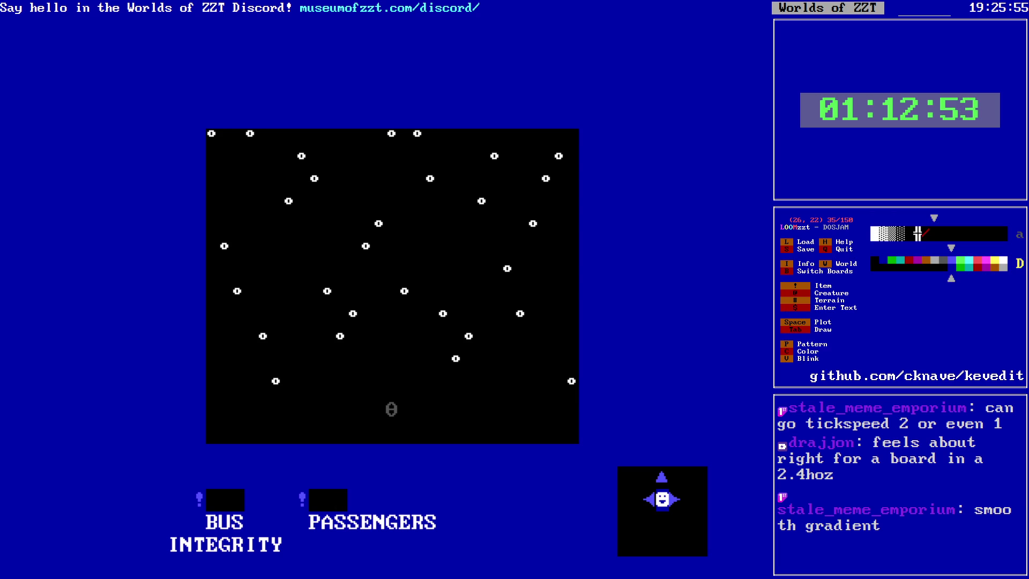
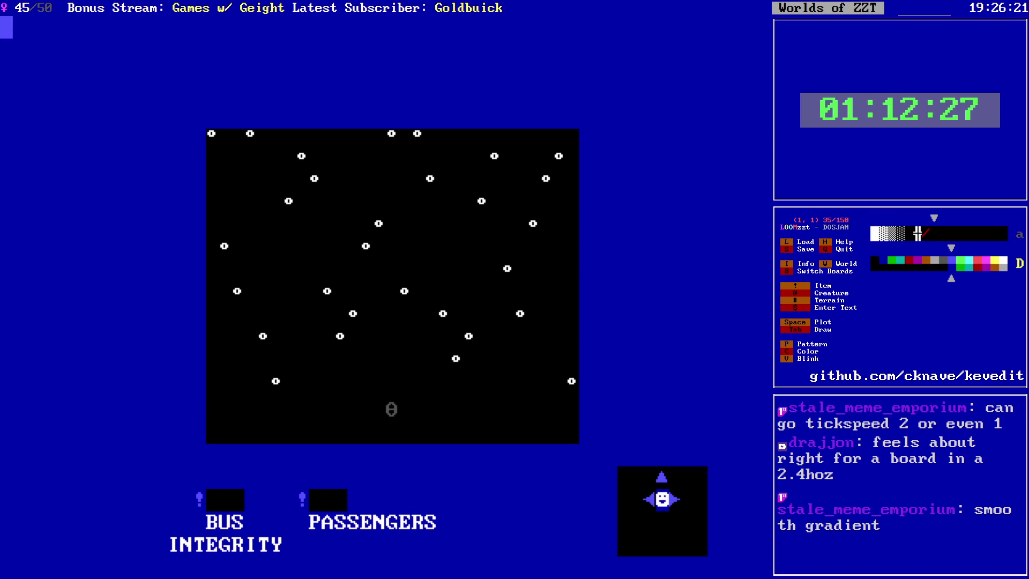
- Write the two-line label STOPAT / PROG on the board and save the world
key(F4)
text(STOPAT)
key(Return)
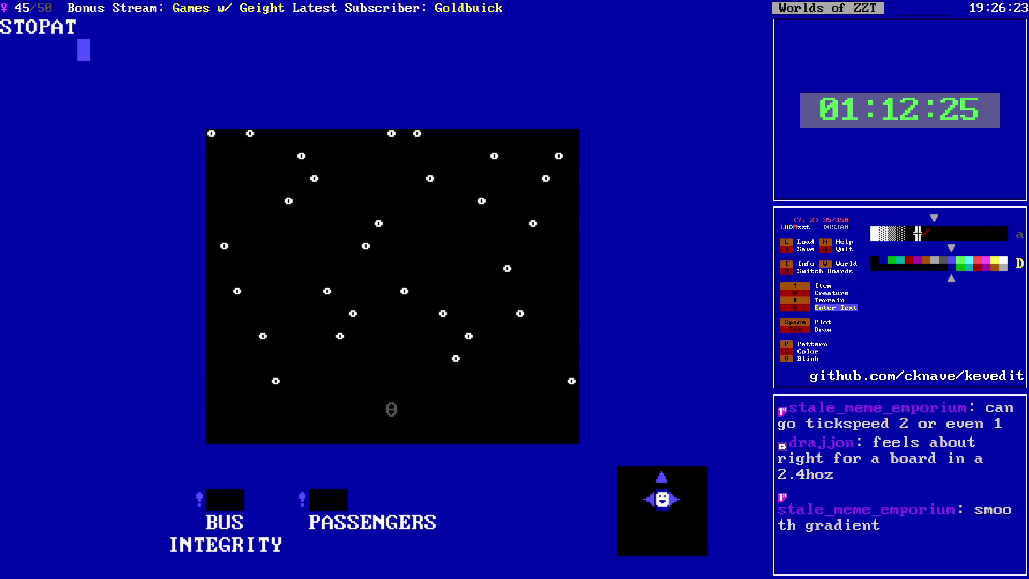
text(PROG)
key(Escape)
key(s)
key(Return)
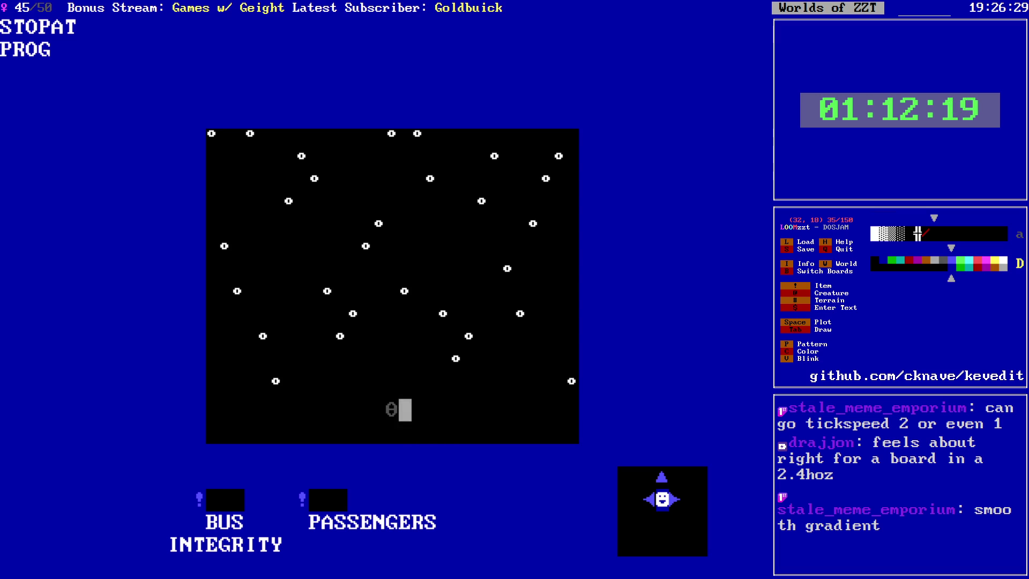
- Flip to the UFO Bus board and back, then plot a new object at the top-right (60,1)
key(Page_Down)
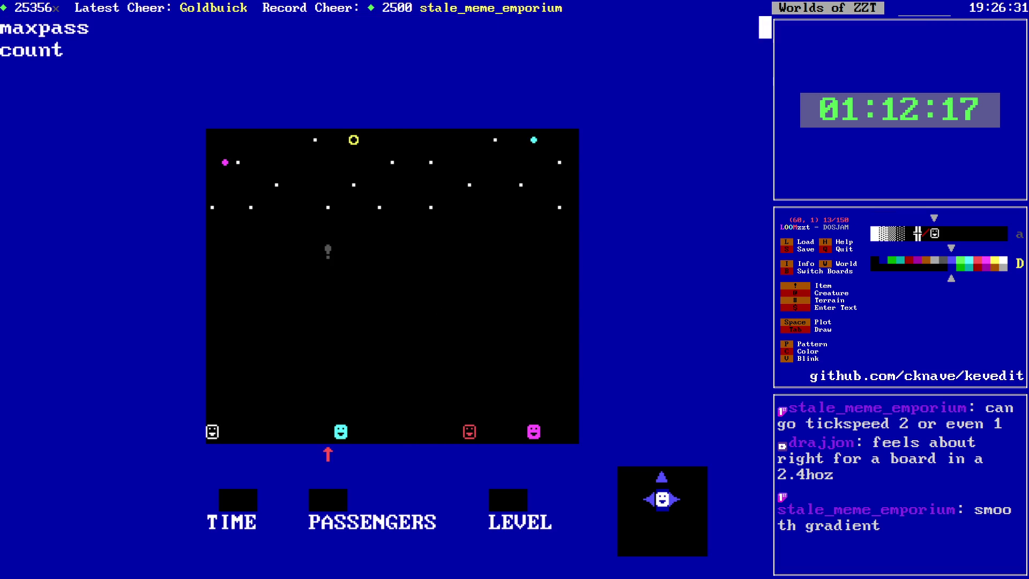
key(Page_Down)
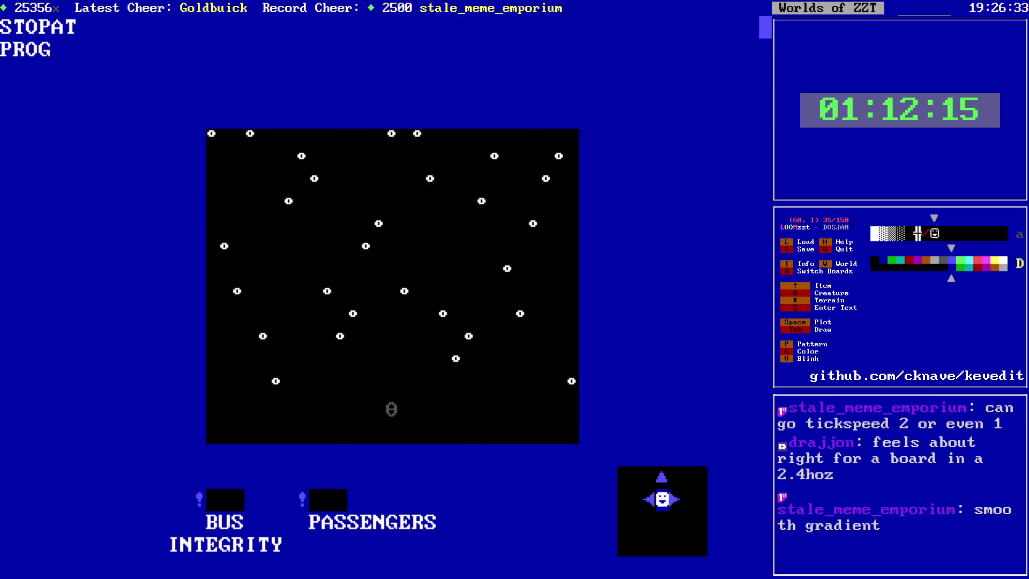
key(space)
- Open the new object's program and delete the old setup, timer and level display lines
key(Return)
key(Down)
key(Down)
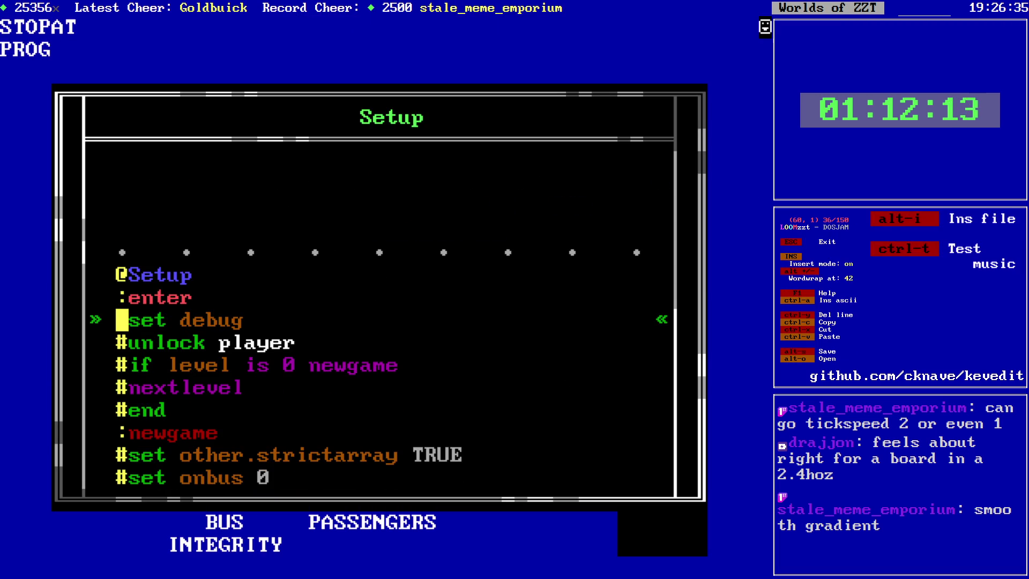
key(Up)
key(Down)
key(Up)
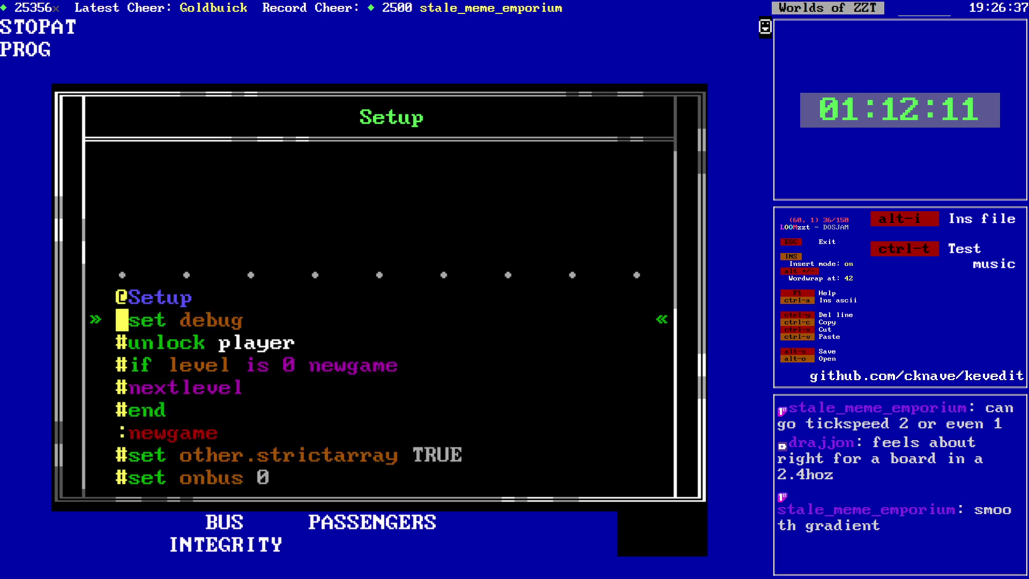
key(Down)
key(Down)
key(Down)
key(ctrl+y)
key(ctrl+y)
key(ctrl+y)
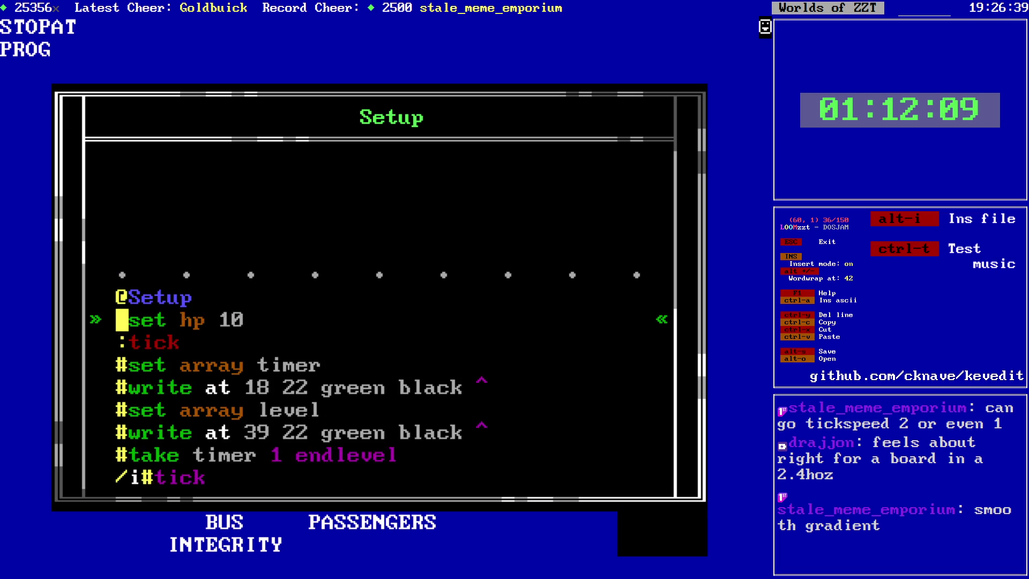
key(Down)
key(ctrl+y)
key(ctrl+y)
key(ctrl+y)
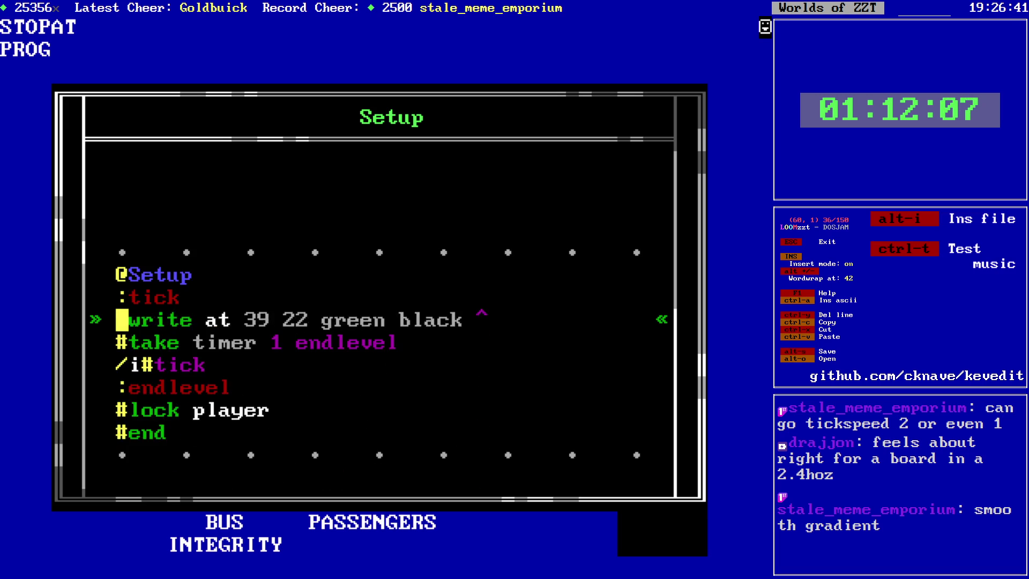
- Add a '#give prog 1' line under the :tick label
key(Down)
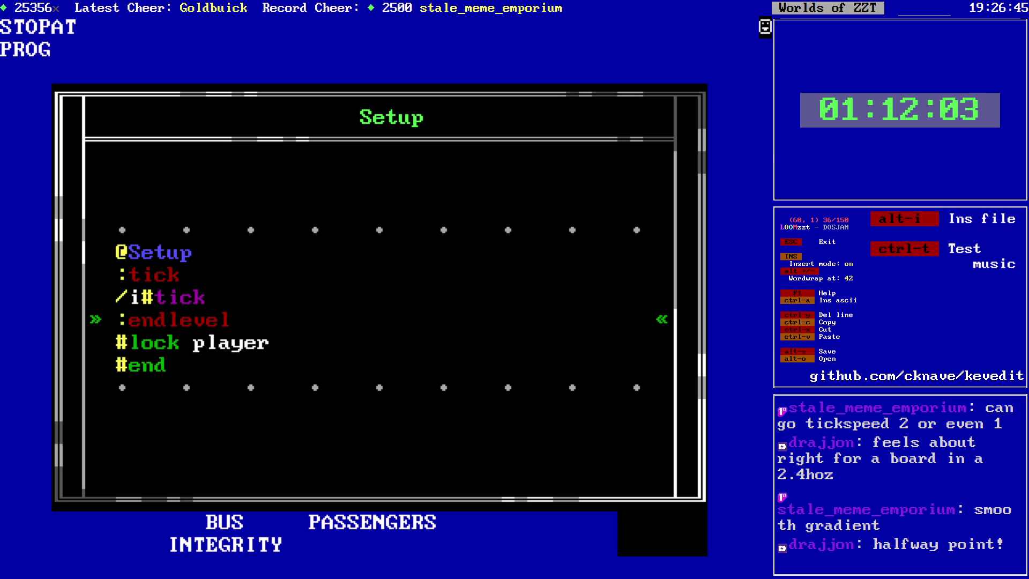
key(Up)
key(Up)
key(End)
key(Return)
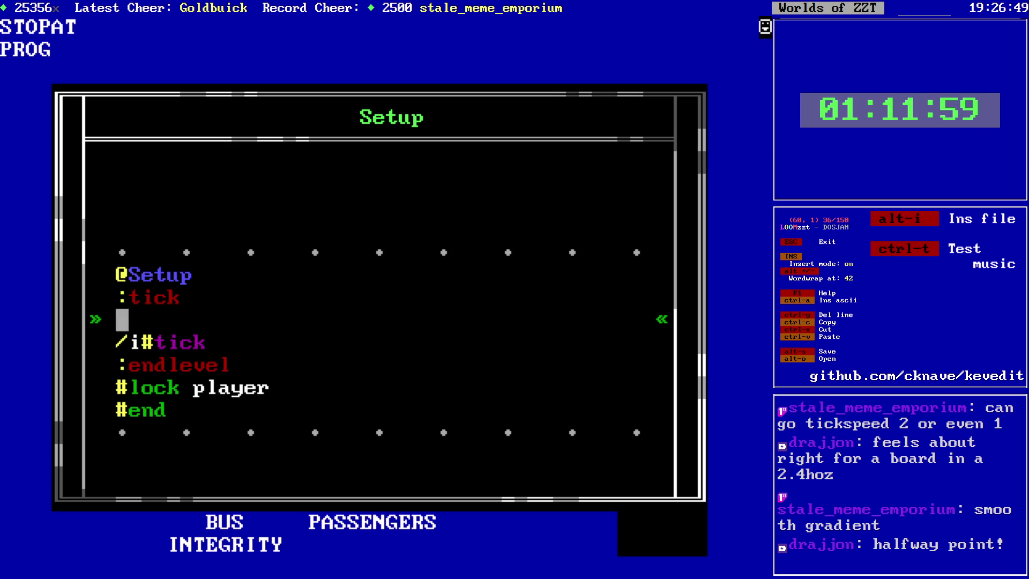
text(#give prog)
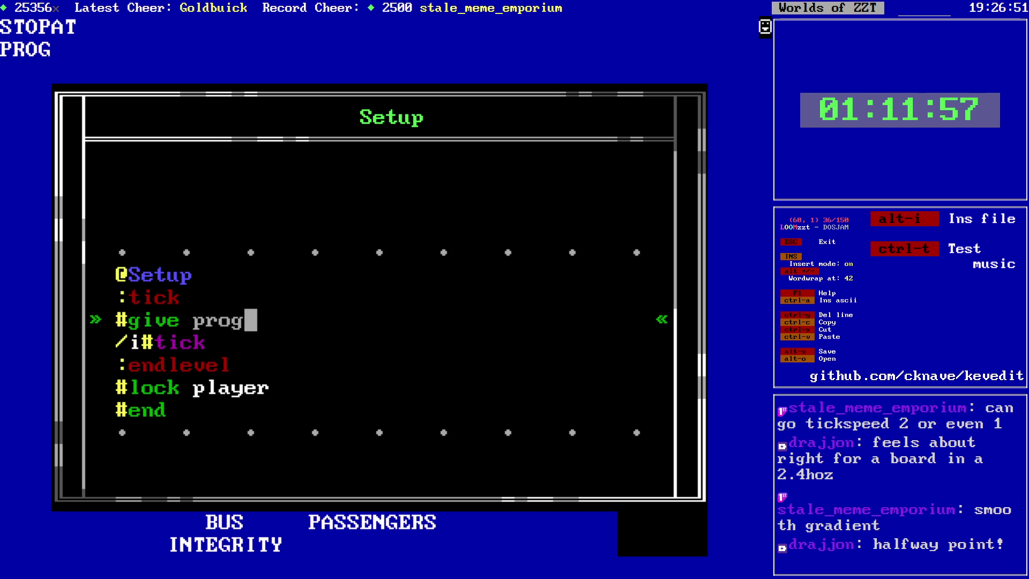
text( 1)
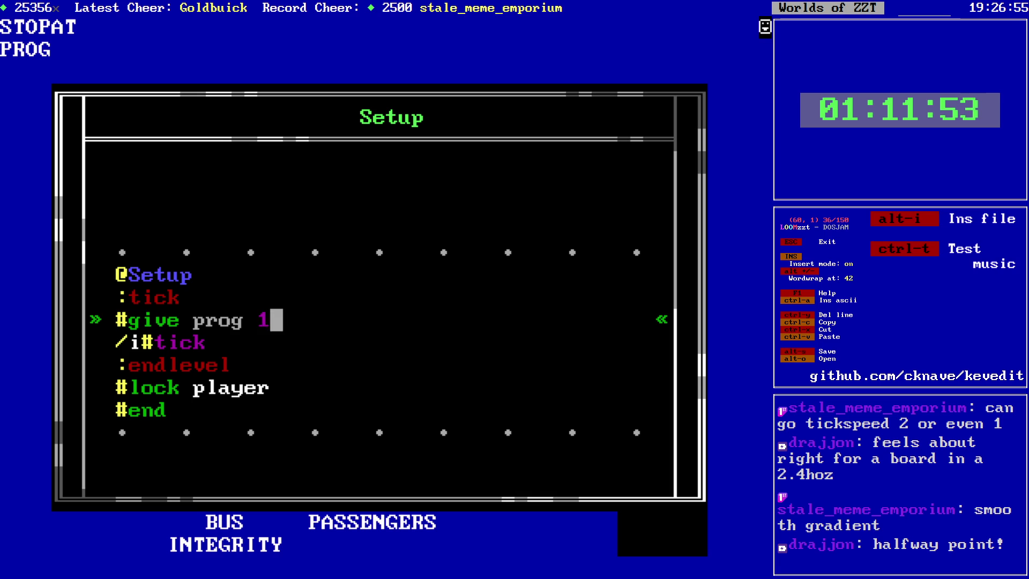
key(Left)
key(Left)
key(Left)
key(Up)
key(Up)
key(Return)
text(#set obj)
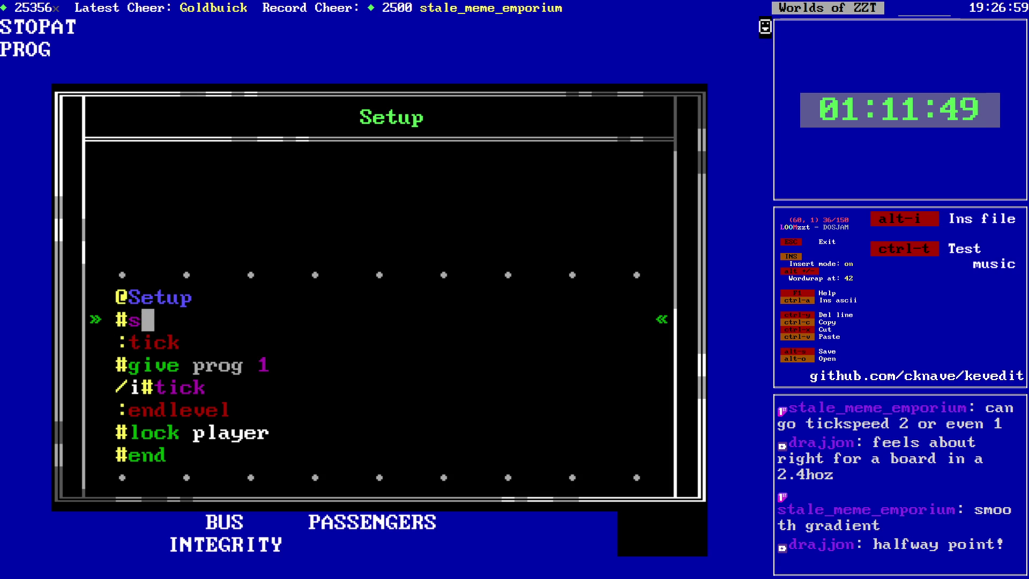
key(BackSpace)
text(1 0)
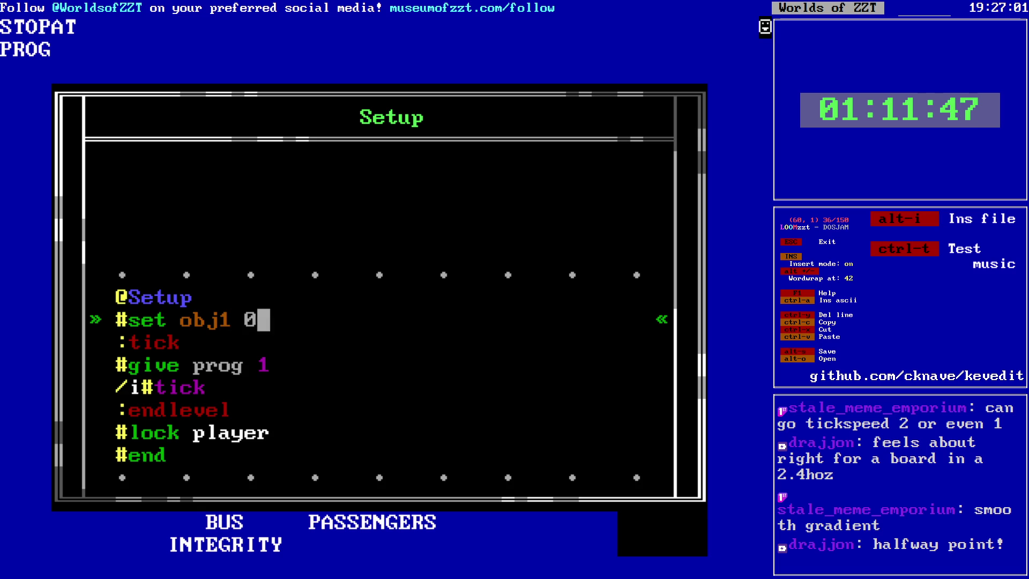
- Change the give line so it gives obj1 instead of prog
key(Down)
key(Down)
key(Left)
key(Left)
key(BackSpace)
key(BackSpace)
key(BackSpace)
text(obj1)
key(End)
- Add the line '#if obj1 is 10 give prog1' and close the code
key(Return)
text(#if obj1 is )
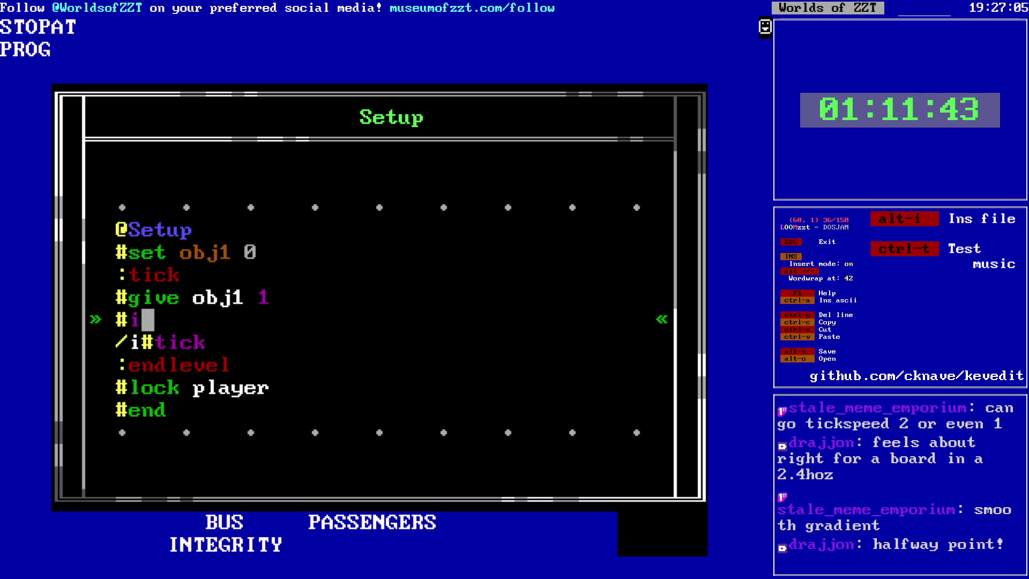
text(10 give odo)
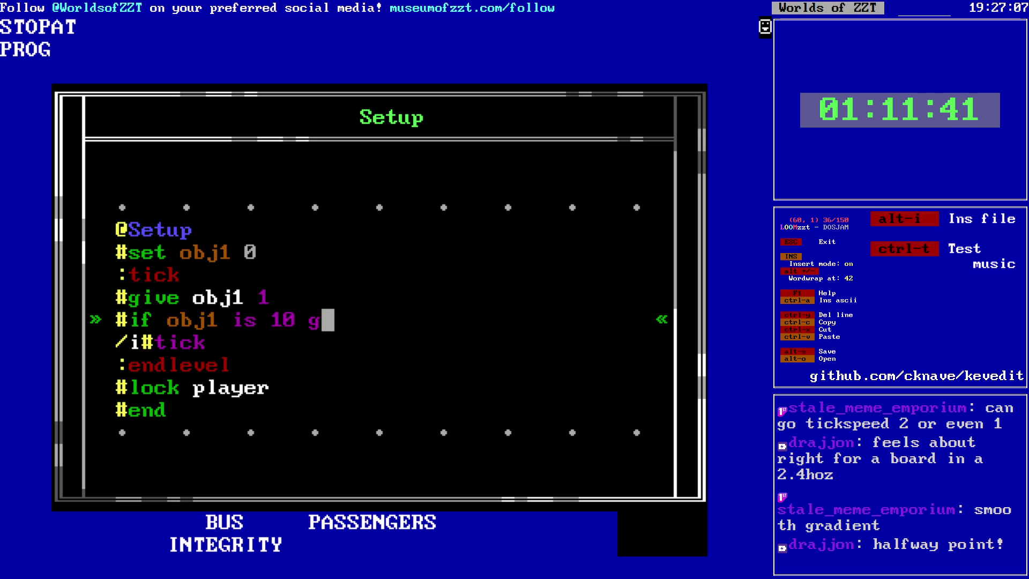
key(BackSpace)
key(BackSpace)
key(BackSpace)
text(prog1)
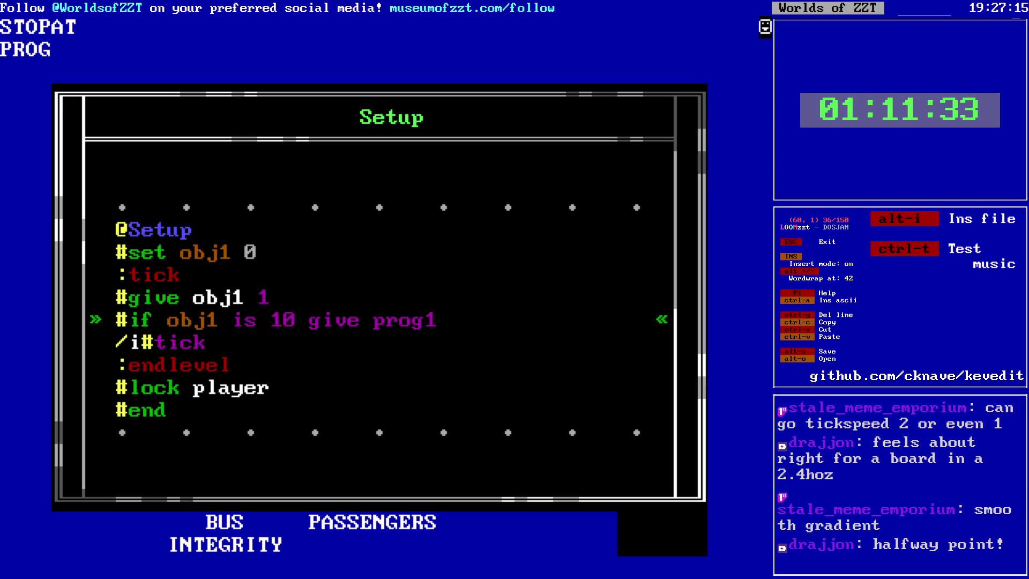
key(Escape)
key(Escape)
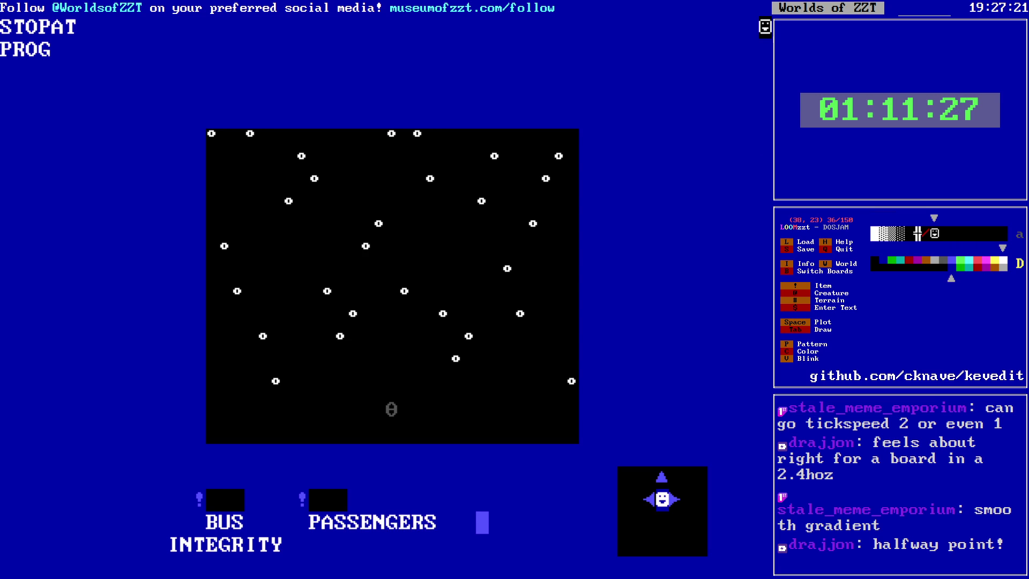
- Type ODO after the PASSENGERS meter and shift the drawing colour one step
key(F4)
text(ODO)
key(F4)
key(c)
key(Left)
key(Left)
key(Left)
key(Return)
- Complete the label so it reads ODOMETER
key(Left)
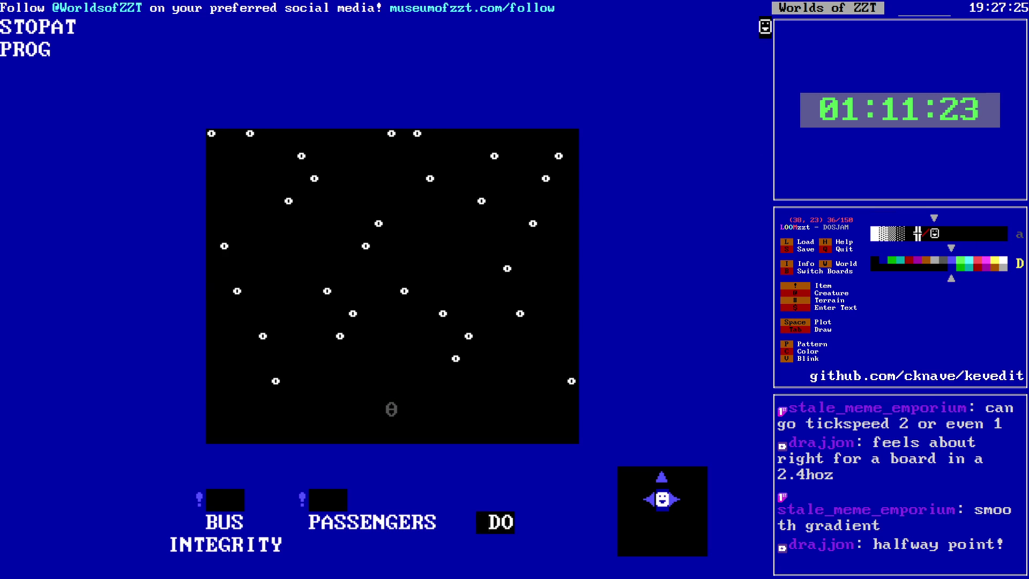
key(ctrl+o)
key(Escape)
key(F4)
key(Right)
key(Right)
key(Right)
text(METER)
key(F4)
- Draw a black bar on the row above the ODOMETER label
key(alt+Left)
key(Right)
key(Right)
key(Up)
key(Tab)
key(Right)
key(Right)
key(Right)
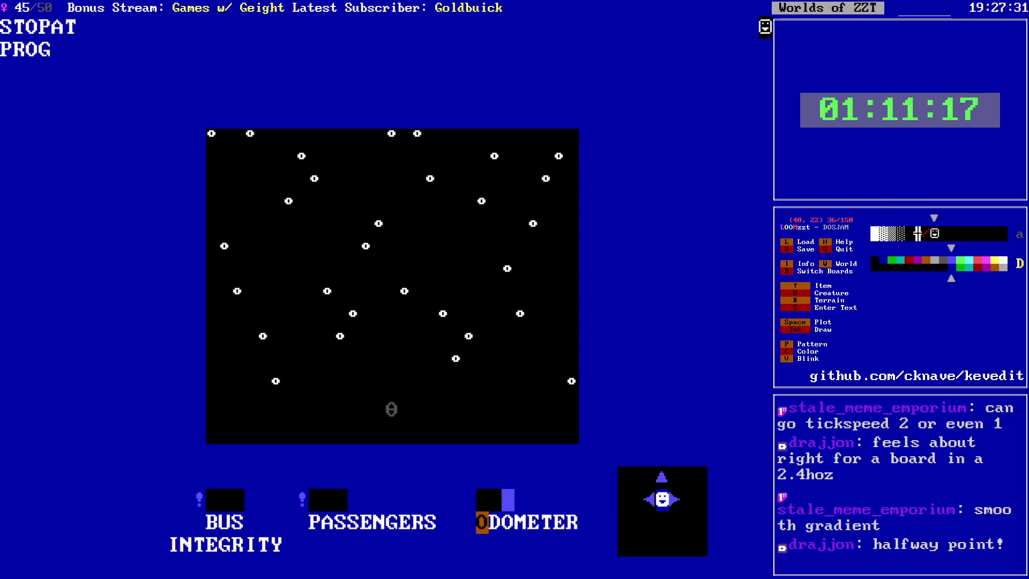
key(Left)
key(Left)
key(Left)
key(Left)
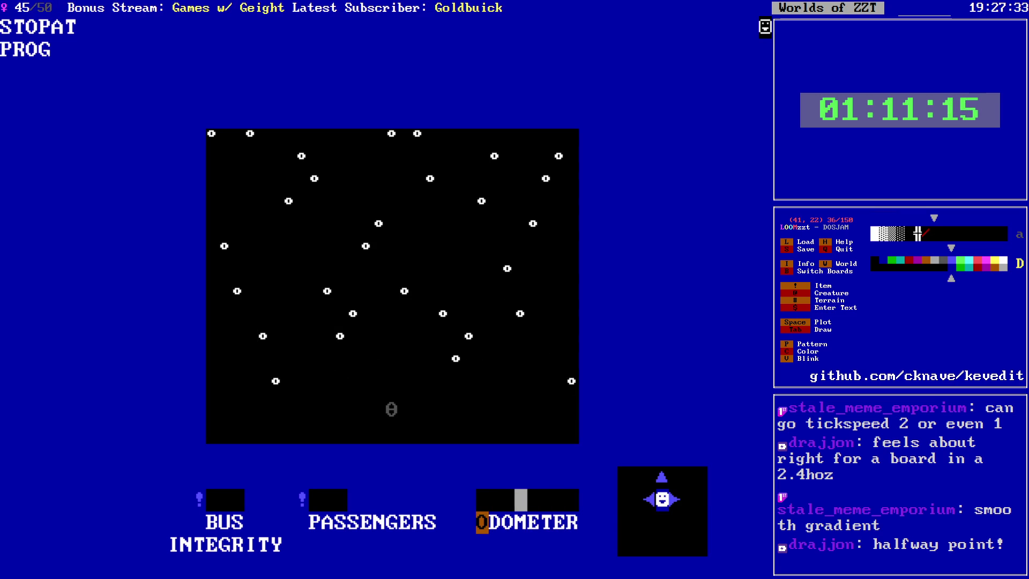
key(Left)
key(Left)
key(Left)
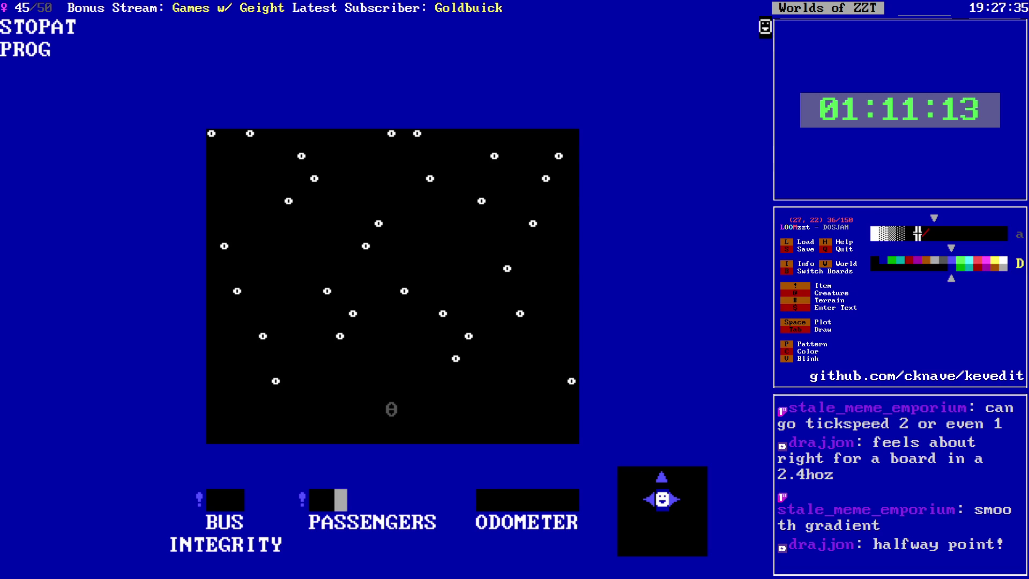
- Copy the blue display object to the bar's left end, set its array to prog, and launch ZZT
key(Return)
key(Right)
key(Right)
key(Right)
key(Right)
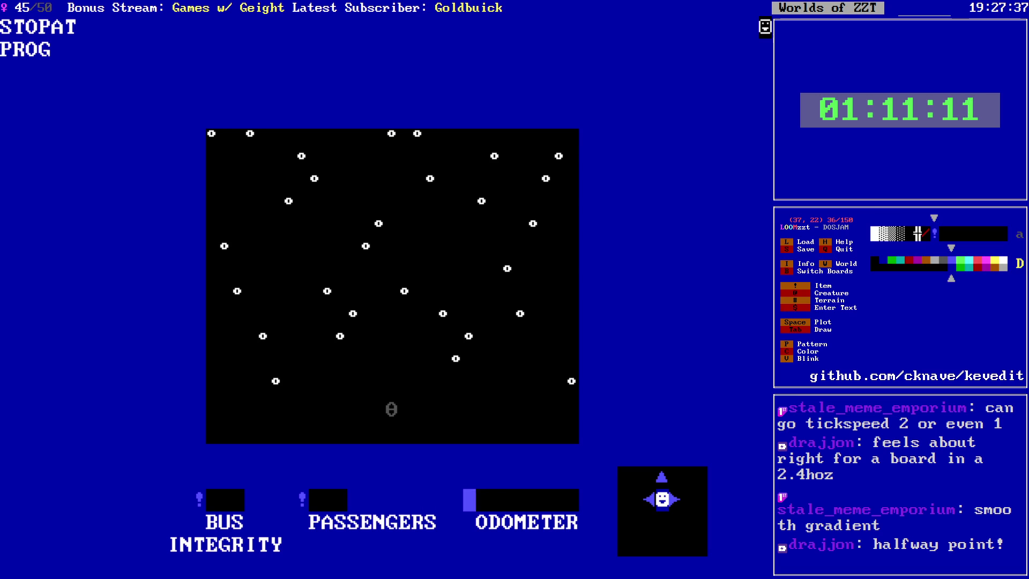
key(Return)
key(Down)
key(End)
key(BackSpace)
key(BackSpace)
key(BackSpace)
text(prog)
key(Escape)
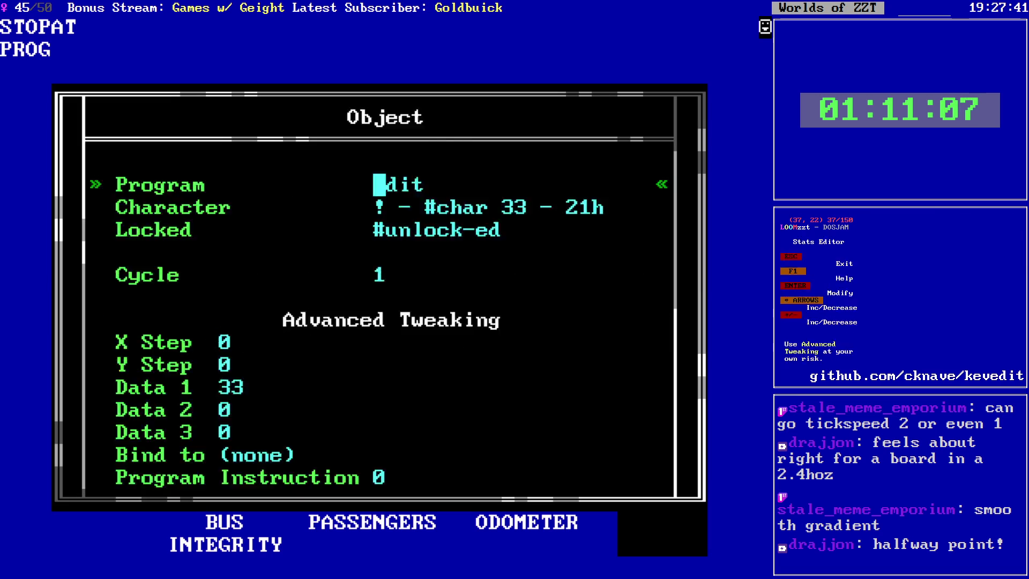
key(Escape)
key(Down)
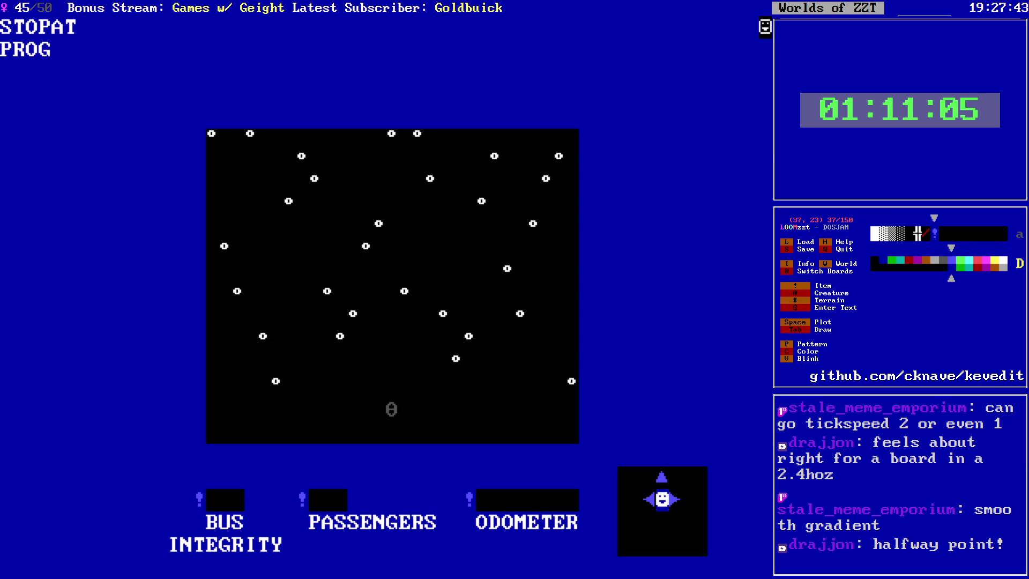
key(alt+t)
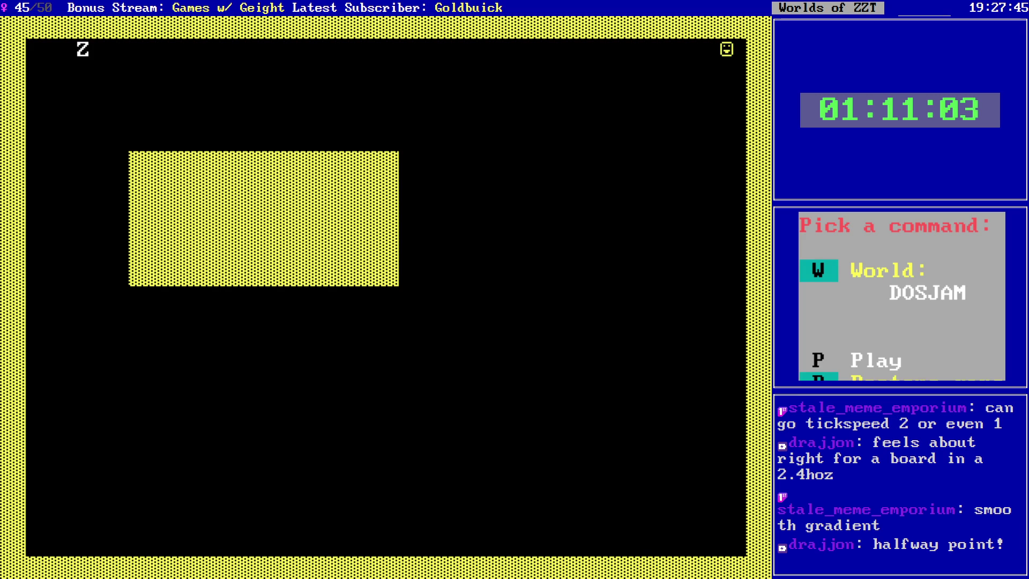
- Load the DOSJAM world, play it until the Unknown counter PROG1 error, and end the run
key(w)
key(Return)
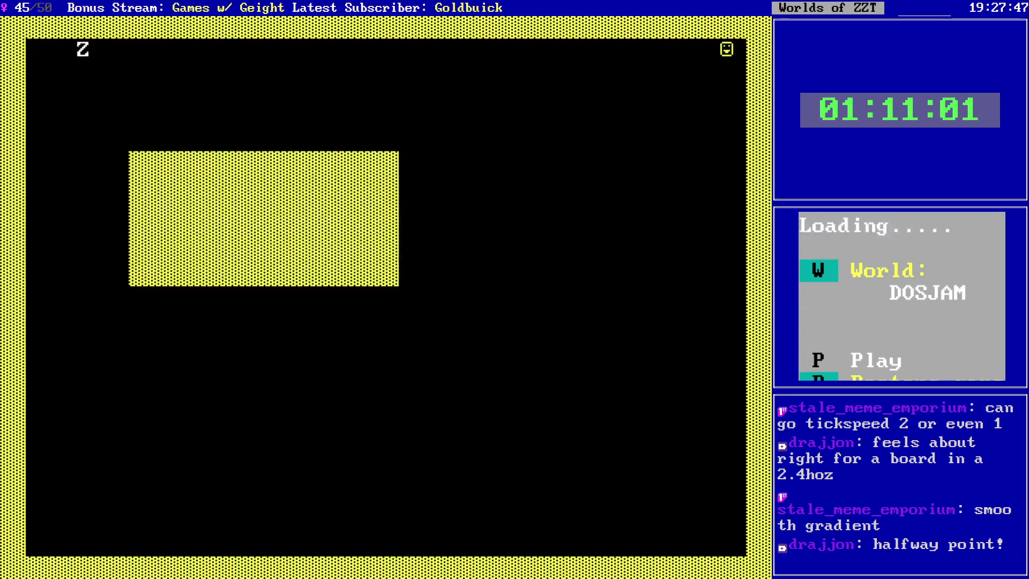
key(p)
key(Escape)
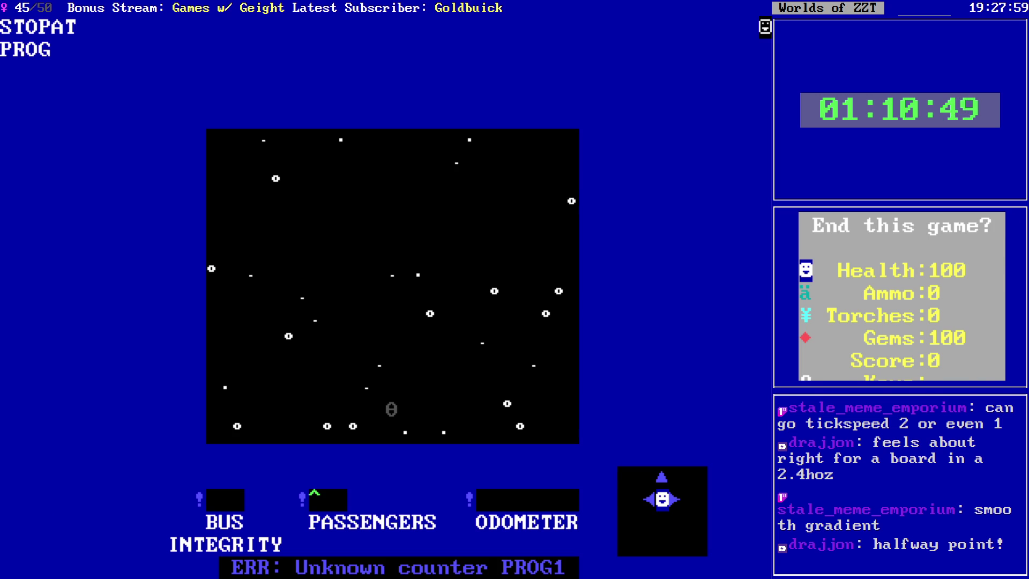
- Return to the Setup code, finish the obj1 check, and close it
key(y)
key(Right)
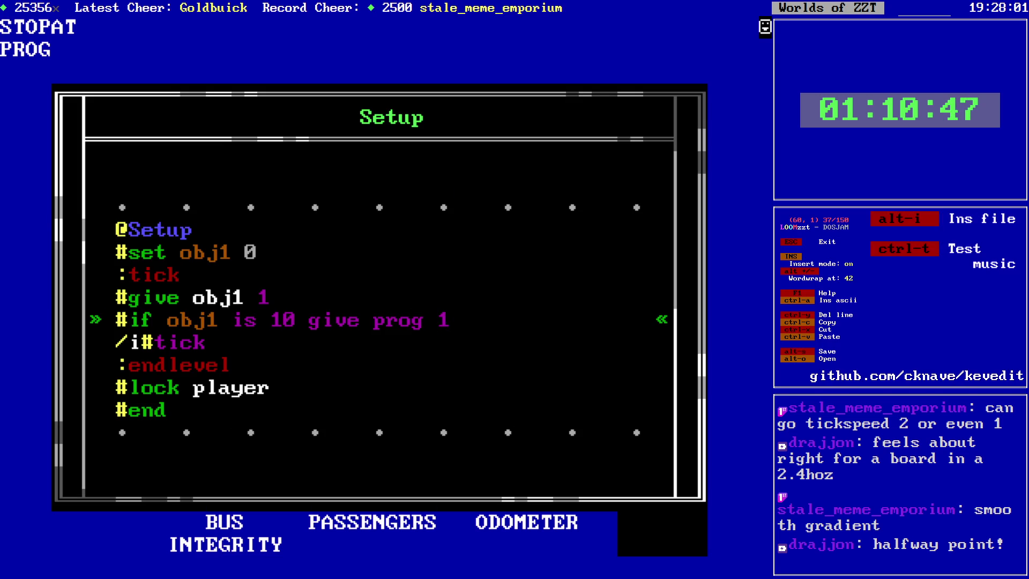
key(Escape)
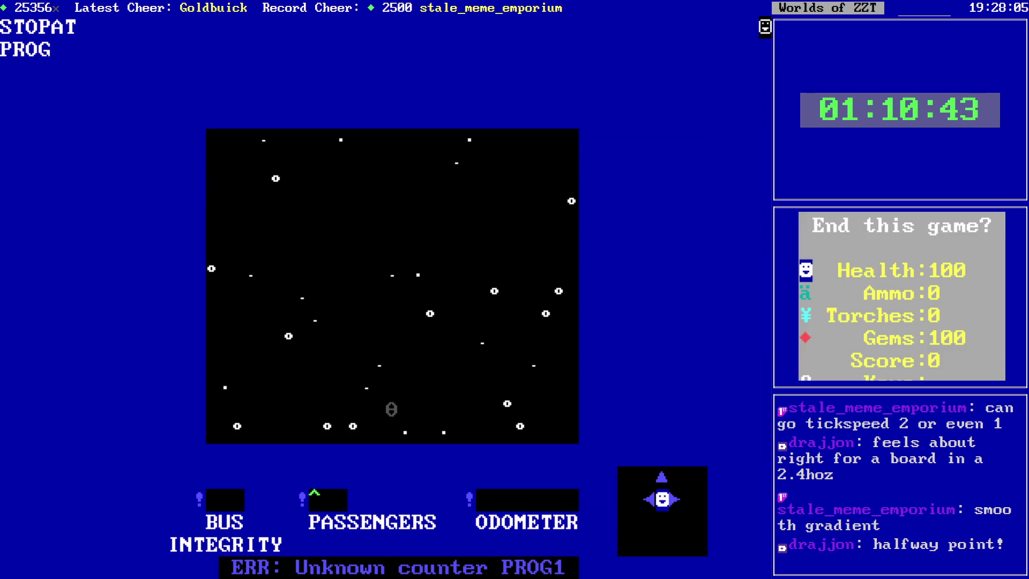
- End the test game, check the object at 14,22, then open the hull object's code at 16,22
key(y)
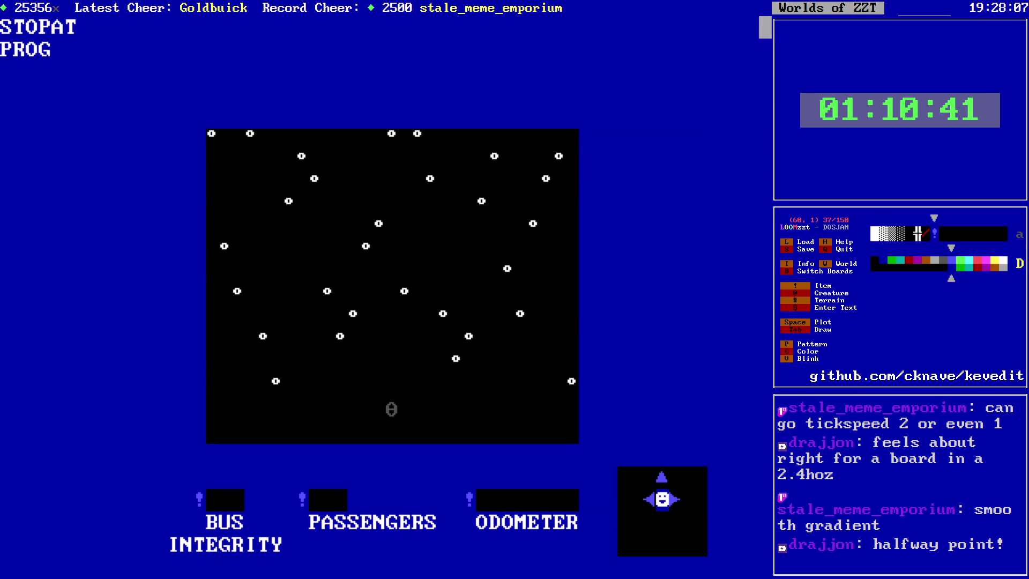
click(174, 500)
key(Return)
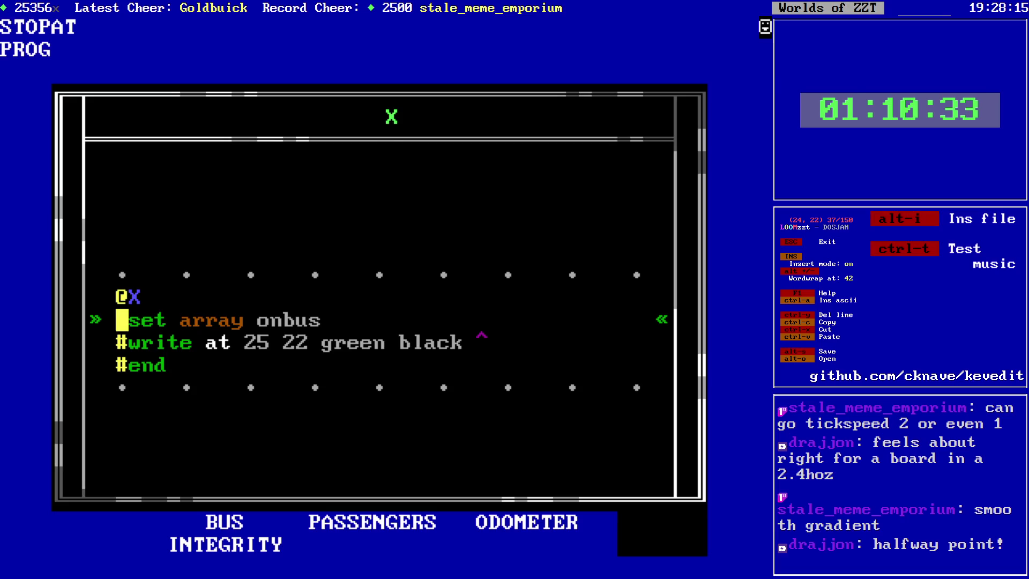
key(Escape)
click(200, 500)
key(Return)
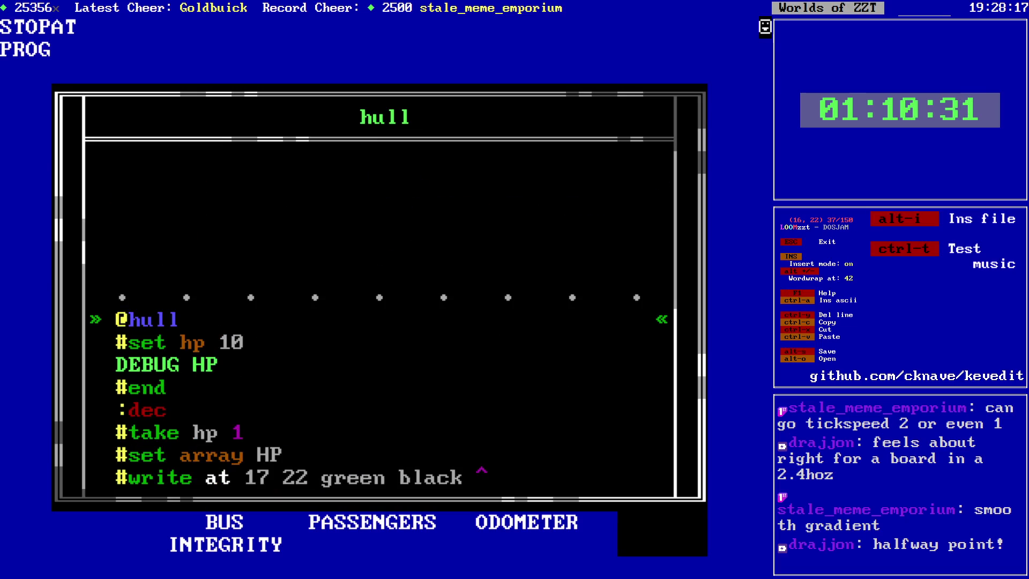
- Change 'DEBUG HP' to 'DEBUG STUFF' and insert '#set onbus 10' above it
key(Down)
key(End)
key(BackSpace)
key(BackSpace)
text(STUF)
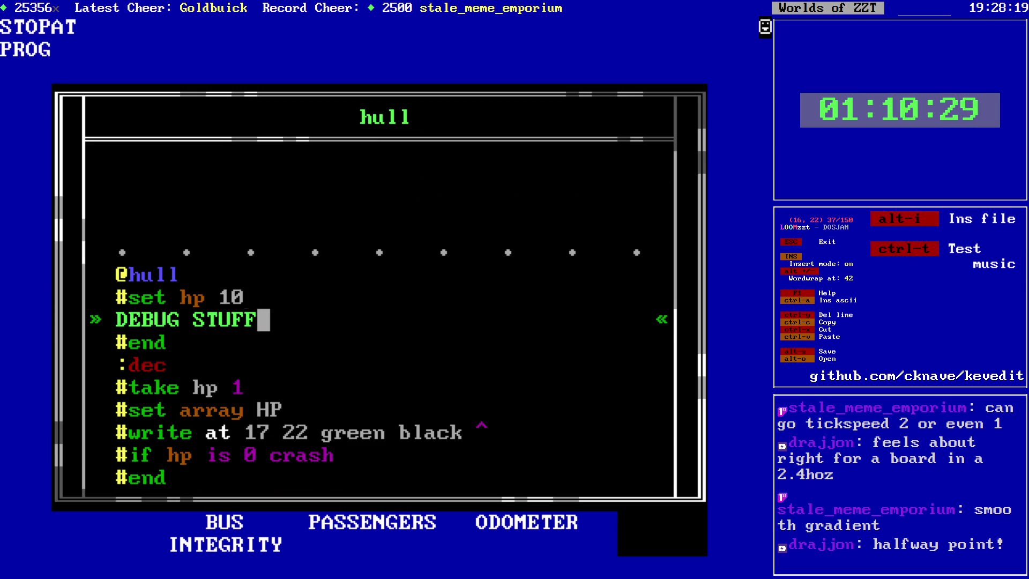
text(F)
key(Home)
key(Return)
key(Up)
text(#set onbus)
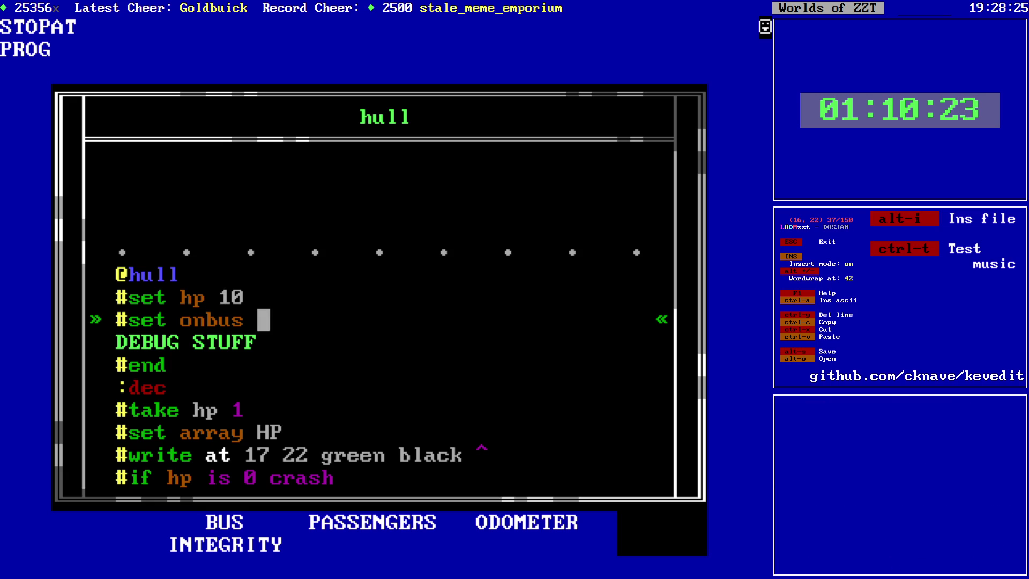
text(10)
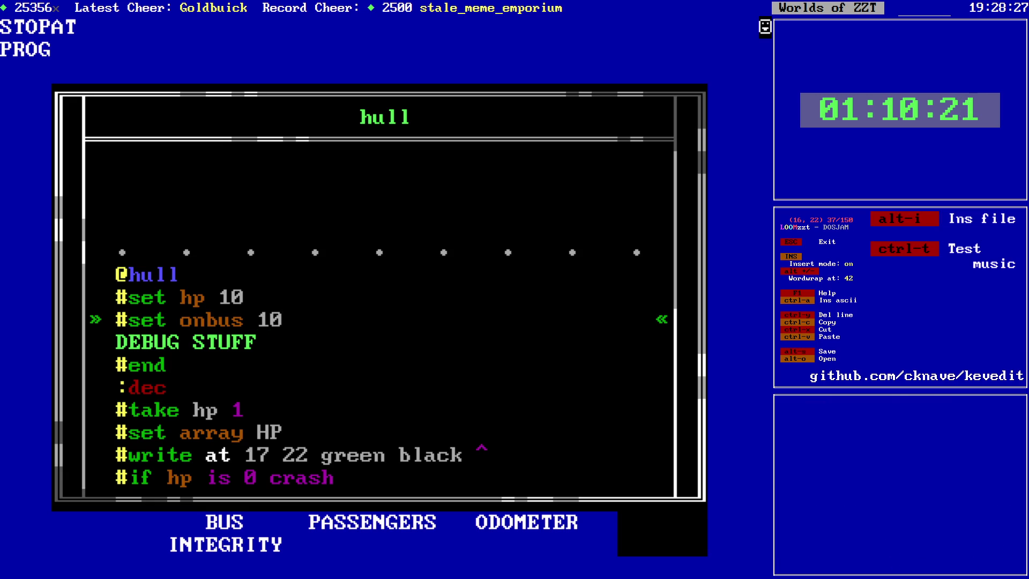
key(Escape)
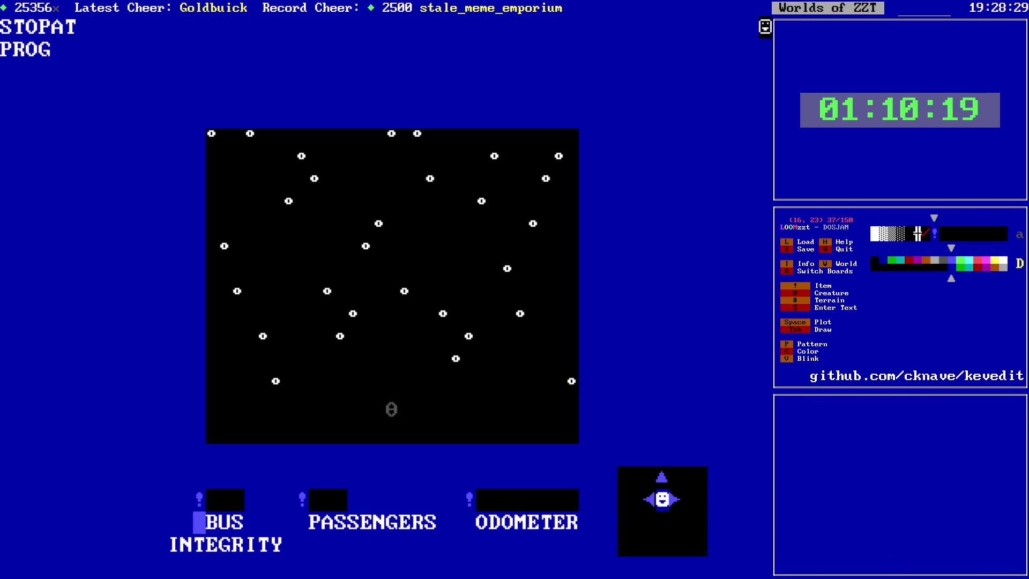
- Save over DOSJAM.ZZT, start a playtest, and end the errored test run
key(alt+s)
key(y)
key(alt+t)
key(Escape)
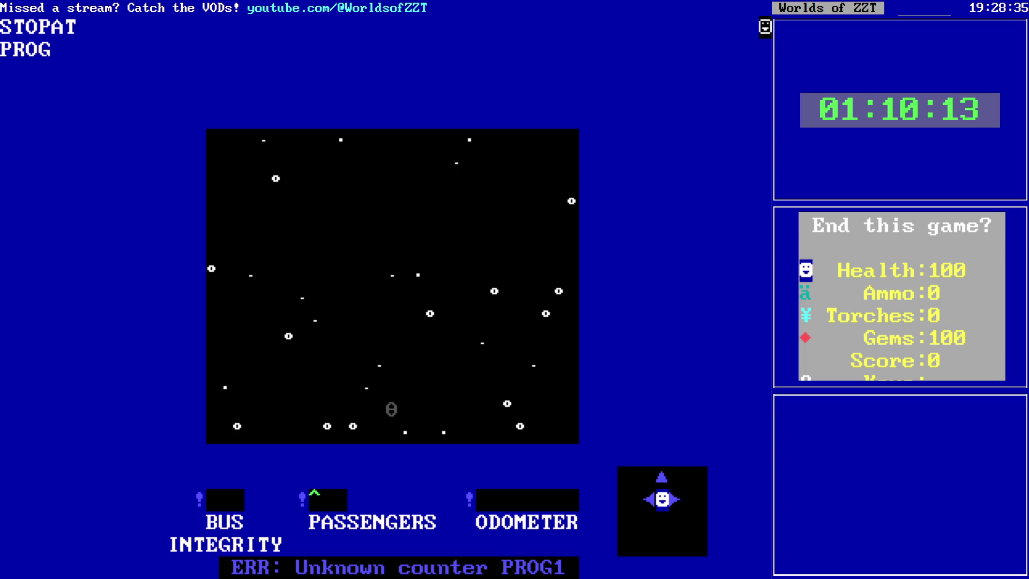
key(y)
- Reload DOSJAM, play and unpause the board to see DEBUG STUFF and 0 passengers, then end it
key(w)
key(Return)
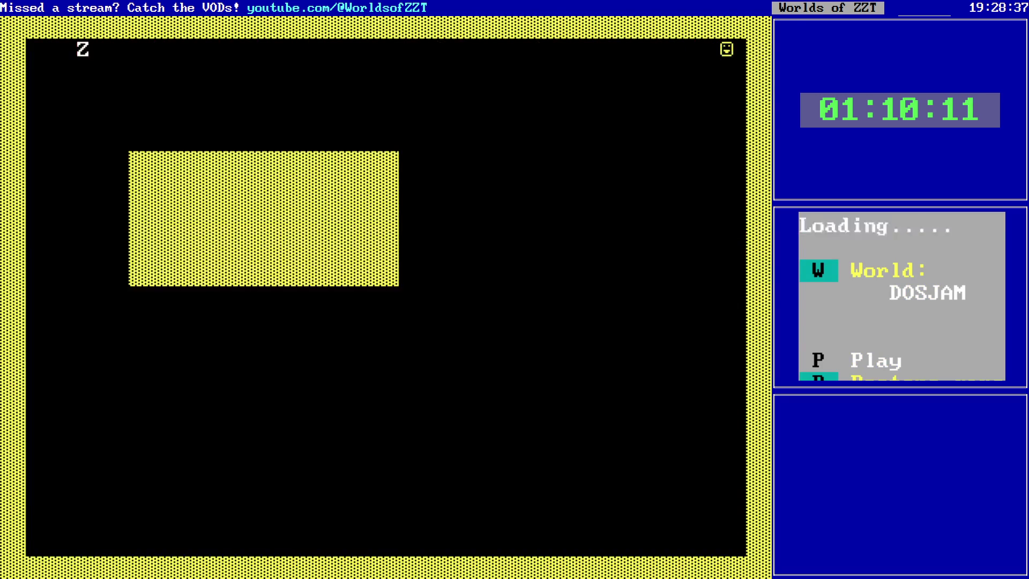
key(p)
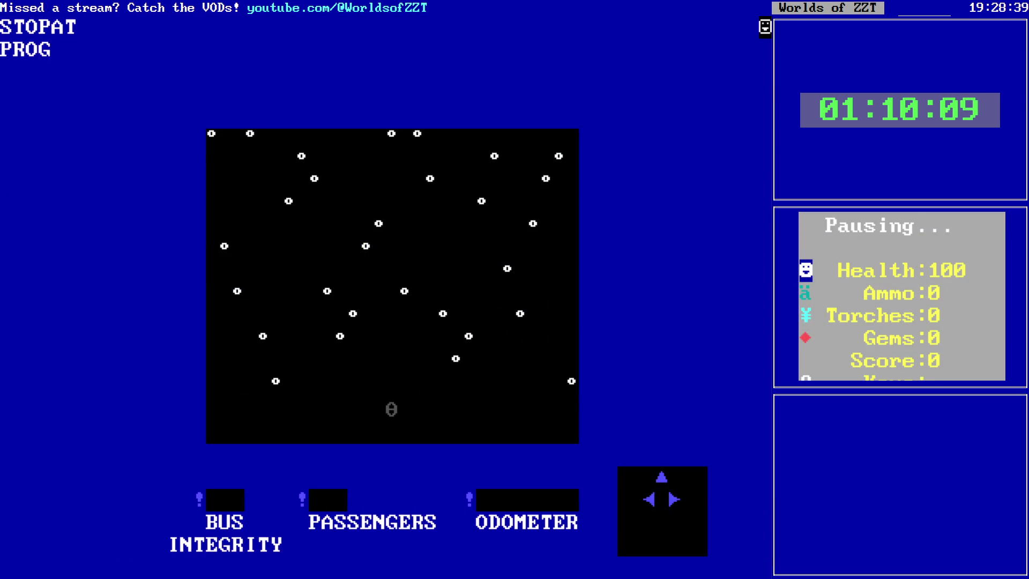
key(Up)
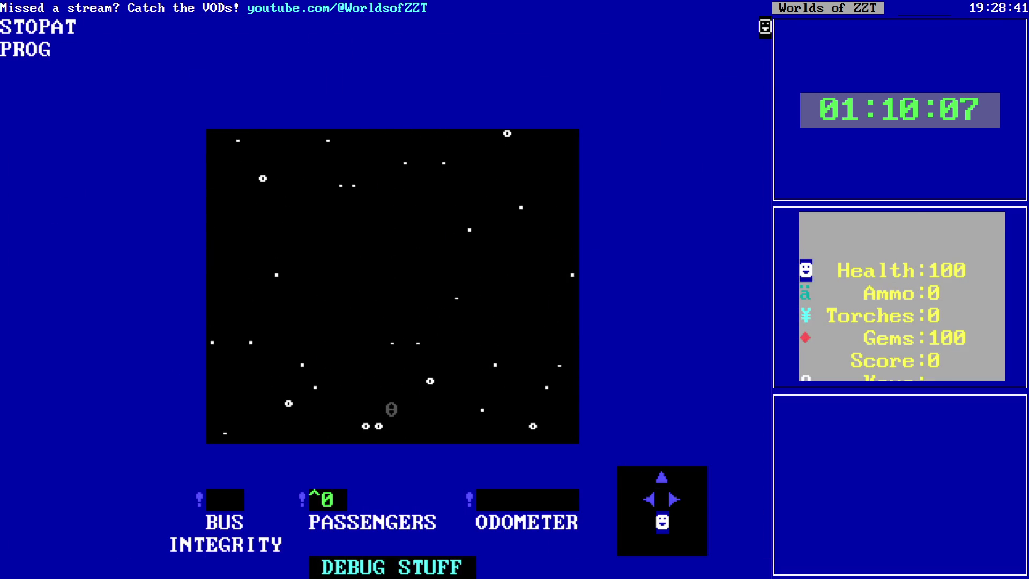
key(Escape)
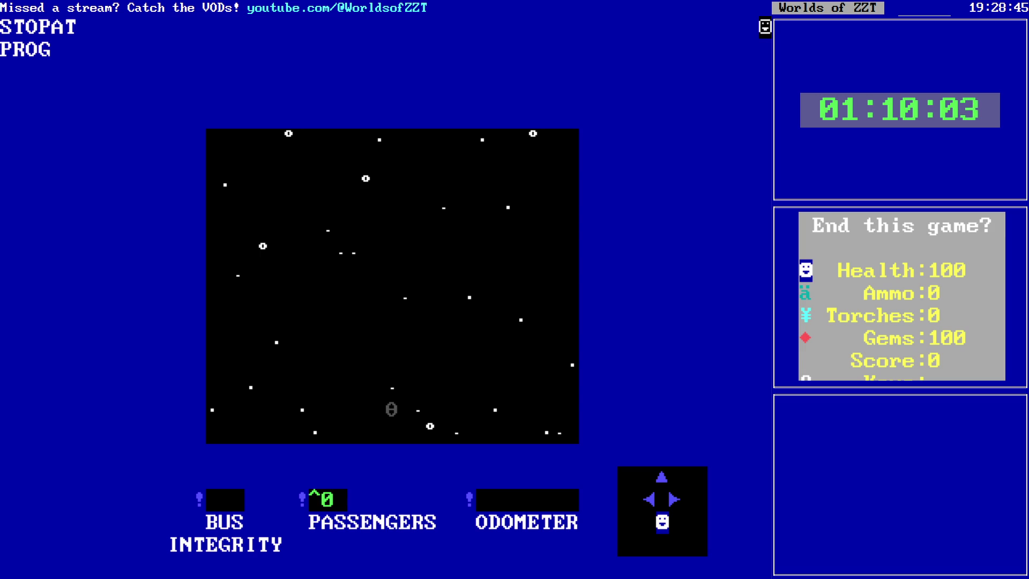
- Return to the editor and look over the passengers and prog objects' code
key(y)
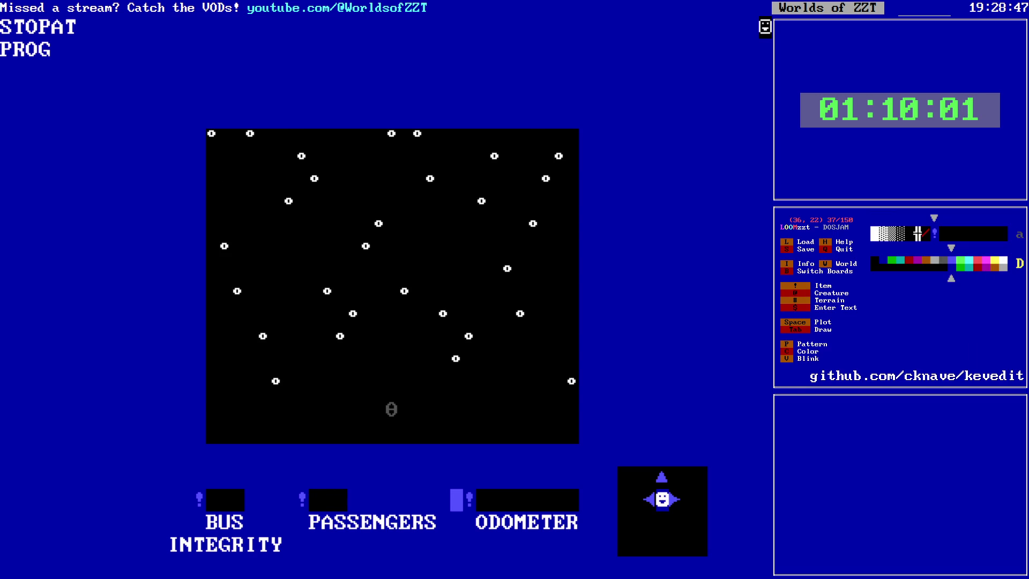
key(Return)
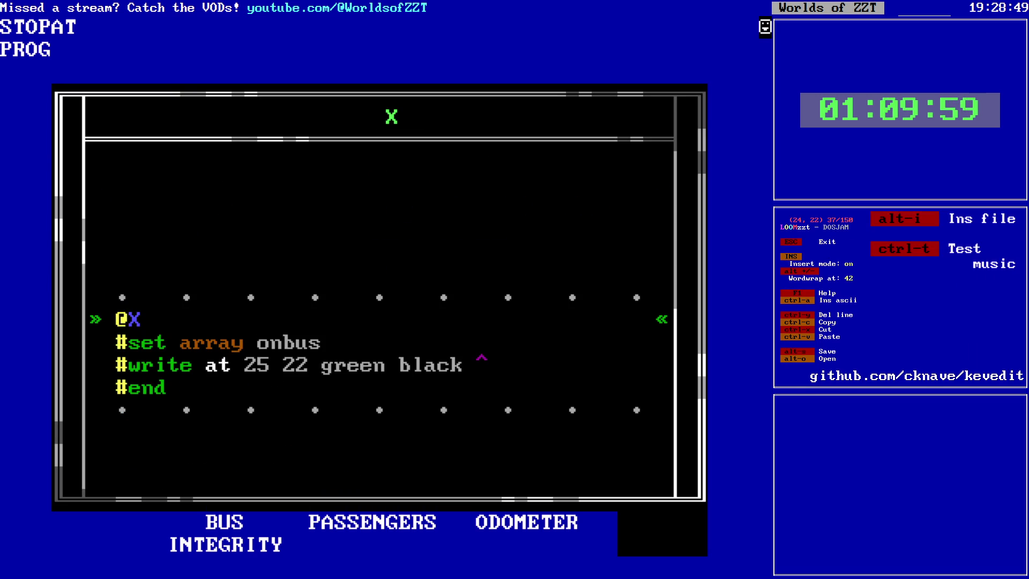
key(Escape)
key(Right)
key(Right)
key(Right)
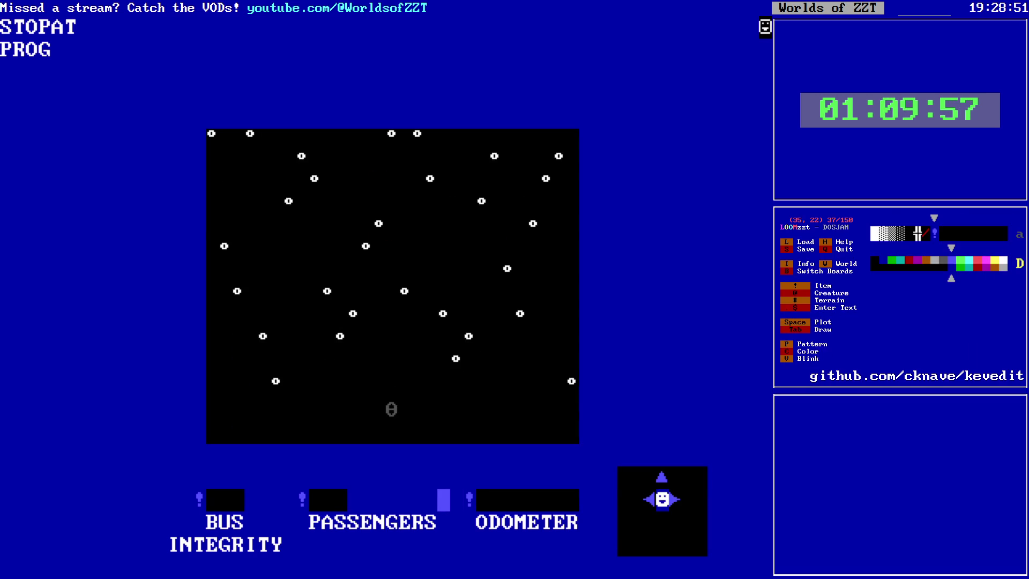
key(Return)
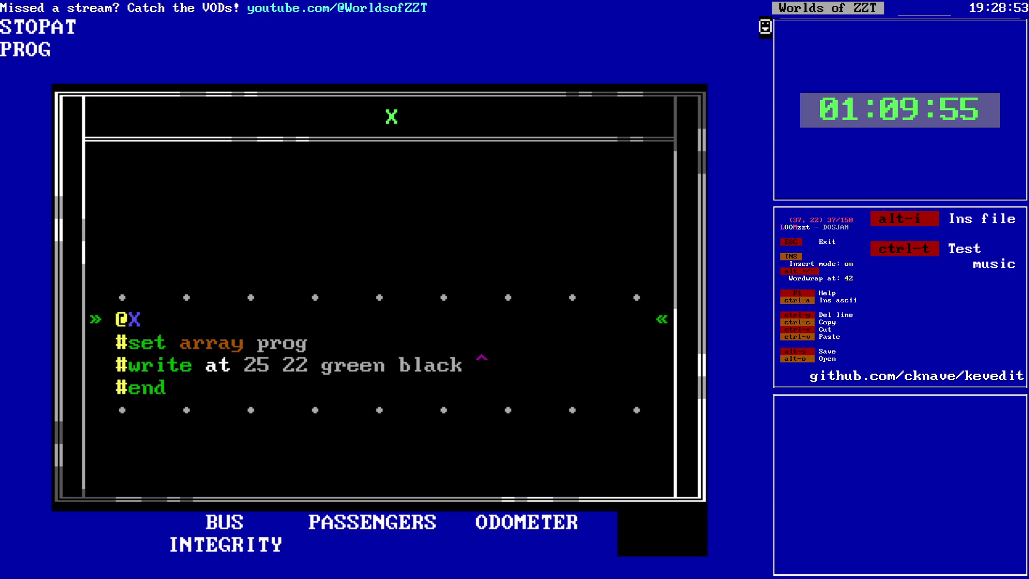
key(Escape)
- Change the prog object's 25 coordinate to 38
key(Right)
key(Right)
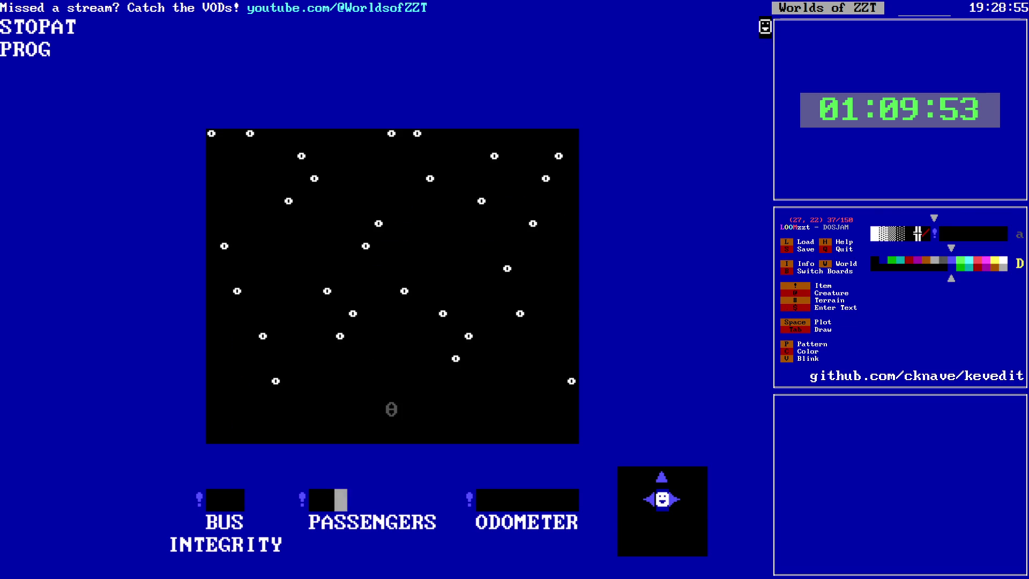
key(Left)
key(Left)
key(Return)
key(Return)
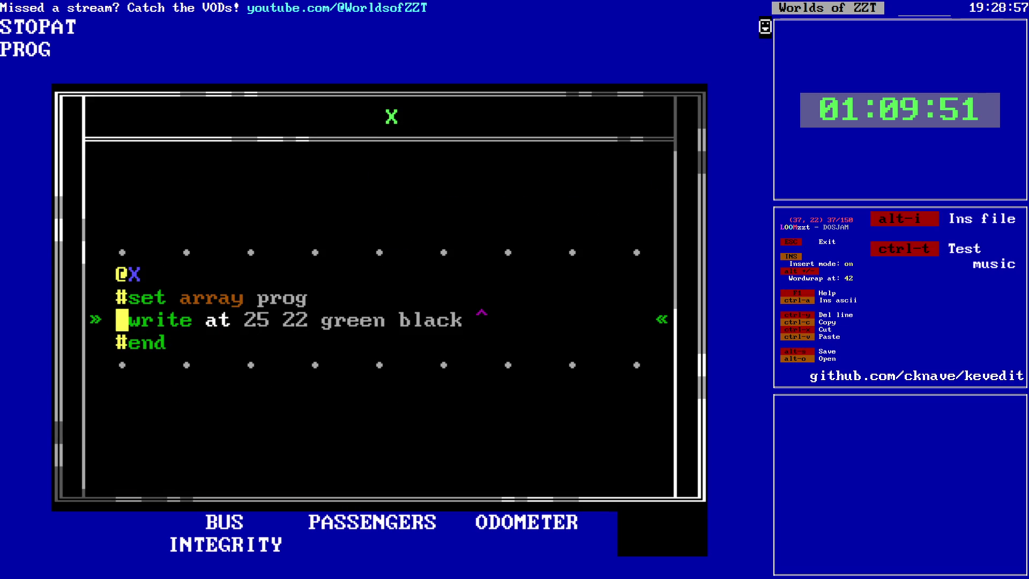
key(Right)
key(Right)
key(Right)
key(Delete)
key(Delete)
text(38)
key(Escape)
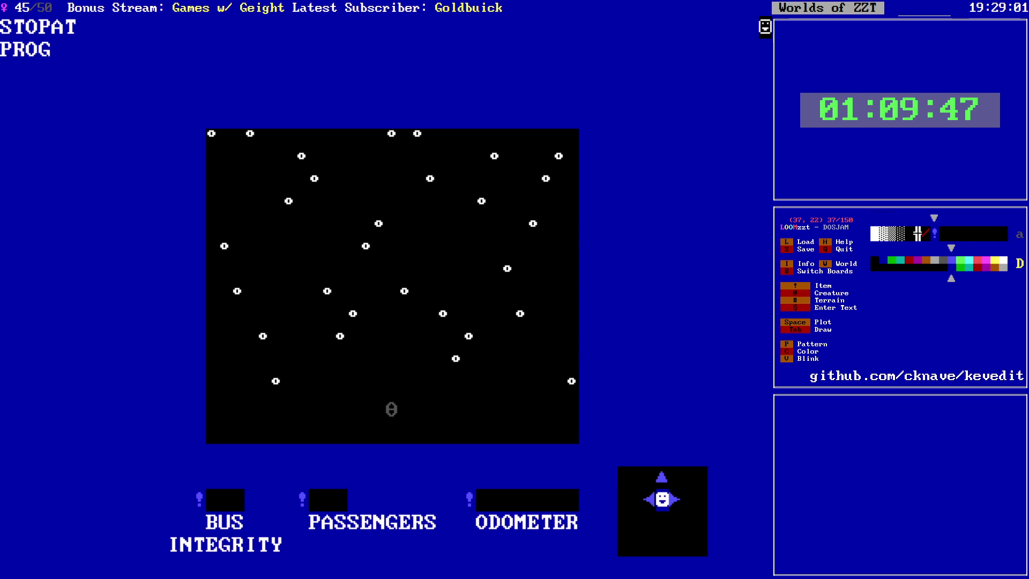
- Play-test the reloaded DOSJAM world, then end the test and go back to editing
key(alt+t)
key(Escape)
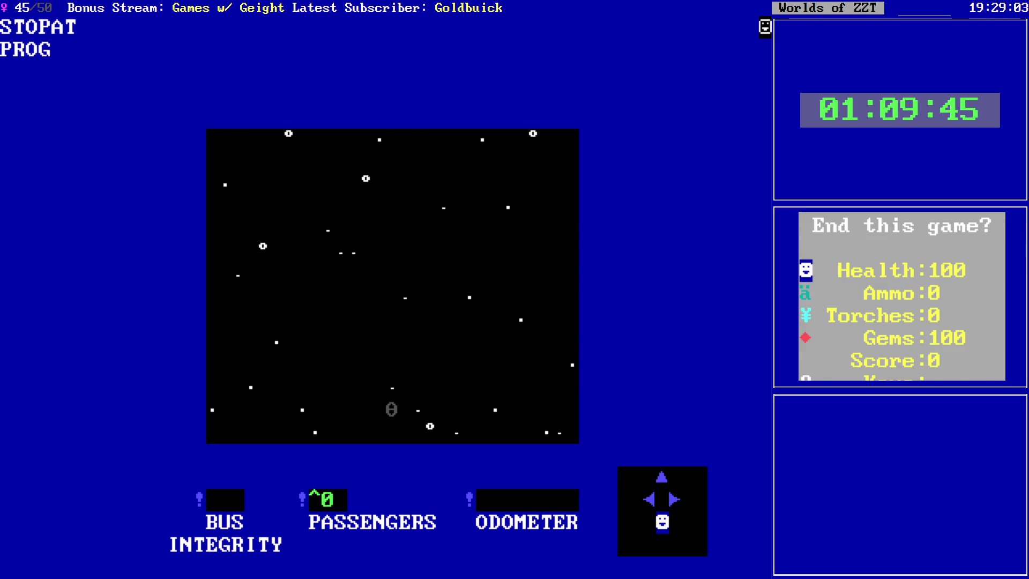
key(y)
key(p)
key(Return)
key(Up)
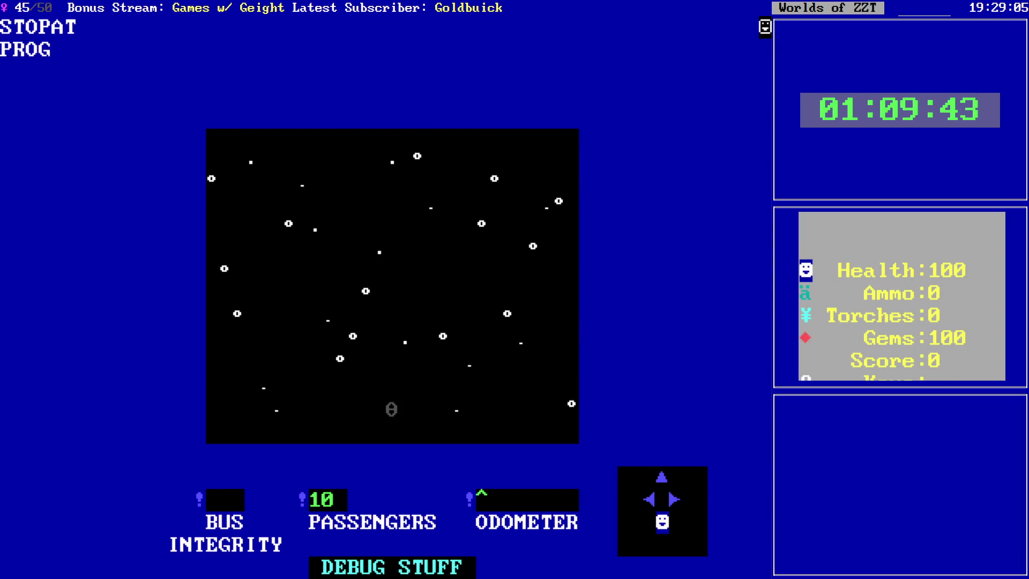
key(q)
key(y)
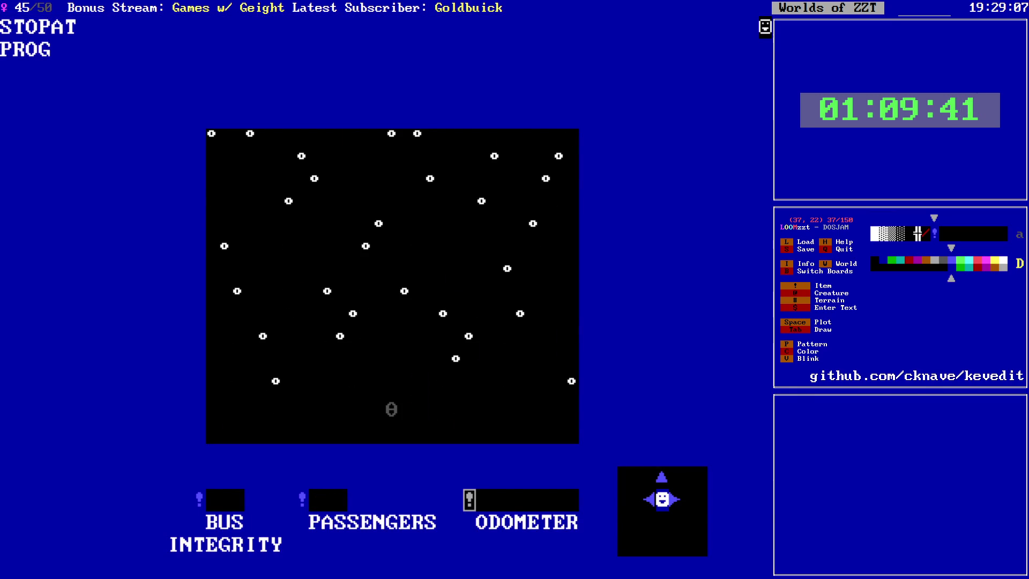
- Check the Setup object at 60,1, then select the strictarray line in the UFO Bus board's Setup code
key(Return)
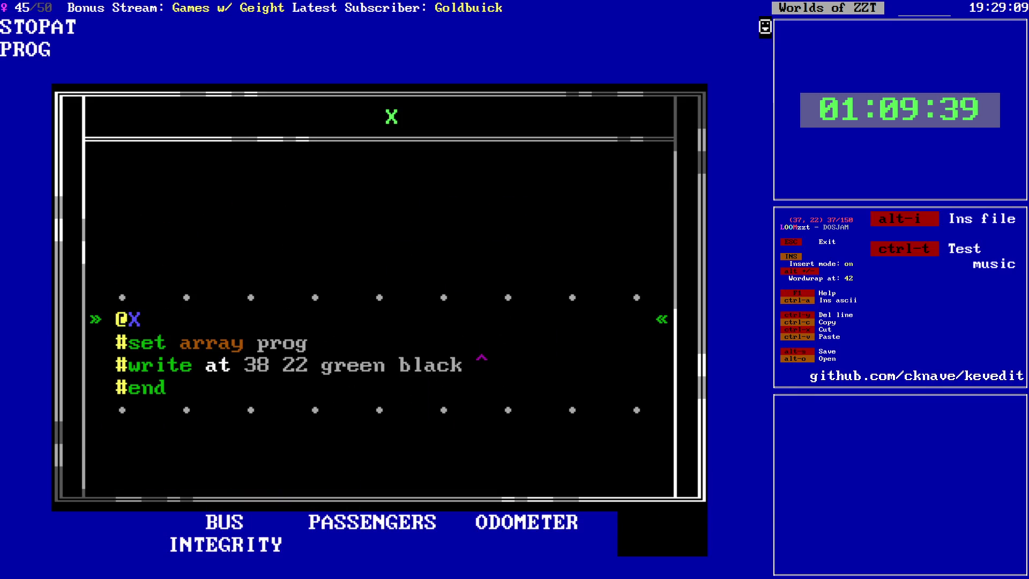
key(Escape)
key(Escape)
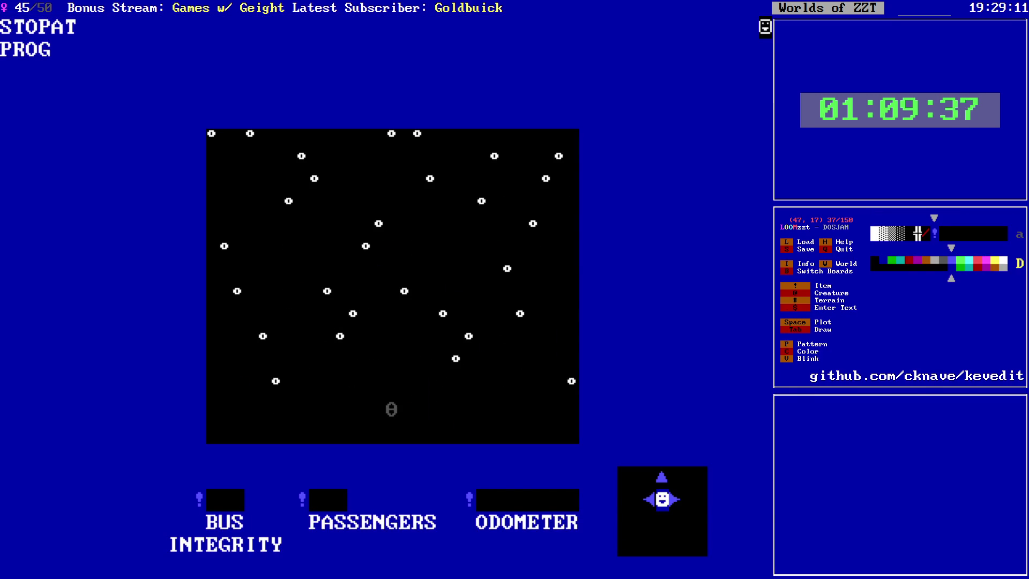
key(Up)
key(Up)
key(Up)
key(Return)
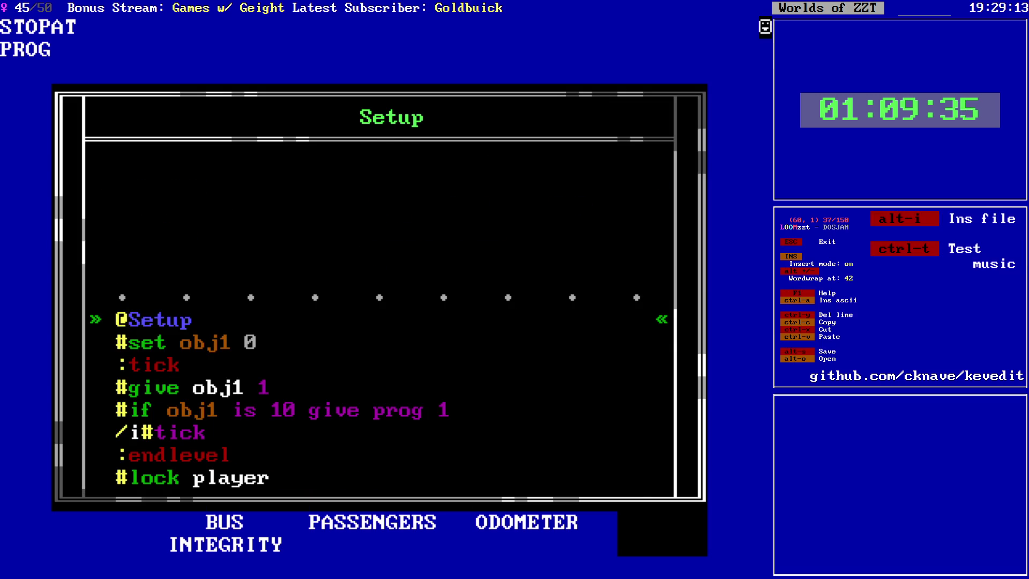
key(Escape)
key(Page_Down)
key(Return)
key(Down)
key(Down)
key(Down)
key(Down)
key(Down)
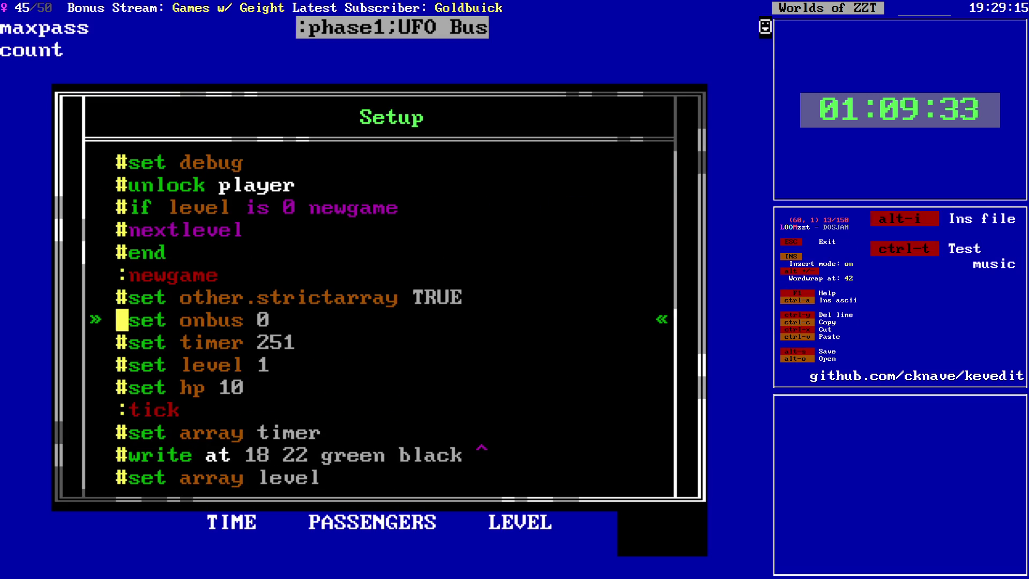
key(Up)
key(shift+End)
key(Home)
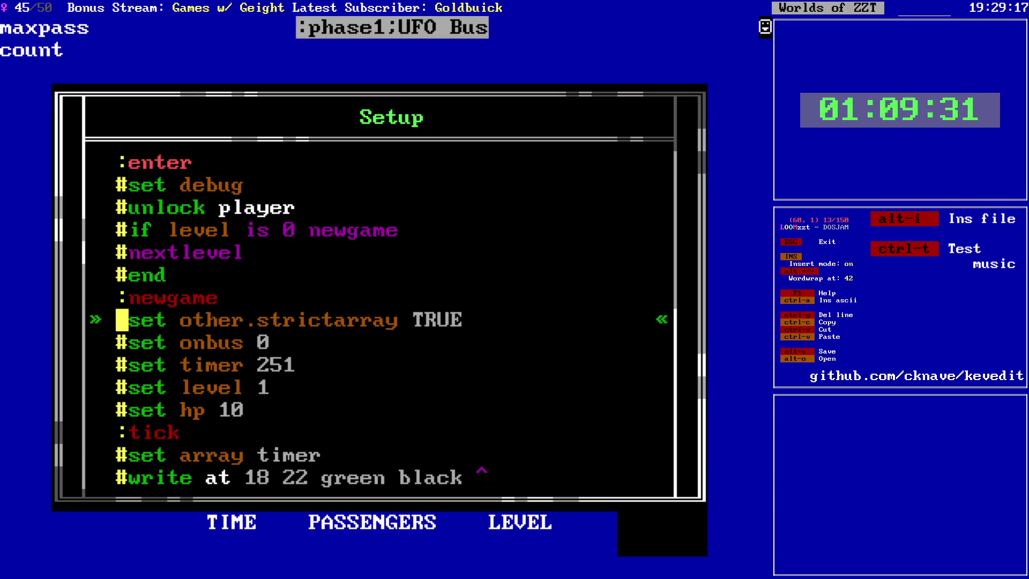
key(Escape)
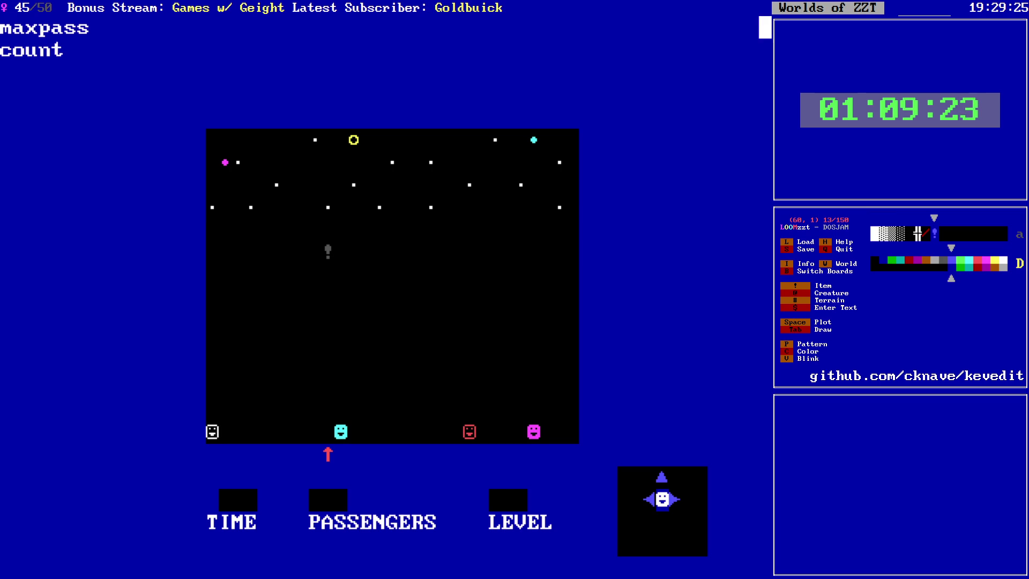
key(Return)
key(Return)
key(Down)
key(Return)
key(Up)
text(#set other.strictarray TRUE)
key(Escape)
key(alt+s)
key(y)
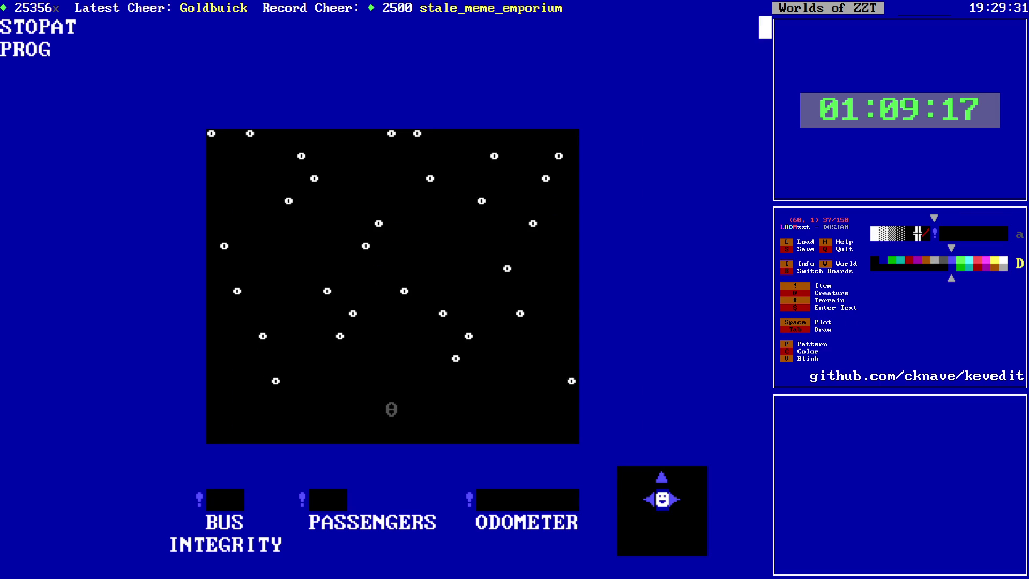
key(alt+t)
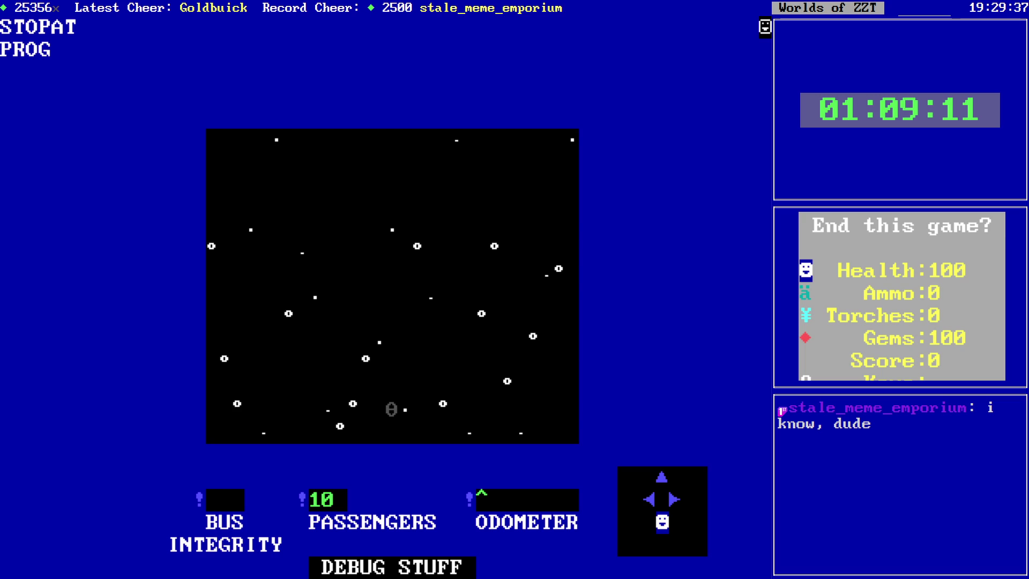
key(y)
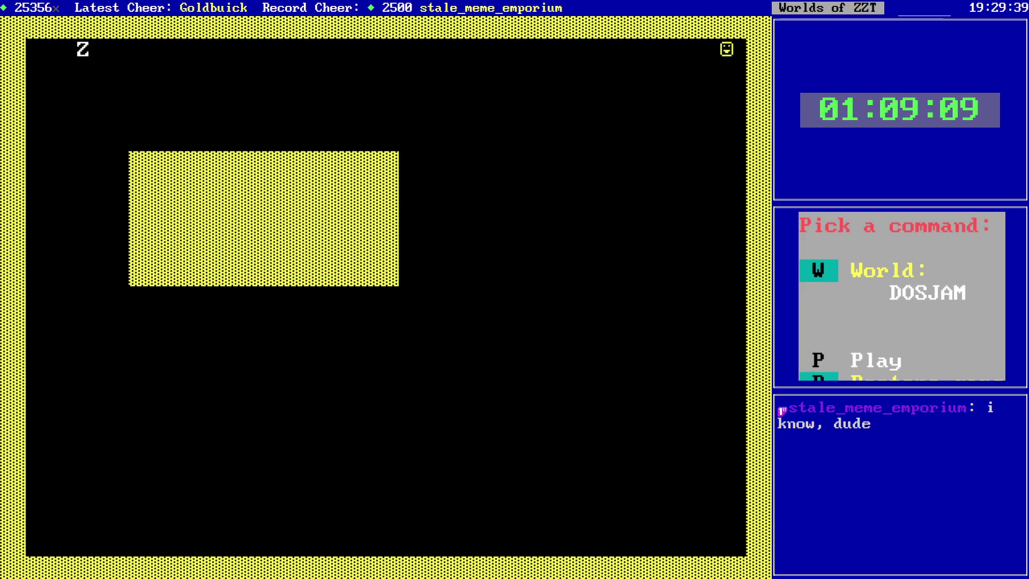
key(w)
key(Return)
key(p)
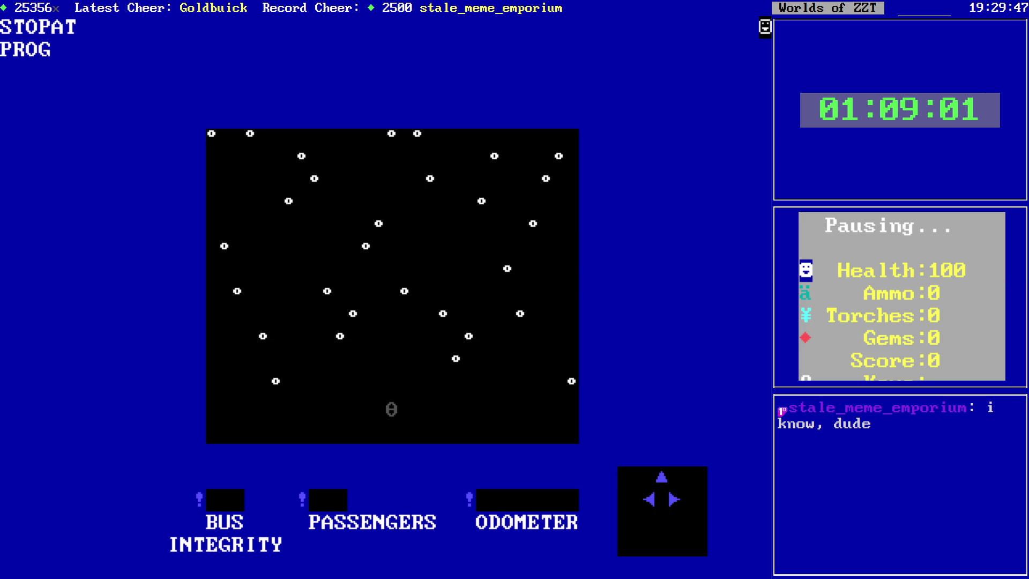
key(Up)
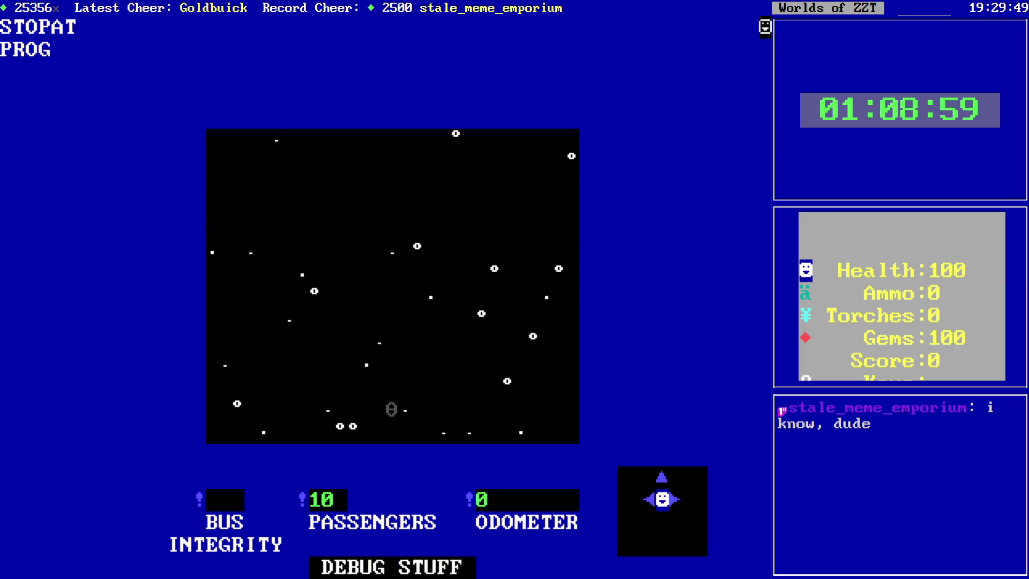
key(Left)
key(Right)
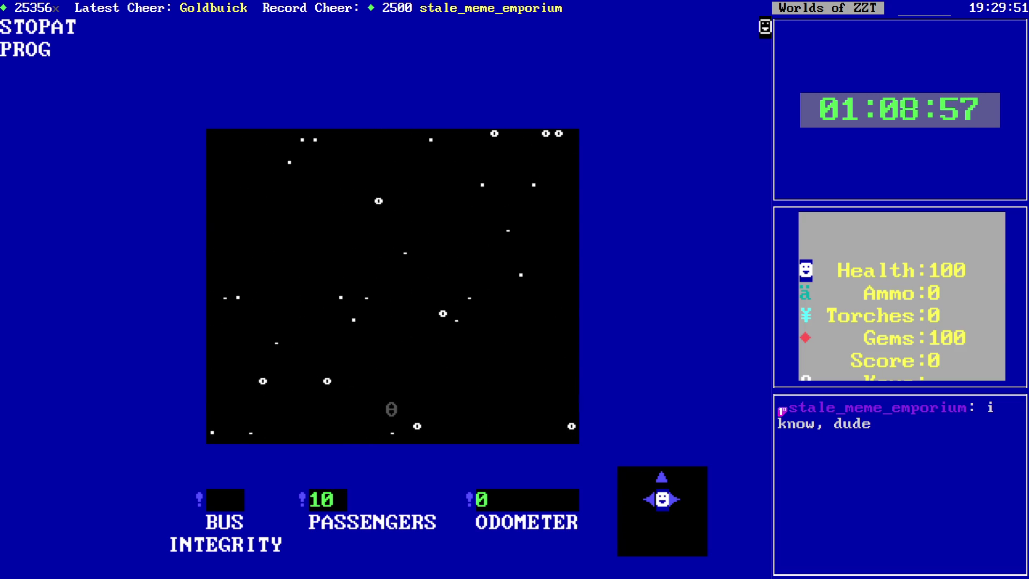
key(Right)
key(Right)
key(Right)
key(Right)
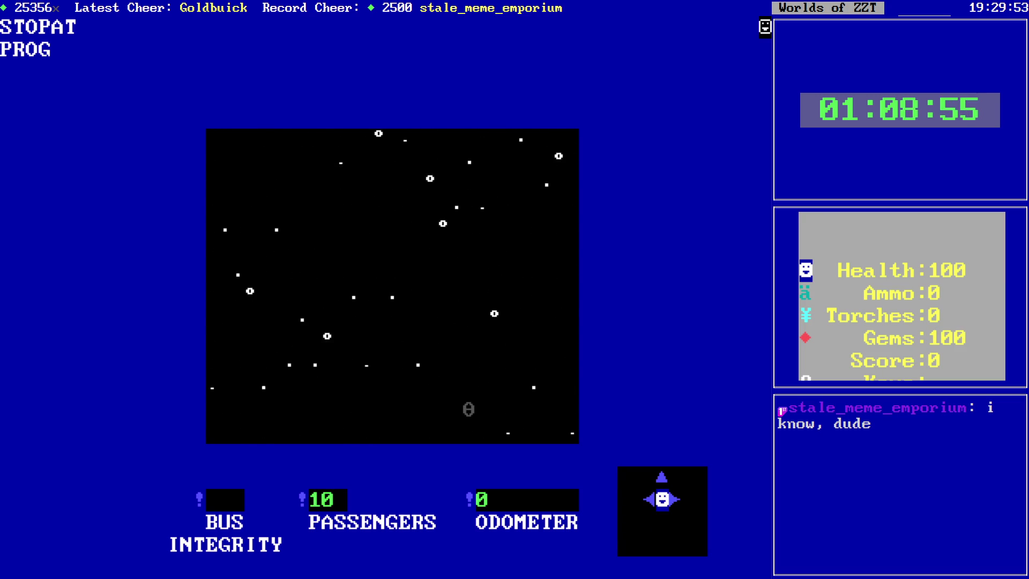
key(Right)
key(Right)
key(Right)
key(Left)
key(Left)
key(Left)
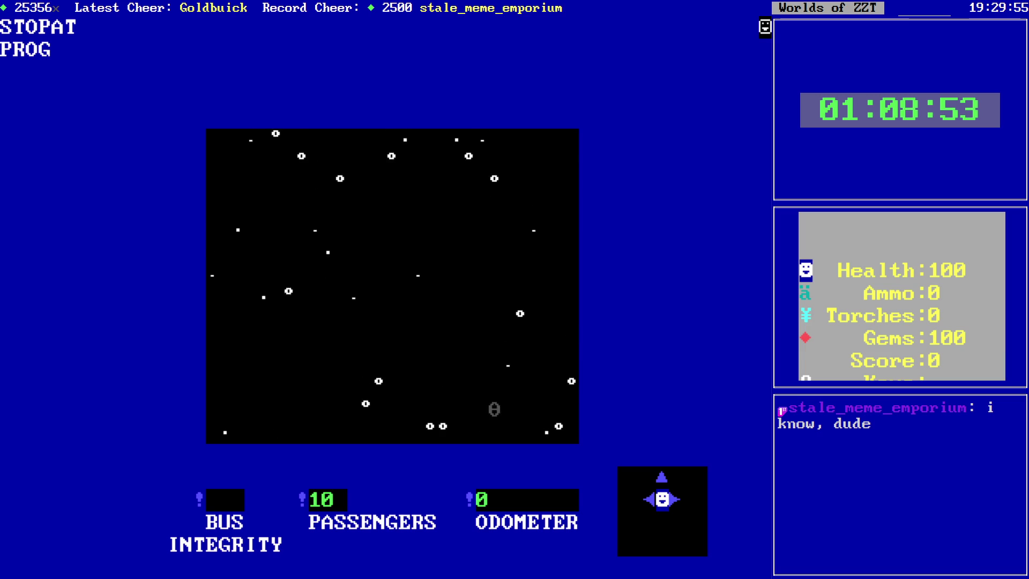
key(Right)
key(Right)
key(Right)
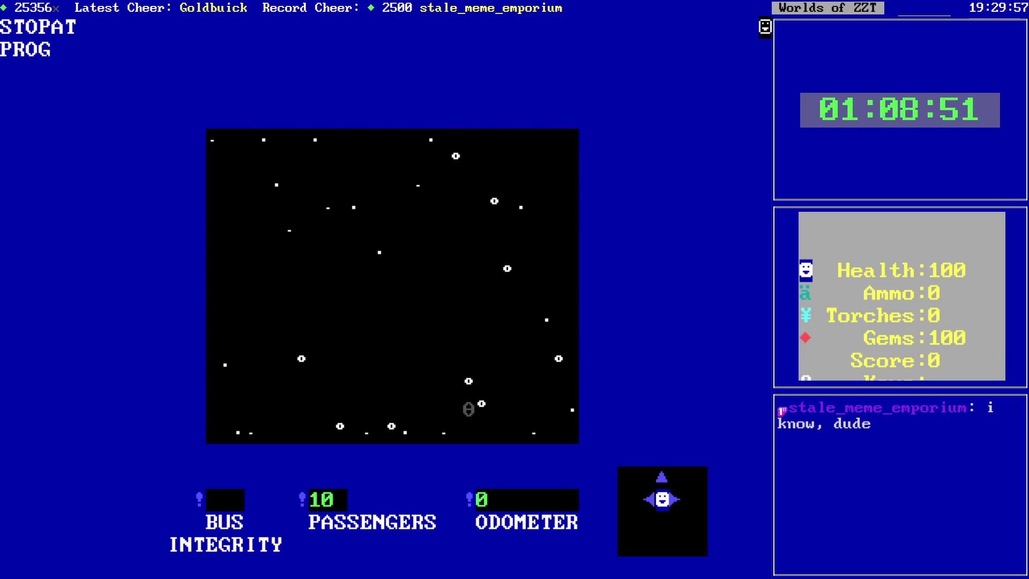
key(Left)
key(Left)
key(Left)
key(Escape)
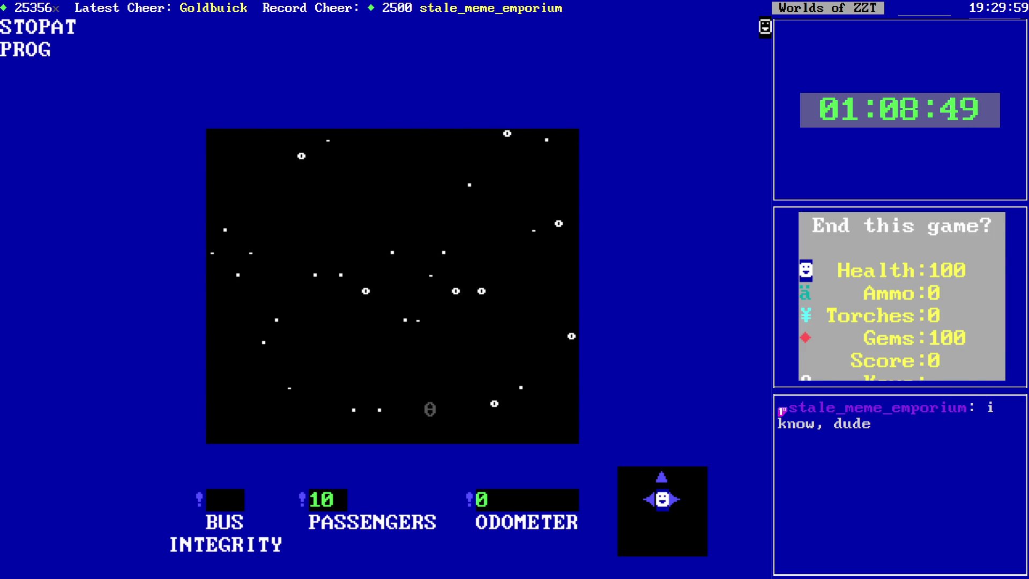
key(y)
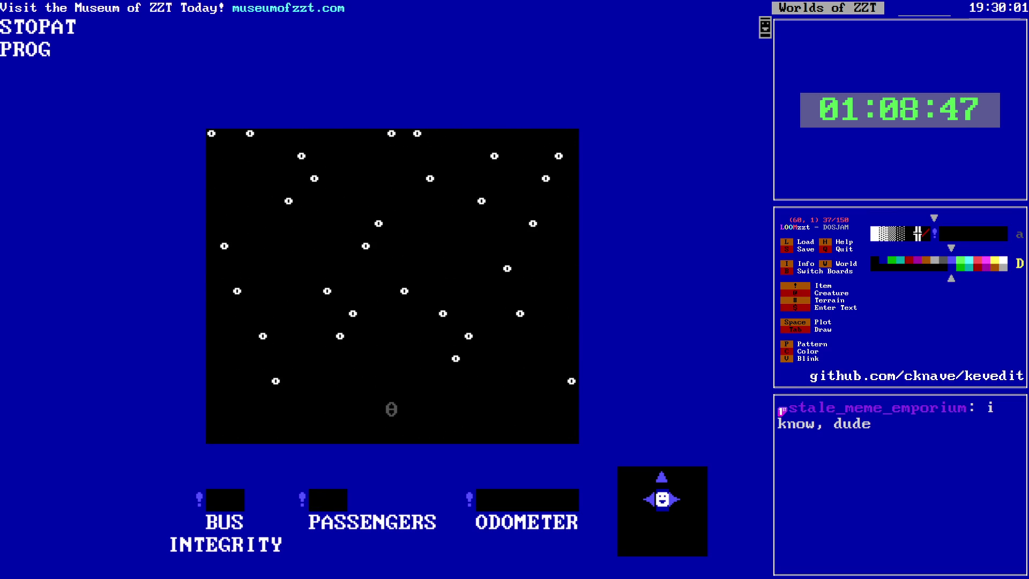
- Add '#and set obj1 0' below the obj1 check line in the Setup code
key(Return)
key(Down)
key(Down)
key(Down)
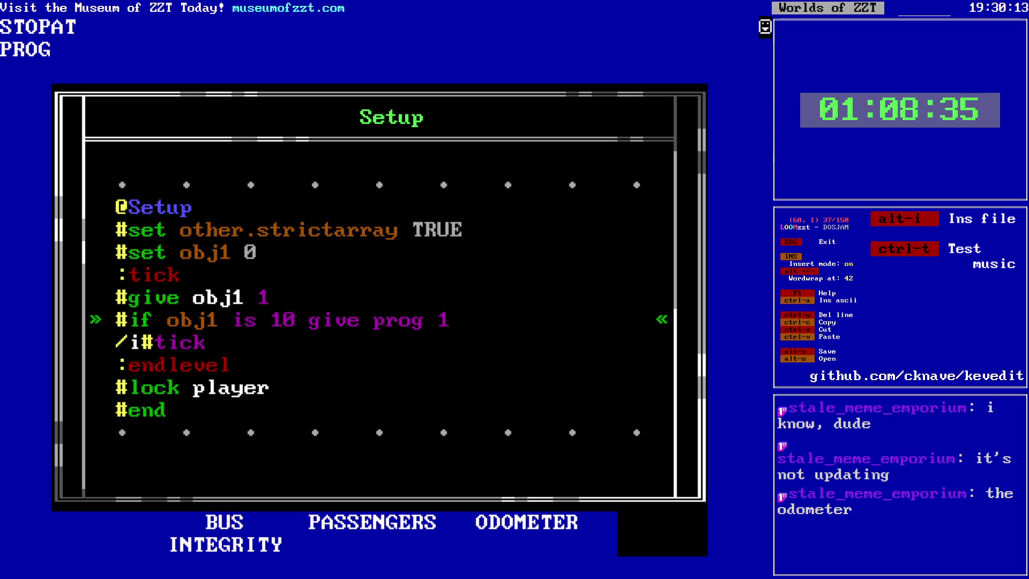
key(Down)
key(Return)
key(Up)
text(#and set obj1 0)
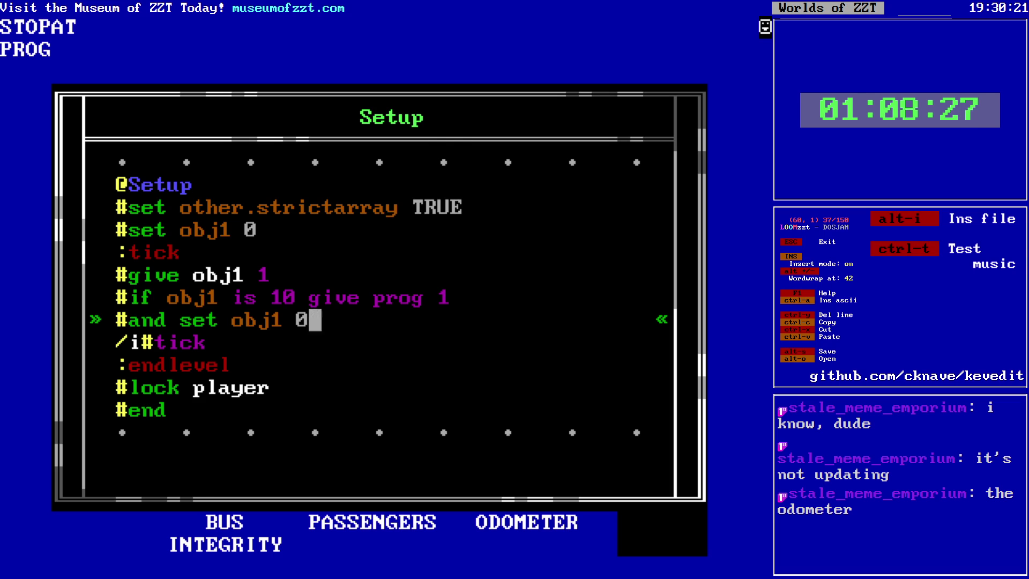
key(Escape)
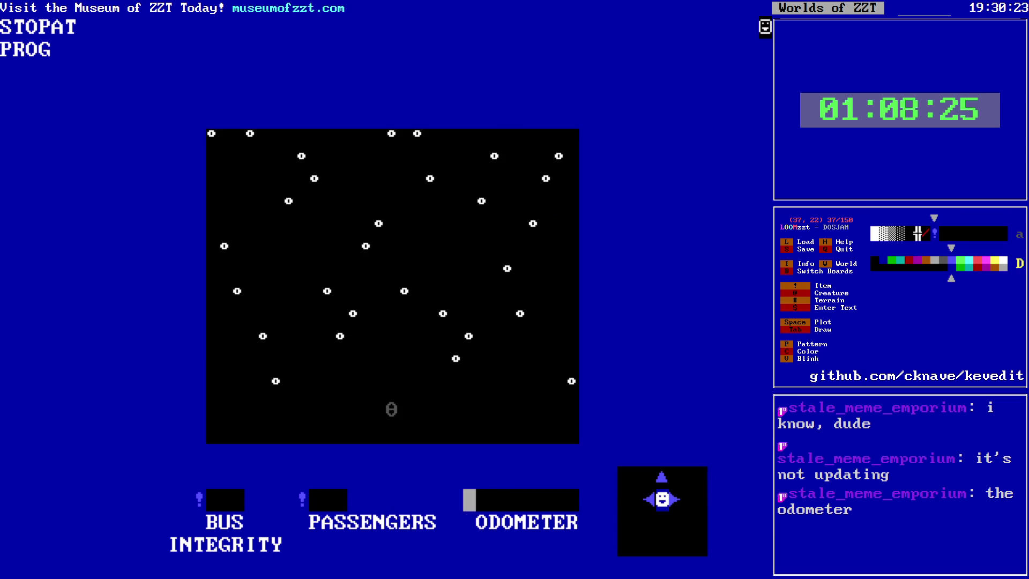
- Review the prog, readout and hull objects' code to locate the onbus readout object
key(Left)
key(Return)
key(Down)
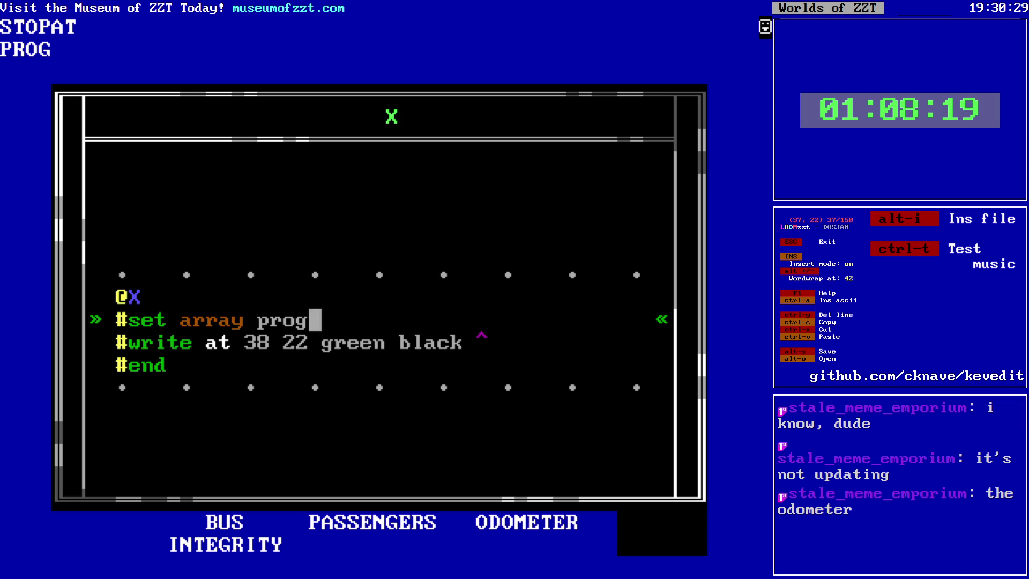
key(Down)
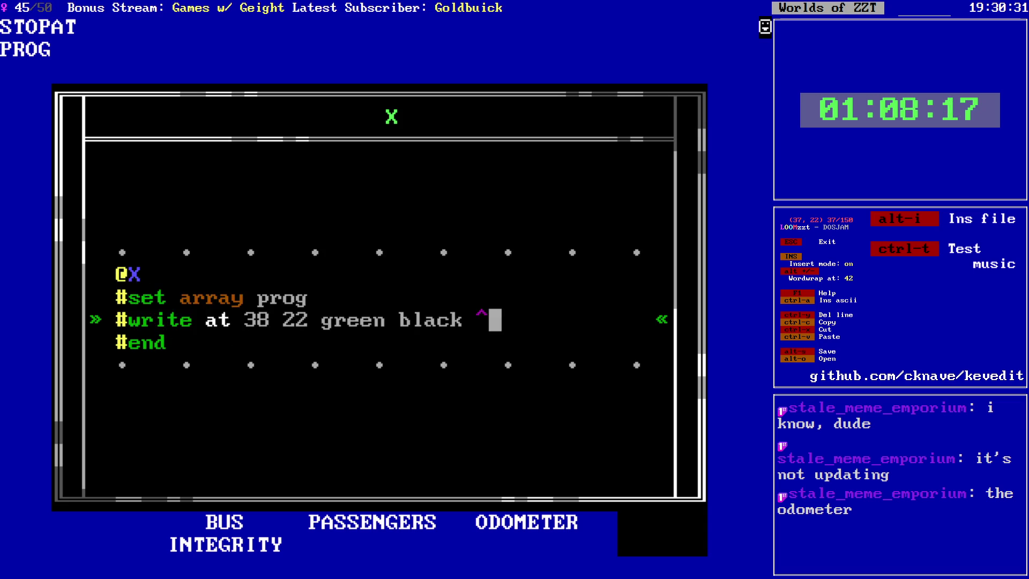
key(Escape)
key(Escape)
key(Return)
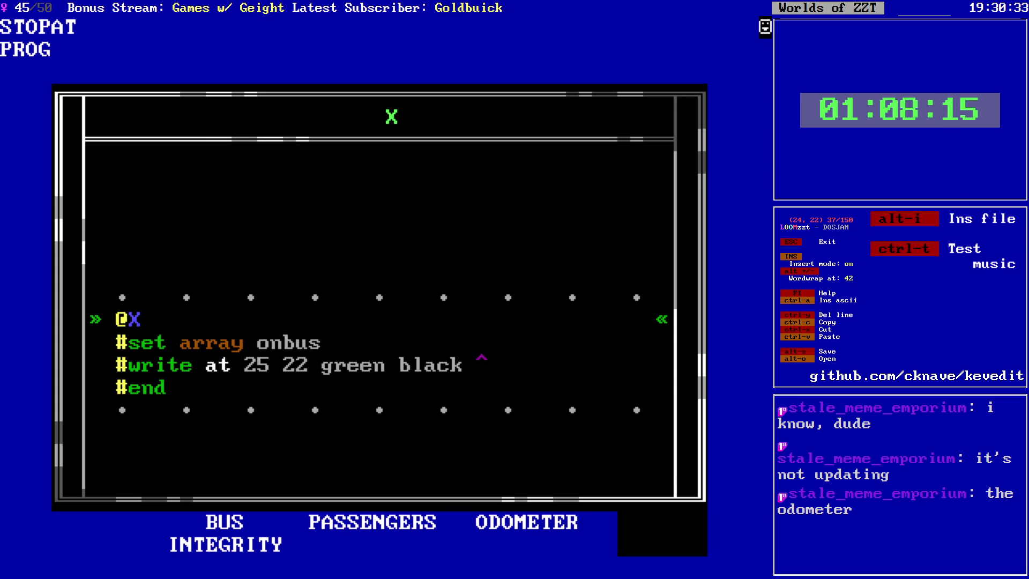
key(Up)
key(Escape)
key(Escape)
key(Left)
key(Left)
key(Left)
key(Left)
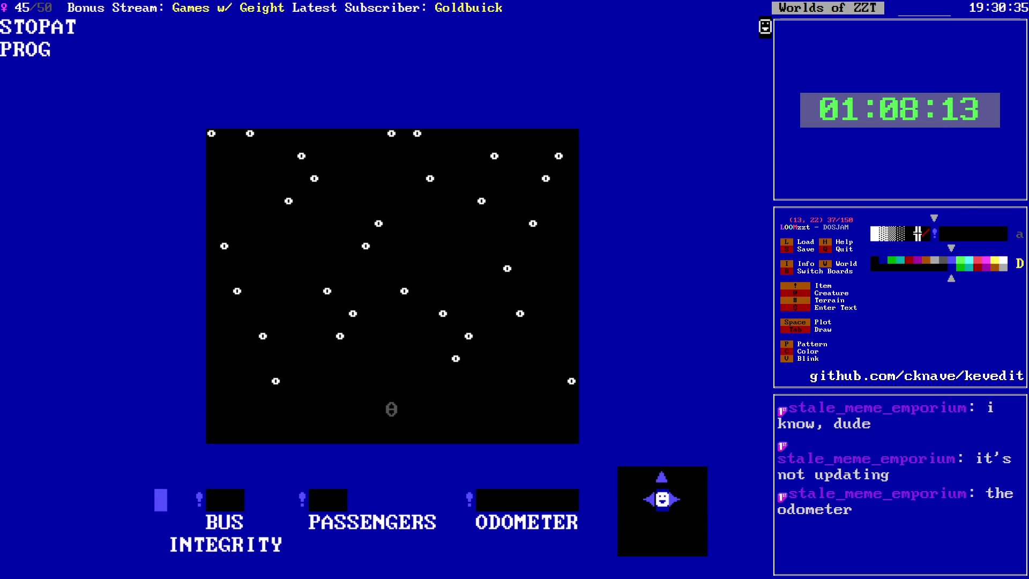
key(Return)
key(Return)
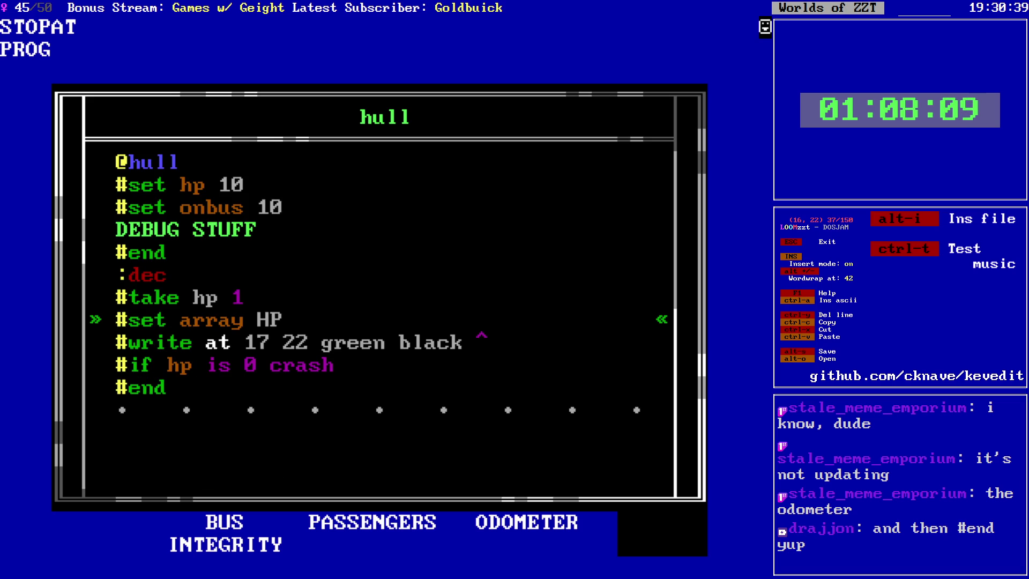
key(Escape)
key(Right)
key(Right)
key(Right)
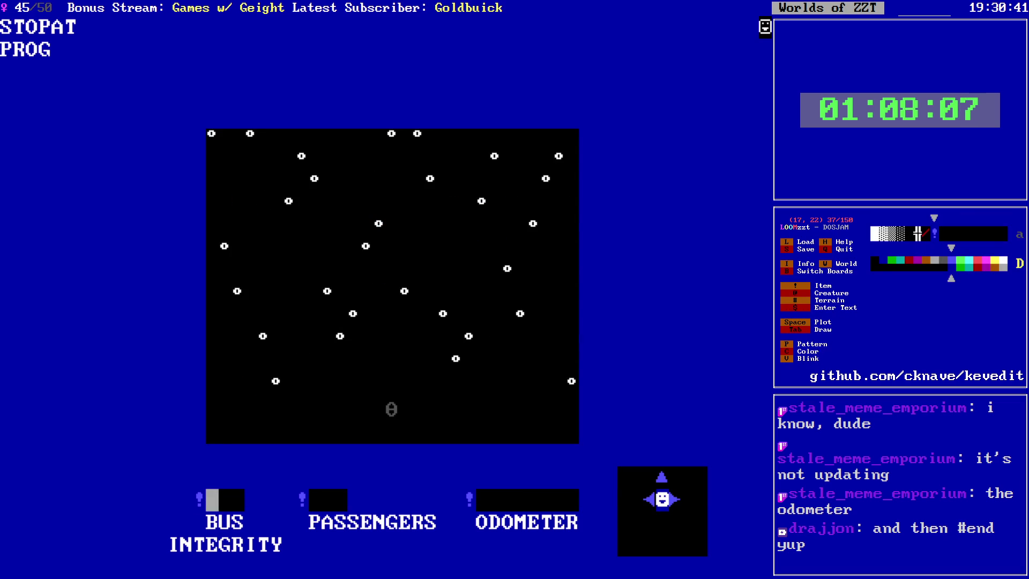
key(Left)
- Give the onbus object a ':loop' label after @X and '/i#loop' after its #write line
key(Return)
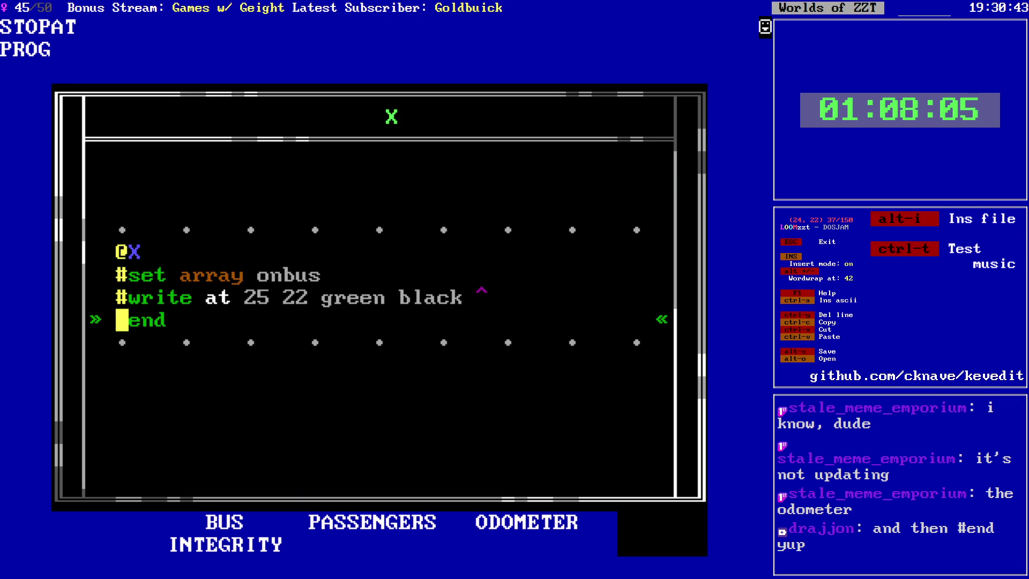
key(Up)
key(Up)
key(Up)
key(Return)
text(oop)
key(Down)
key(Down)
key(End)
key(Return)
text(op)
key(Home)
text(/i)
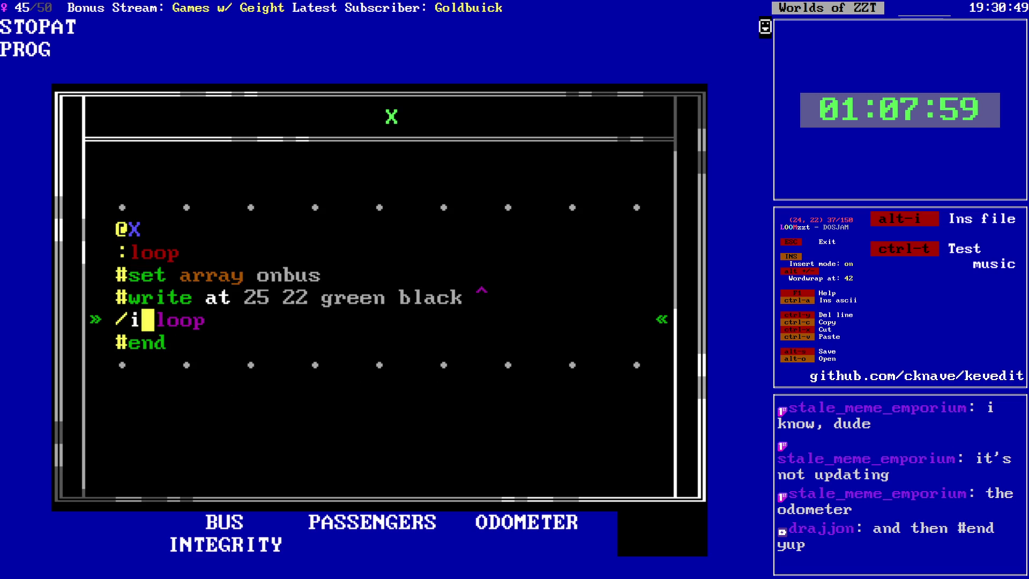
key(Escape)
key(Escape)
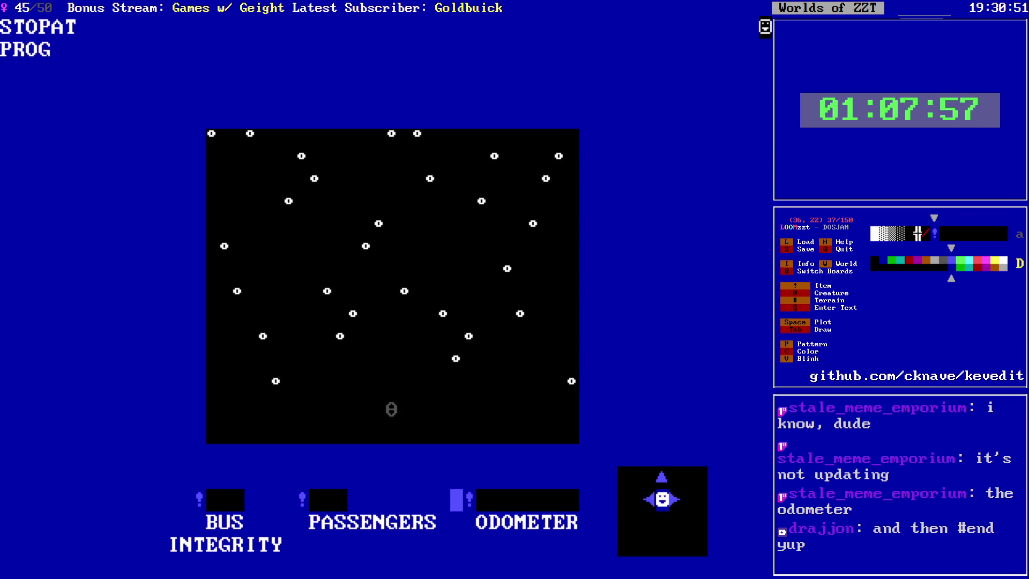
- Add the same ':loop' label and '/i#loop' line to the prog object at 38,22
key(Right)
key(Return)
key(Return)
key(Down)
key(Return)
key(Up)
text(:)
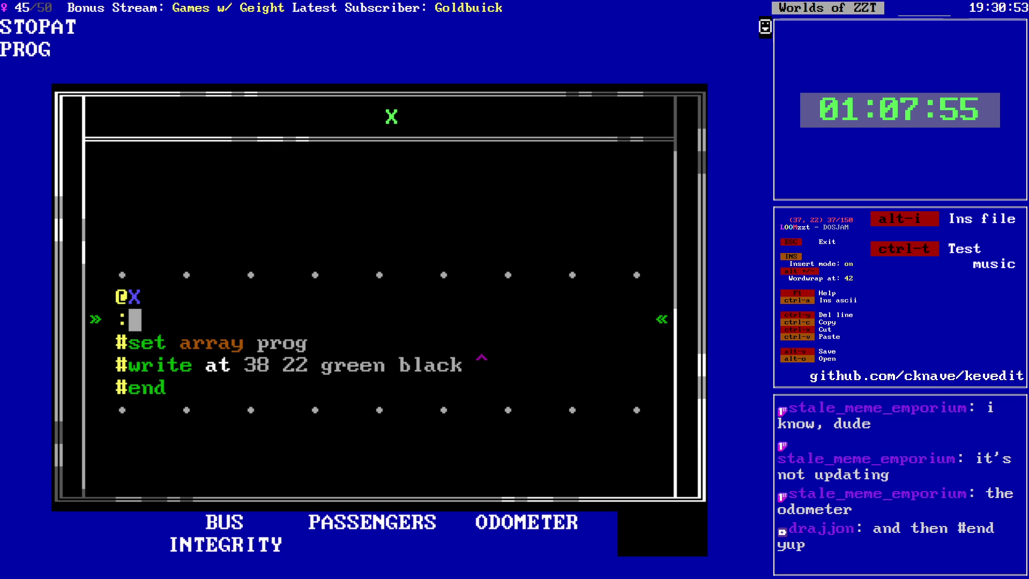
text(loop)
key(Down)
key(Down)
key(Down)
key(Return)
key(Up)
text(/i#loop)
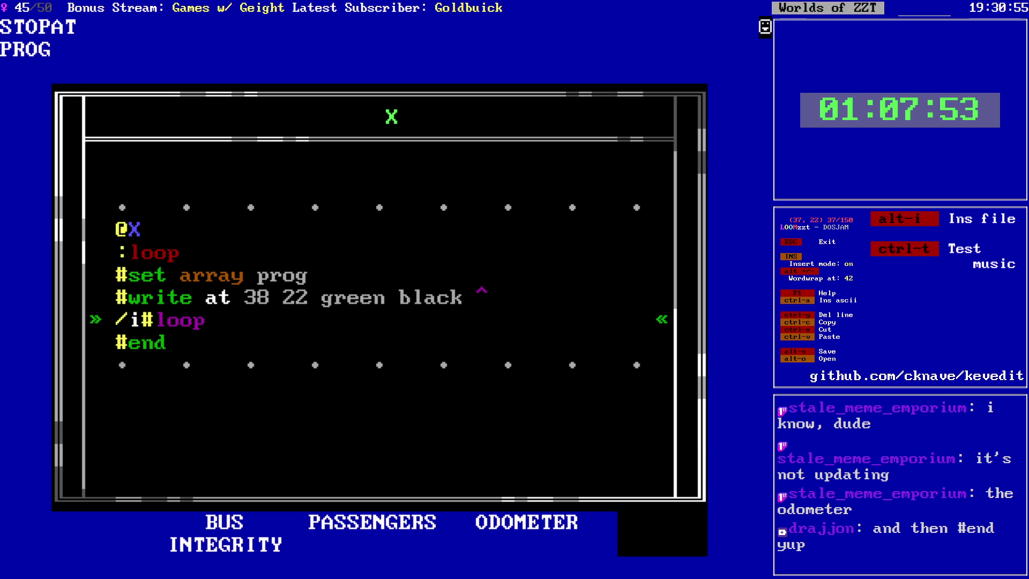
key(Escape)
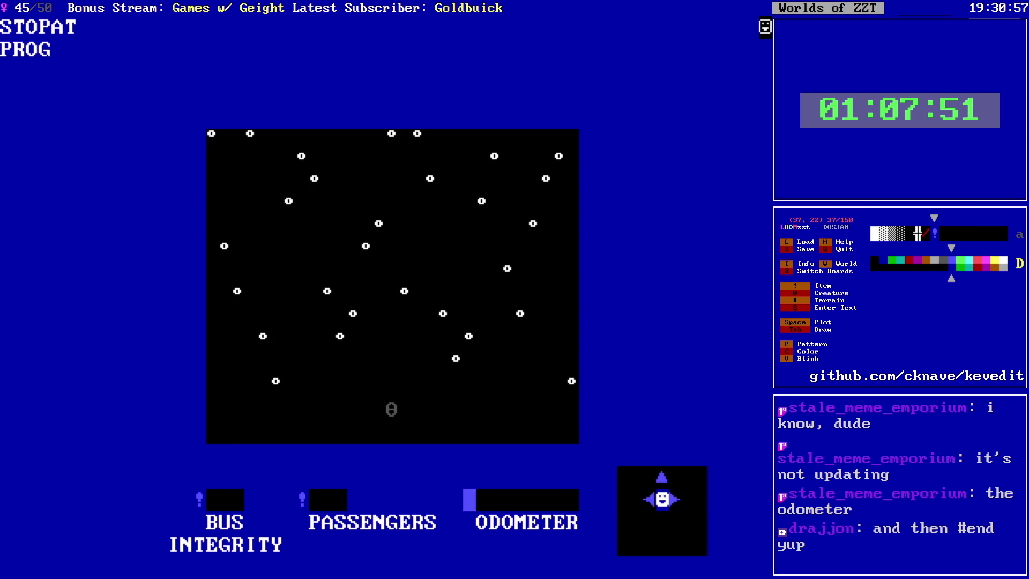
- Launch a play-test of the DOSJAM world and unpause the game
key(Right)
key(Right)
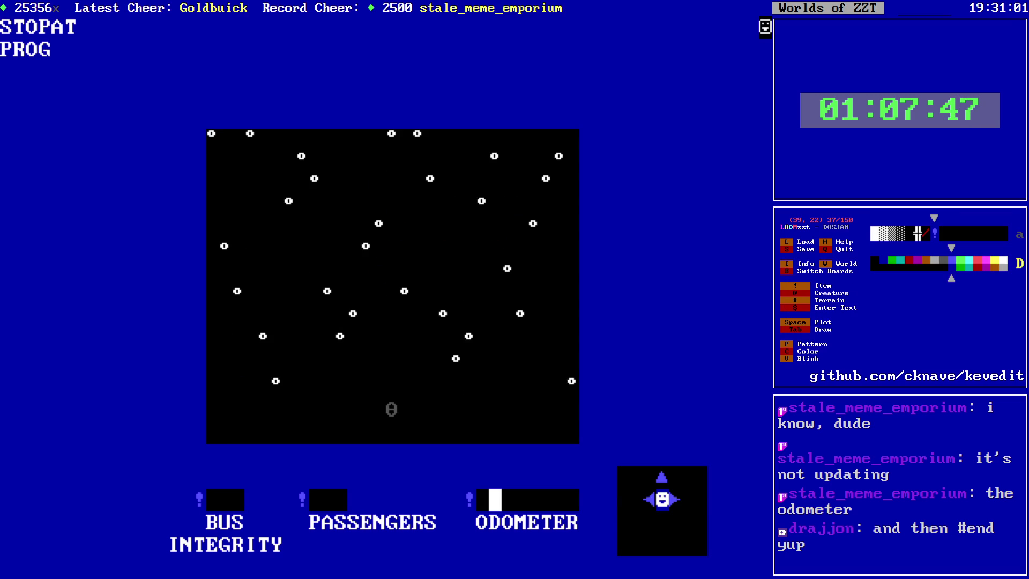
key(Escape)
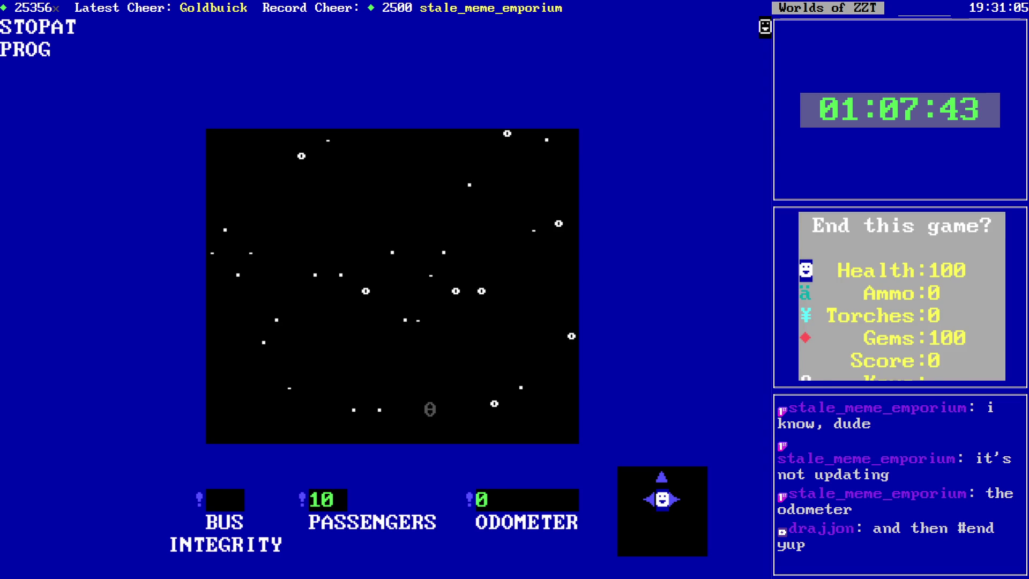
key(y)
key(Return)
key(p)
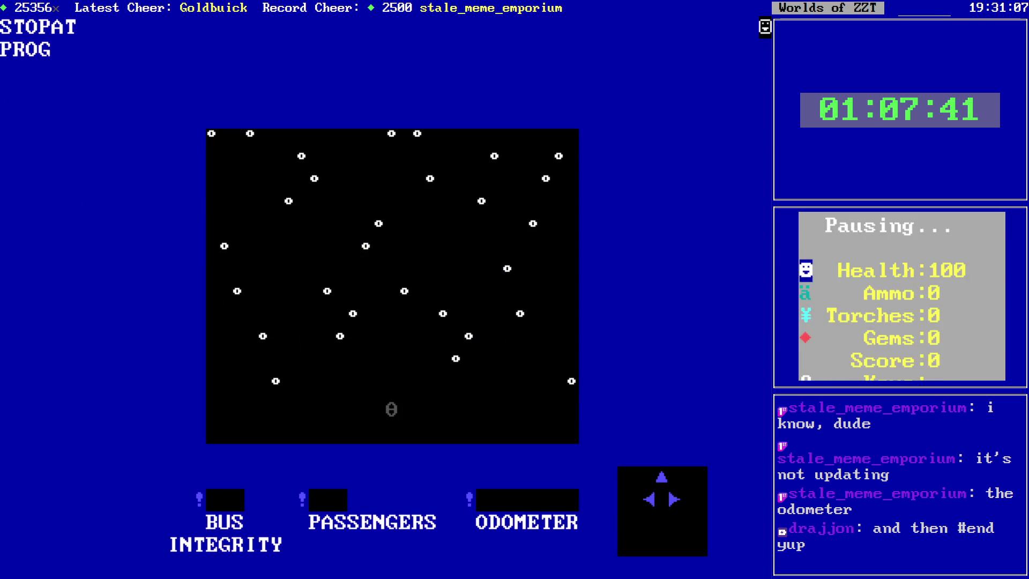
key(Up)
key(Left)
key(Left)
- Drive the bus left and right until the odometer reaches 26, then end the test
key(Right)
key(Right)
key(Right)
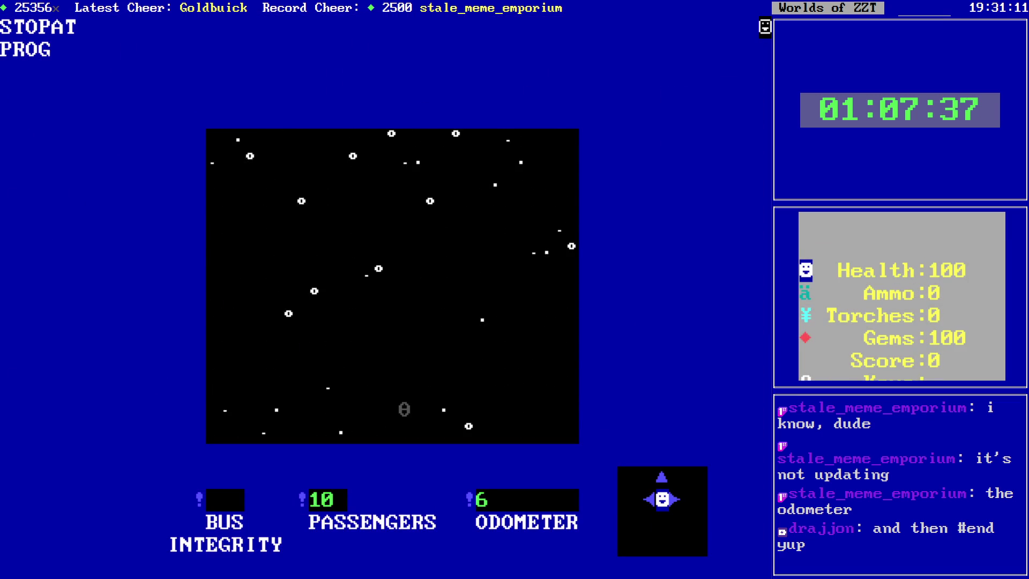
key(Right)
key(Right)
key(Right)
key(Right)
key(Right)
key(Right)
key(Right)
key(Left)
key(Left)
key(Right)
key(Right)
key(Right)
key(Right)
key(Right)
key(Left)
key(Left)
key(Left)
key(Left)
key(Left)
key(Left)
key(Left)
key(Left)
key(Left)
key(Left)
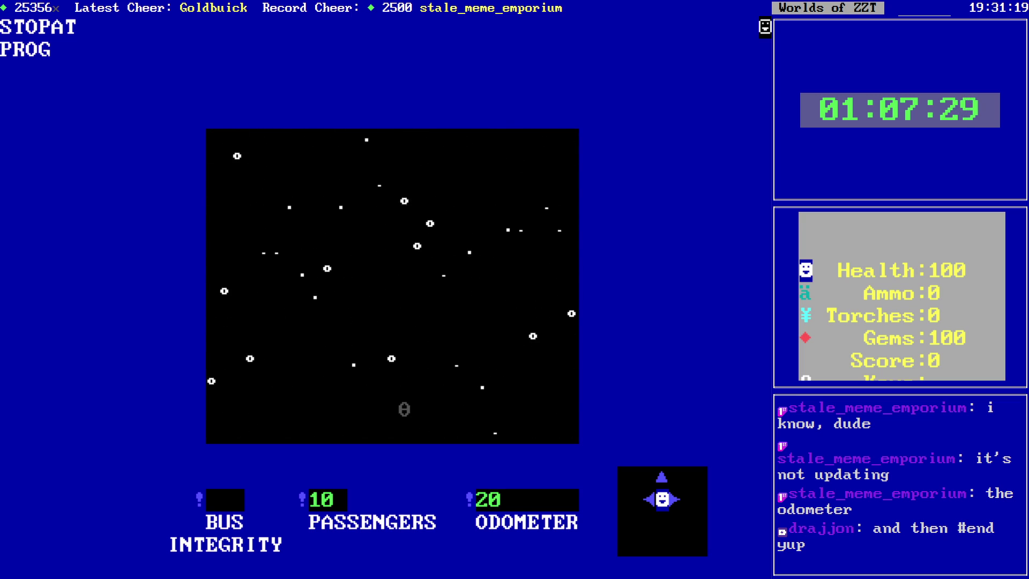
key(Left)
key(Left)
key(Right)
key(Right)
key(Left)
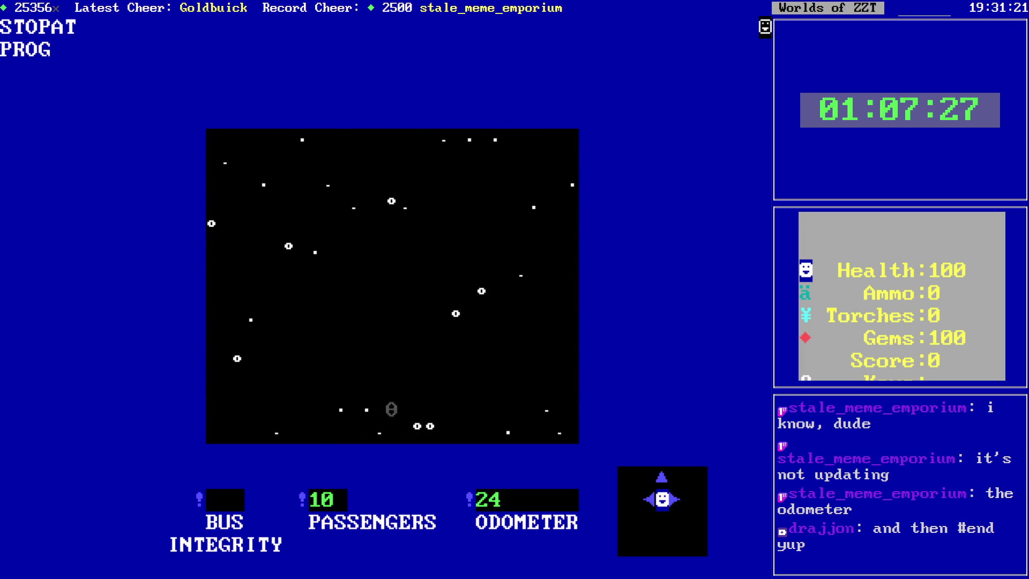
key(Right)
key(Escape)
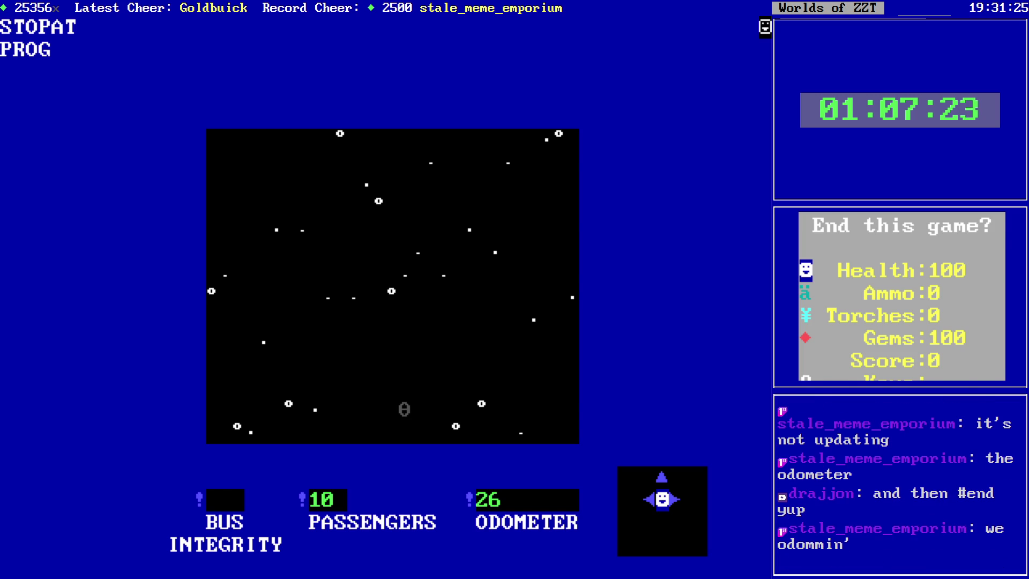
key(y)
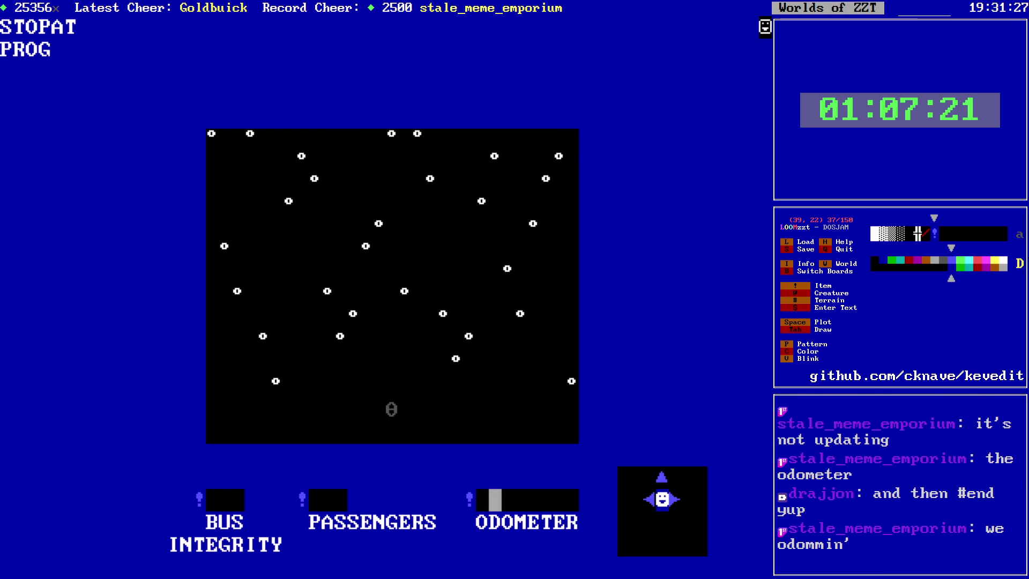
- Pick a different drawing colour from the colour choices
key(c)
key(Right)
key(Right)
key(Right)
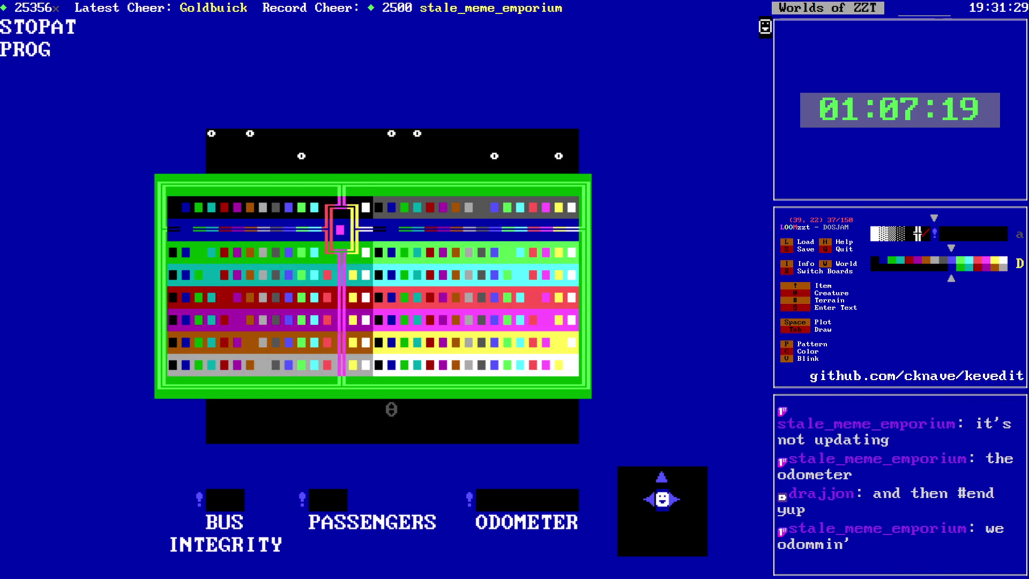
key(Return)
- Type 'STOP REQUESTE' on the row above the play area
key(alt+Left)
key(alt+Left)
key(alt+Up)
key(alt+Up)
key(alt+Up)
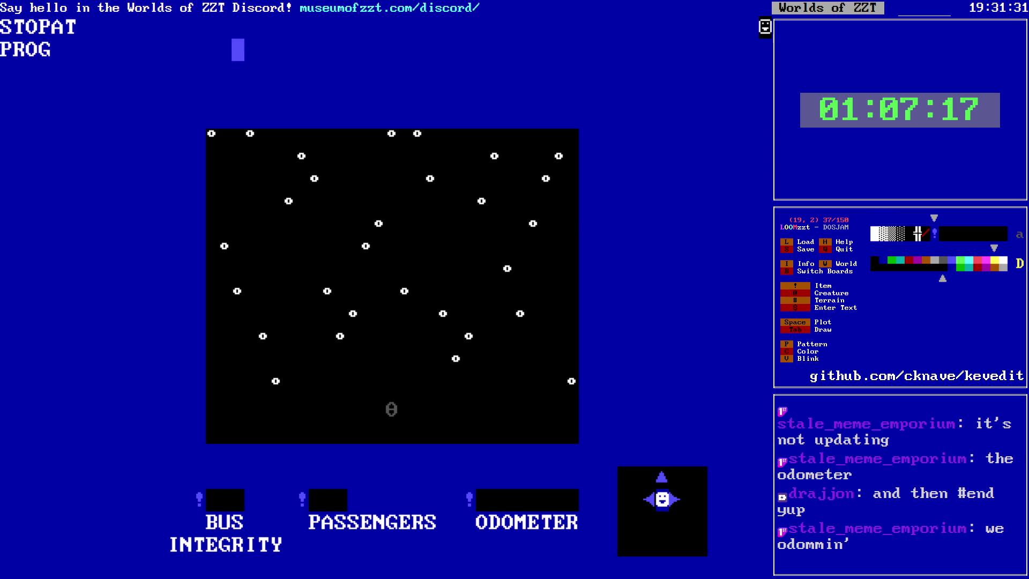
key(Down)
key(Down)
text(STOP REQUESTE)
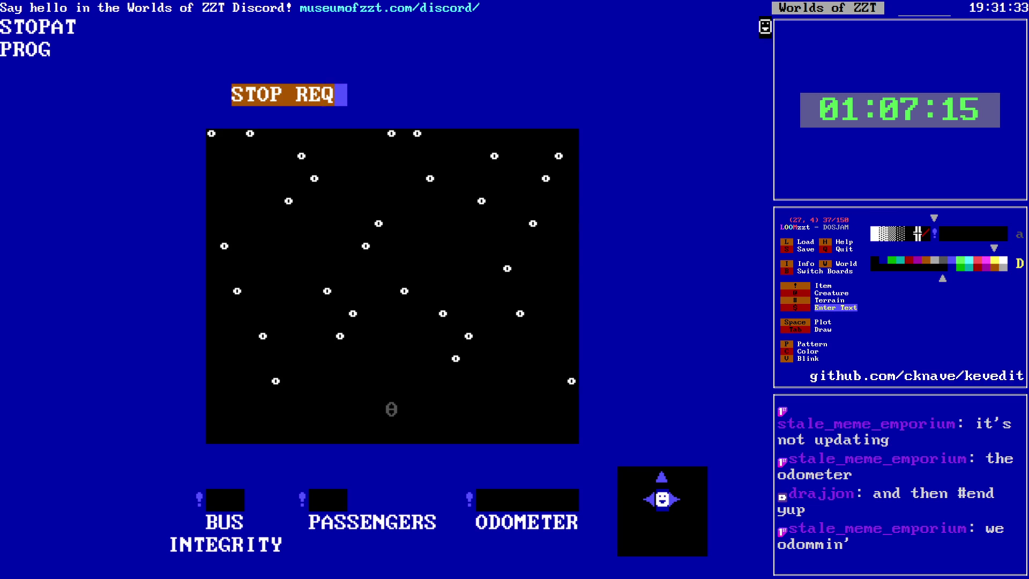
key(Left)
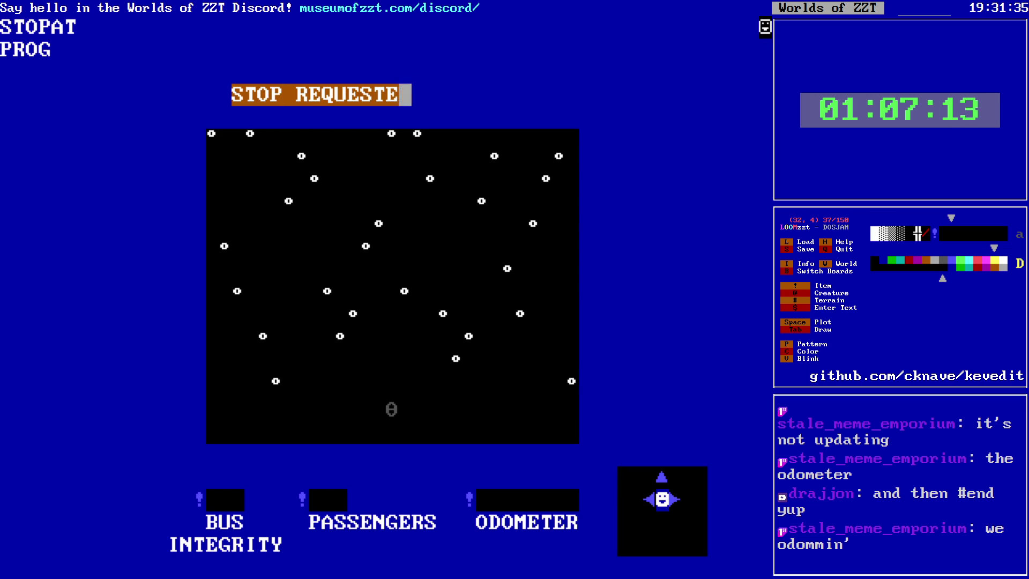
key(Left)
key(Left)
key(Left)
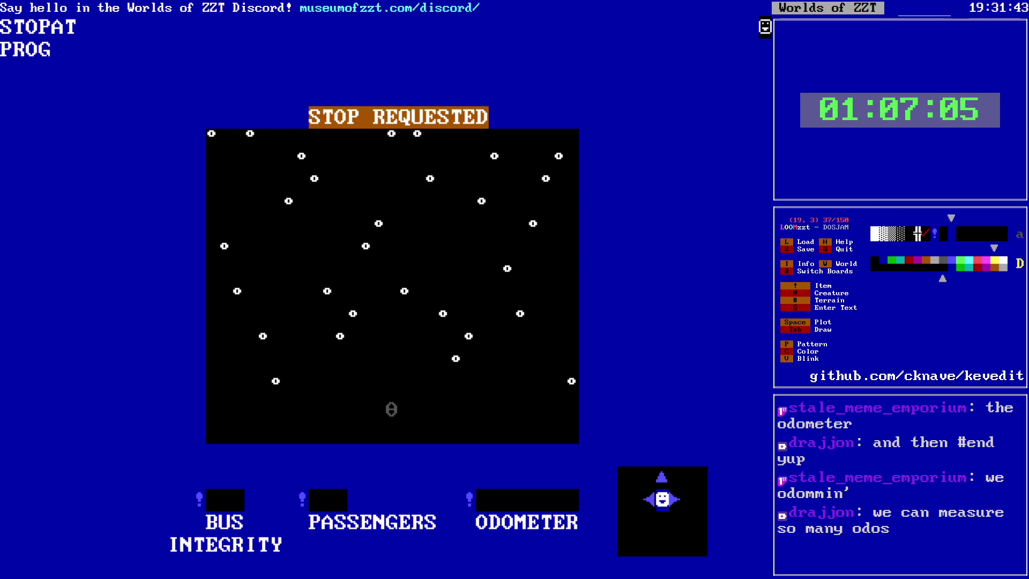
key(Right)
key(Right)
key(Right)
key(Down)
key(Left)
key(Left)
key(Left)
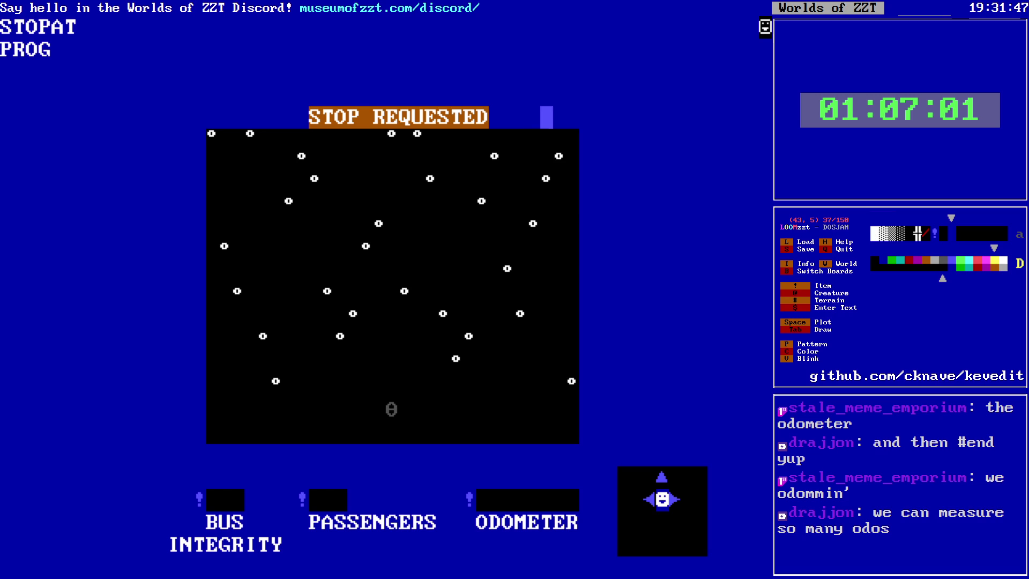
key(Left)
key(Left)
key(Left)
key(Right)
key(Right)
key(Right)
key(Right)
key(Right)
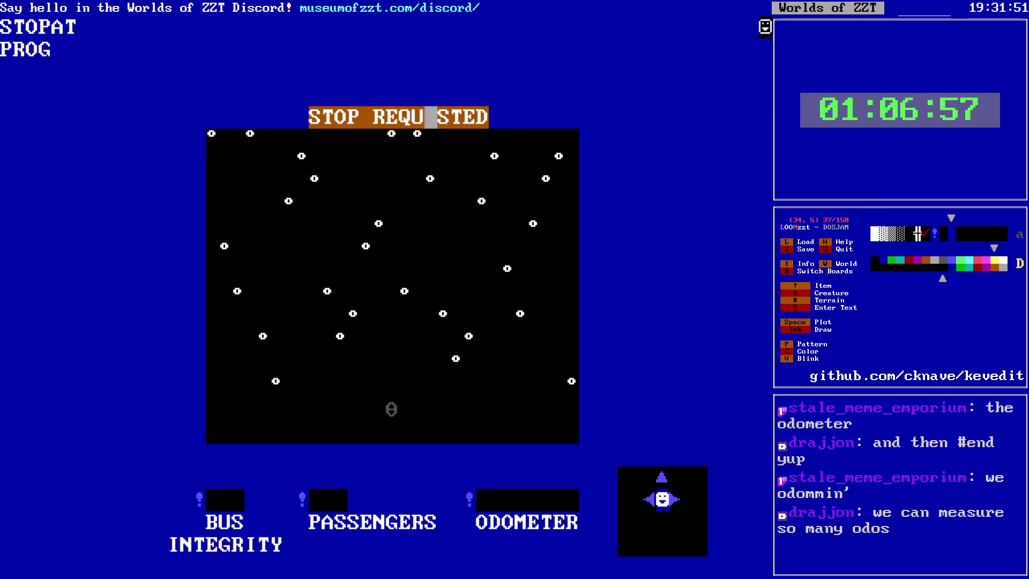
key(Left)
key(Left)
key(Left)
- Complete the banner text so it reads '- STOP REQUESTED -'
text(REQUESTED -)
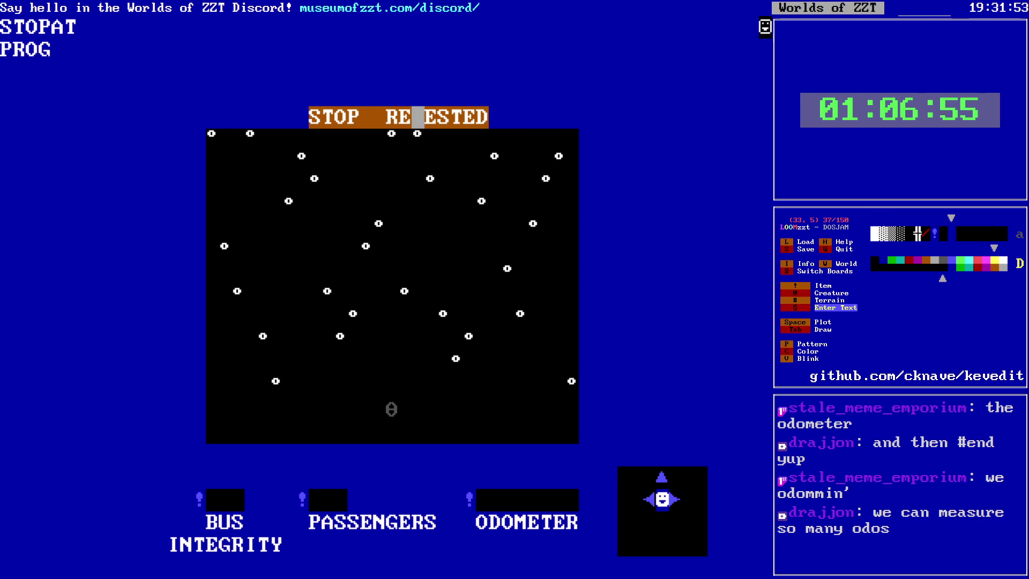
key(Left)
key(Left)
key(Left)
key(Right)
text(-)
key(Left)
key(Up)
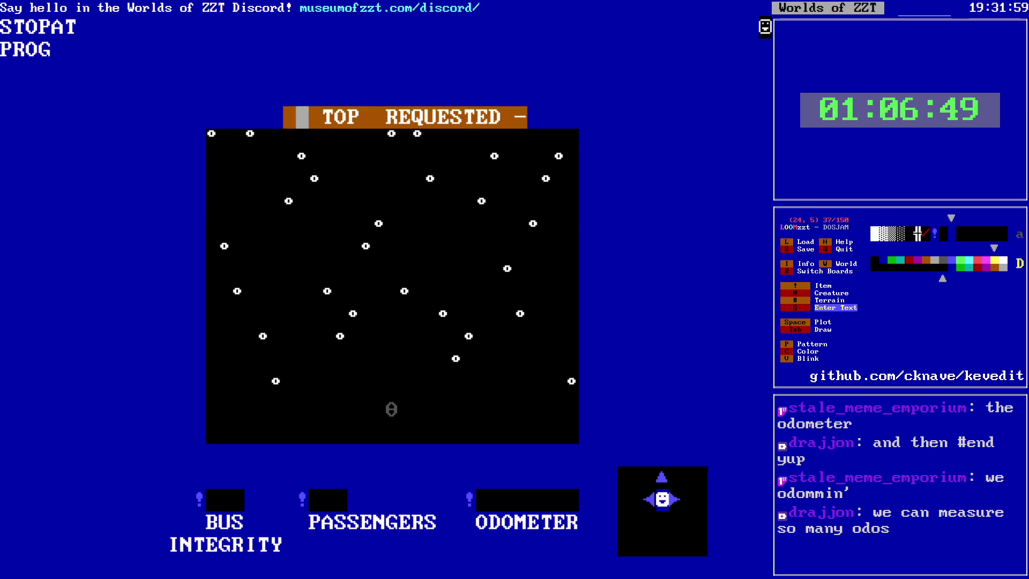
key(Left)
text(- S)
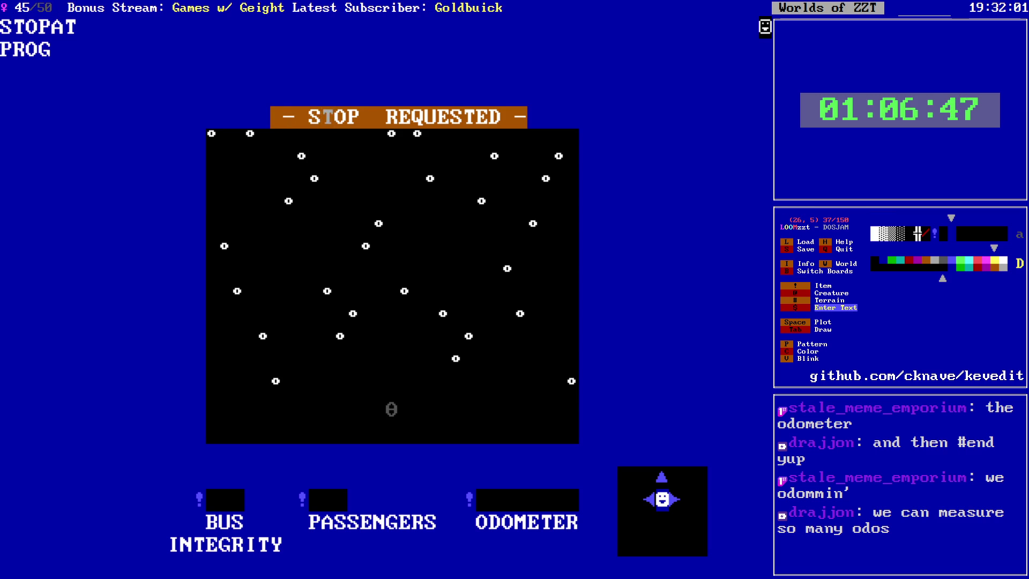
key(Escape)
- Make the STOP REQUESTED banner white on brown
key(Right)
key(Right)
key(Right)
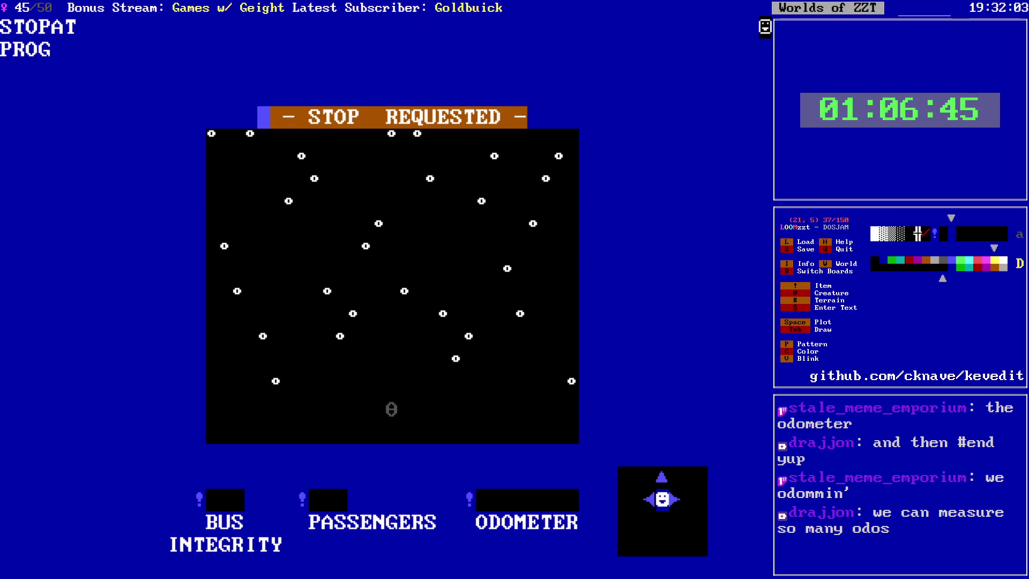
key(Right)
key(Right)
key(Right)
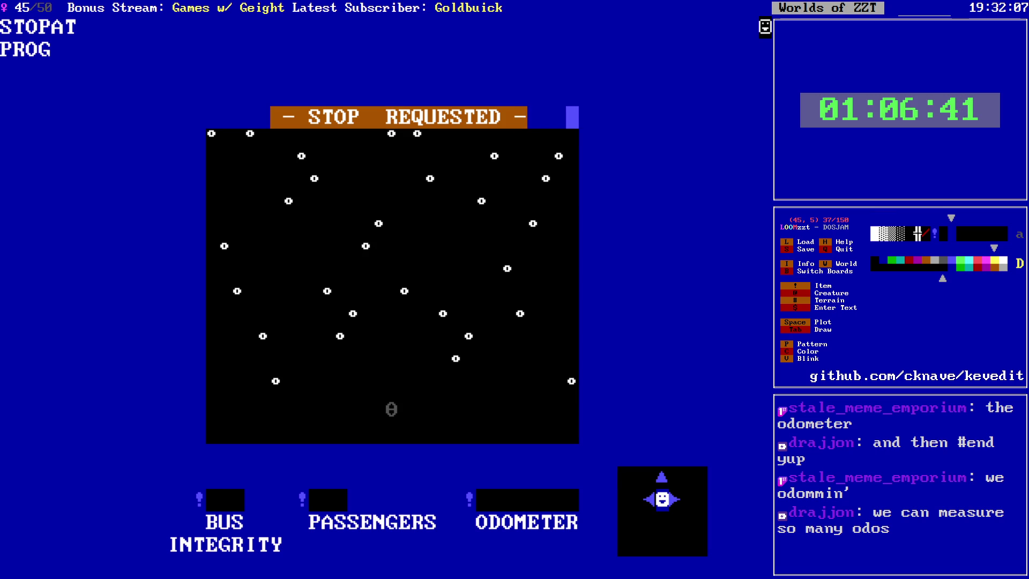
key(Left)
key(Left)
key(Left)
key(F4)
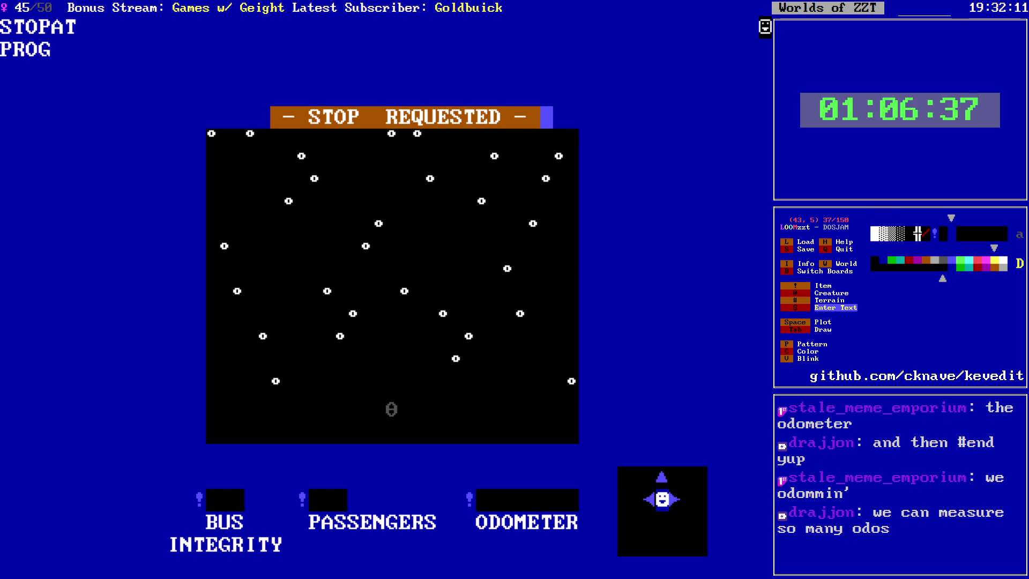
key(Left)
key(Left)
key(Left)
key(Right)
key(Right)
key(Right)
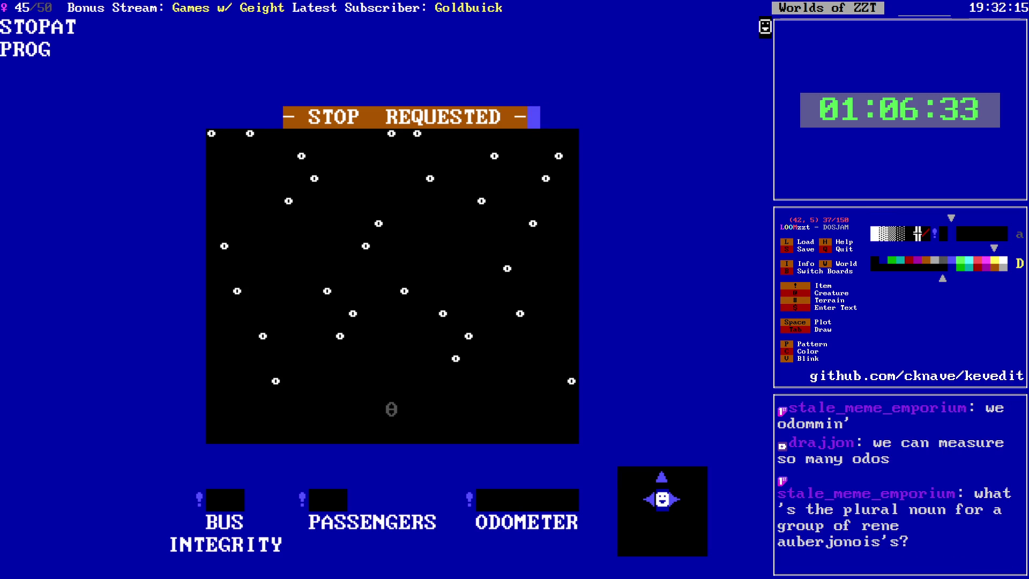
key(Right)
key(Right)
key(Left)
key(Left)
key(Left)
key(Up)
key(Right)
key(Right)
key(Right)
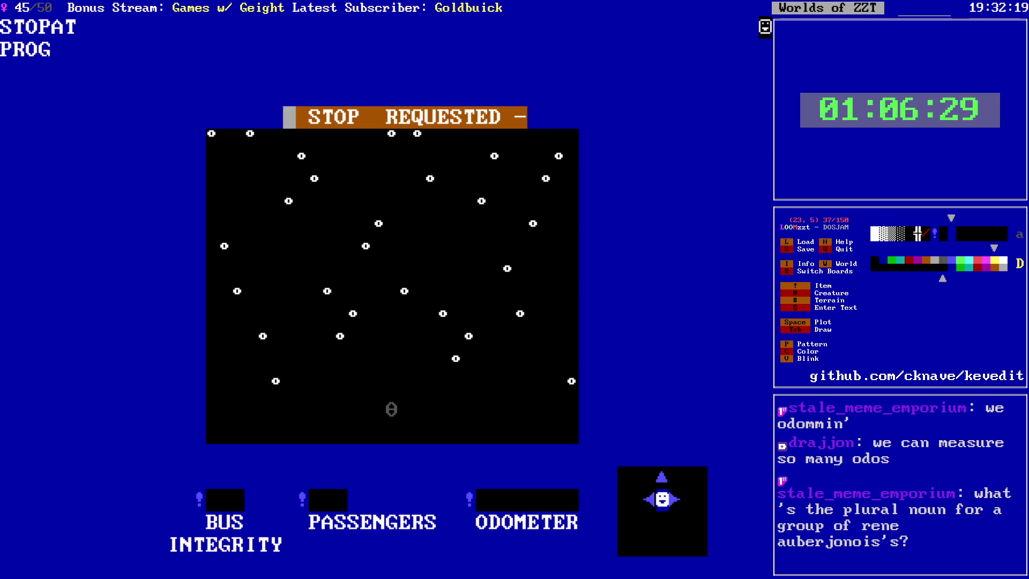
key(Right)
key(Right)
key(Right)
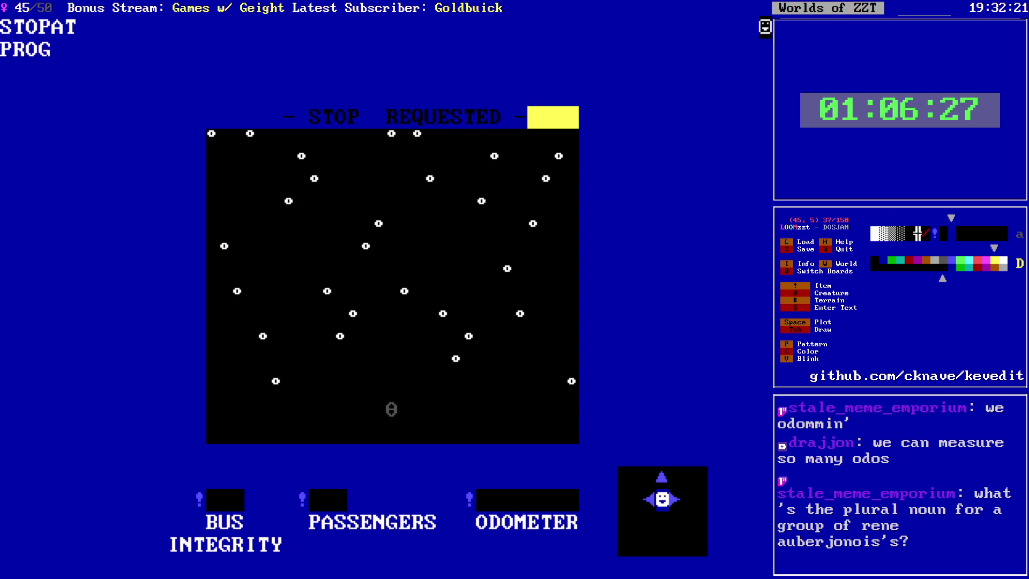
key(Return)
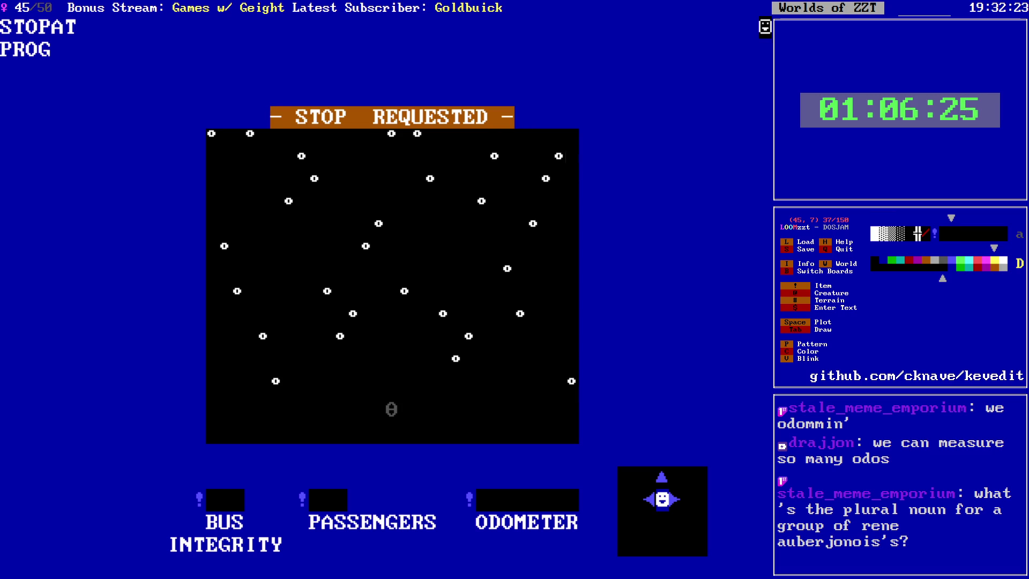
- Save the world as DOSJAM.ZZT and open the Setup object's program
key(s)
key(Return)
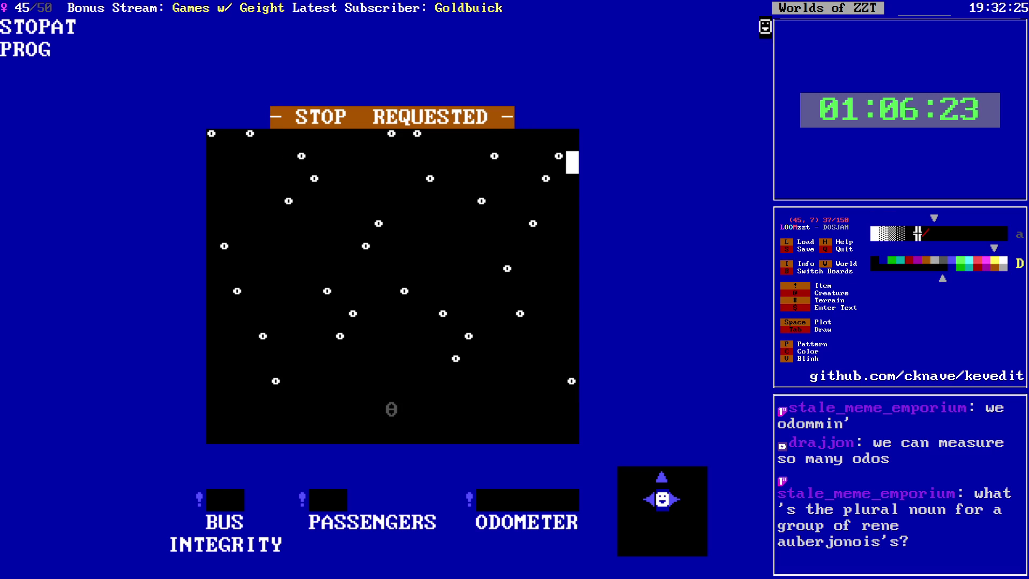
key(Left)
key(Left)
key(Left)
key(Left)
key(Left)
key(Up)
key(Left)
key(Up)
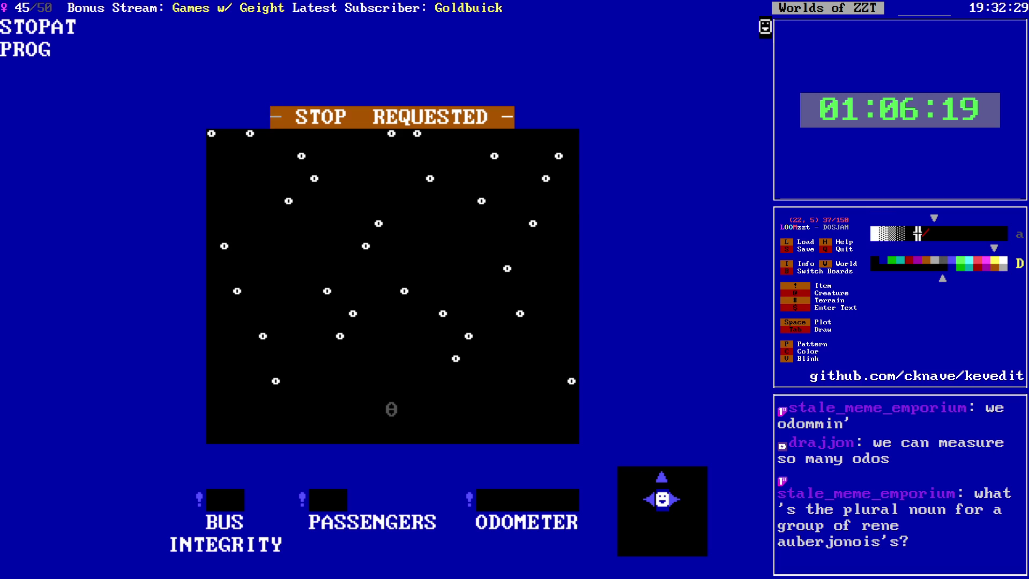
key(Down)
key(Down)
key(Down)
key(Right)
key(Right)
key(Right)
key(Up)
key(Up)
key(Up)
key(Right)
key(Right)
key(Right)
key(Right)
key(Right)
key(Right)
key(Return)
key(Return)
- Remove the old '#if stopat 0' check line from the Setup code
key(Down)
key(Down)
key(Down)
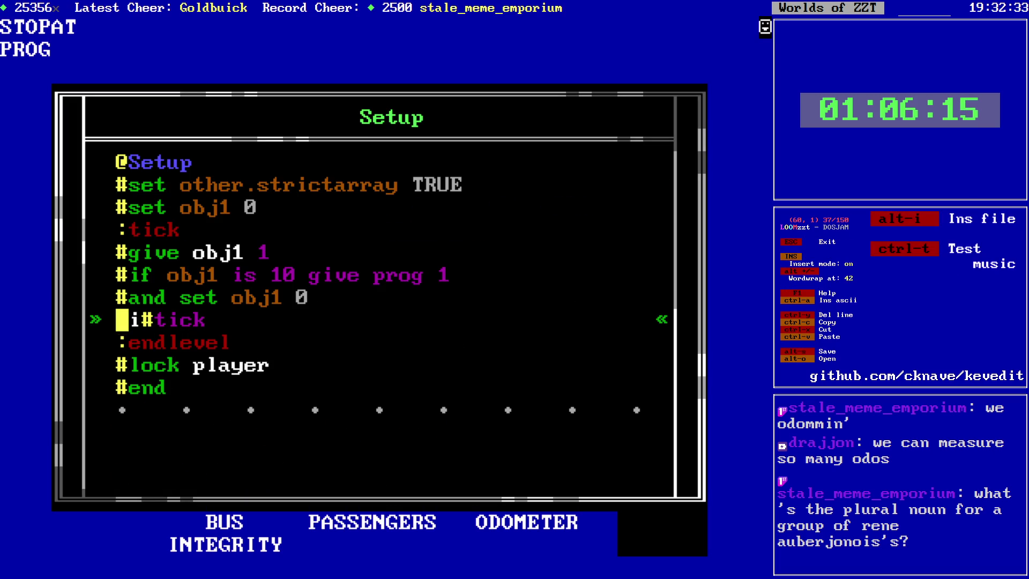
key(Up)
key(End)
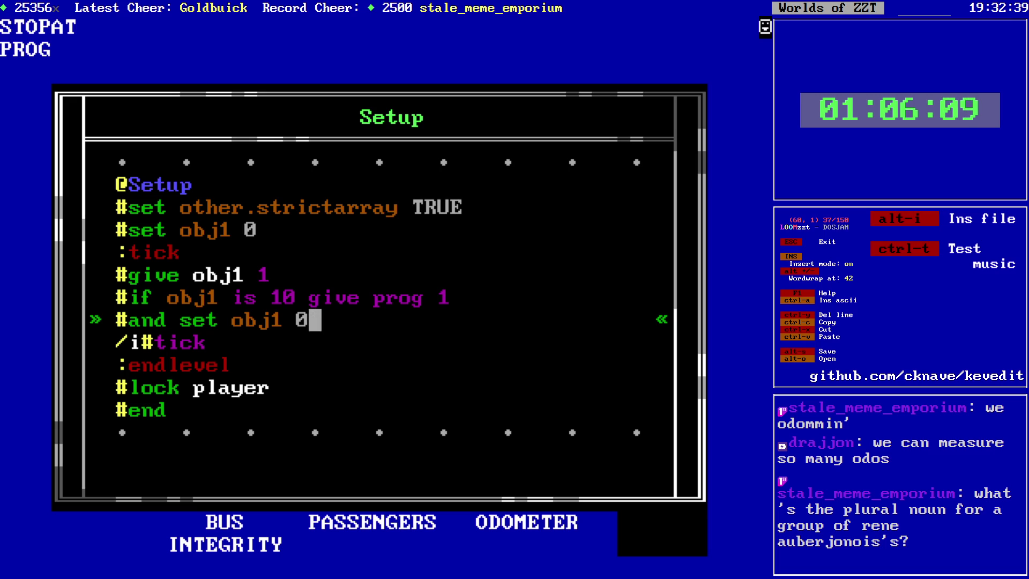
key(Up)
key(Up)
key(Up)
key(Return)
text(#if stopat)
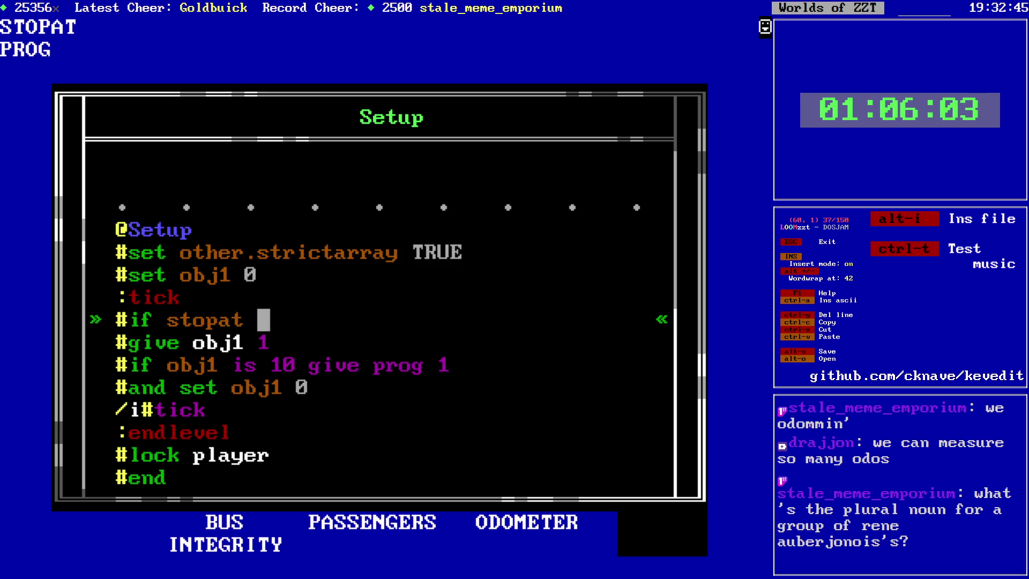
text( 0)
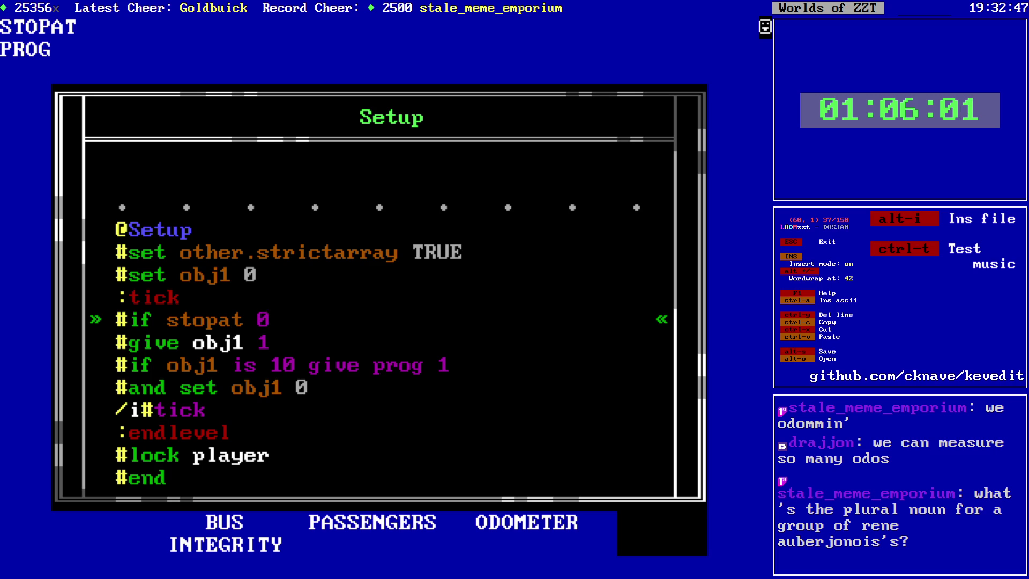
key(ctrl+y)
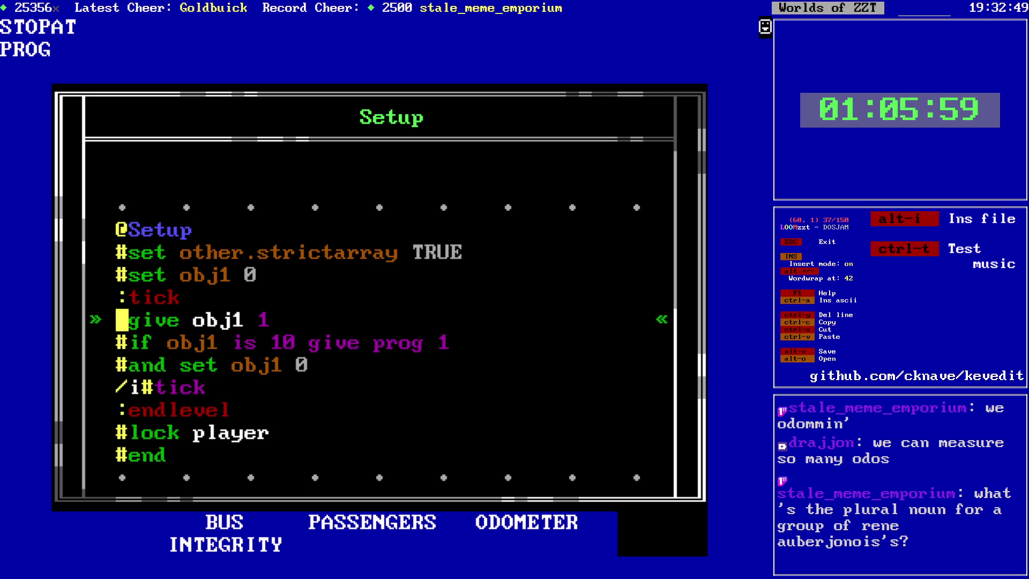
key(Up)
- Add a '#set STOPAT' line above :tick and close the code editor
key(Return)
key(Up)
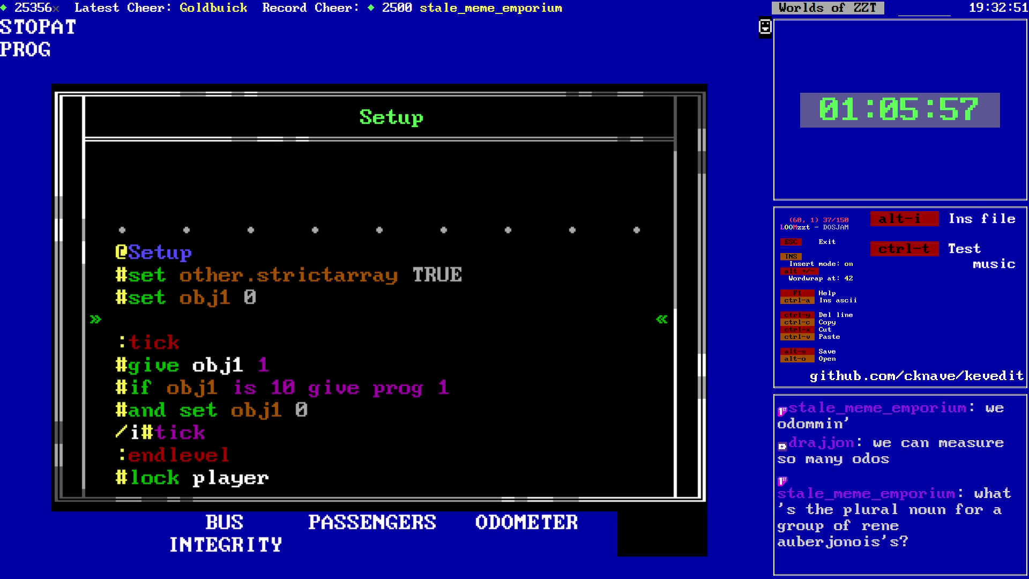
text(#)
key(Left)
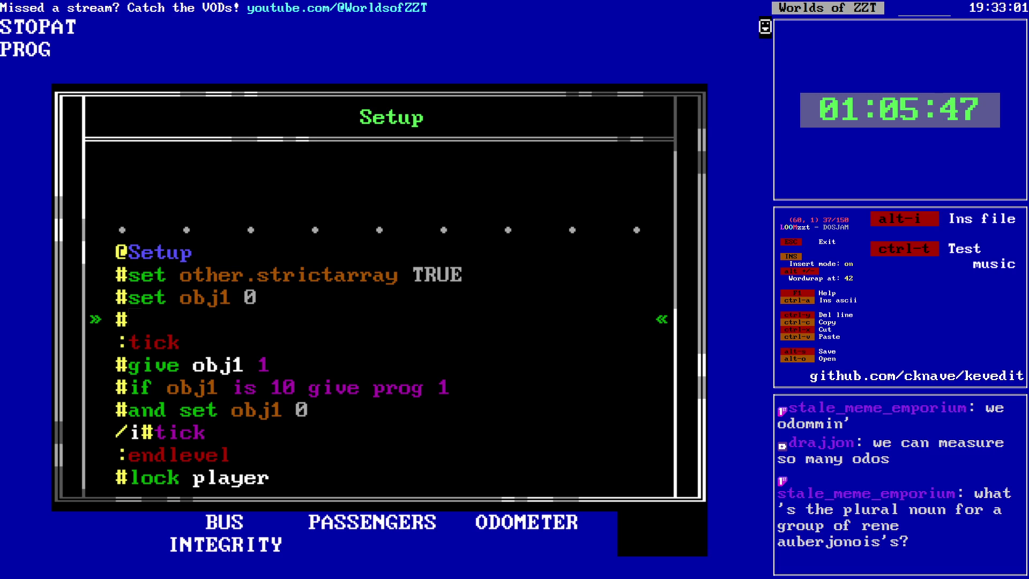
key(BackSpace)
key(Return)
key(Return)
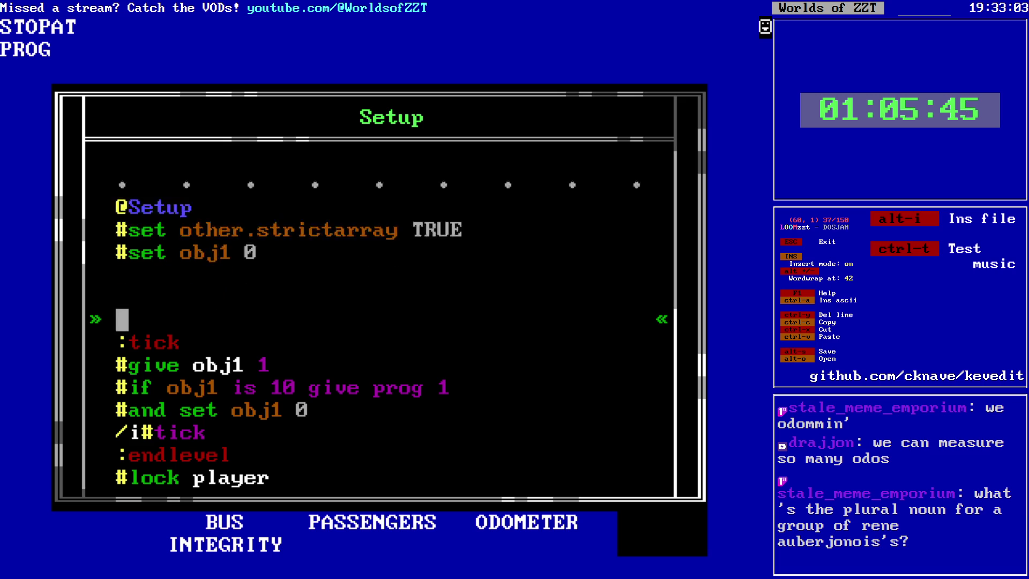
key(Up)
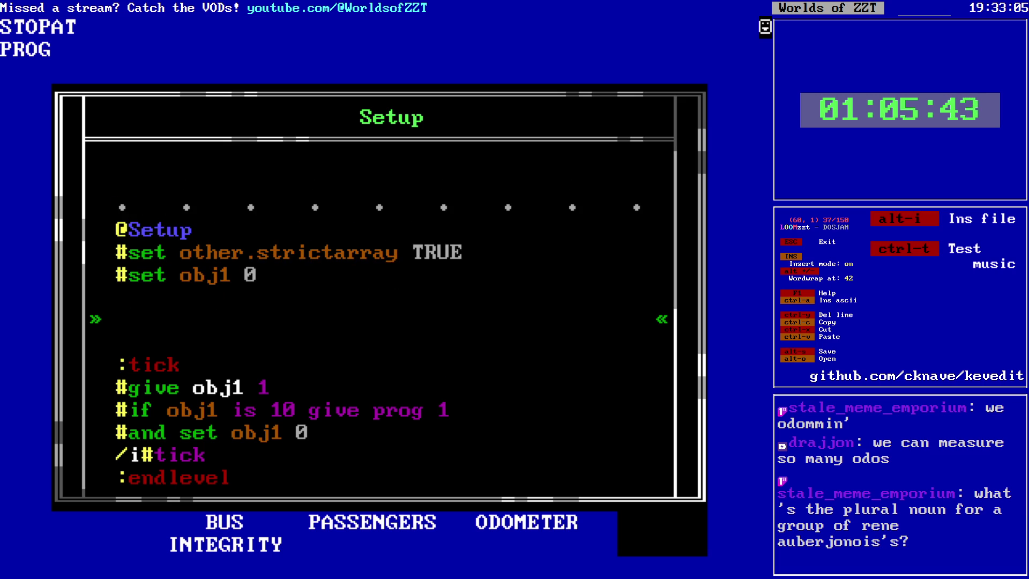
text(#)
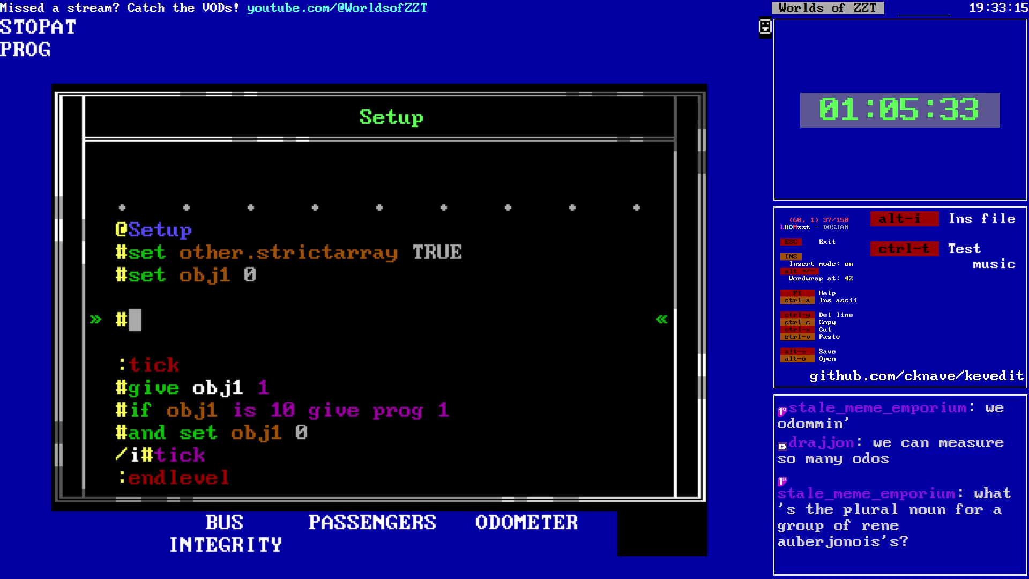
text(set STOPAT)
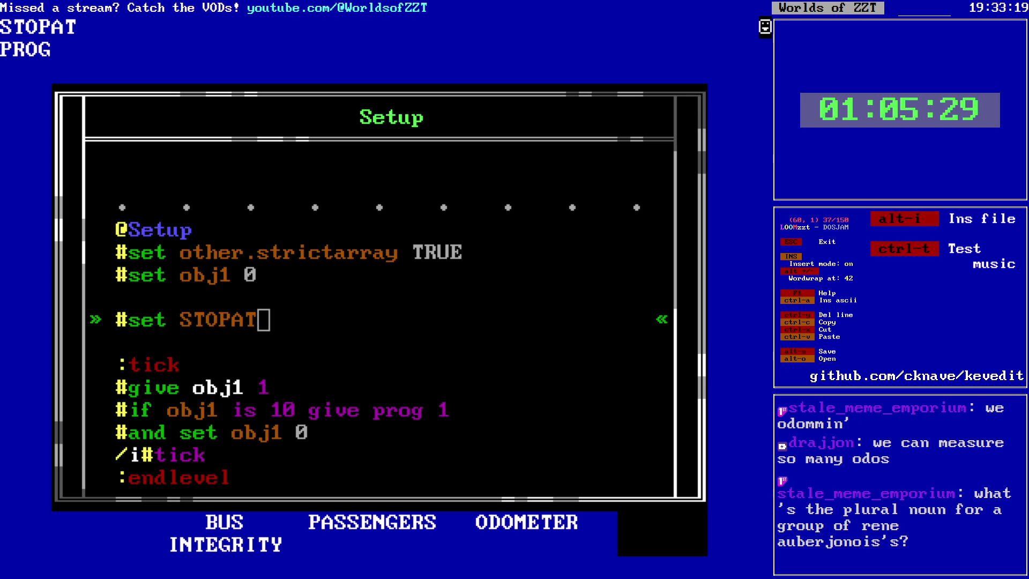
key(Escape)
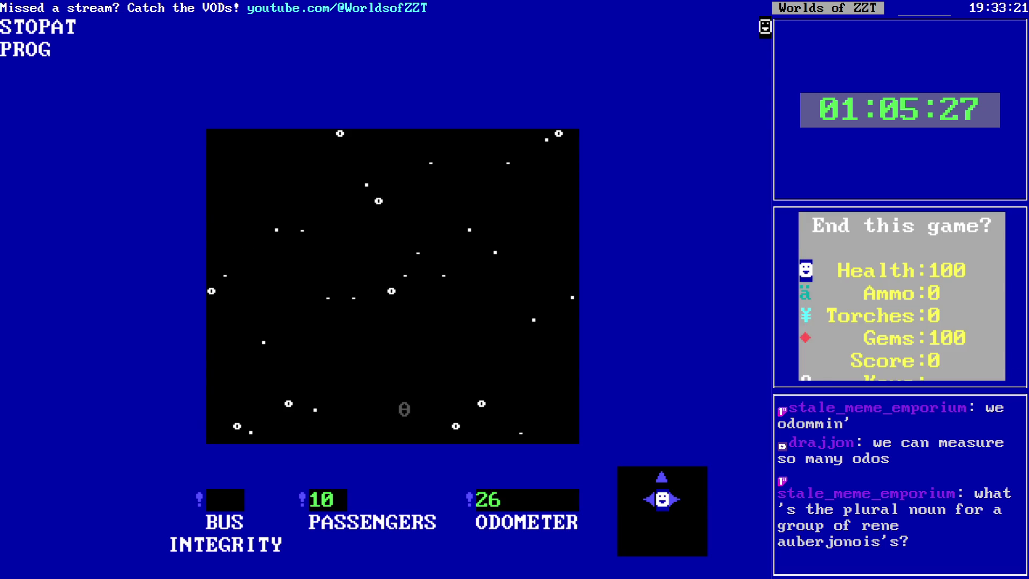
- End the current test game, reload the DOSJAM world and start playing
key(y)
key(w)
key(Return)
key(p)
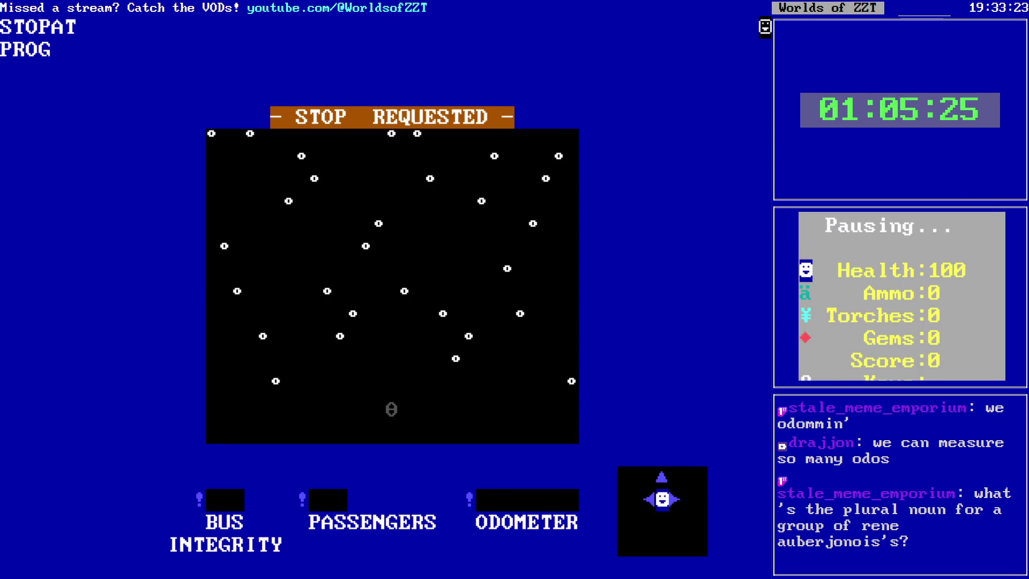
key(Up)
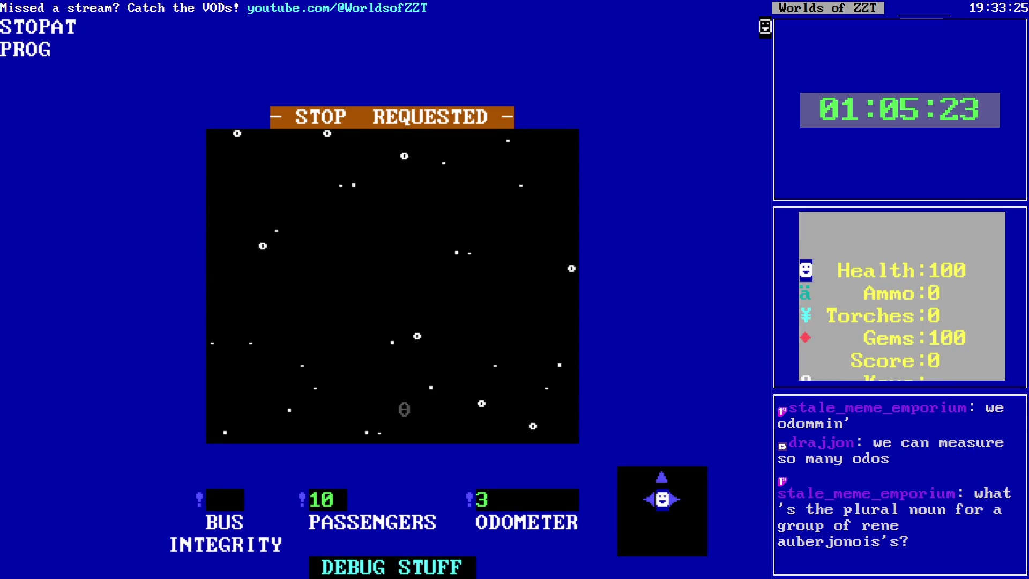
- Weave the bus left and right as the odometer climbs to 36, then stop the test
key(Left)
key(Left)
key(Left)
key(Right)
key(Left)
key(Left)
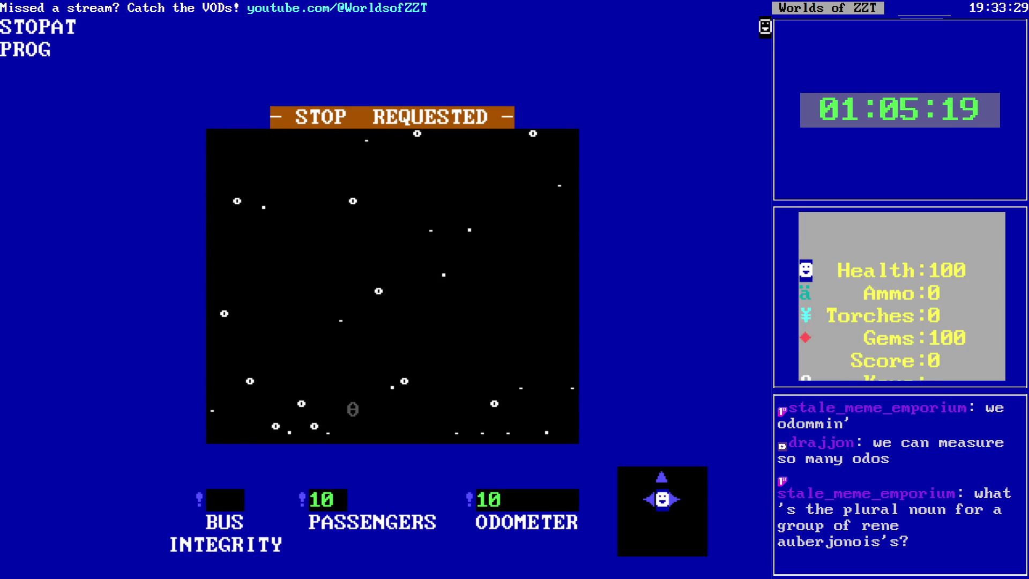
key(Right)
key(Right)
key(Right)
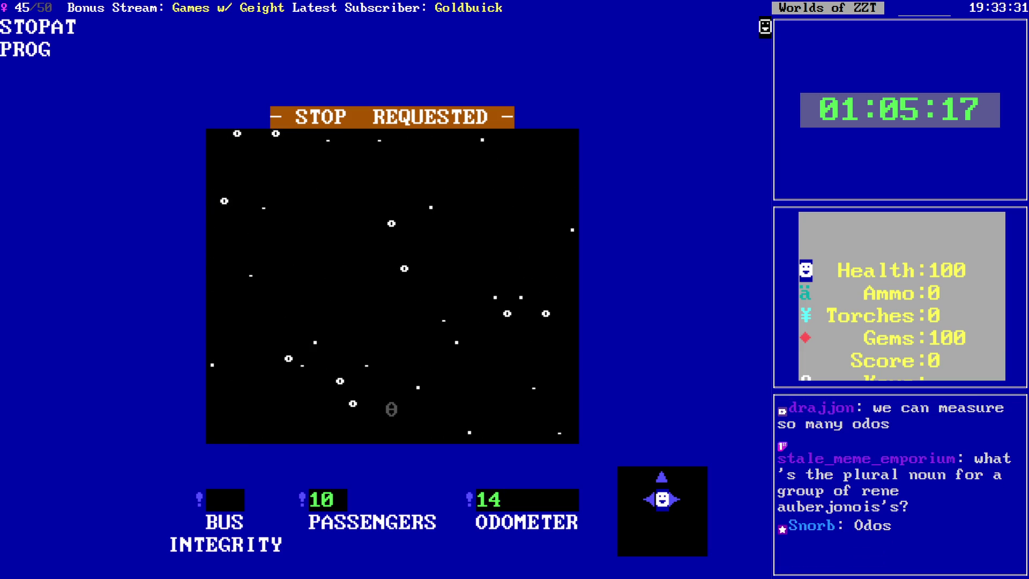
key(Left)
key(Left)
key(Left)
key(Left)
key(Right)
key(Right)
key(Right)
key(Right)
key(Left)
key(Left)
key(Left)
key(Right)
key(Right)
key(Right)
key(Left)
key(Left)
key(Left)
key(Right)
key(Right)
key(Right)
key(Left)
key(Left)
key(Left)
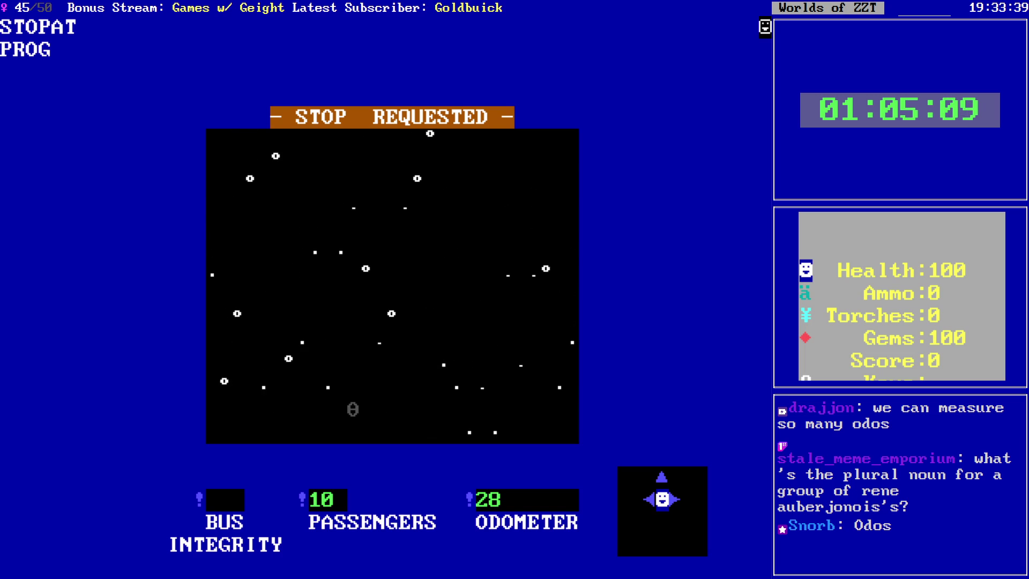
key(Right)
key(Right)
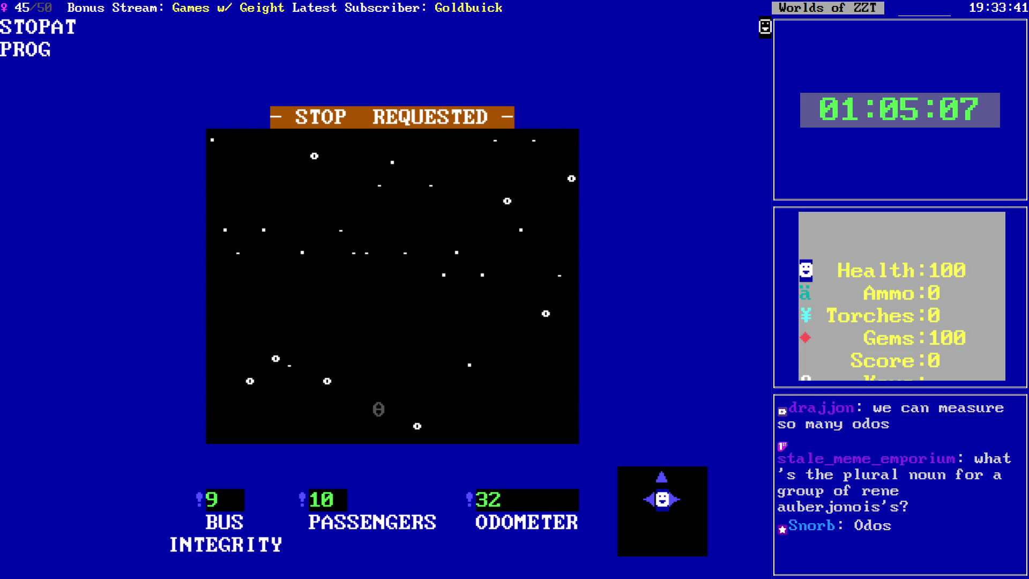
key(Right)
key(Right)
key(Right)
key(Right)
key(Left)
key(Left)
key(Right)
key(Right)
key(Right)
key(Right)
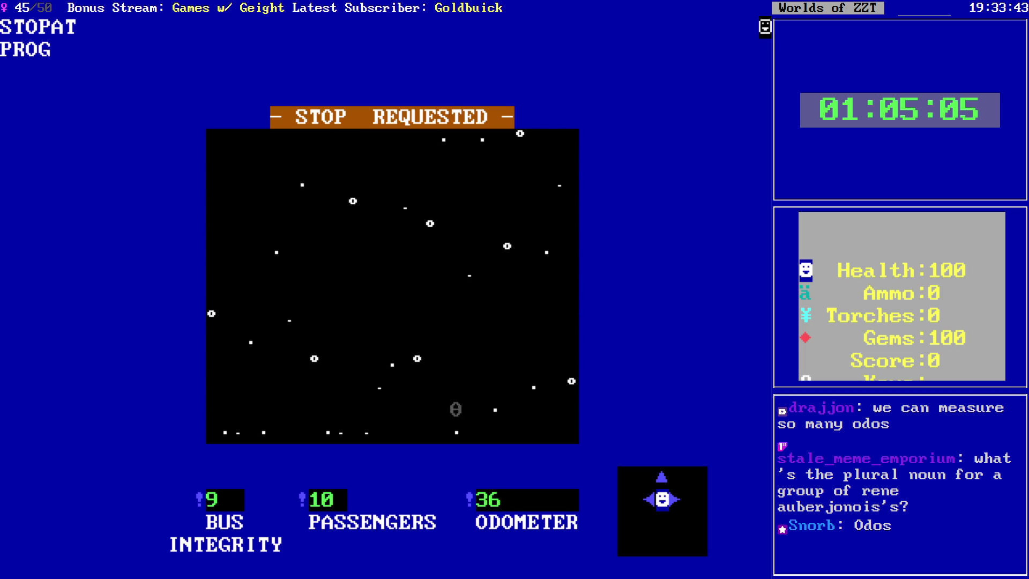
key(Left)
key(Escape)
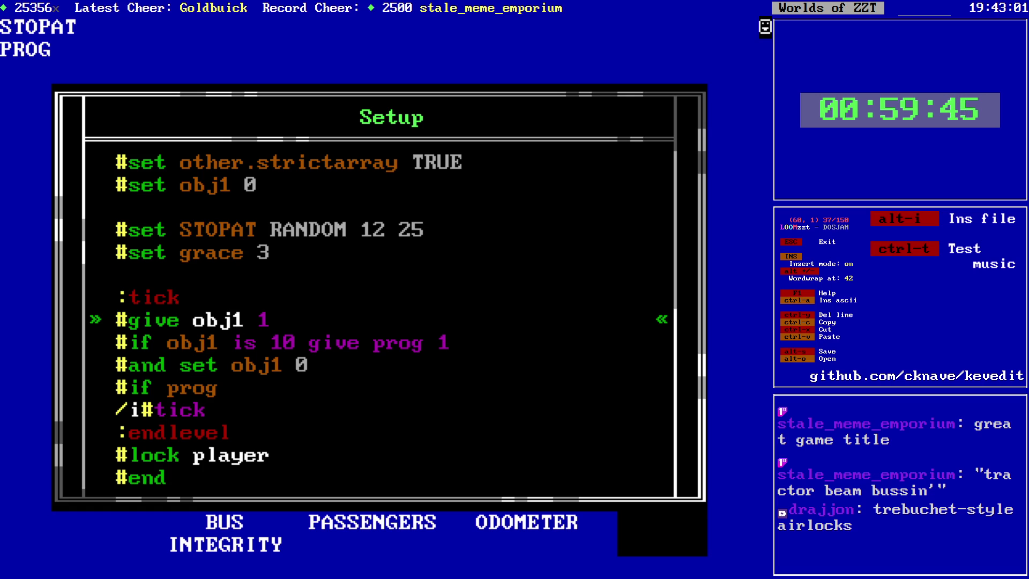
- Add a '#give odo' line below '#set STOPAT RANDOM 12 25'
key(Up)
key(Up)
key(Up)
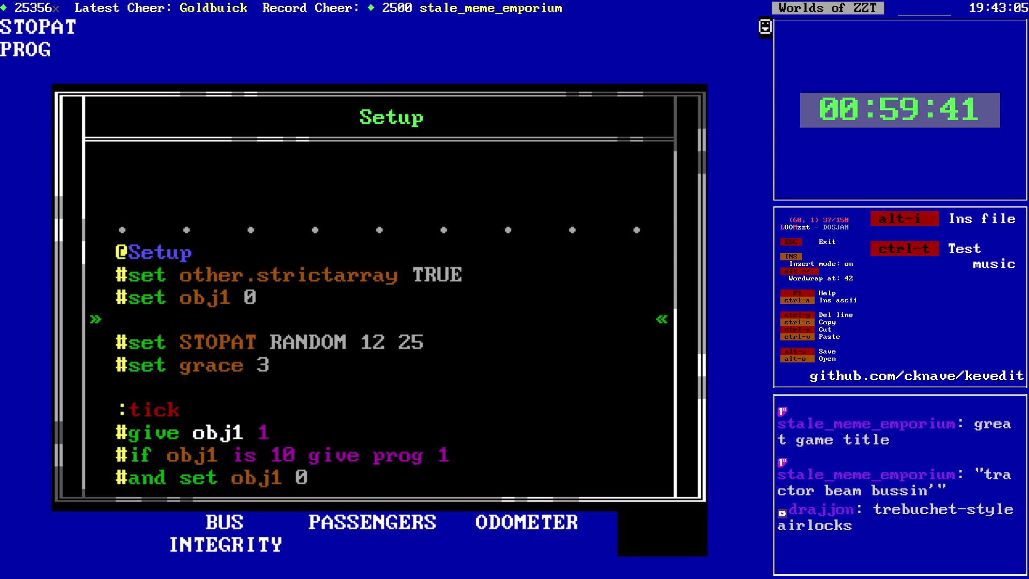
key(Down)
key(Down)
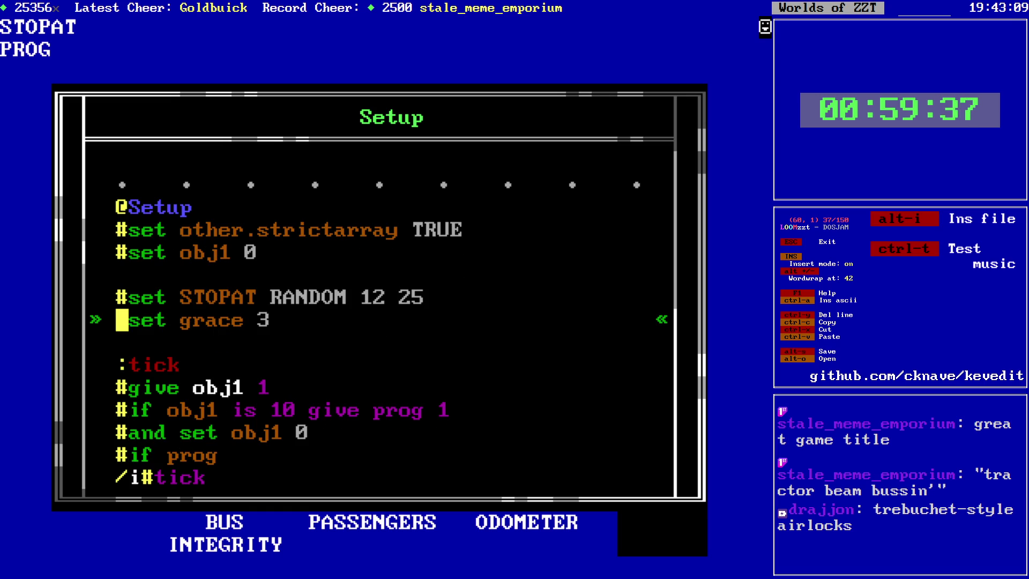
key(Left)
key(Return)
text(#give)
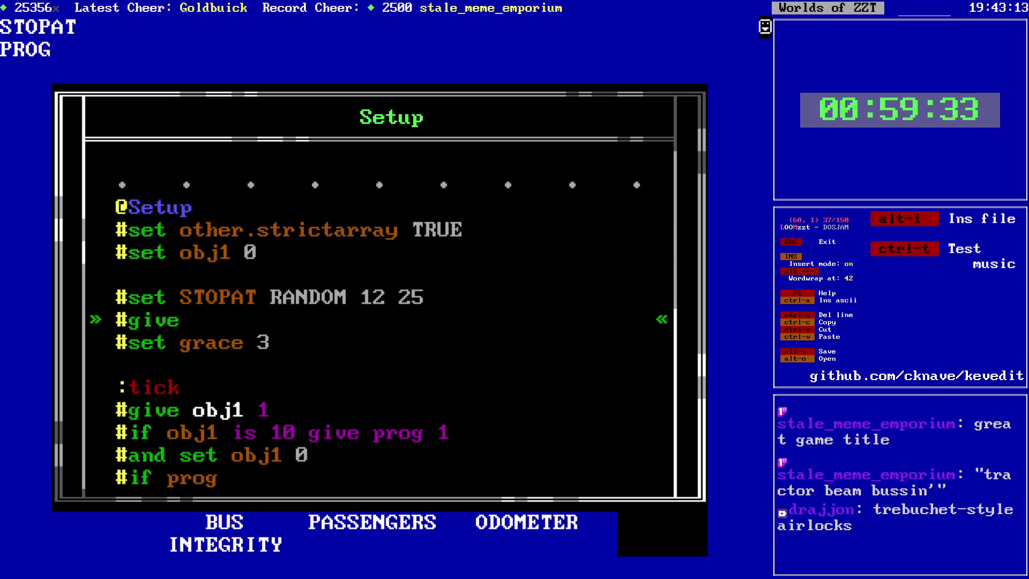
text( odo)
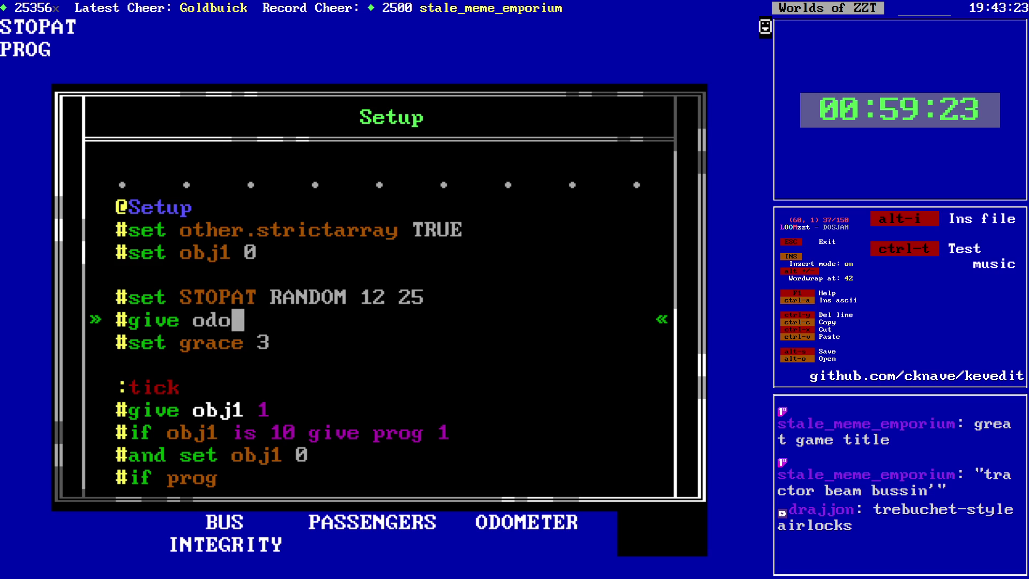
- Return to the board and inspect the STOP REQUESTED driving board
key(Escape)
key(Escape)
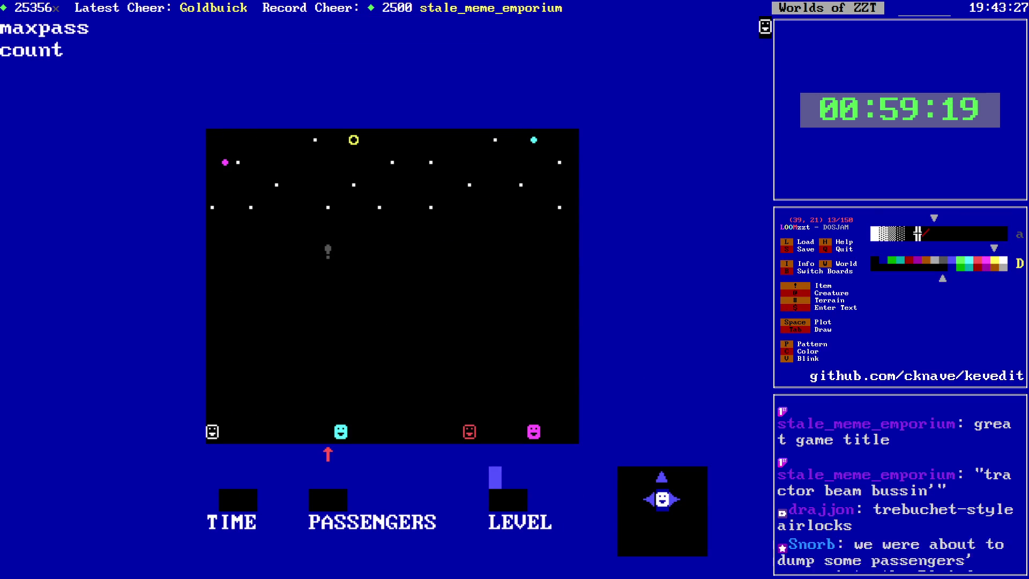
key(Down)
key(Up)
key(Page_Down)
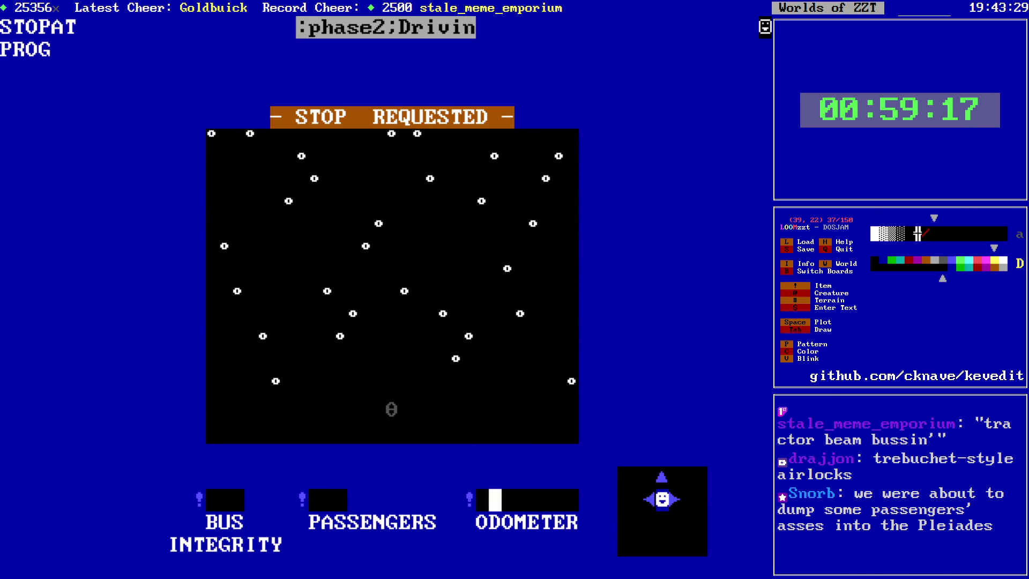
key(Left)
key(Left)
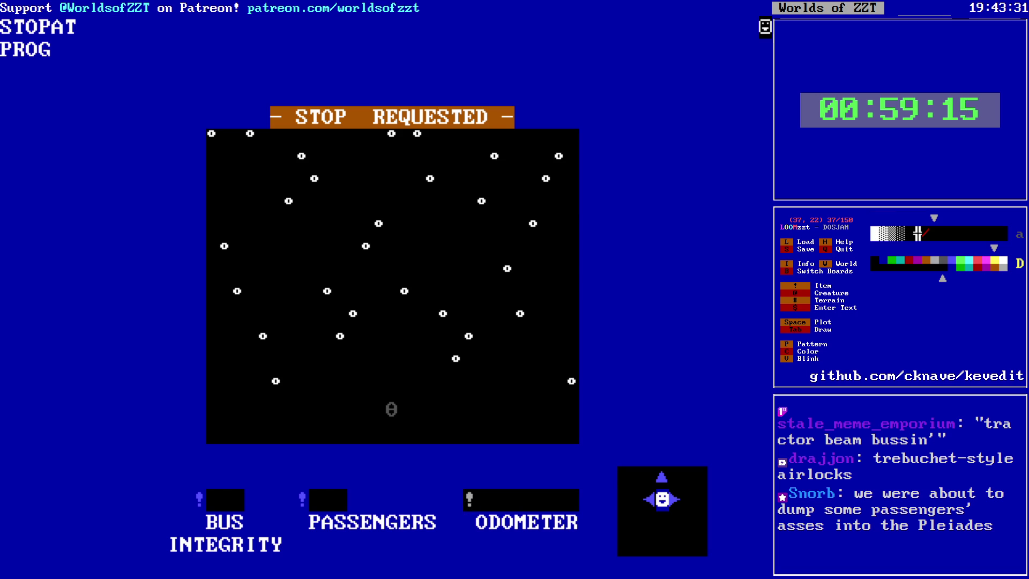
key(Return)
- Reopen the Setup code and erase 'odo' from the #give line
key(Return)
key(Escape)
key(Escape)
key(alt+Right)
key(alt+Right)
key(alt+Up)
key(alt+Up)
key(Up)
key(Right)
key(Right)
key(Right)
key(Return)
key(Return)
key(Down)
key(Down)
key(Down)
key(Up)
key(Up)
key(Up)
key(Up)
key(Up)
key(Up)
key(Down)
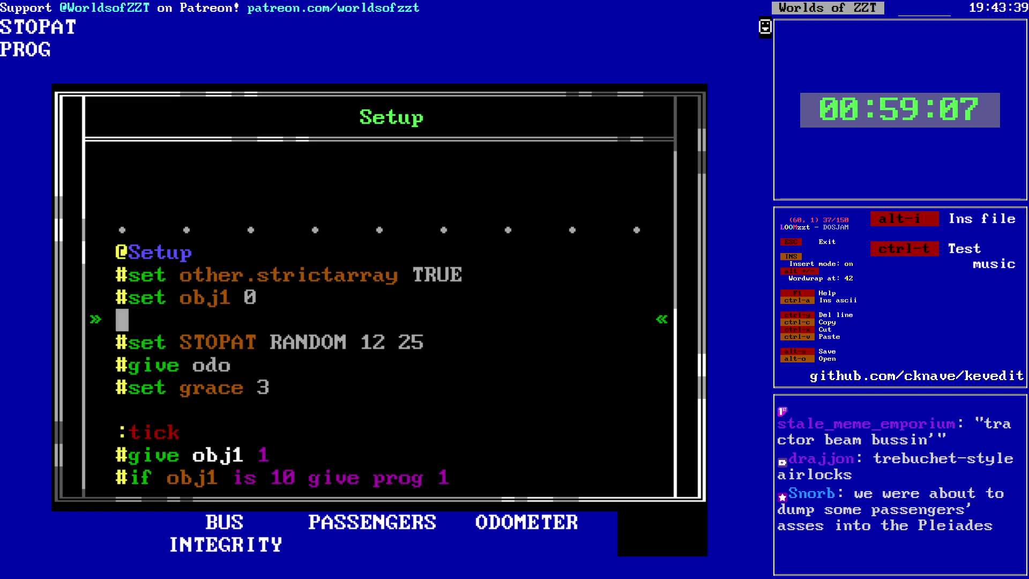
key(Down)
key(Down)
key(Down)
key(Up)
key(End)
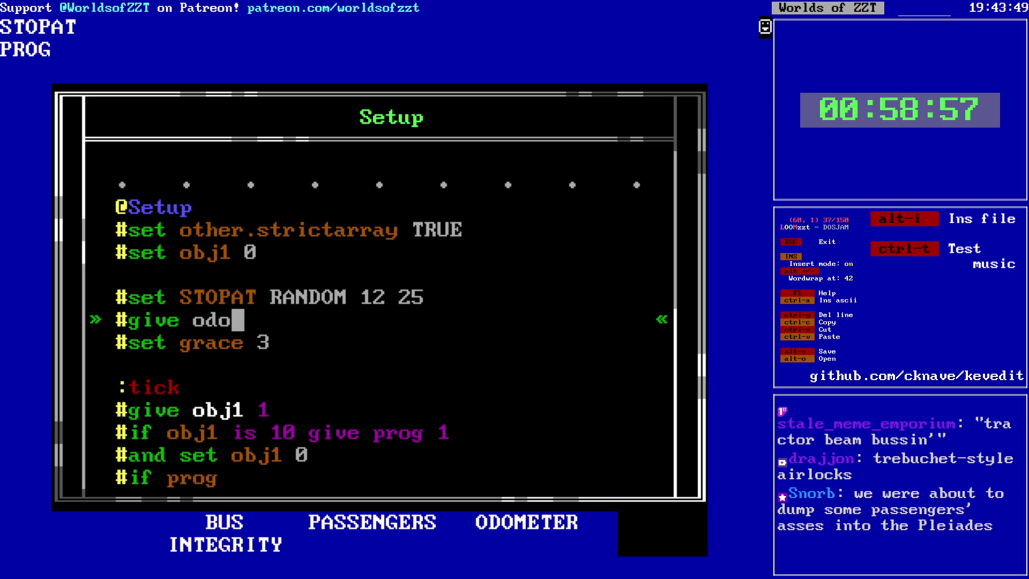
key(BackSpace)
key(BackSpace)
key(BackSpace)
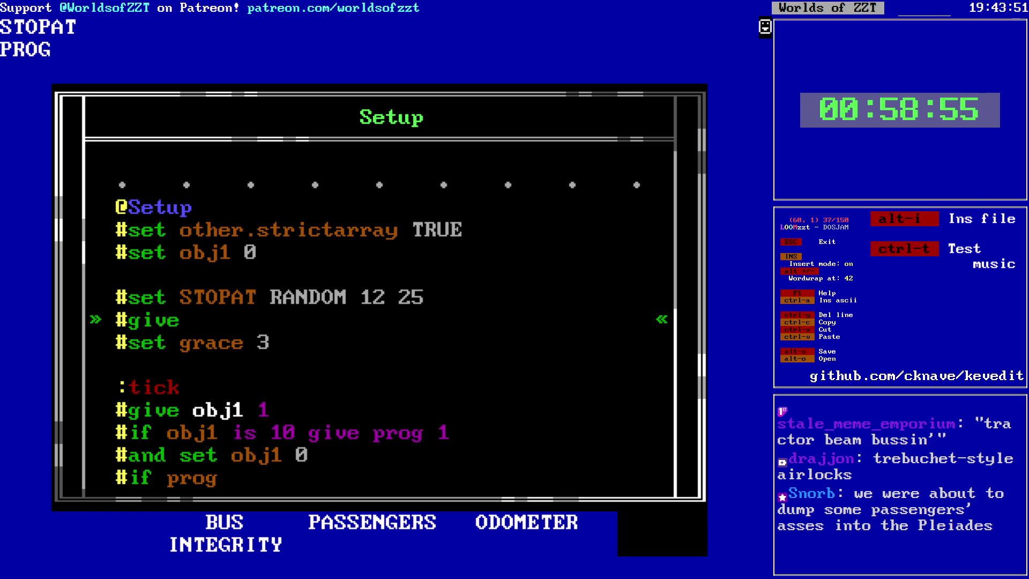
- Complete the line so it reads '#give stopat prog'
text(prog)
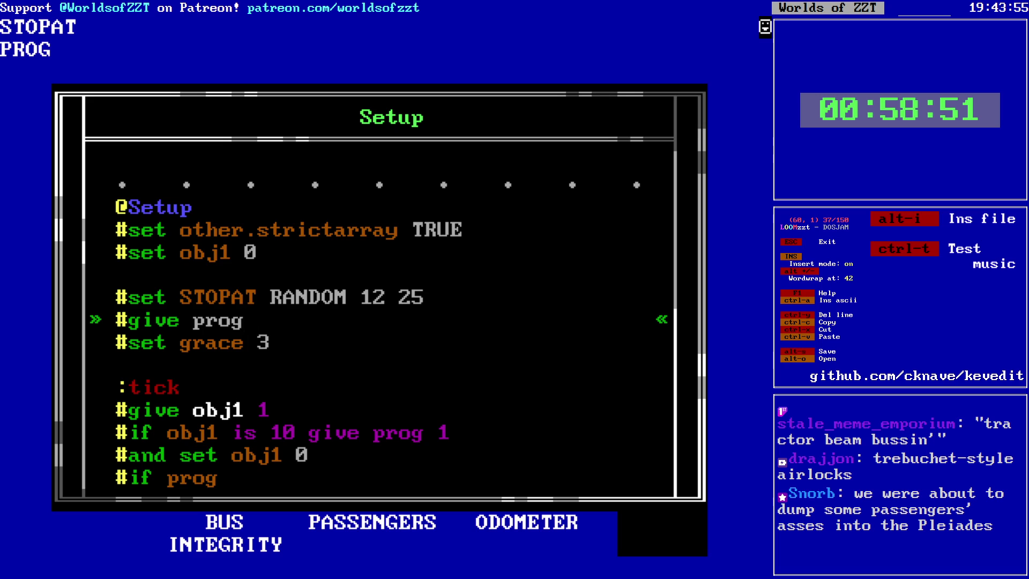
key(Left)
key(Left)
text(stopat)
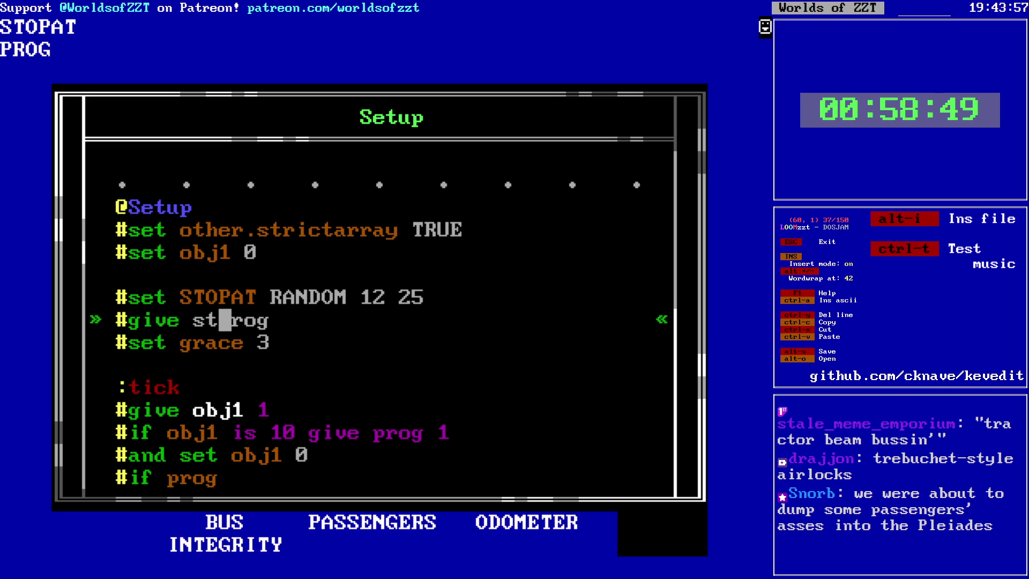
key(End)
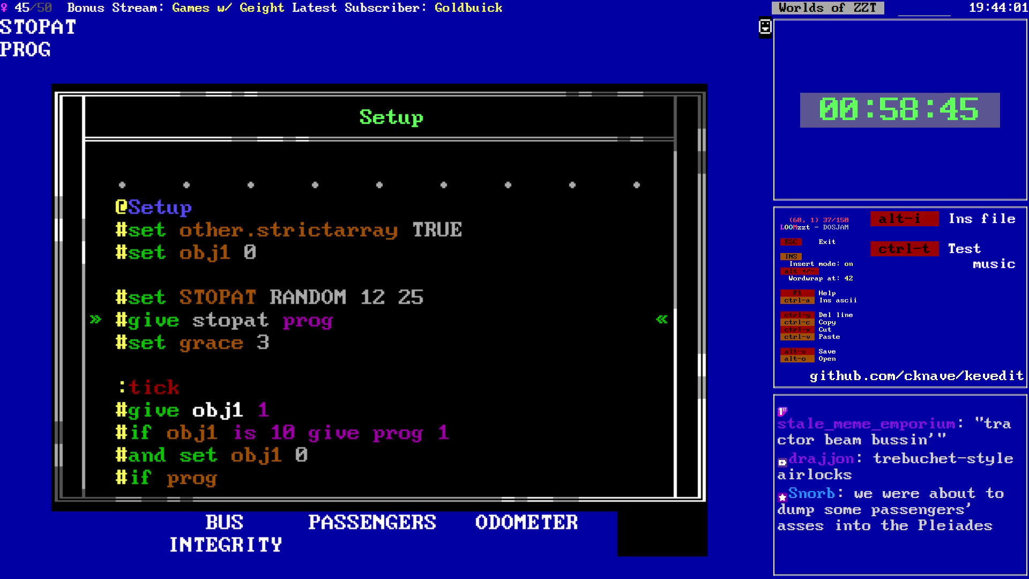
- Insert a '#give ammo 10' line directly after the stopat line
key(Down)
key(Down)
key(Down)
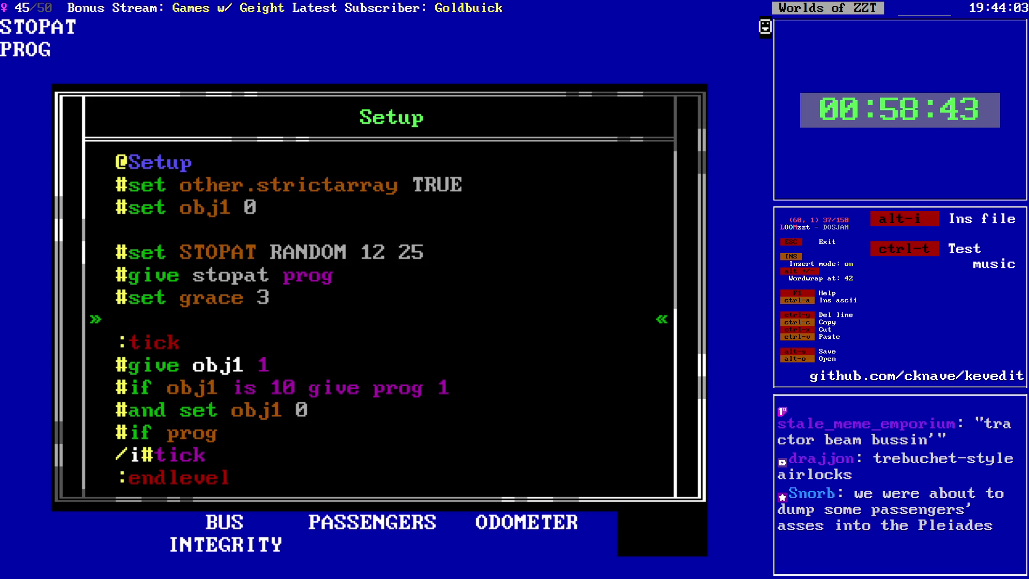
key(Down)
key(Down)
key(Down)
key(Up)
key(Up)
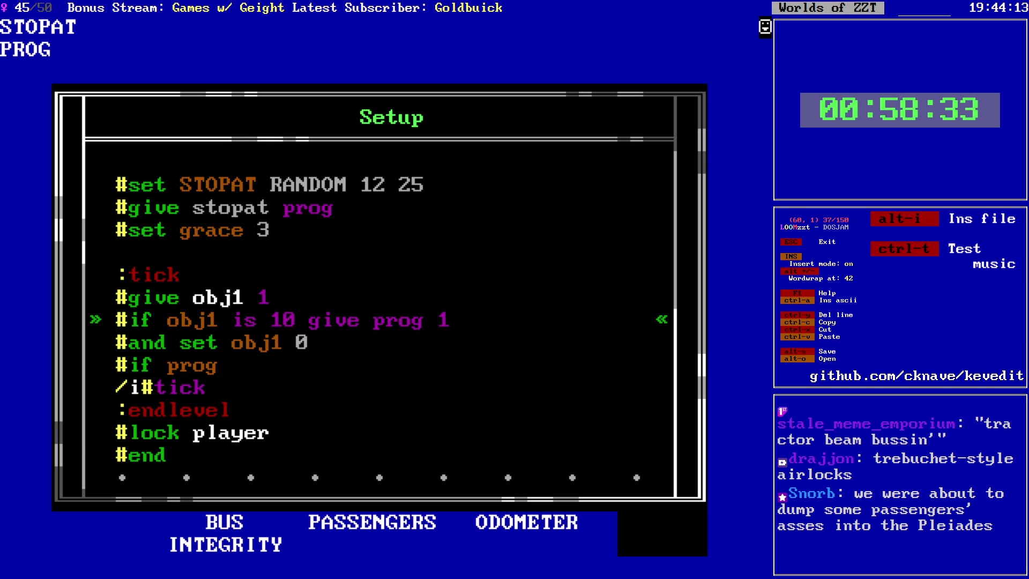
key(Down)
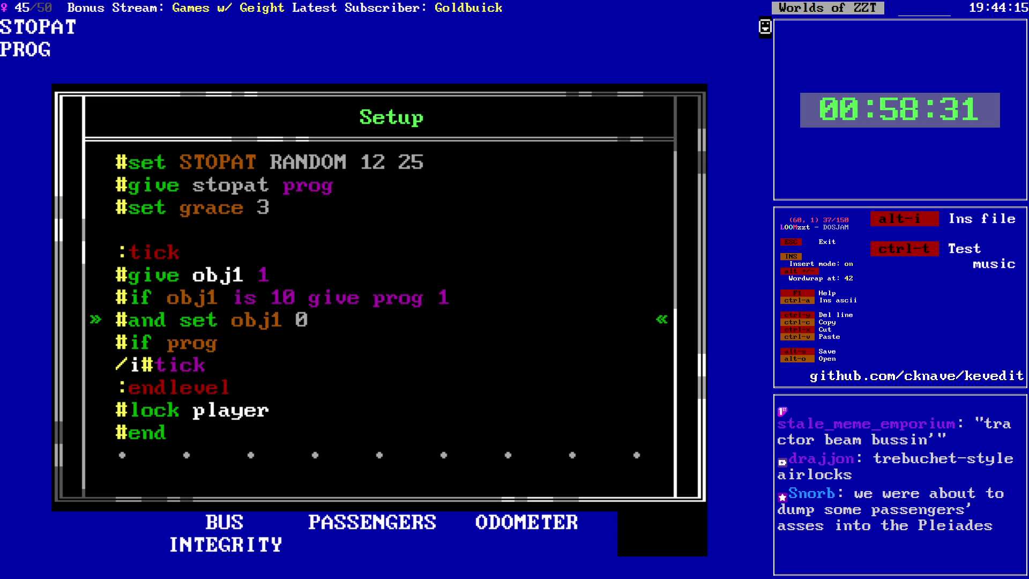
key(Up)
key(Up)
key(Up)
key(Return)
text(#give ammo 10)
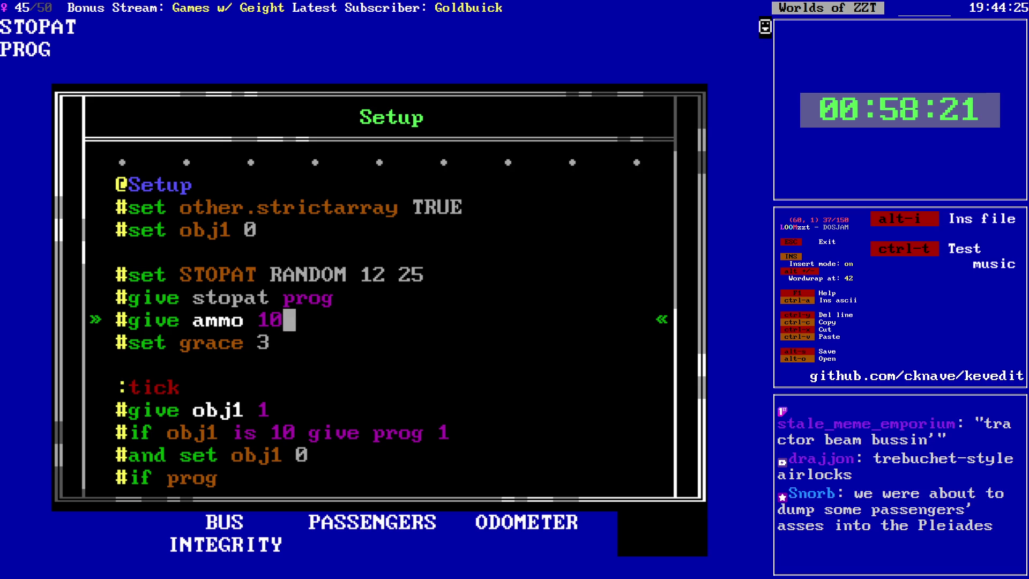
key(Up)
key(Left)
key(Left)
key(Left)
key(shift+Left)
key(shift+Left)
key(shift+Left)
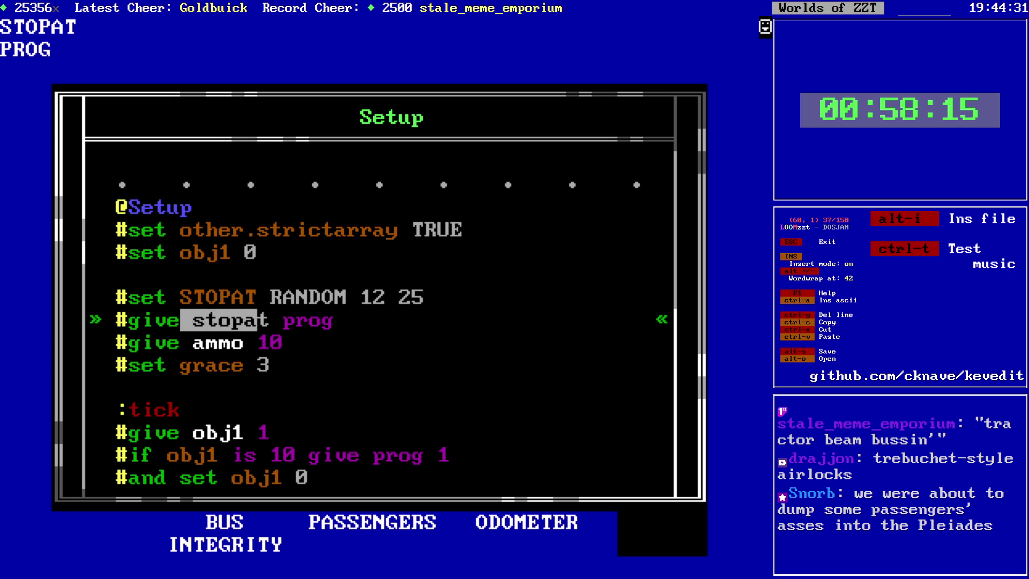
- Delete the '#give ammo 10' line from the Setup code
key(Down)
key(shift+Home)
key(Delete)
key(BackSpace)
key(Down)
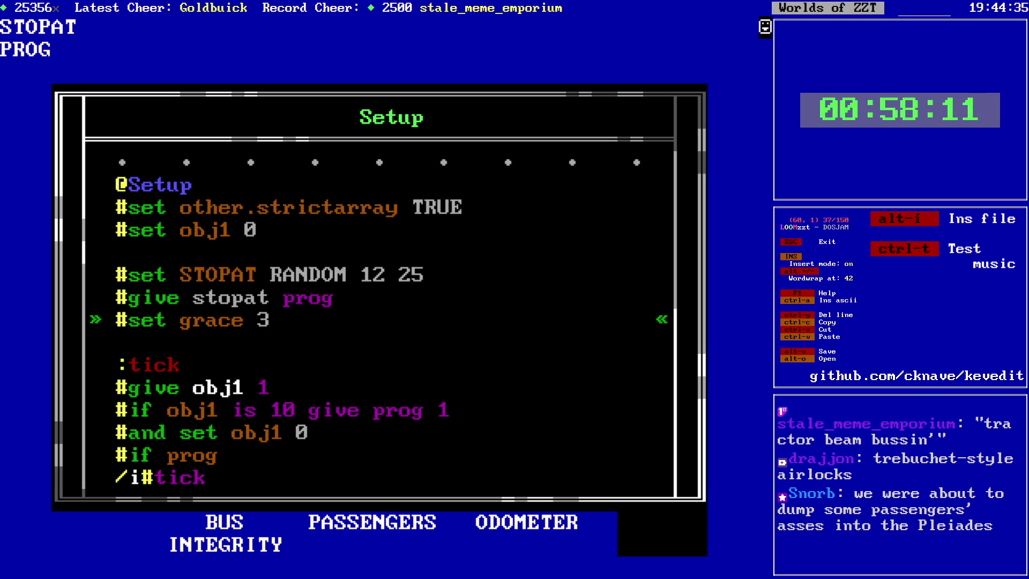
- Extend the '#if prog' line to read '#if prog is stopat rstop'
key(Down)
key(Down)
key(Down)
key(End)
text(is stopat )
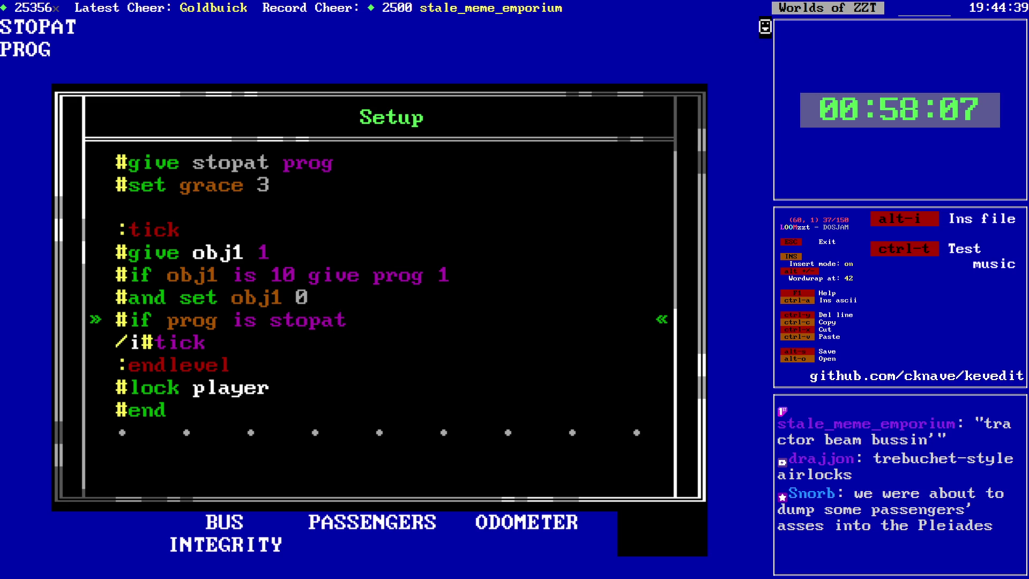
text(req)
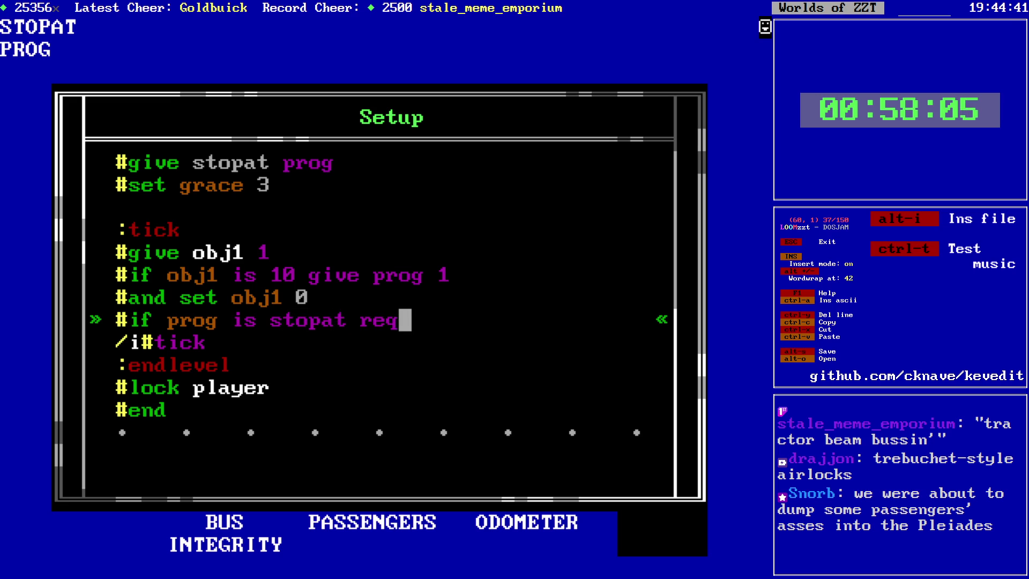
key(BackSpace)
key(BackSpace)
text(stop)
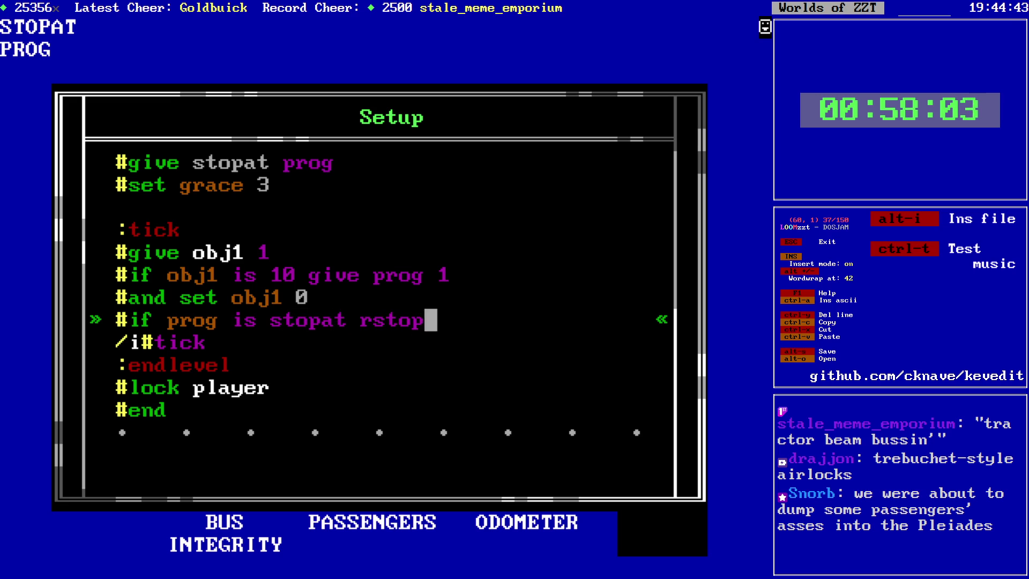
- Add an ':rstop' label and a '#write at' line after #end, then close the code
key(Down)
key(Down)
key(Down)
key(Return)
text(:rstop)
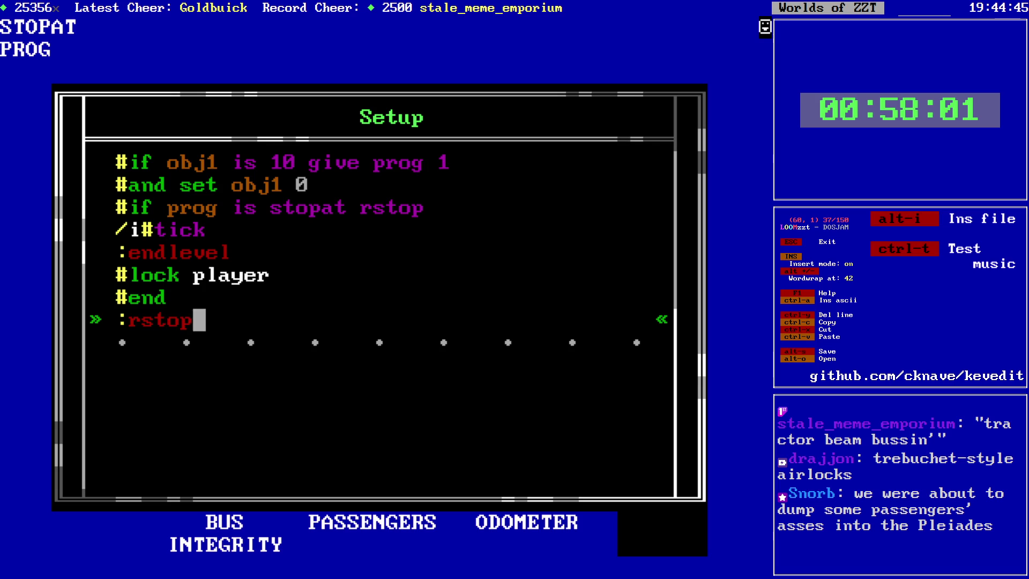
key(Return)
text(#write at)
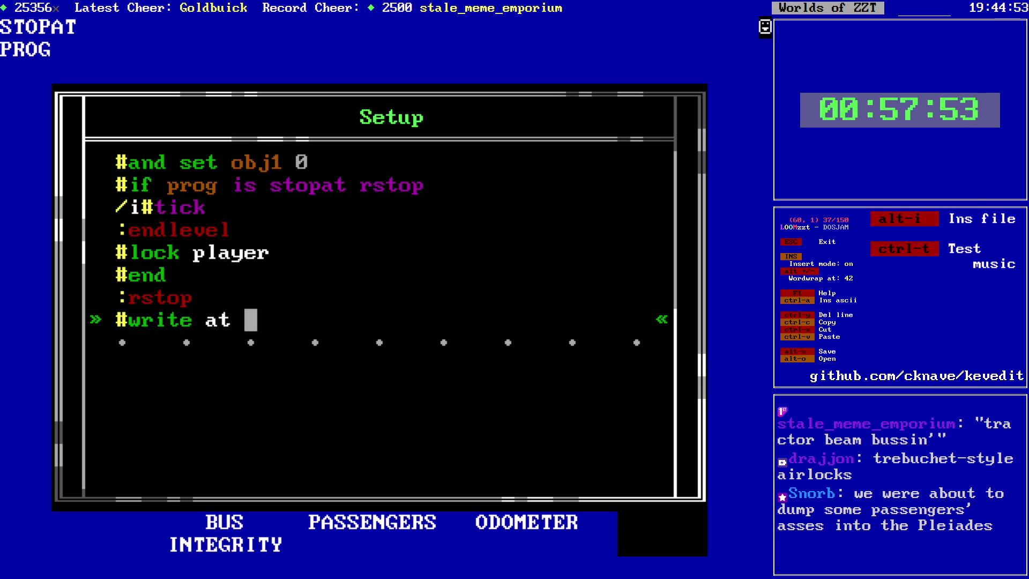
key(Escape)
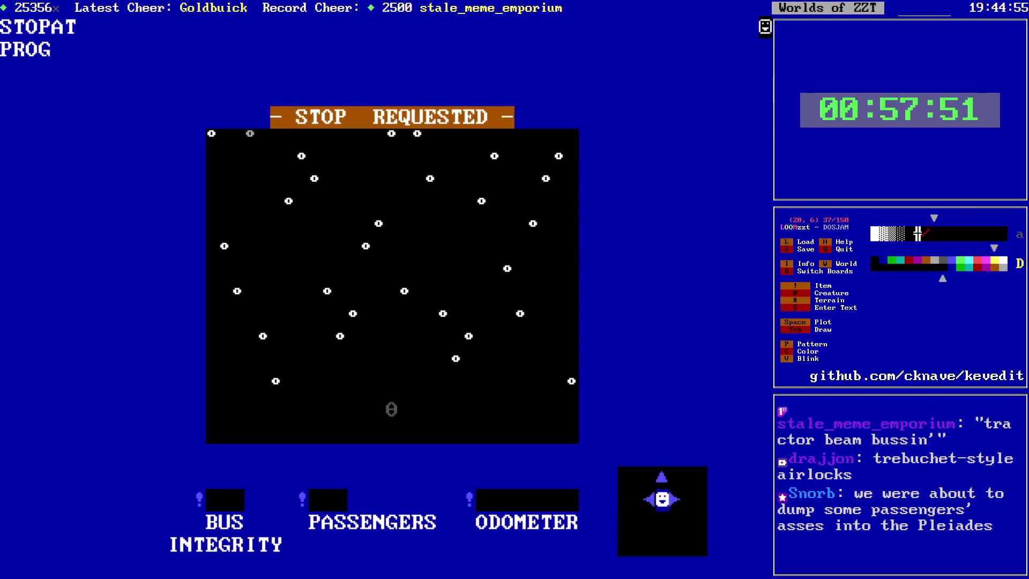
- Reopen the Setup code and complete the line as '#write at 22 5 - STOP REQUESTED -'
click(277, 117)
mouse_move(277, 117)
mouse_down()
mouse_move(405, 117)
mouse_move(765, 28)
mouse_up()
key(Return)
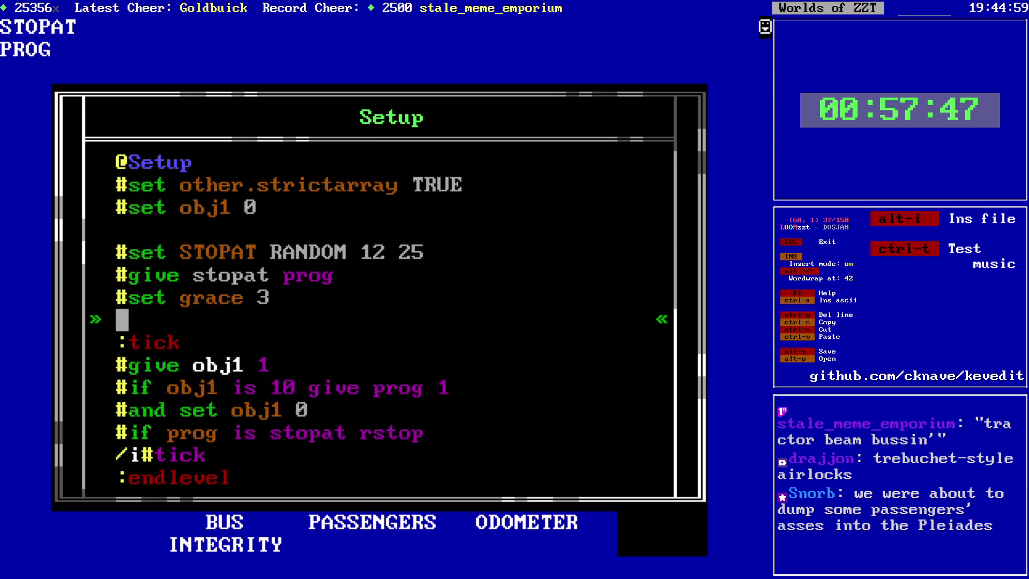
key(Page_Down)
key(End)
text(22 5)
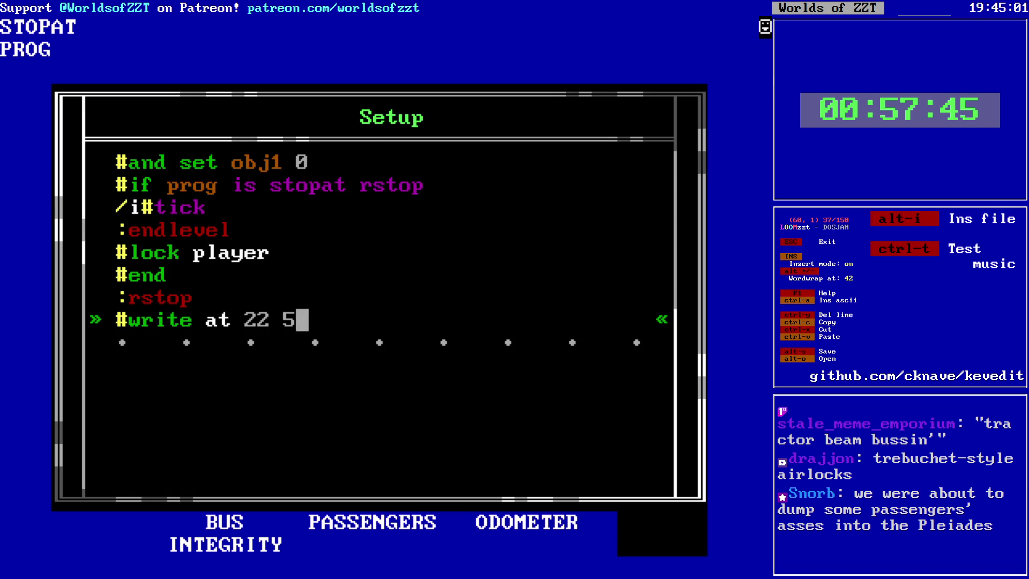
text( - STOP REQUESTE)
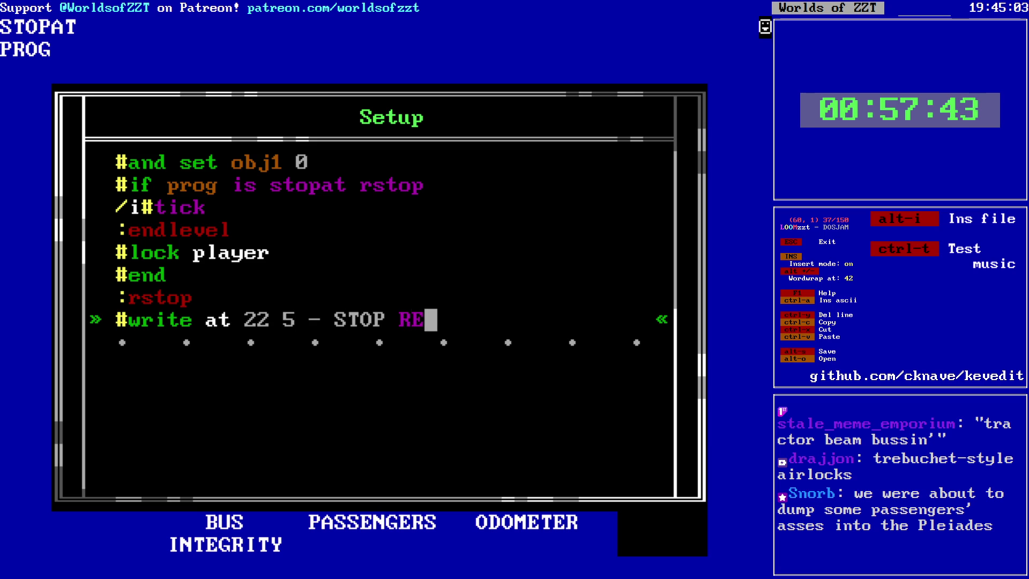
text(D -)
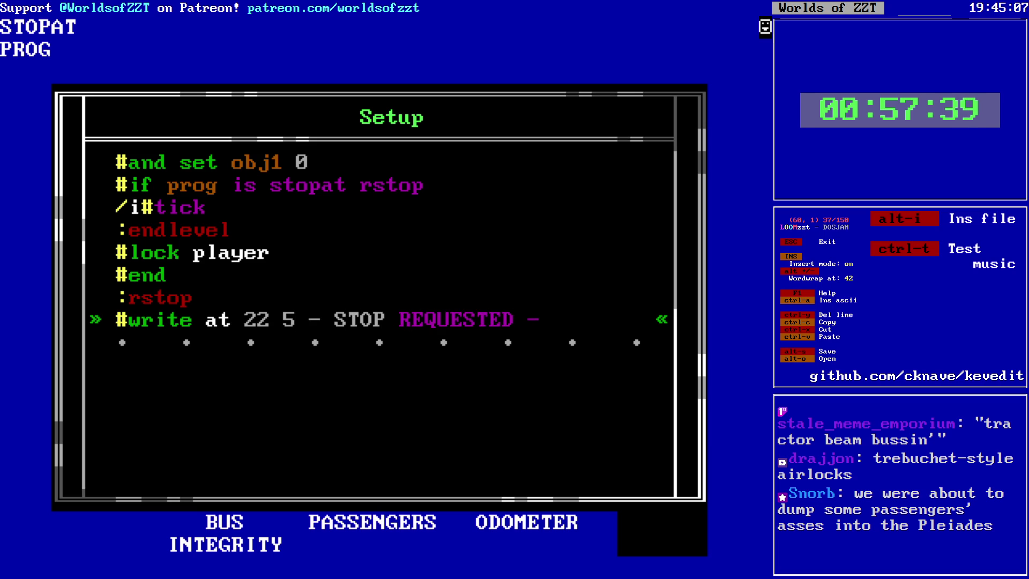
- Add a '/i#tick' line below the write command and close the code
key(Return)
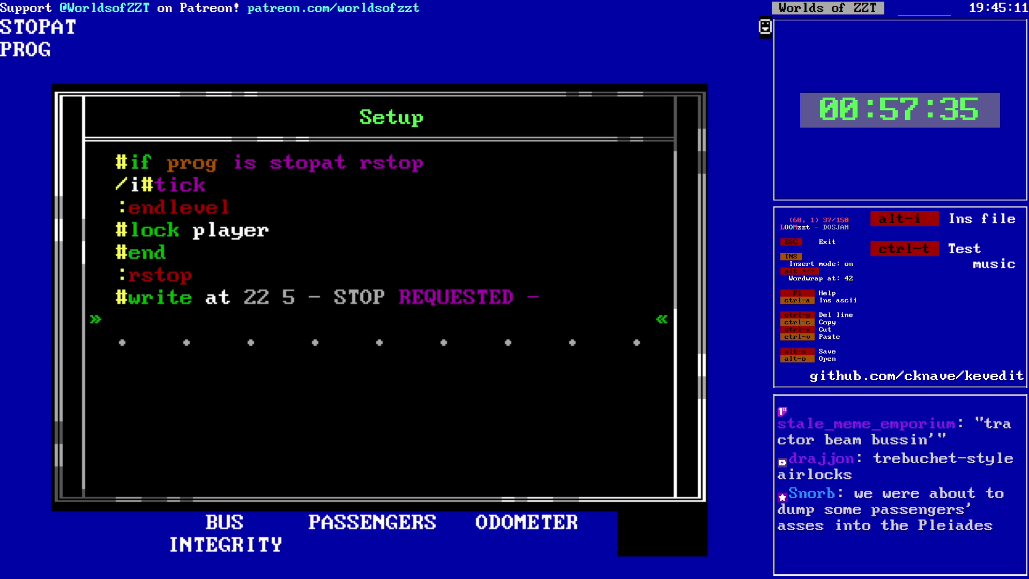
text(/i)
key(BackSpace)
key(BackSpace)
text(#)
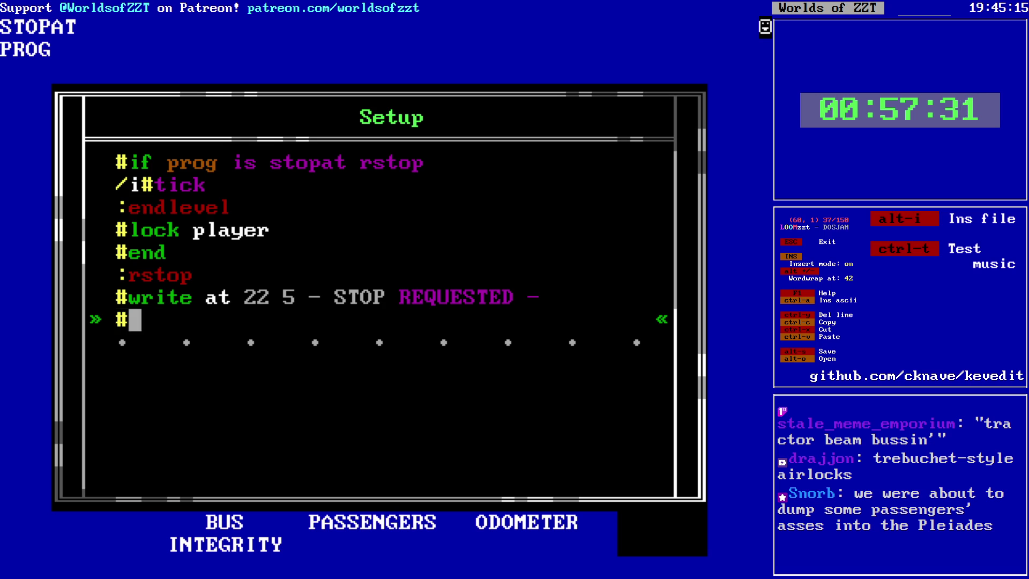
key(BackSpace)
text(/i#tick)
key(Up)
key(Up)
key(Up)
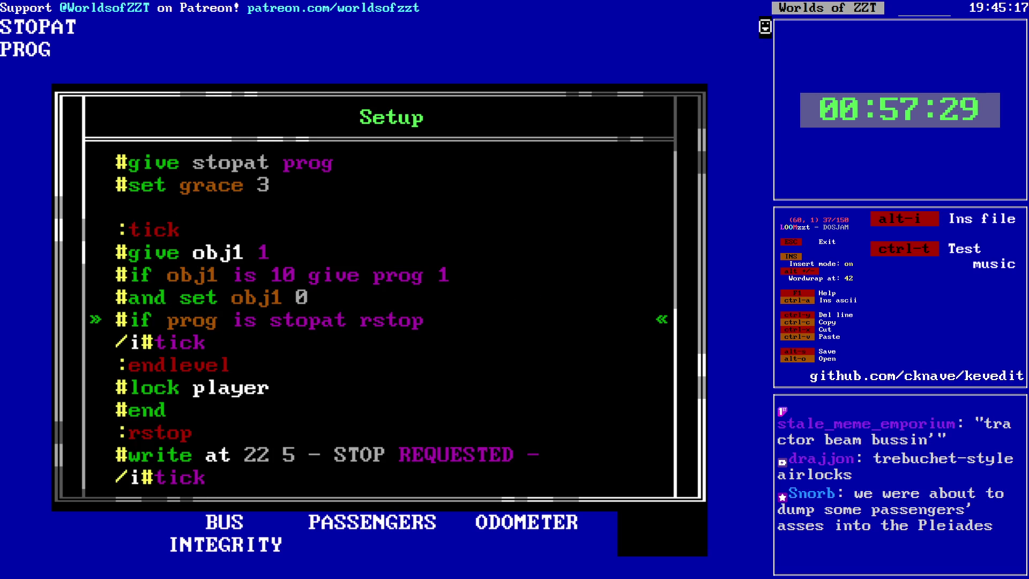
key(Escape)
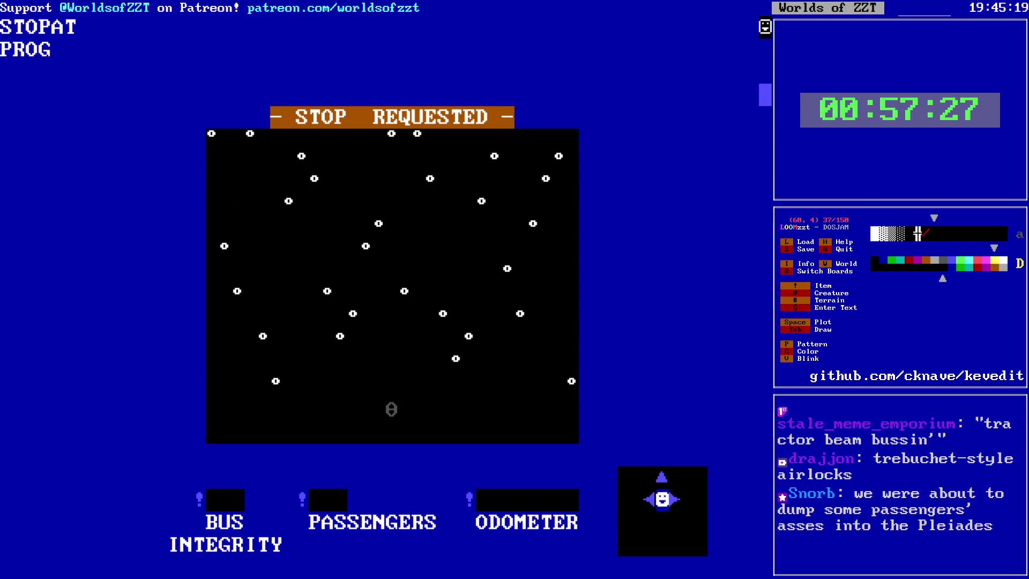
- Review the end of the Setup object's rstop section and return to the board
key(Down)
key(Down)
key(Down)
key(Left)
key(Left)
key(Left)
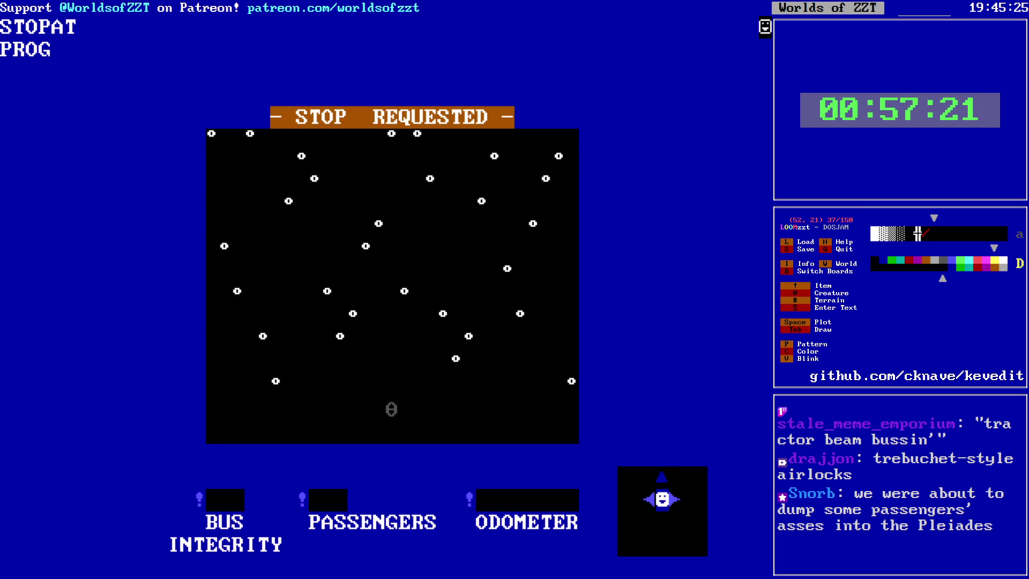
key(Right)
key(Right)
key(Right)
key(Up)
key(Up)
key(Up)
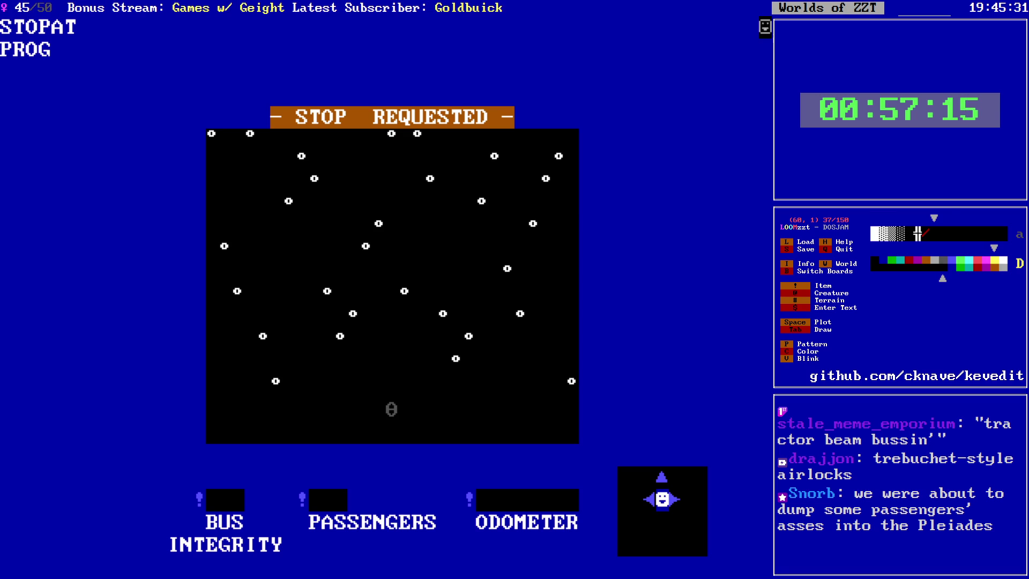
key(Return)
key(Down)
key(Down)
key(Down)
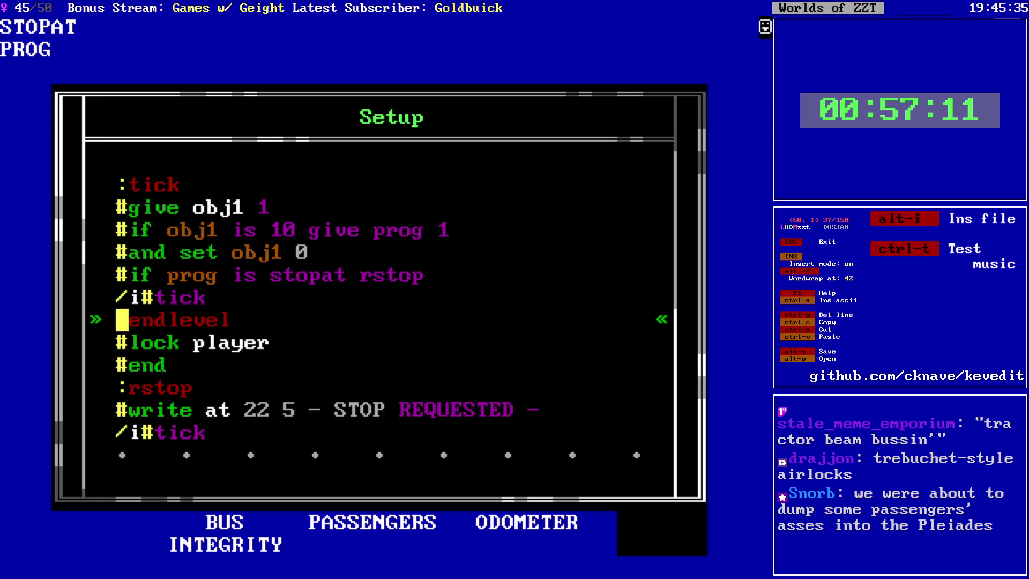
key(Down)
key(Down)
key(Down)
key(End)
key(Escape)
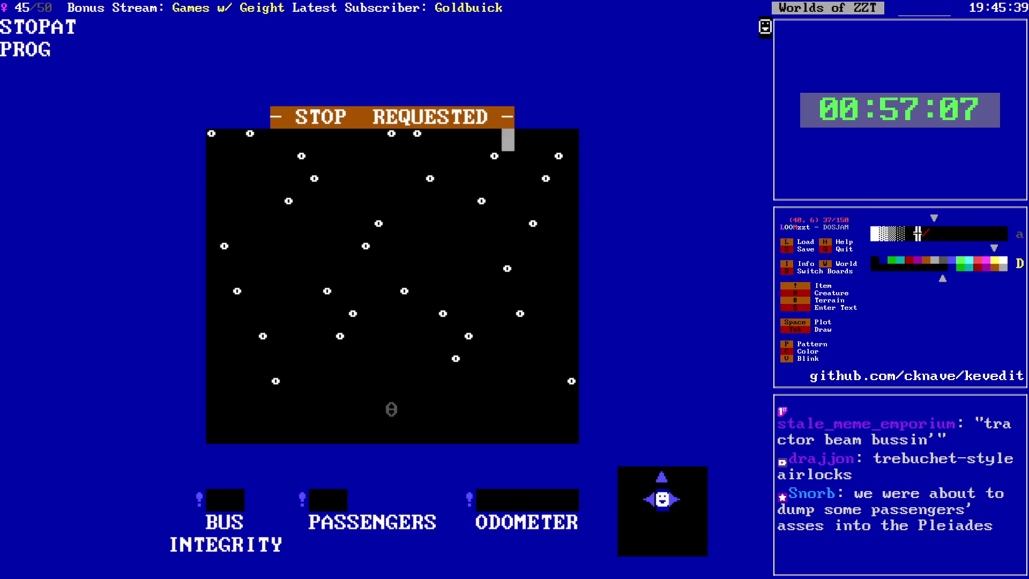
- Give the STOP REQUESTED banner's last character a different colour
click(522, 118)
key(Left)
key(c)
key(Left)
key(Left)
key(Return)
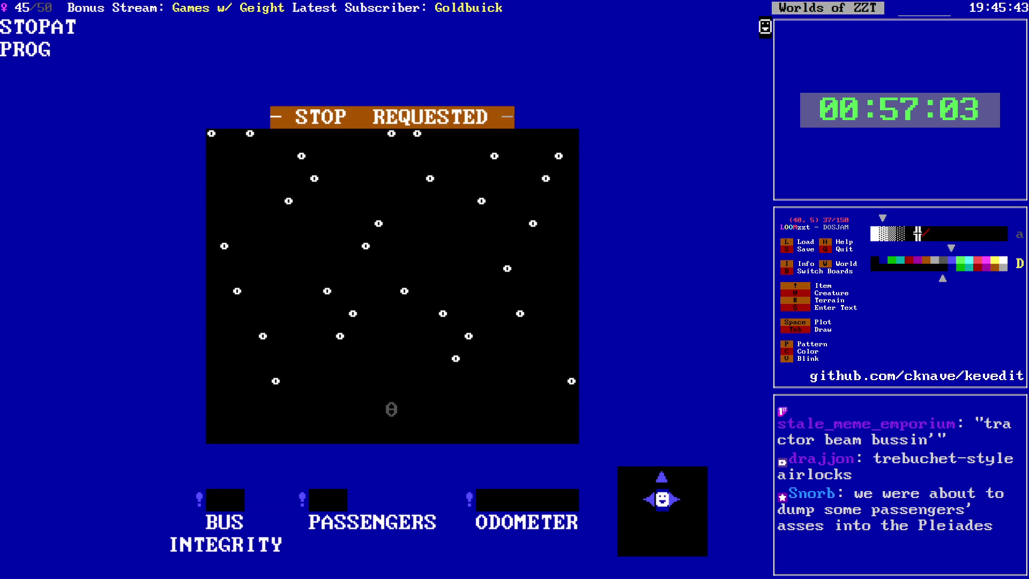
key(Down)
key(Down)
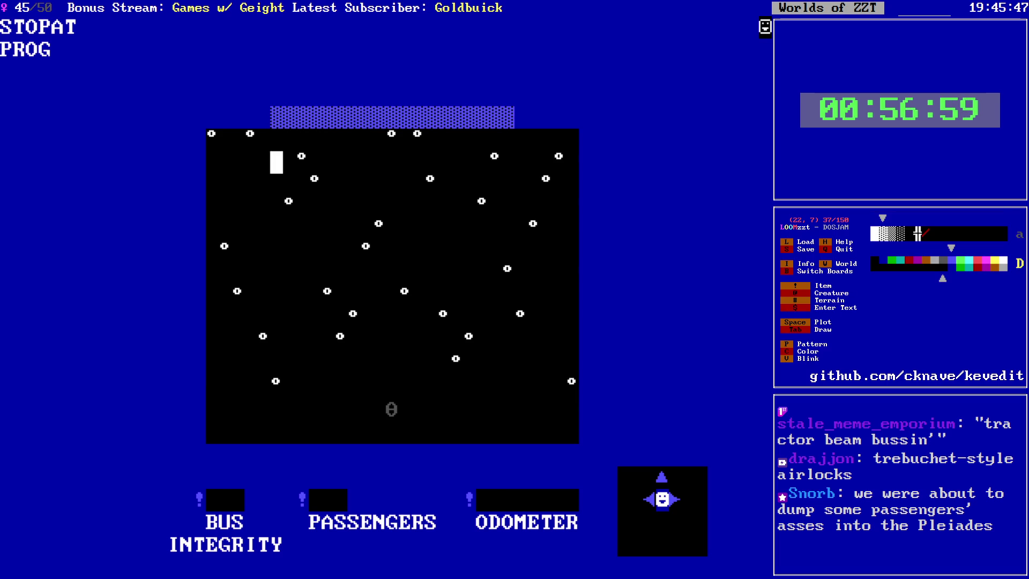
- Start a fresh test game of the bus board and steer the bus left and right
key(q)
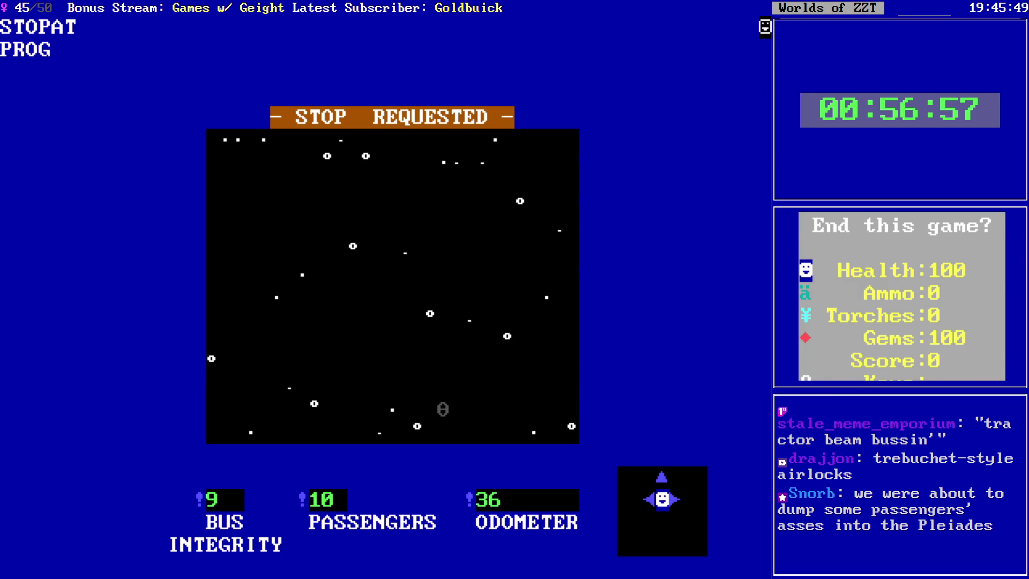
key(y)
key(p)
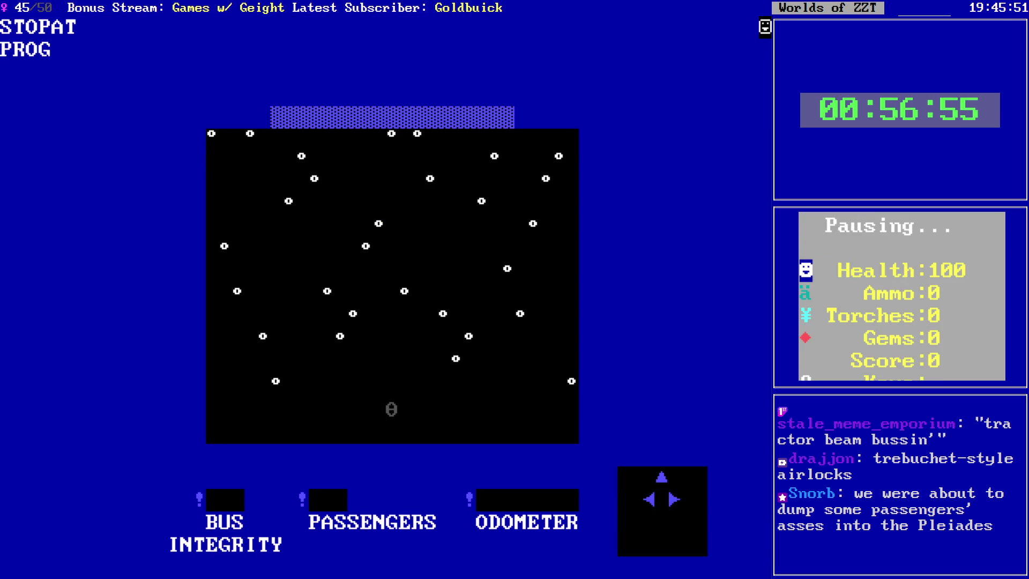
key(Down)
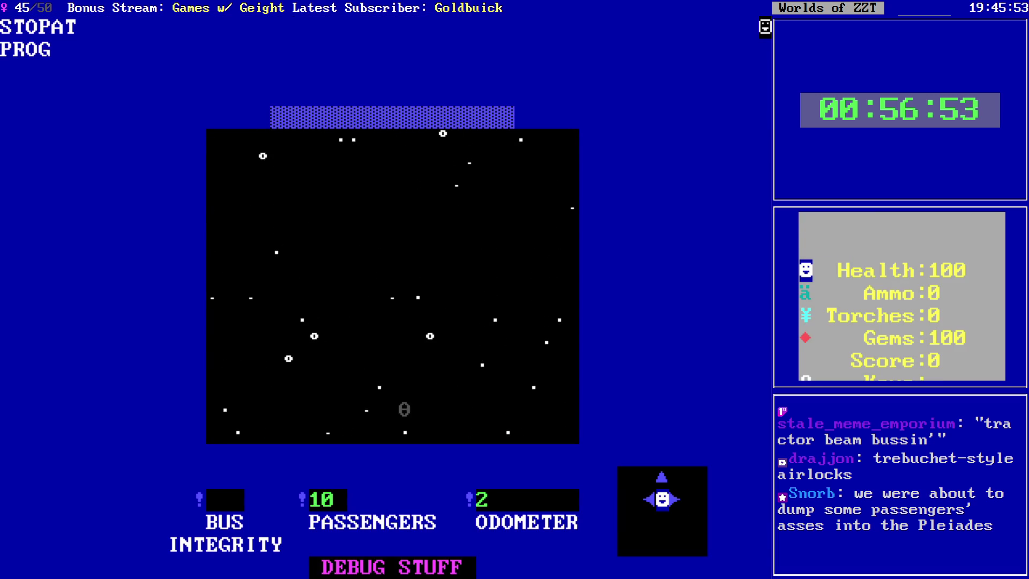
key(Right)
key(Right)
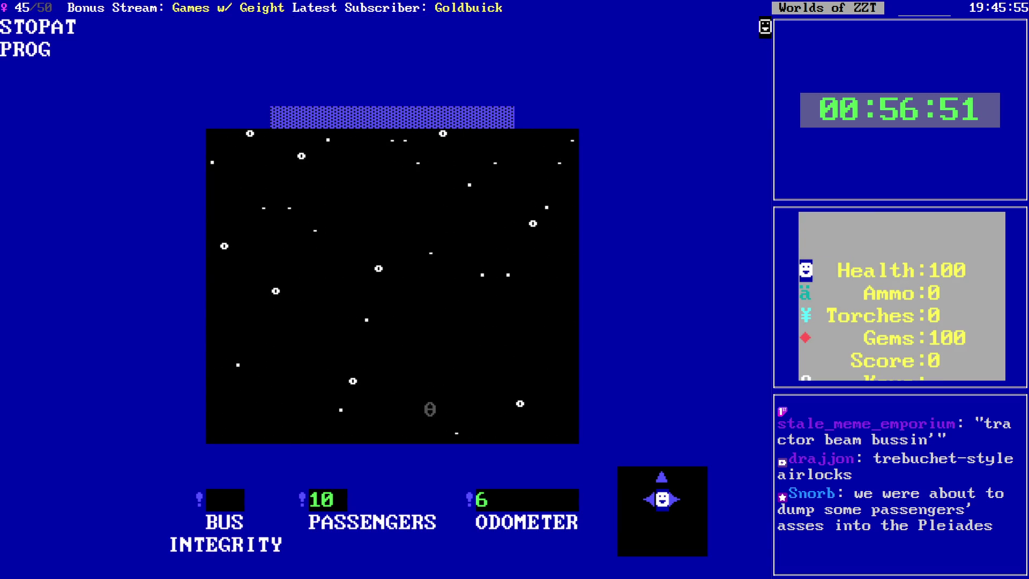
key(Left)
key(Left)
key(Left)
key(Right)
key(Right)
key(Right)
key(Right)
key(Right)
key(Right)
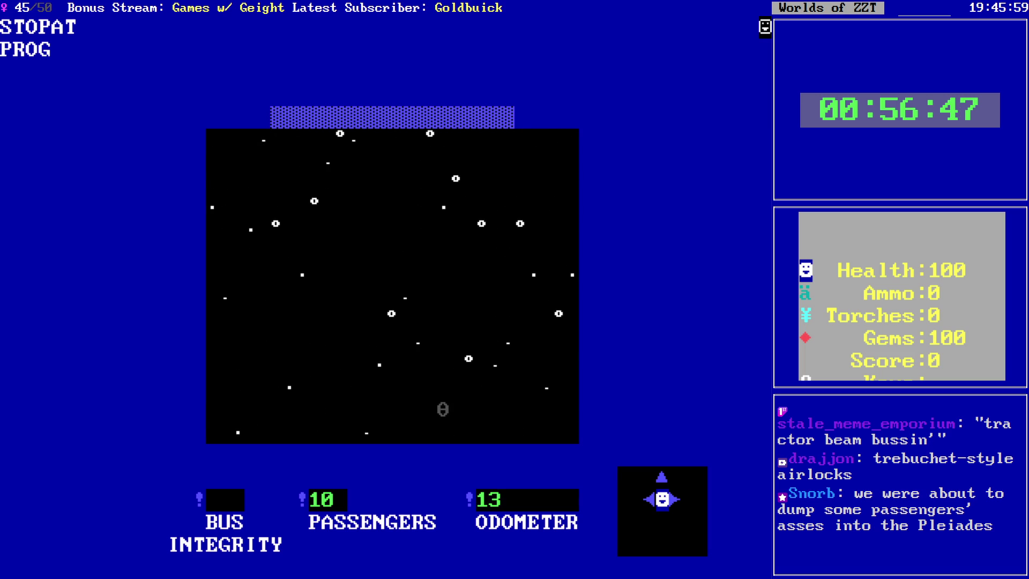
key(Left)
key(Left)
key(Left)
key(Left)
key(Right)
key(Right)
key(Right)
key(Right)
key(Left)
key(Left)
key(Left)
key(Right)
key(Left)
key(Left)
key(Left)
key(Left)
key(Left)
key(Left)
key(Left)
key(Right)
key(Right)
key(Left)
key(Left)
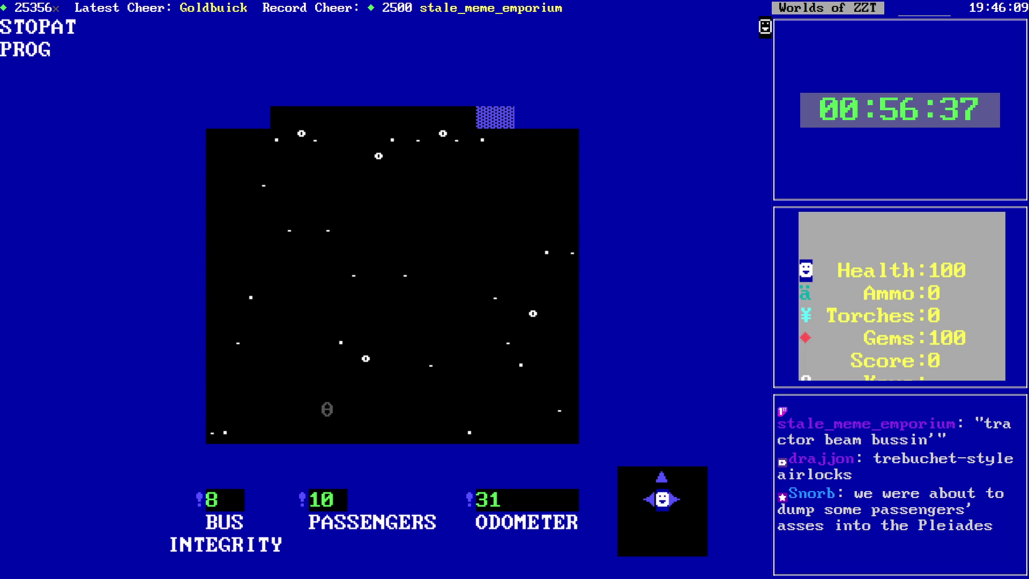
- End the test game with Y and return to the Setup code's write line
key(Escape)
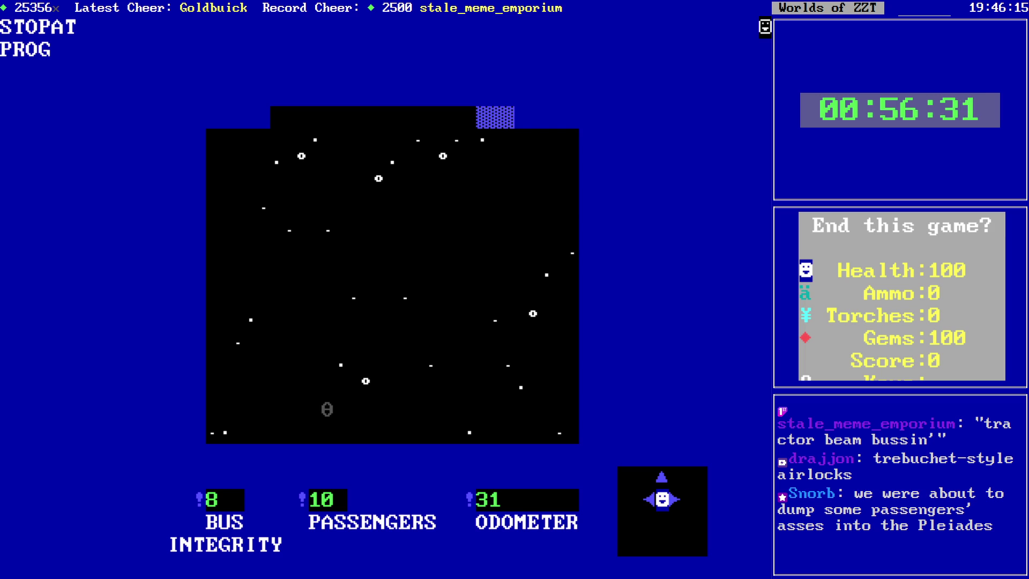
key(y)
key(Right)
key(Right)
key(Right)
key(Right)
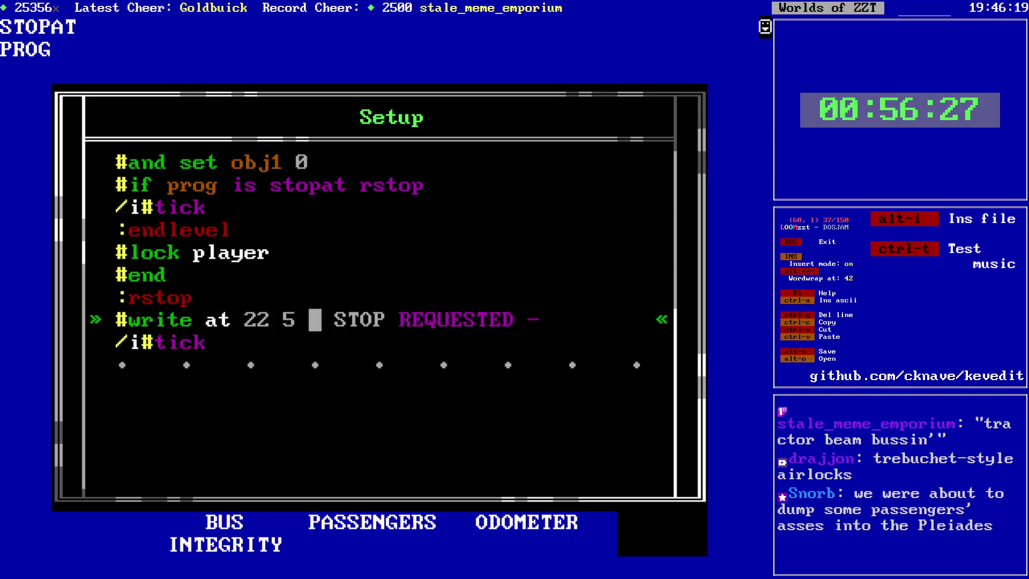
- Change the write line to 'write at 24 5 red black STOP REQUESTED', dropping the dashes
text(red )
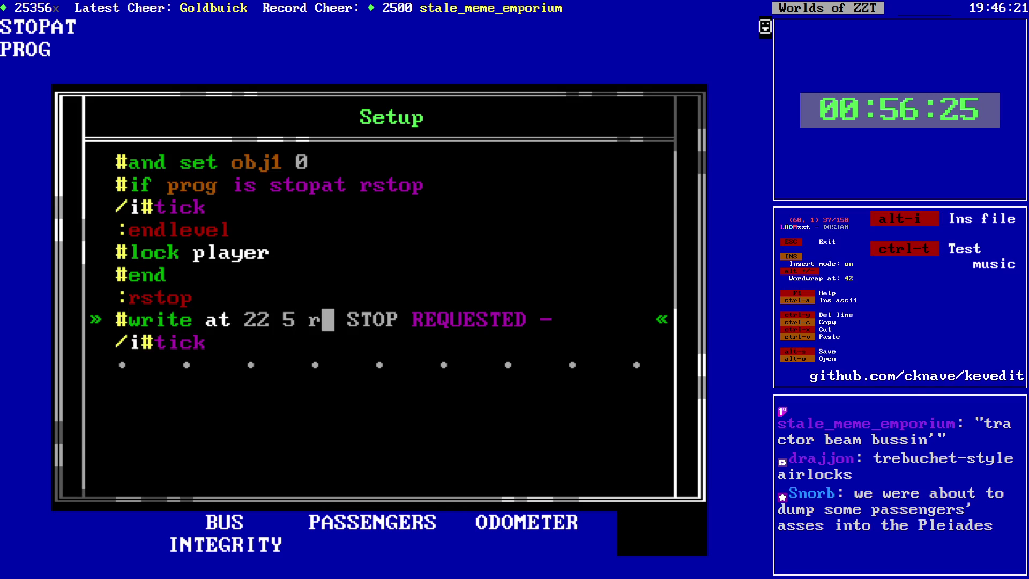
text(black)
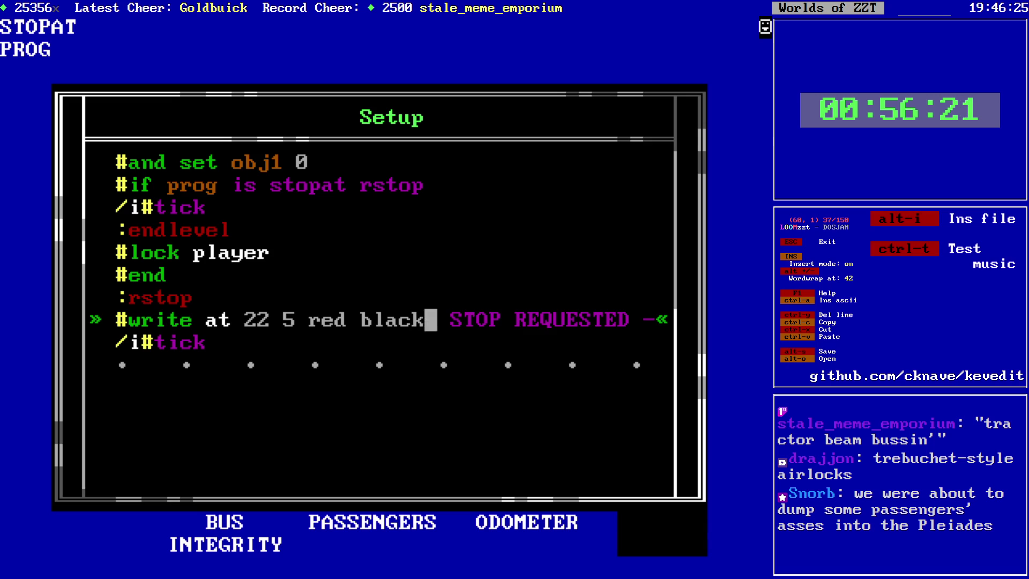
key(Delete)
key(End)
key(BackSpace)
key(Left)
key(Left)
key(Left)
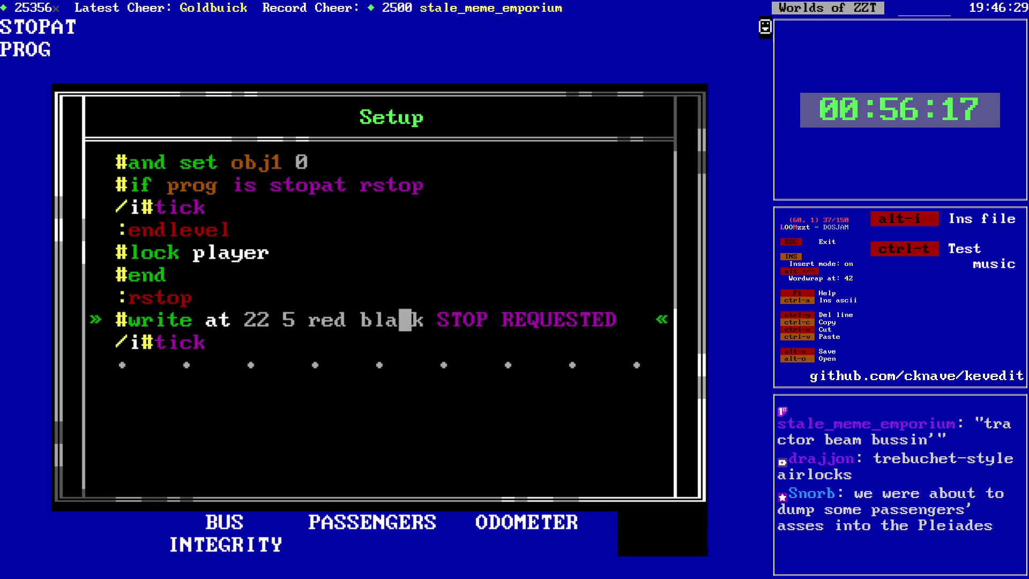
key(BackSpace)
text(4)
key(Escape)
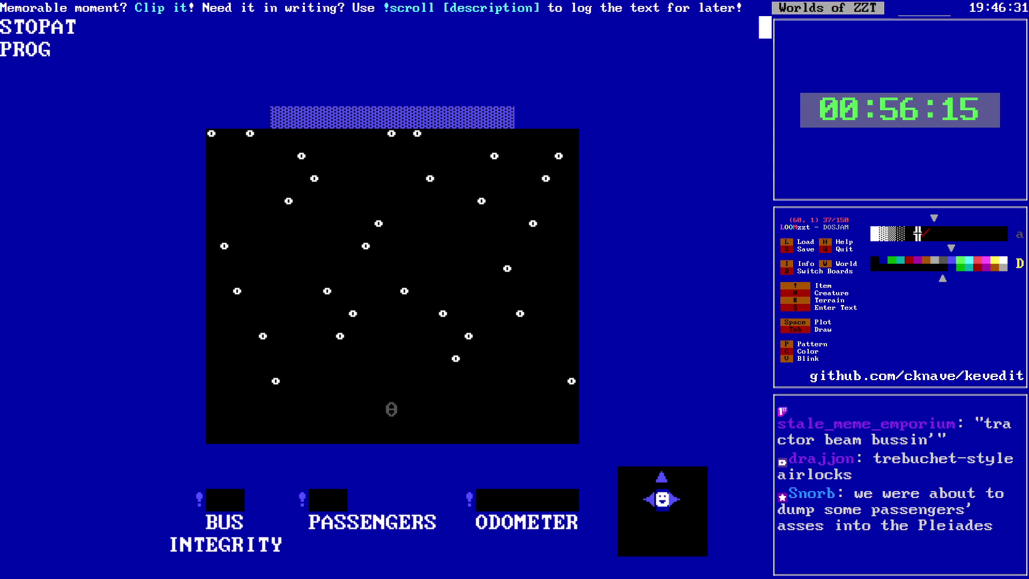
- Trace the stop message's row on the board, toggling F4 text entry on and off
key(Left)
key(Left)
key(Left)
key(Up)
key(Right)
key(Right)
key(Right)
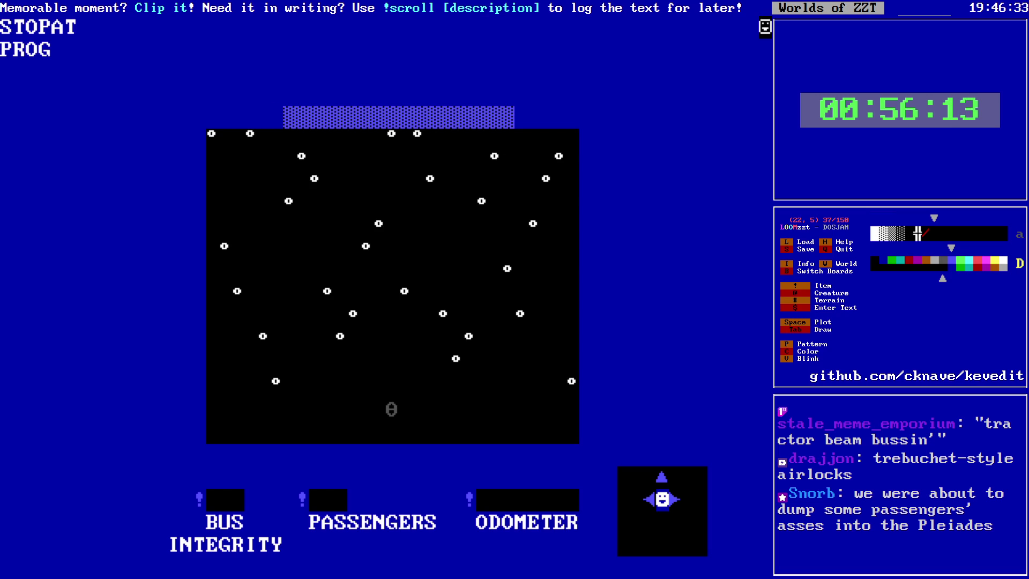
key(Right)
key(Right)
key(Right)
key(Down)
key(Left)
key(Left)
key(Left)
key(Up)
key(Right)
key(Right)
key(Right)
key(F4)
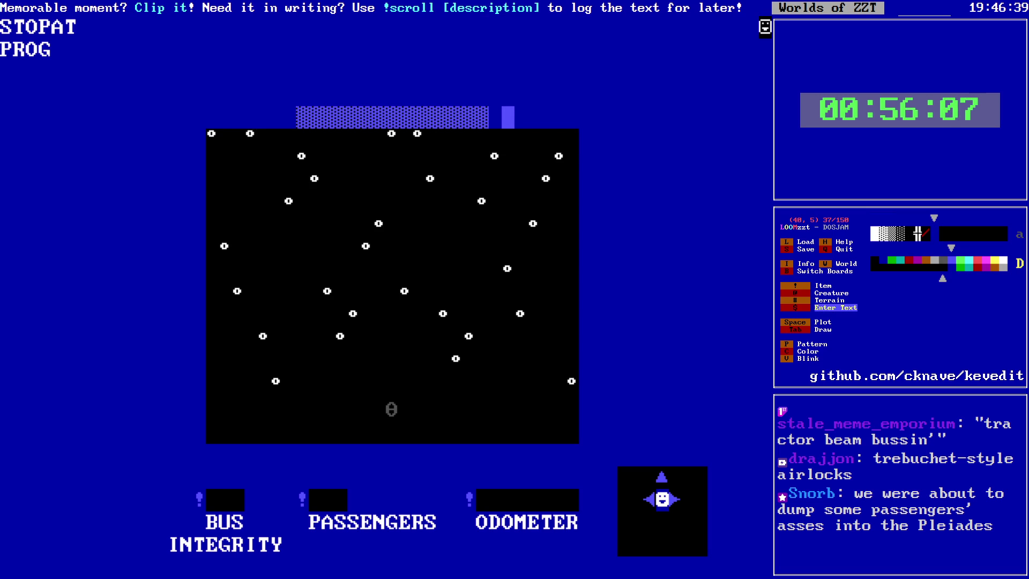
key(Right)
key(Left)
key(Left)
key(Left)
key(Right)
key(Right)
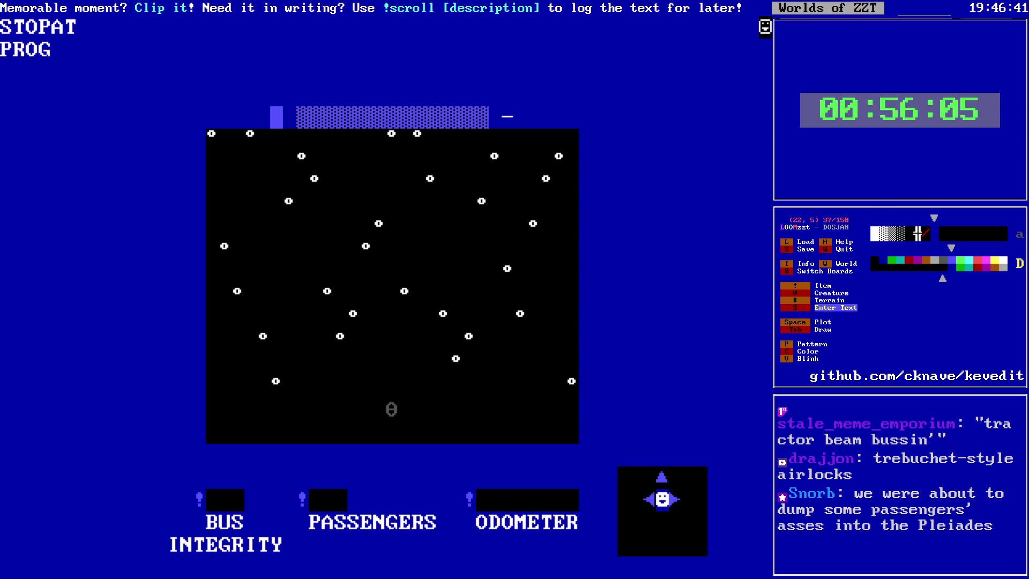
key(F4)
key(Down)
key(Down)
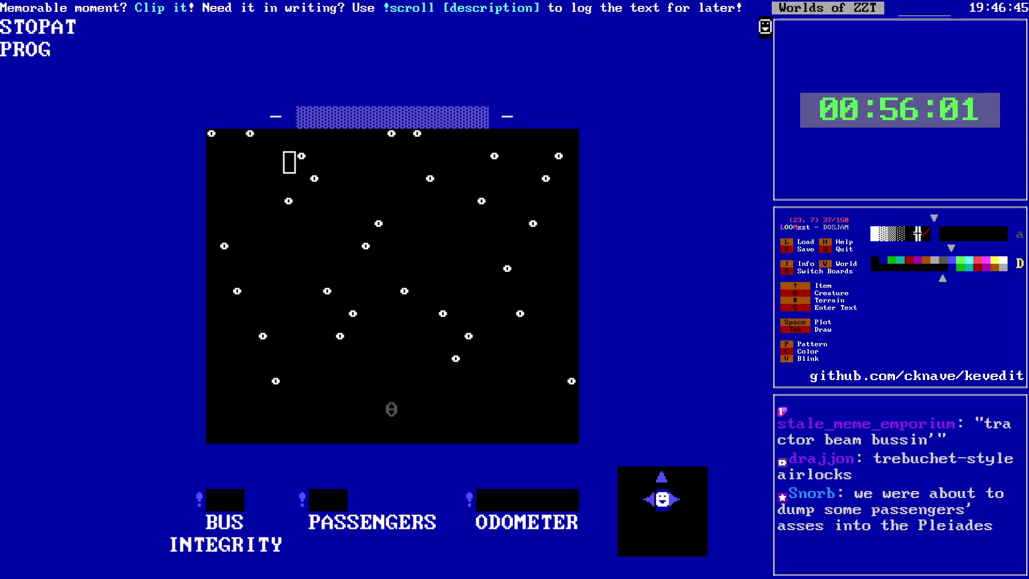
- Launch ZZT and load the DOSJAM world from the worlds list
key(Escape)
key(y)
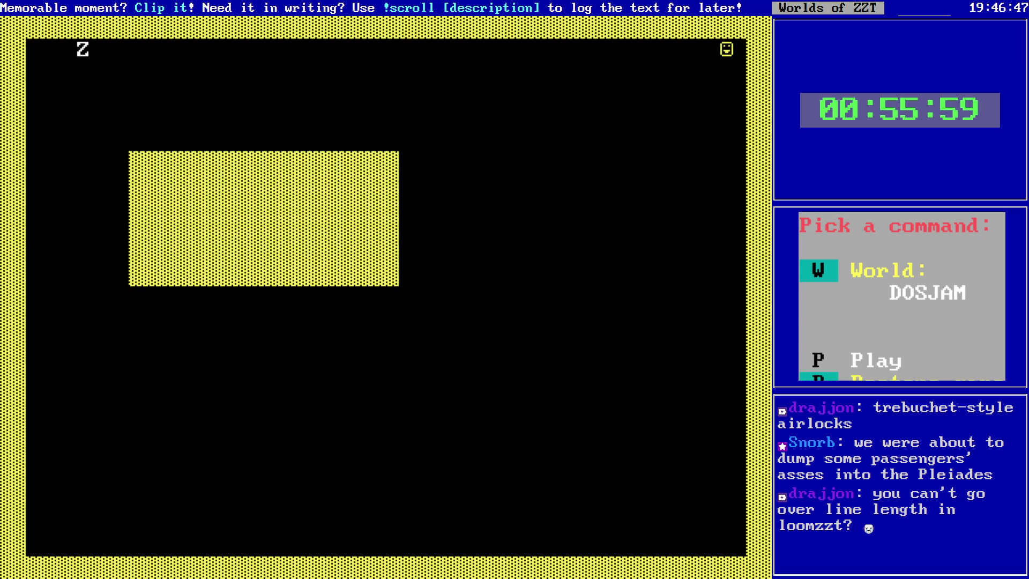
key(w)
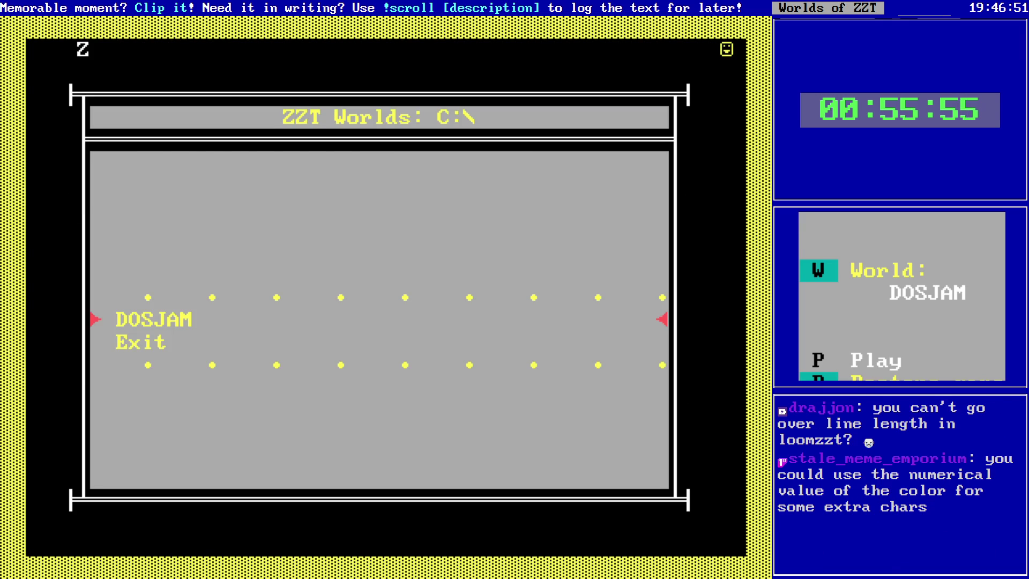
key(Return)
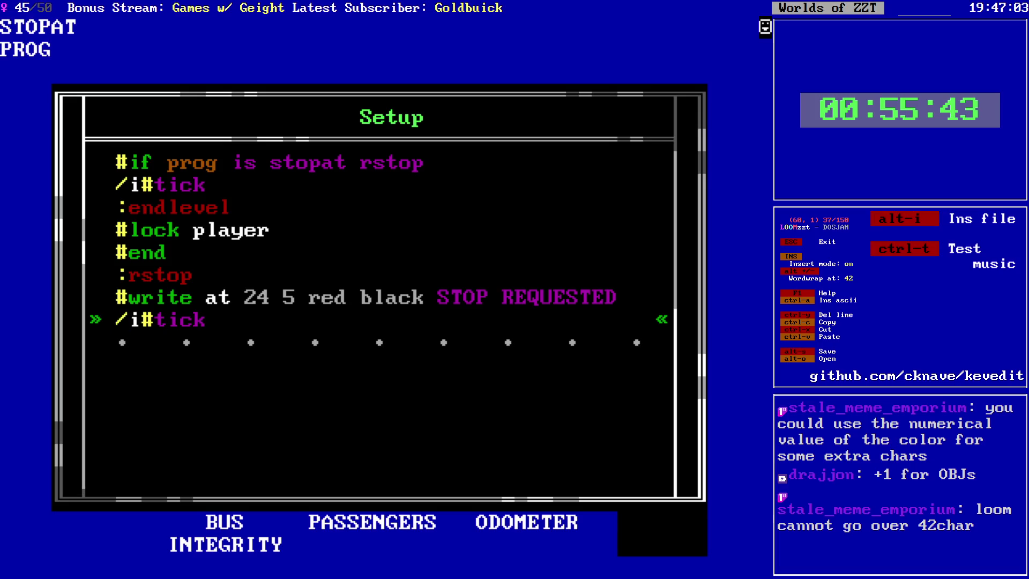
- Review the 'write at 24 5' line in the Setup code and return to the board
key(Up)
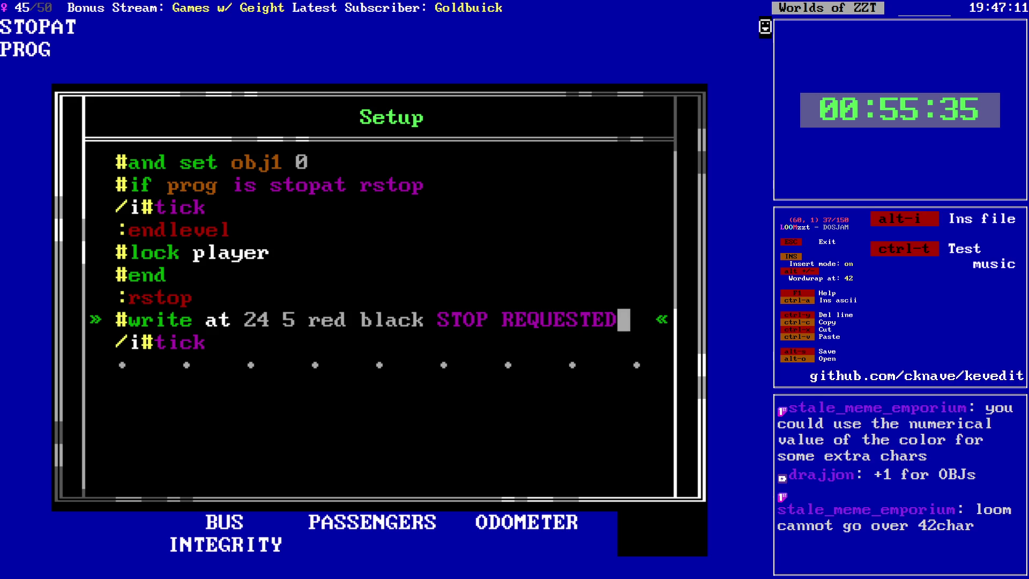
key(Left)
key(Left)
key(Left)
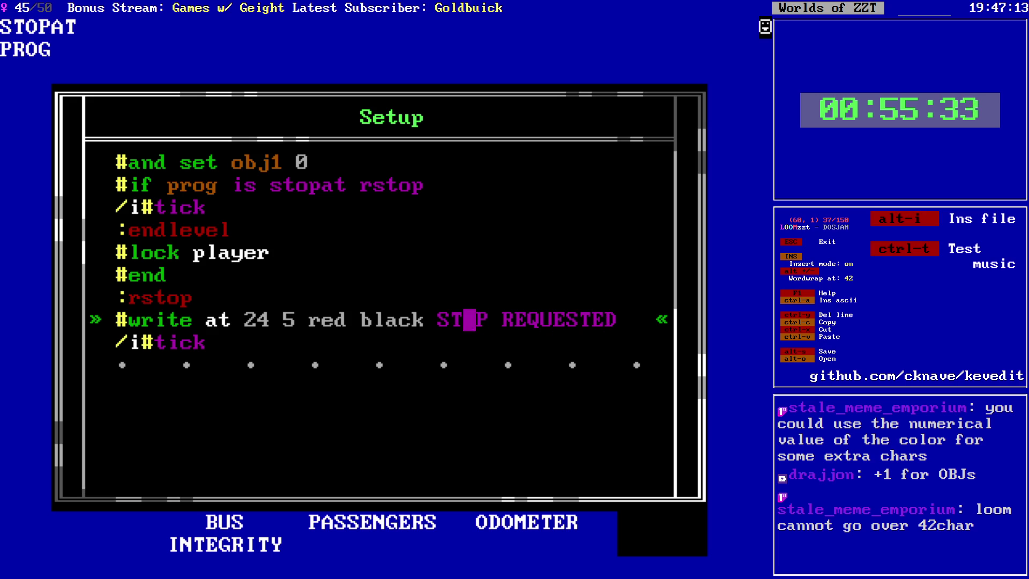
key(Right)
key(Right)
key(Right)
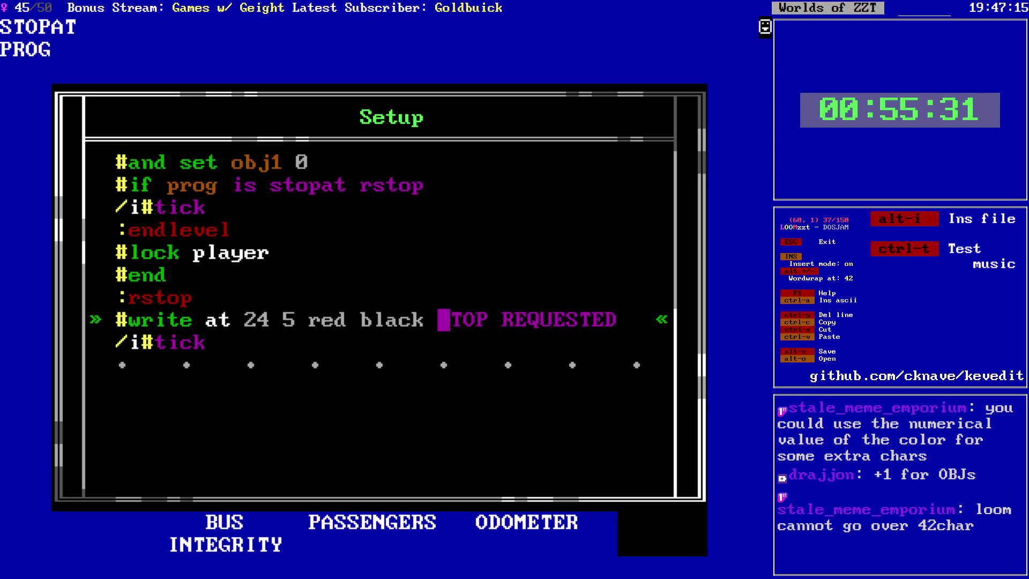
key(End)
key(Escape)
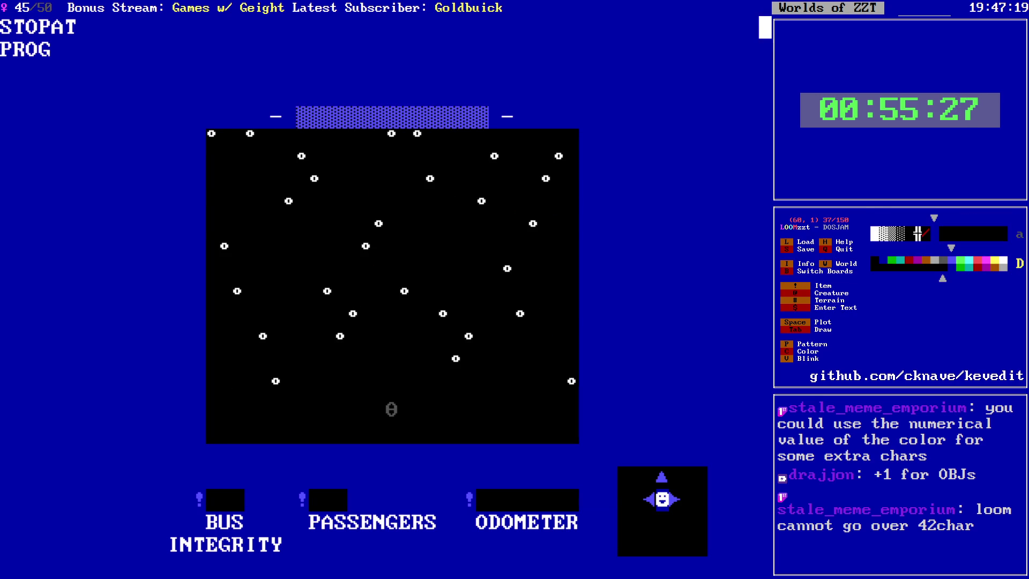
- Add trial lines '#if condition set NOP' and '#and write at 24 5 red black stop req'
key(Return)
key(Page_Down)
key(Up)
key(Return)
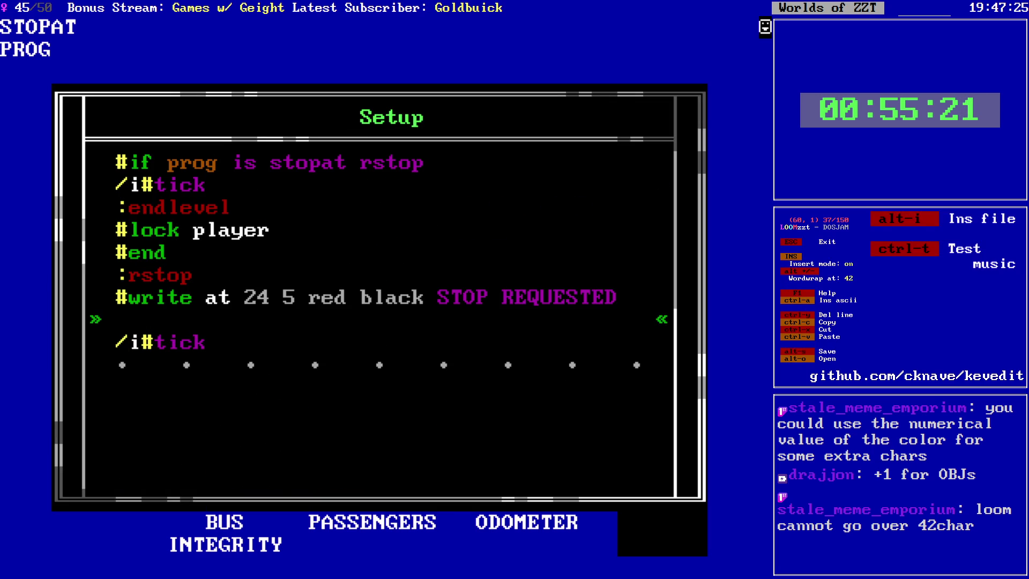
text(#if condit)
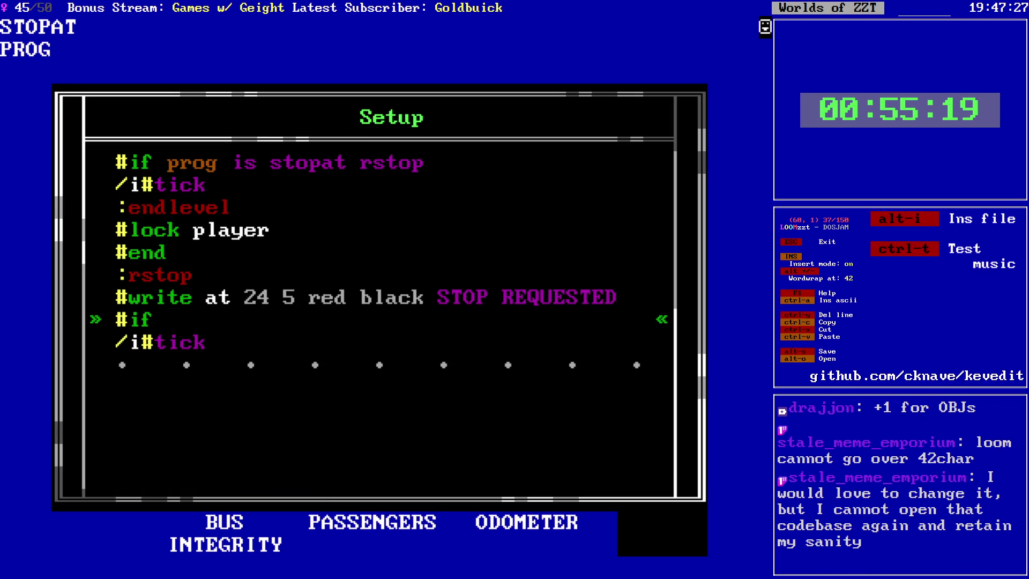
text(ion)
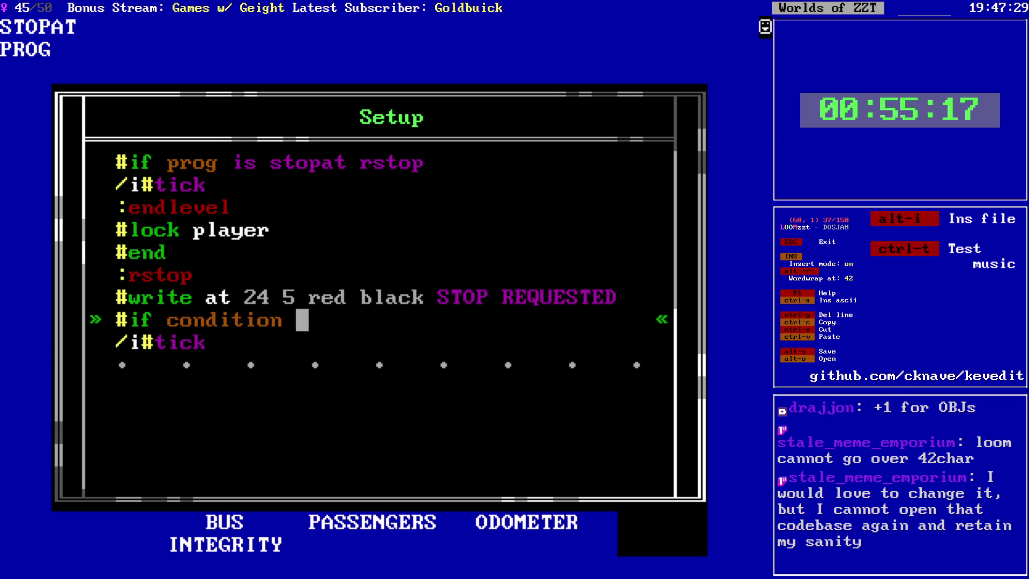
text( set NOP)
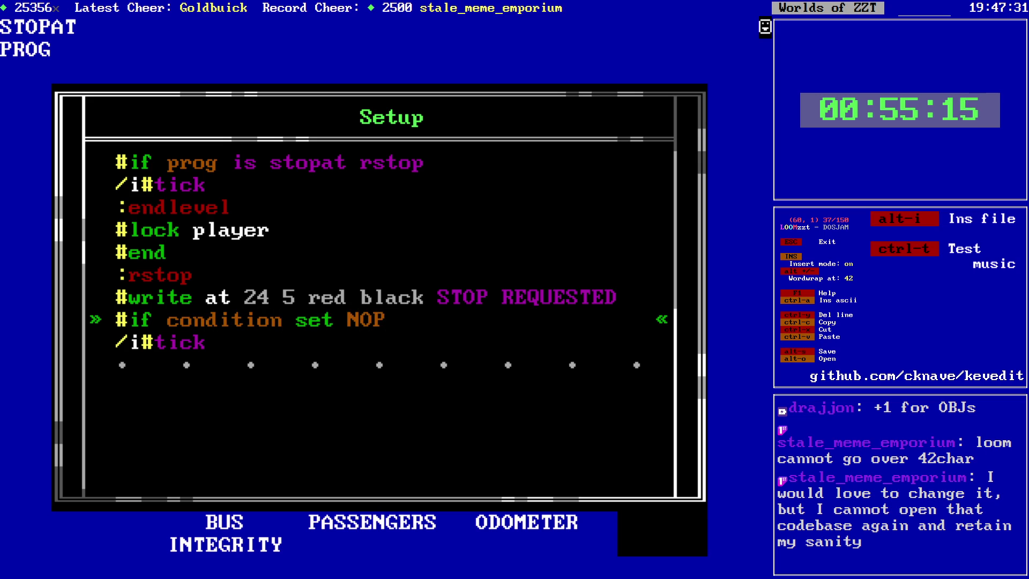
key(Return)
text(#and write at 2)
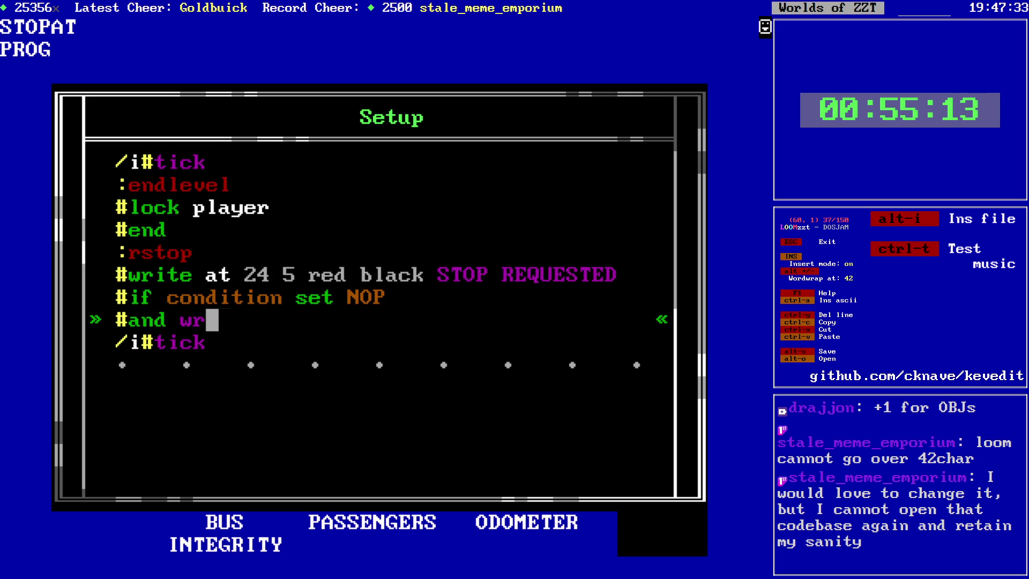
text(4 5 red blac)
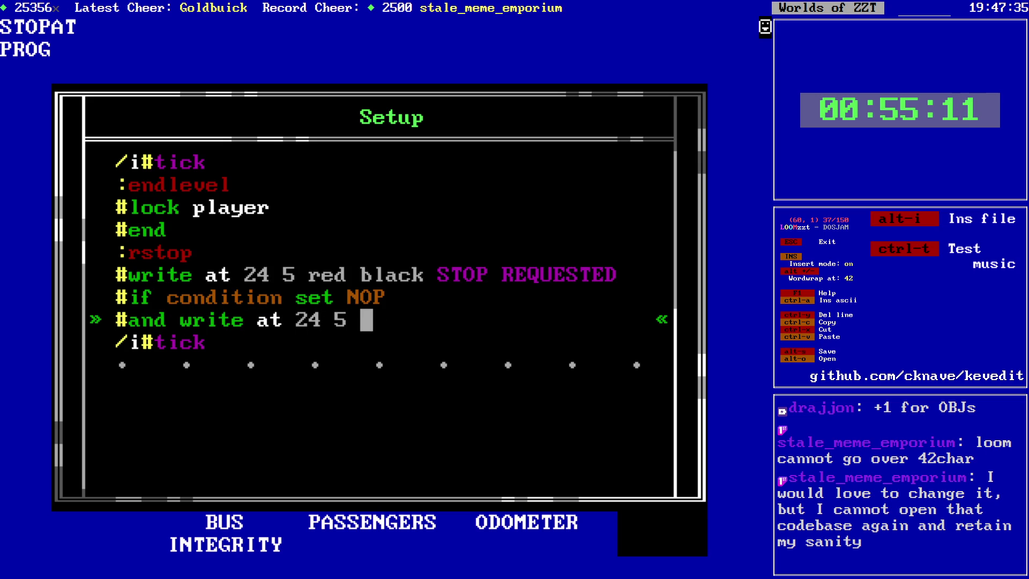
text(ks)
key(BackSpace)
text(stop req)
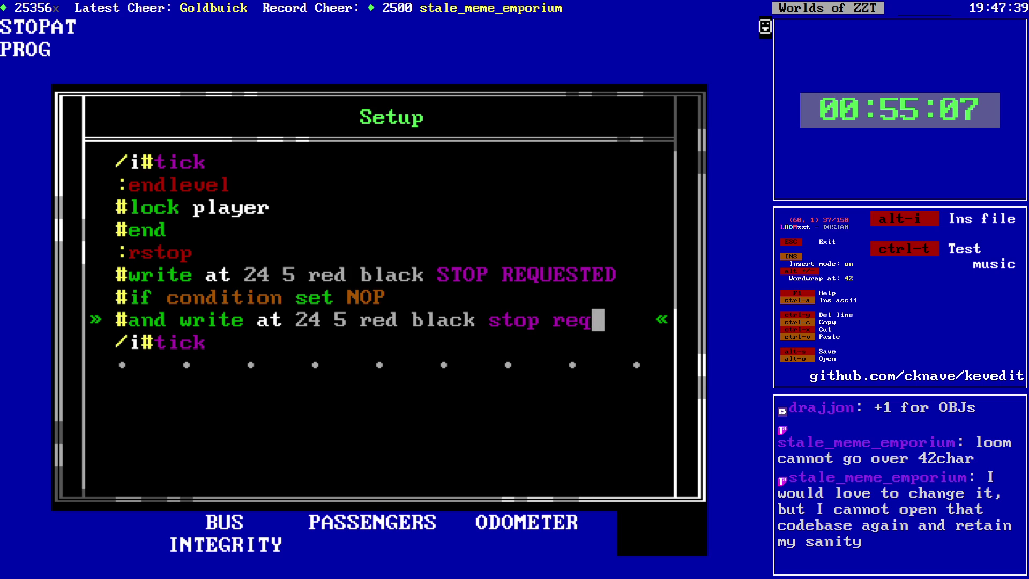
- Delete both trial lines with Ctrl+Y and close the code editor
key(Up)
key(Up)
key(Down)
key(Down)
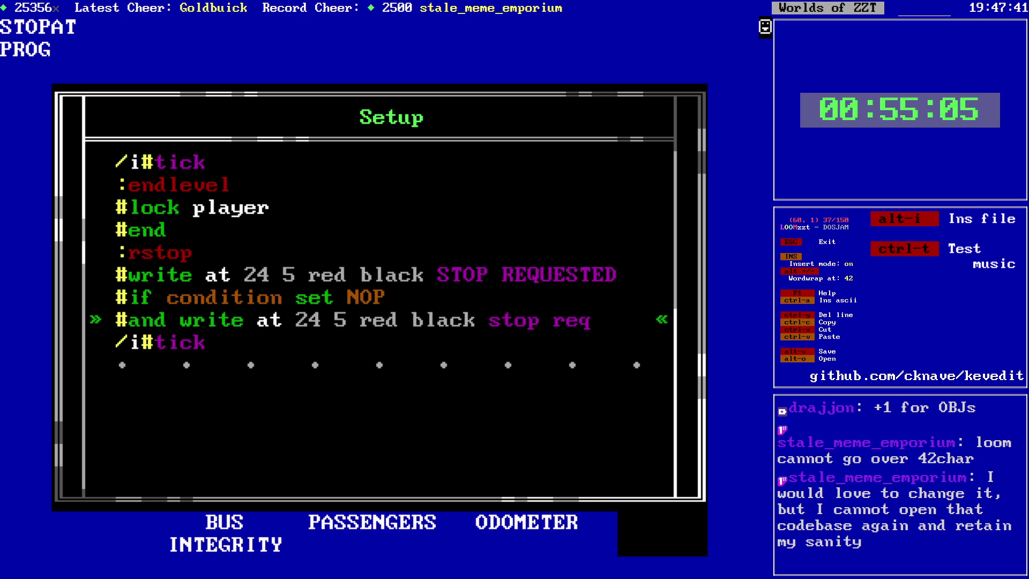
key(ctrl+y)
key(Up)
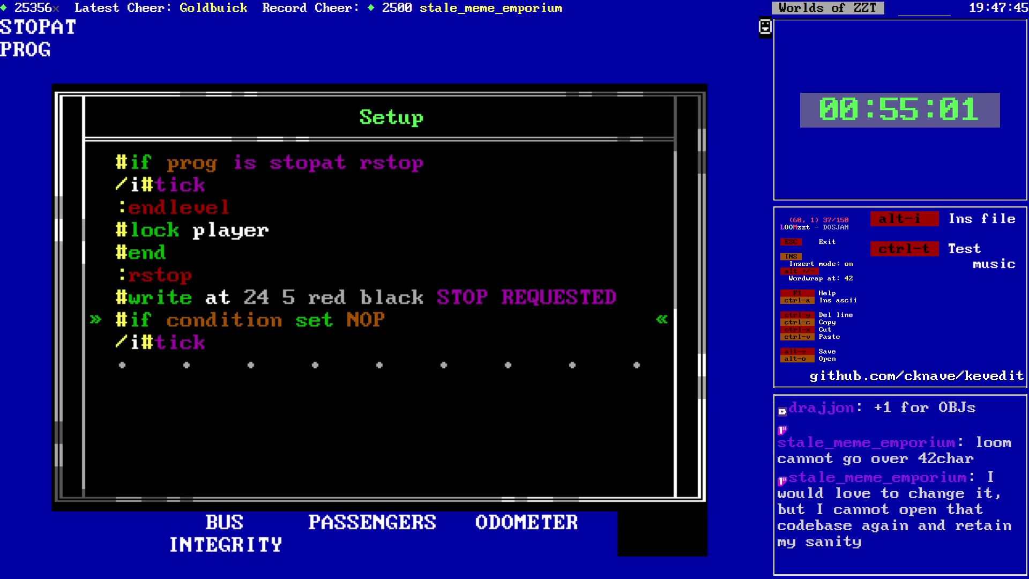
key(ctrl+y)
key(Escape)
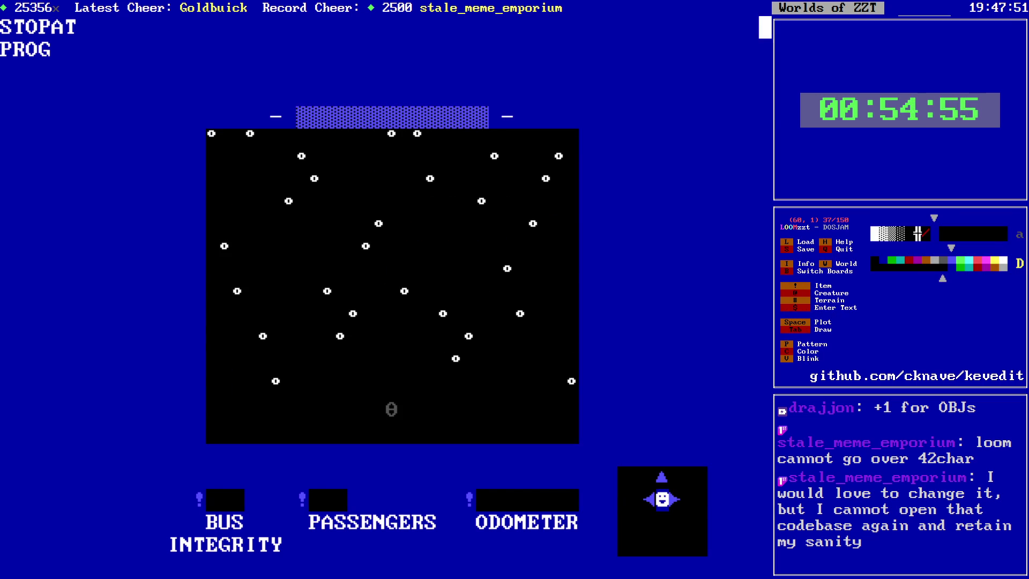
- Move the board cursor down and left on the bus board before saving as DOSJAM.ZZT
key(Down)
key(Down)
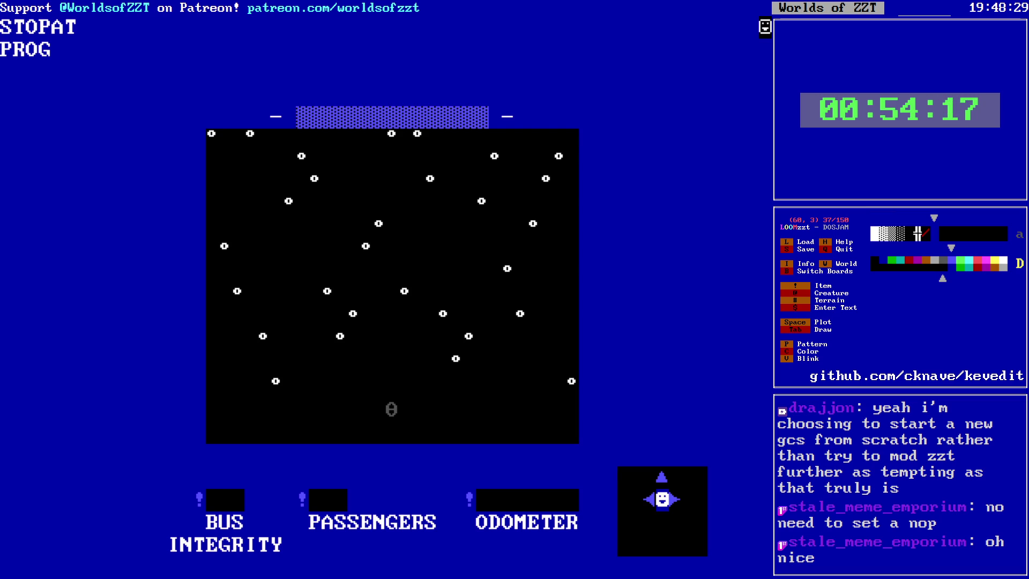
key(Left)
key(Down)
- Open the Setup object's code and review its final STOP REQUESTED and /i#tick lines
key(s)
key(Return)
key(Return)
key(Return)
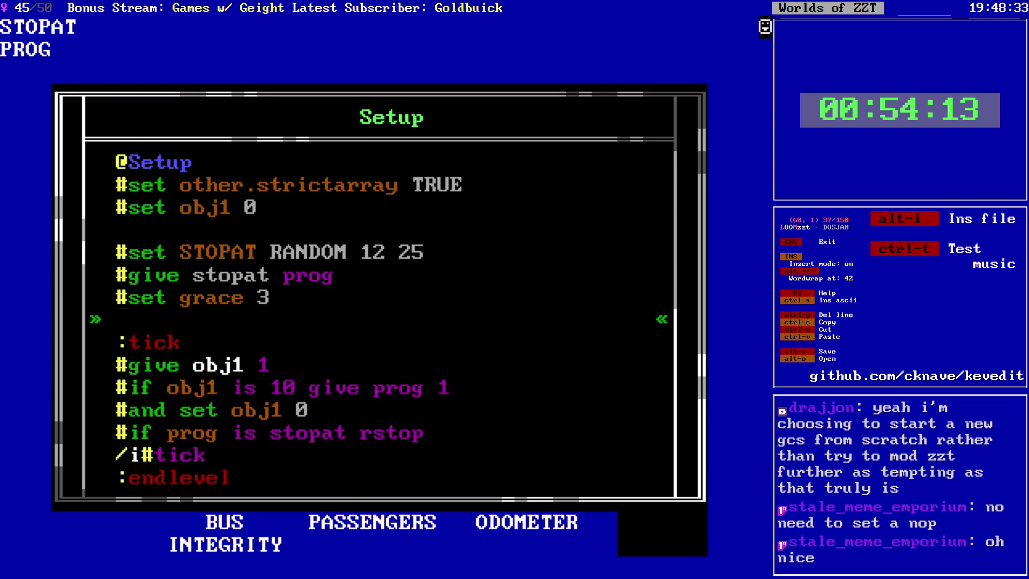
key(Page_Down)
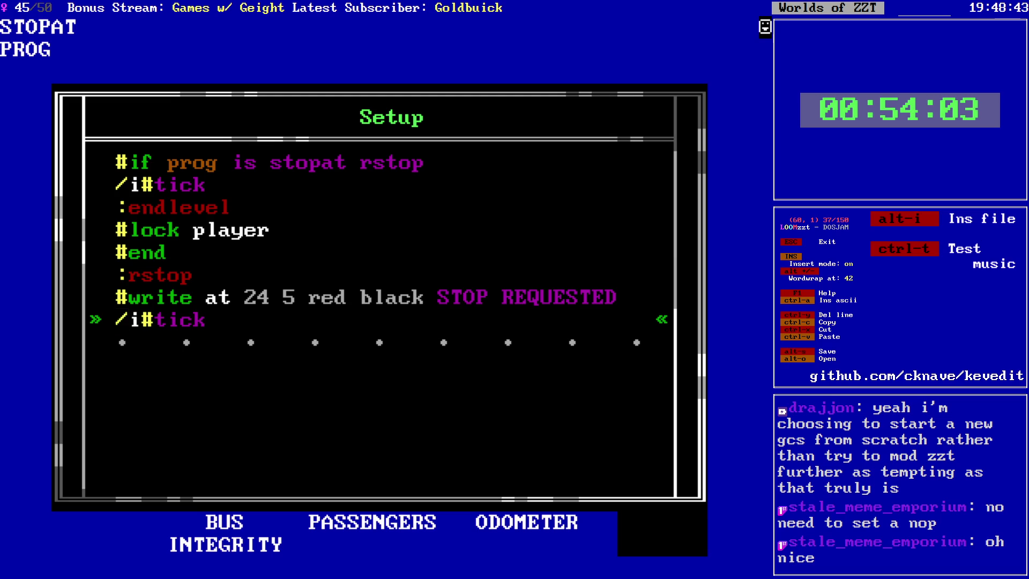
key(Up)
key(Down)
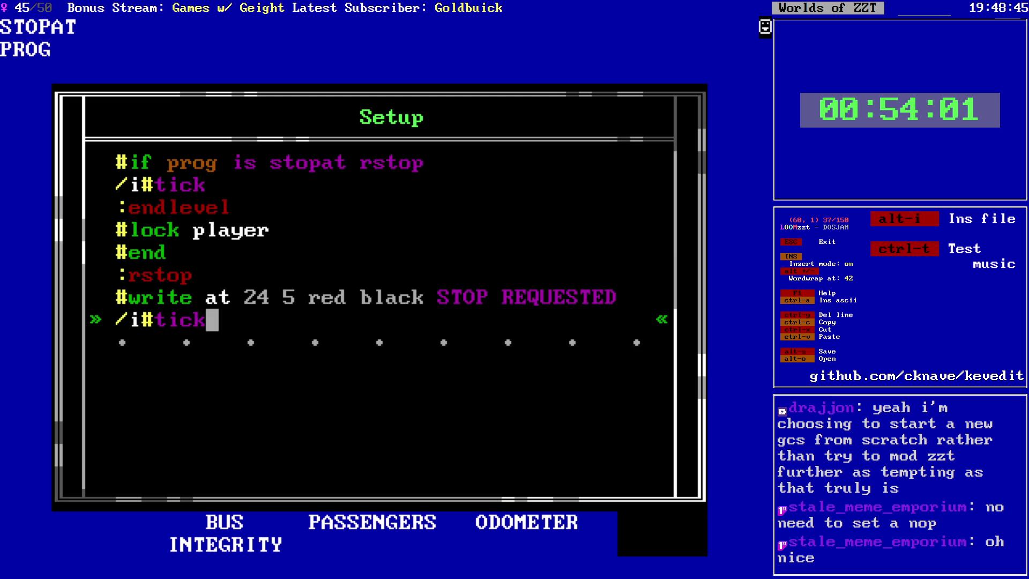
key(Escape)
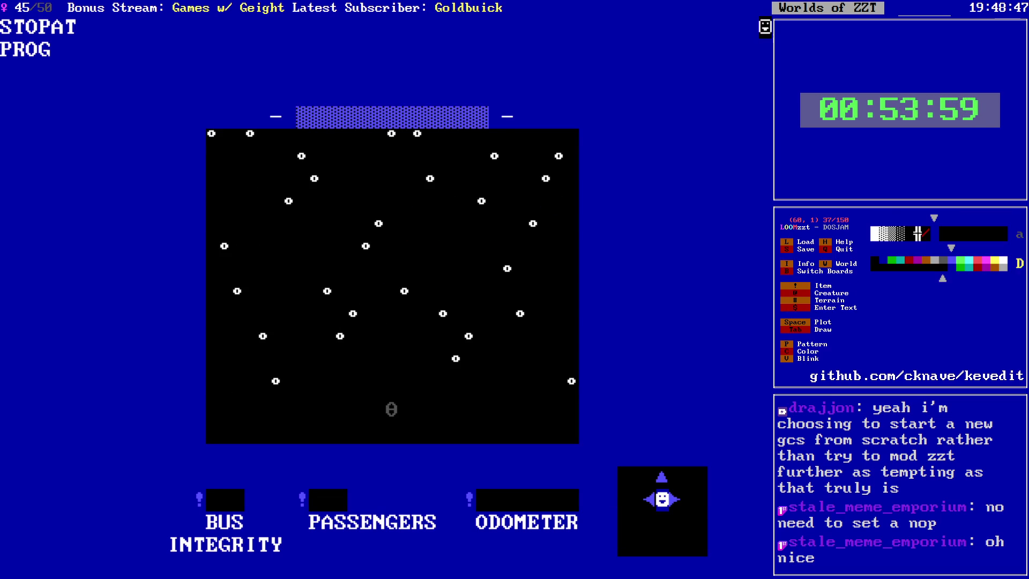
- Insert '#set rstop' above the final /i#tick line and save the world as DOSJAM.ZZT
key(Return)
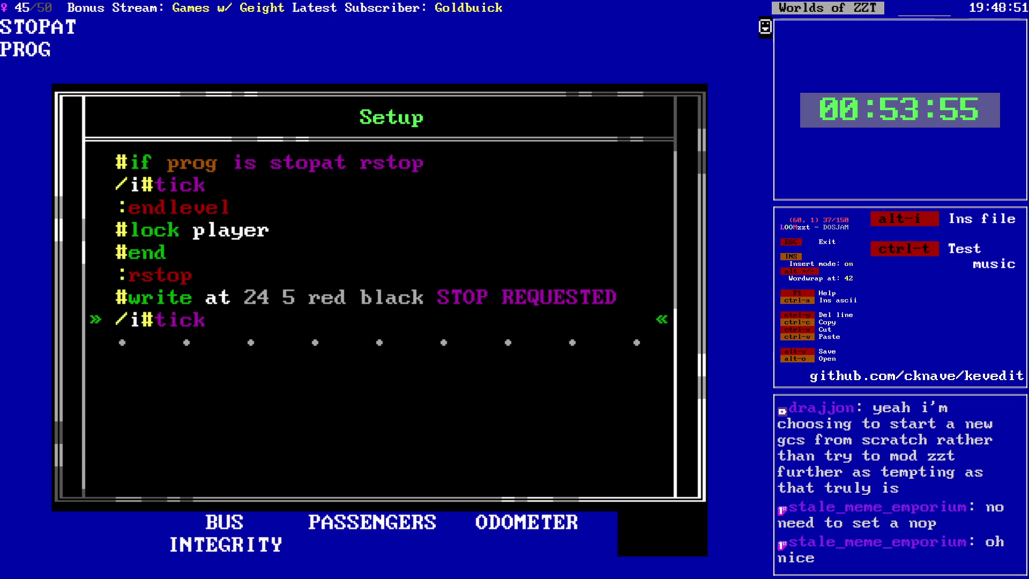
key(Return)
text(#)
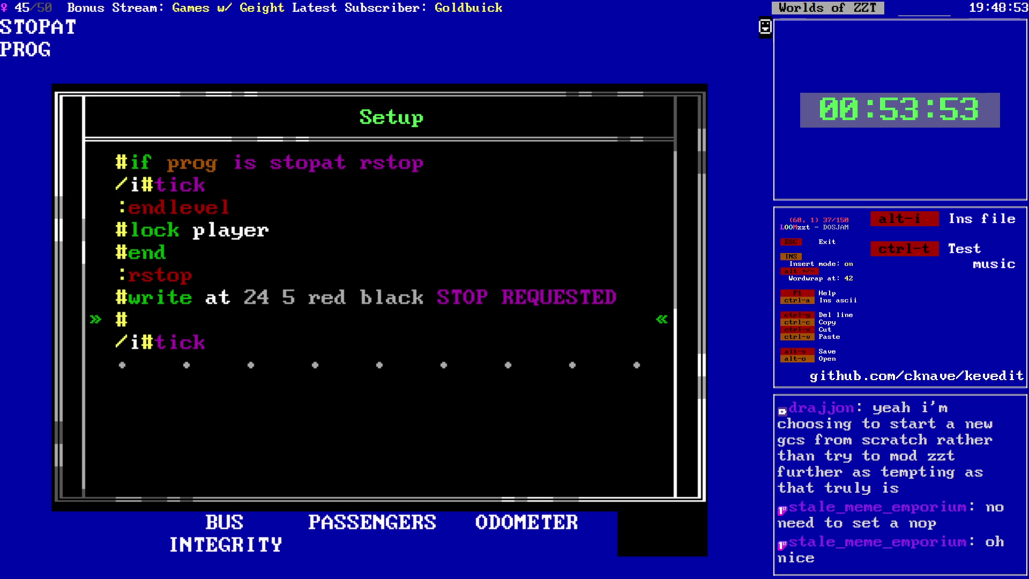
text(set)
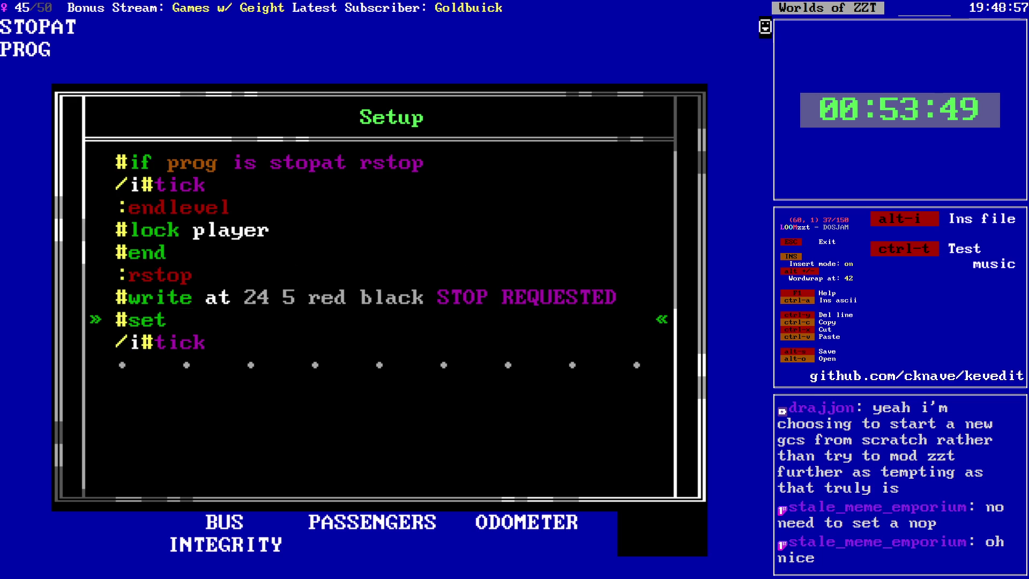
text( rstop)
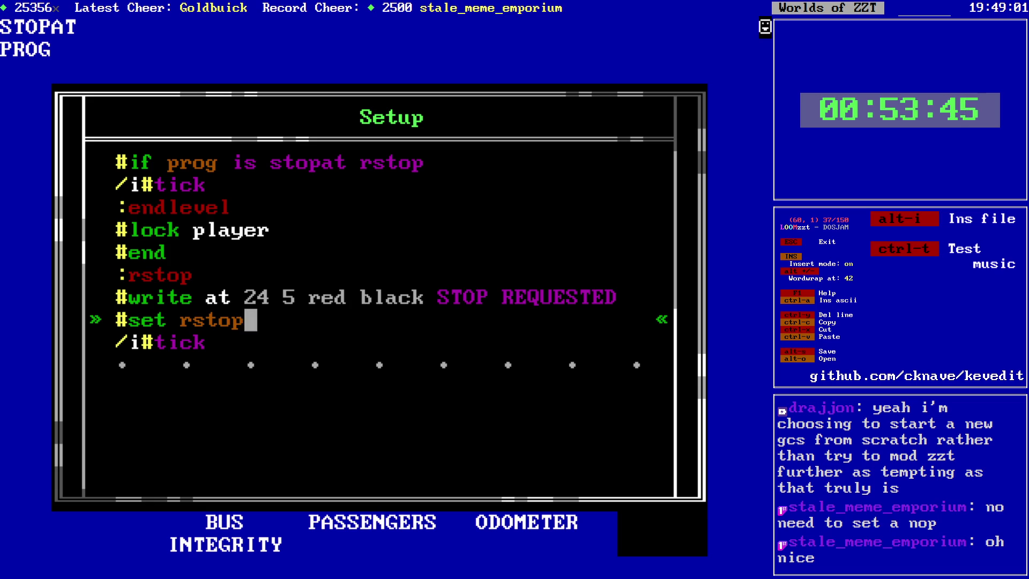
key(Escape)
key(Escape)
key(s)
key(Return)
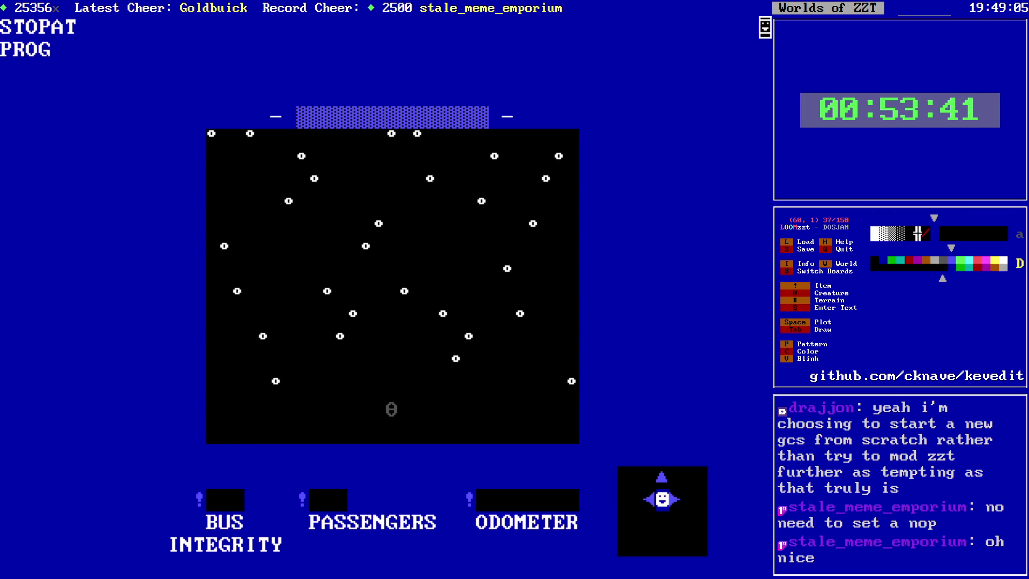
key(alt+t)
key(p)
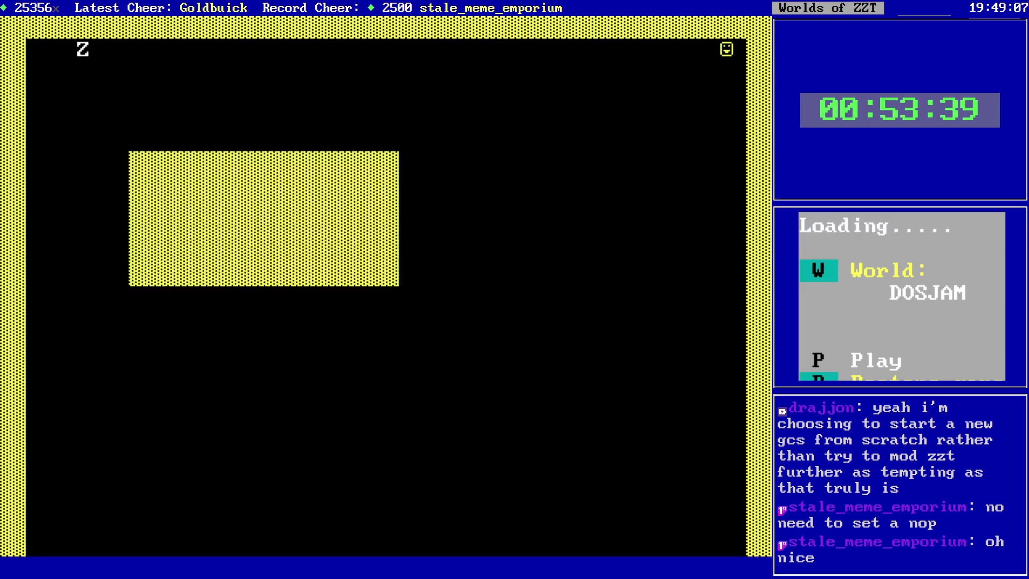
key(Up)
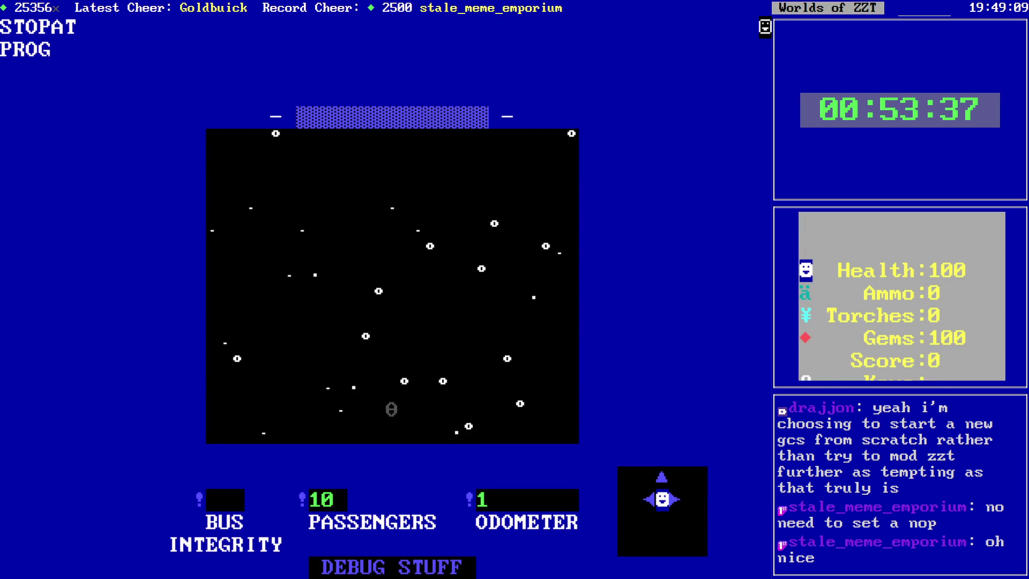
key(Right)
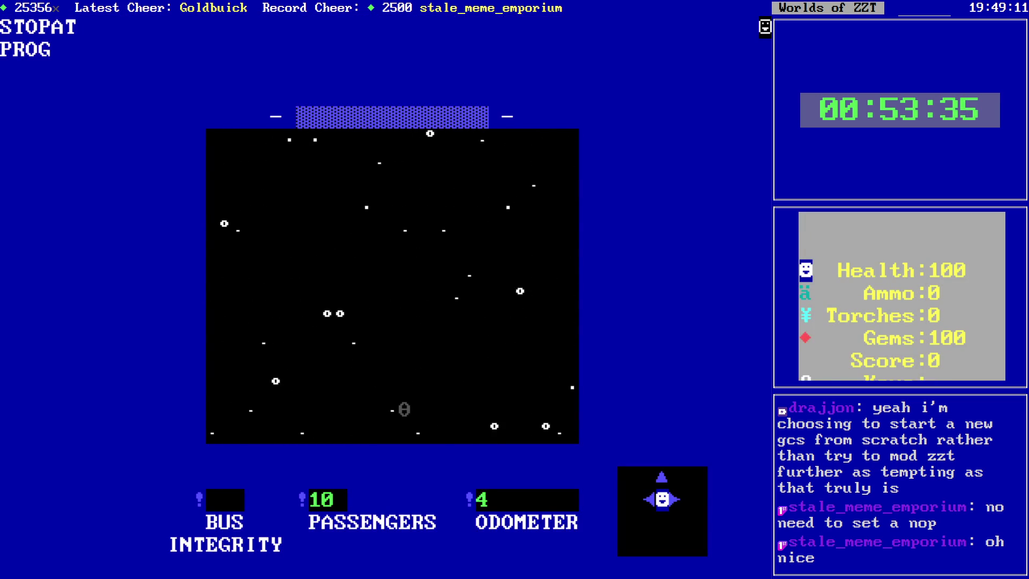
key(Right)
key(Right)
key(Left)
key(Left)
key(Left)
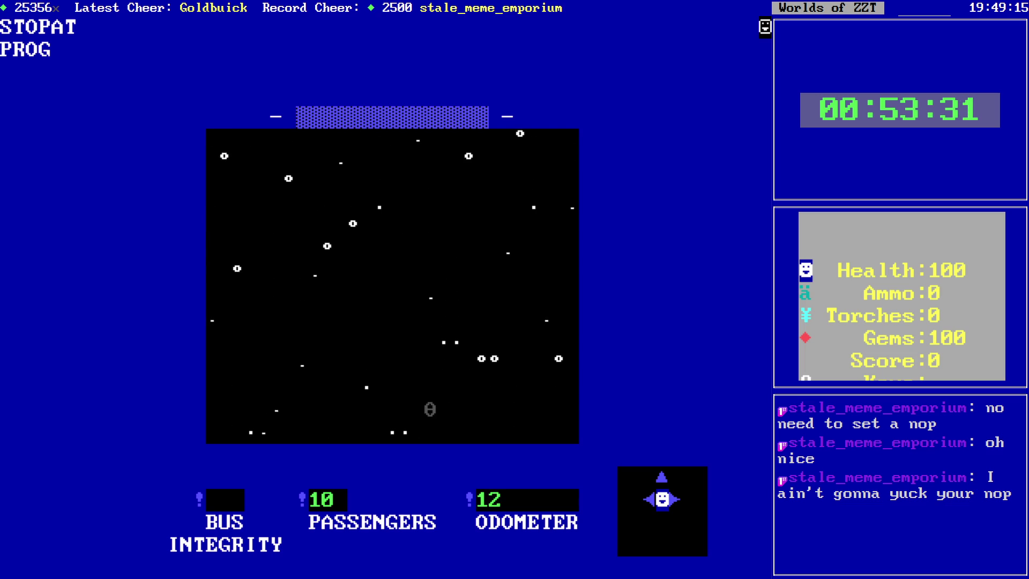
key(Right)
key(Right)
key(Right)
key(Left)
key(Left)
key(Left)
key(Left)
key(Left)
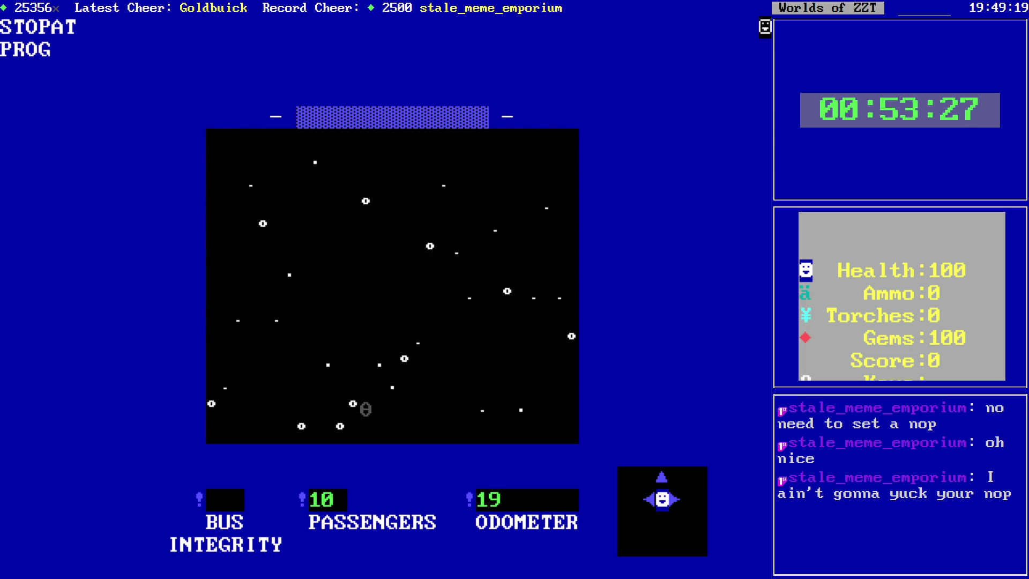
key(Right)
key(Right)
key(Right)
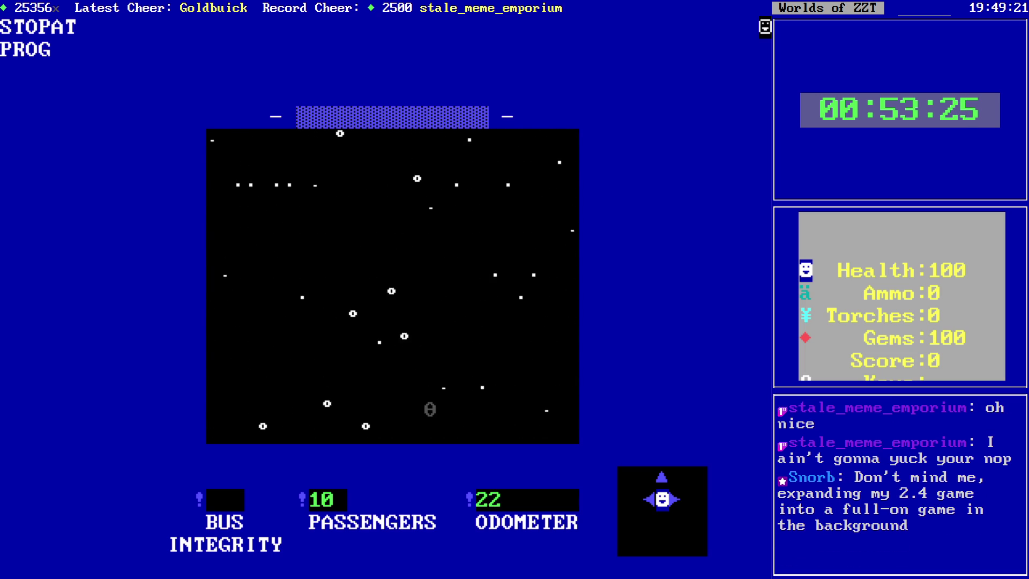
key(Left)
key(Escape)
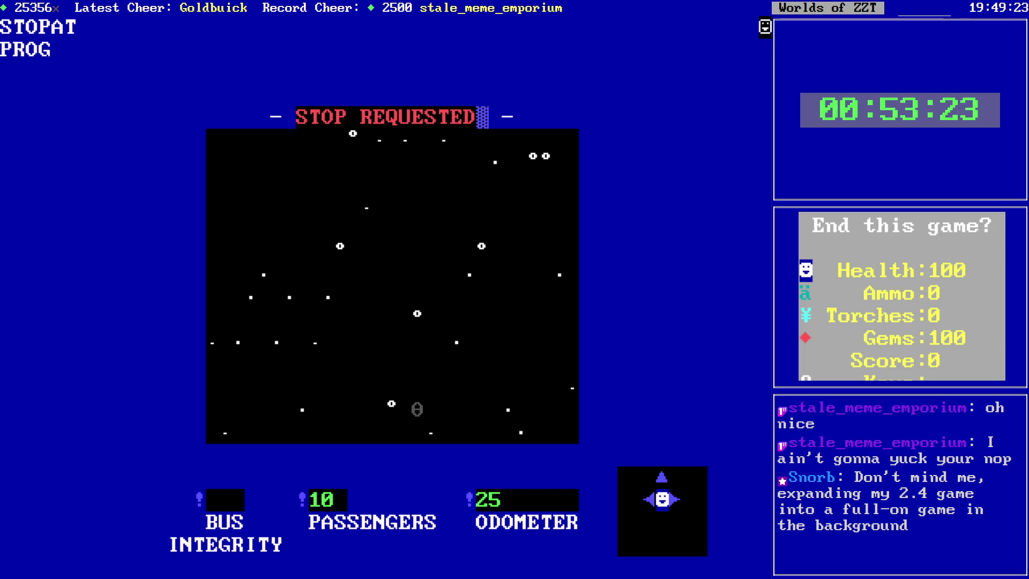
key(n)
key(Left)
key(Left)
key(Right)
key(Right)
key(Left)
key(Right)
key(Right)
key(Escape)
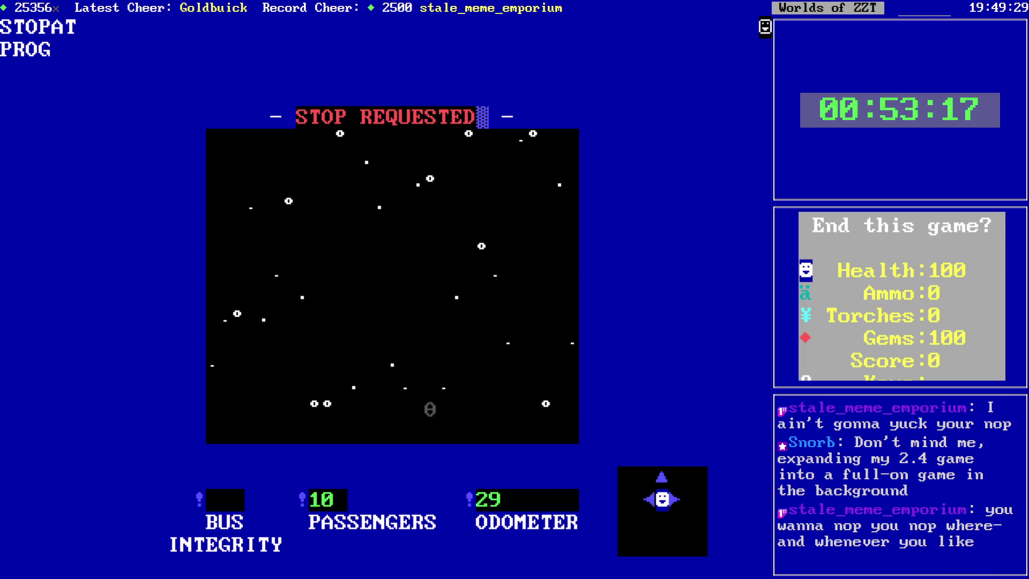
key(y)
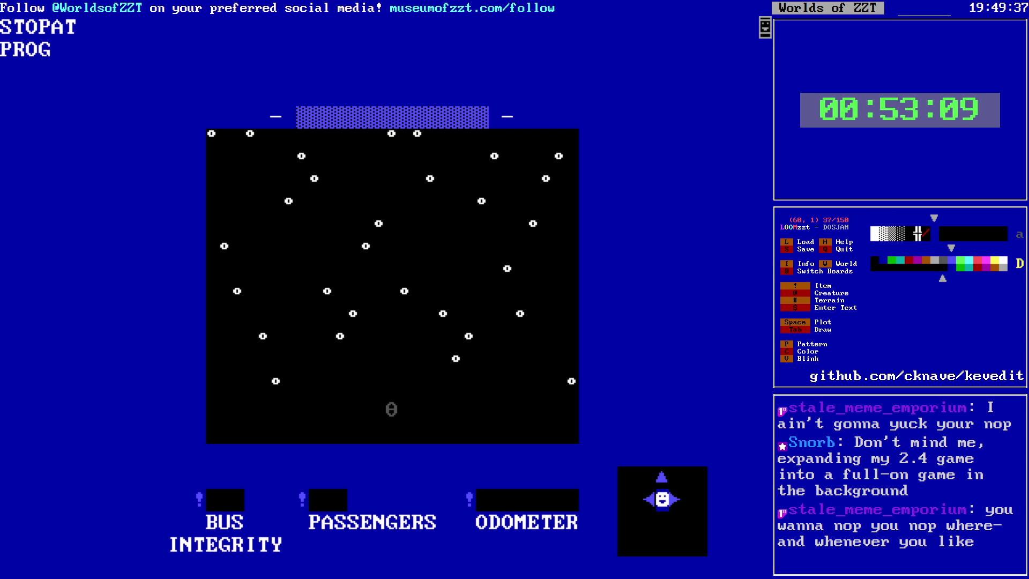
- Review the end of the Setup object's code, then return to the board
key(Left)
key(Left)
key(Left)
key(Down)
key(Down)
key(Down)
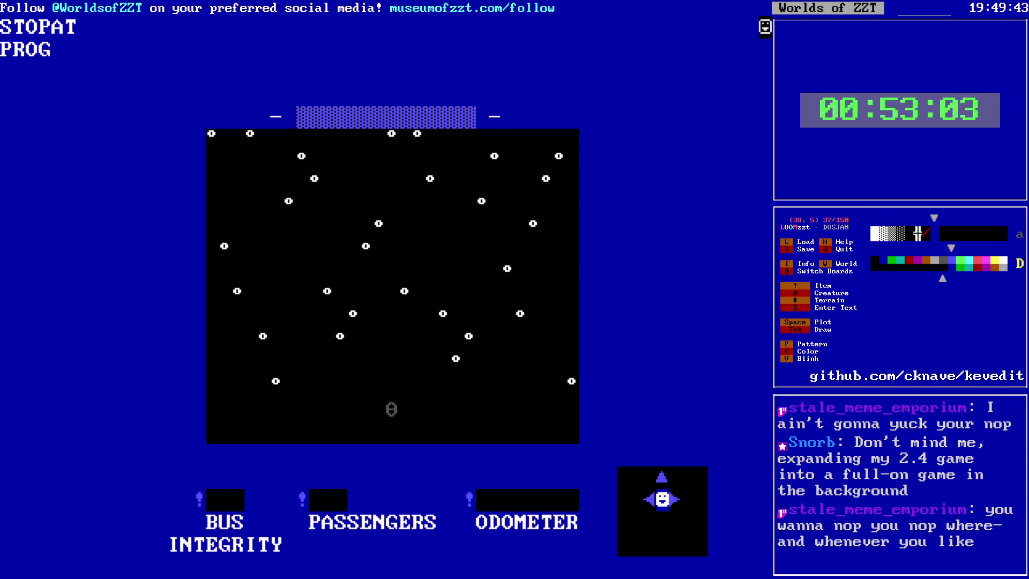
key(Down)
key(Down)
key(Right)
key(Right)
key(Right)
key(Up)
key(Up)
key(Up)
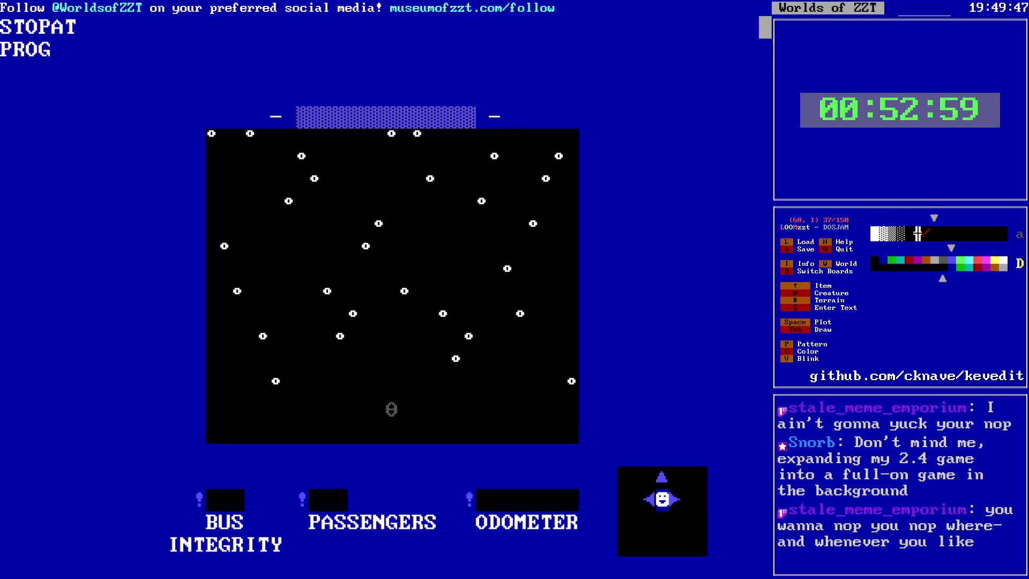
key(Return)
key(ctrl+End)
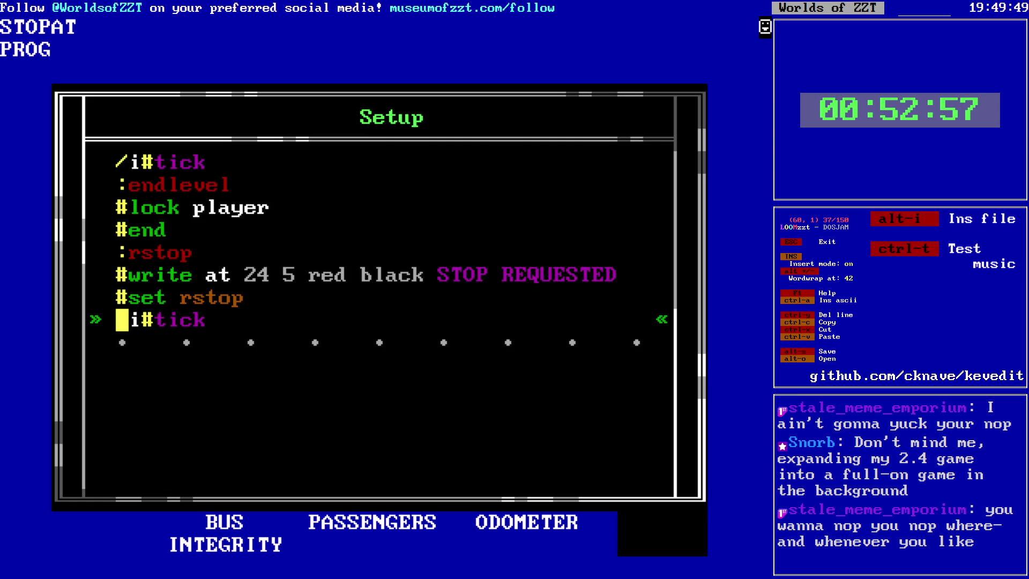
key(Escape)
- In the object at (52,21), insert 'rstop' before ship:stop on its #if line
key(Down)
key(Down)
key(Down)
key(Left)
key(Left)
key(Left)
key(Right)
key(Right)
key(Return)
key(Down)
key(Down)
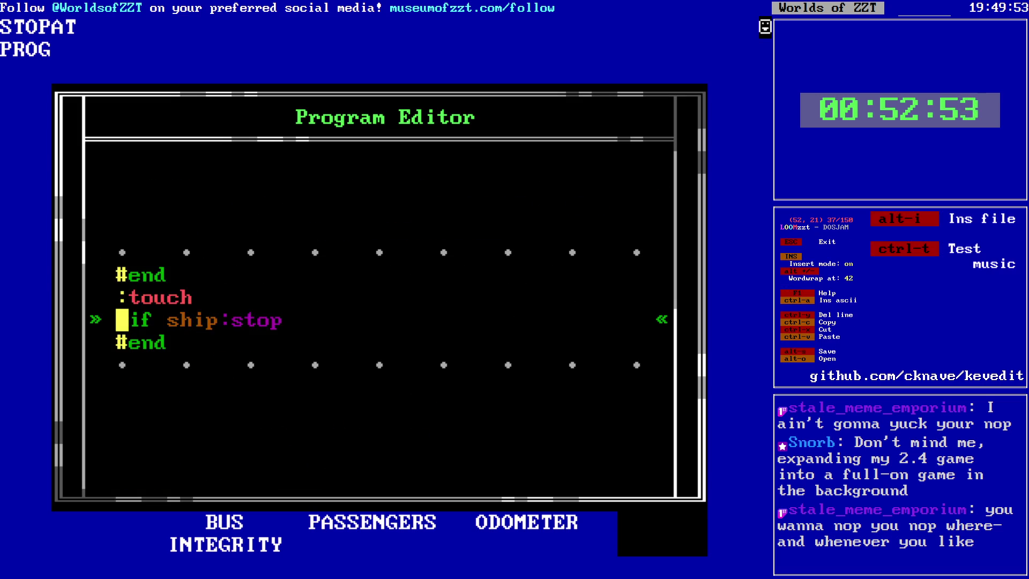
key(Down)
key(Up)
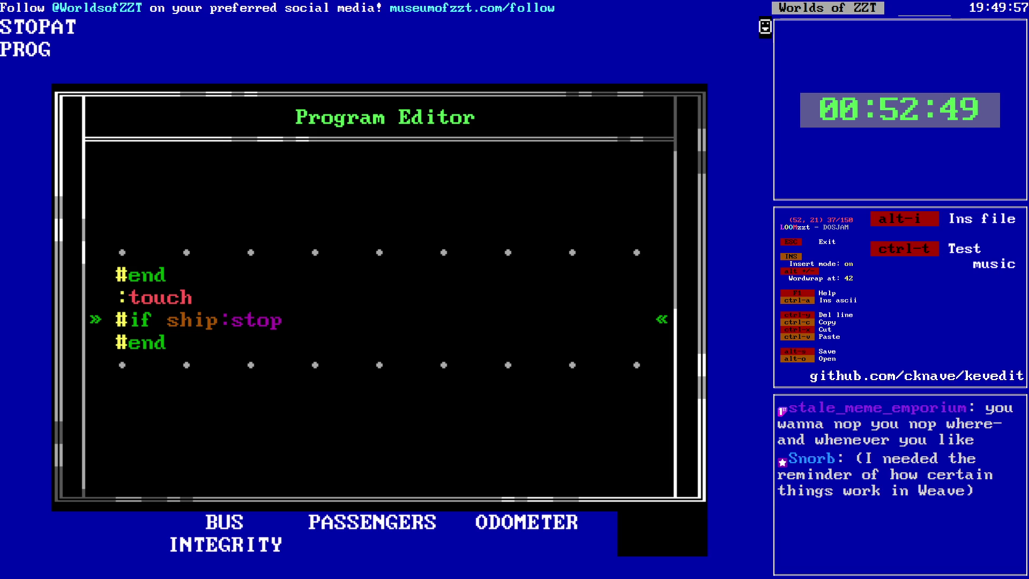
key(Right)
key(Right)
key(Right)
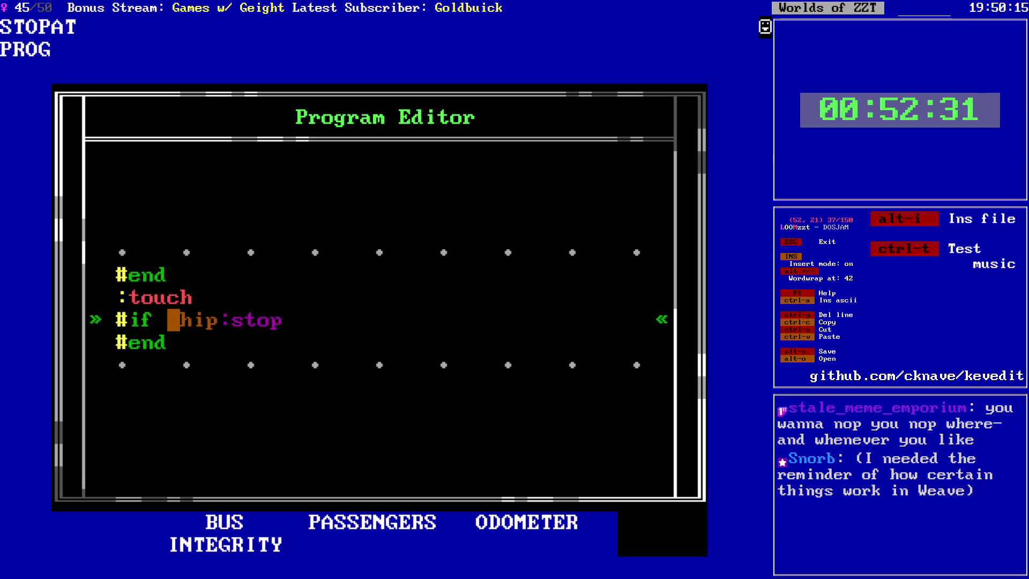
text(rstop)
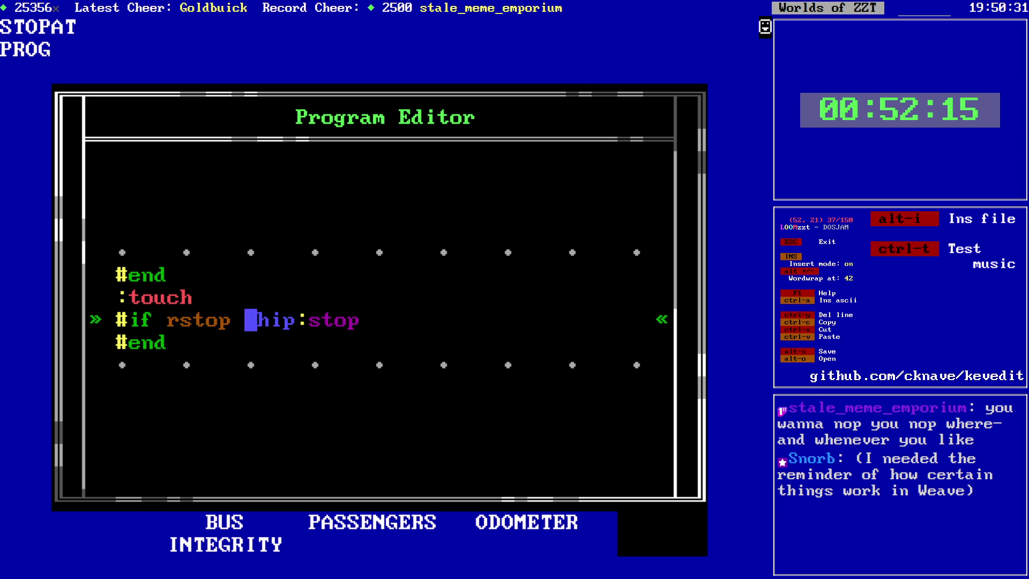
click(367, 320)
- Look over the end of the Ship object's code at (31,18)
key(Escape)
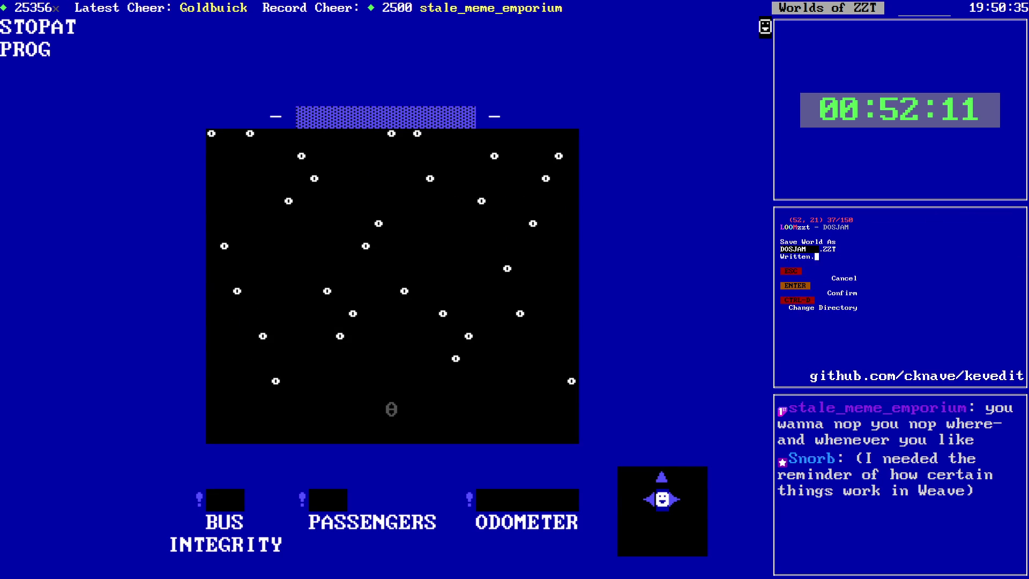
key(shift+Left)
key(shift+Left)
key(Left)
key(Up)
key(Up)
key(Up)
key(Return)
key(Down)
key(Down)
key(Down)
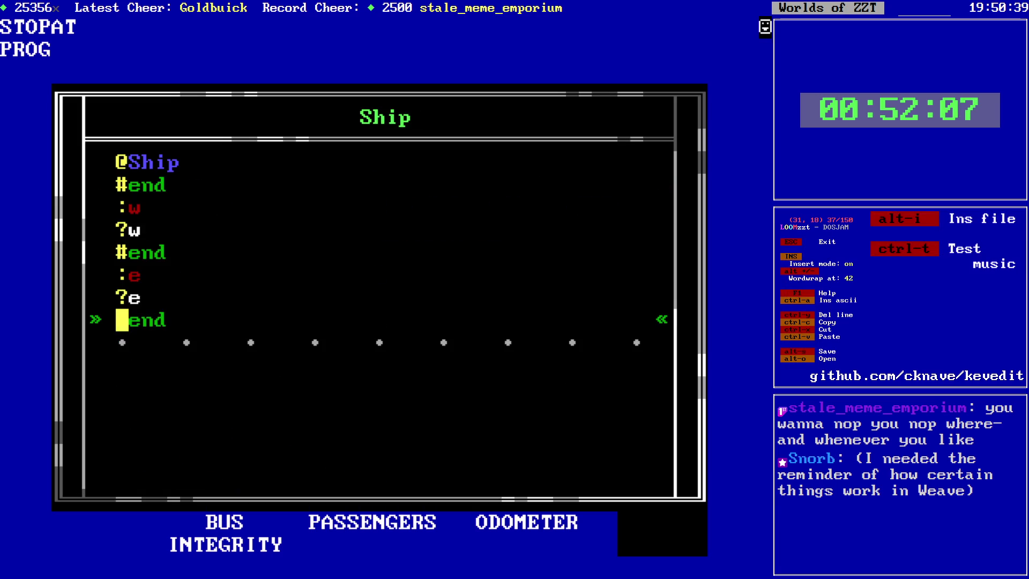
key(Down)
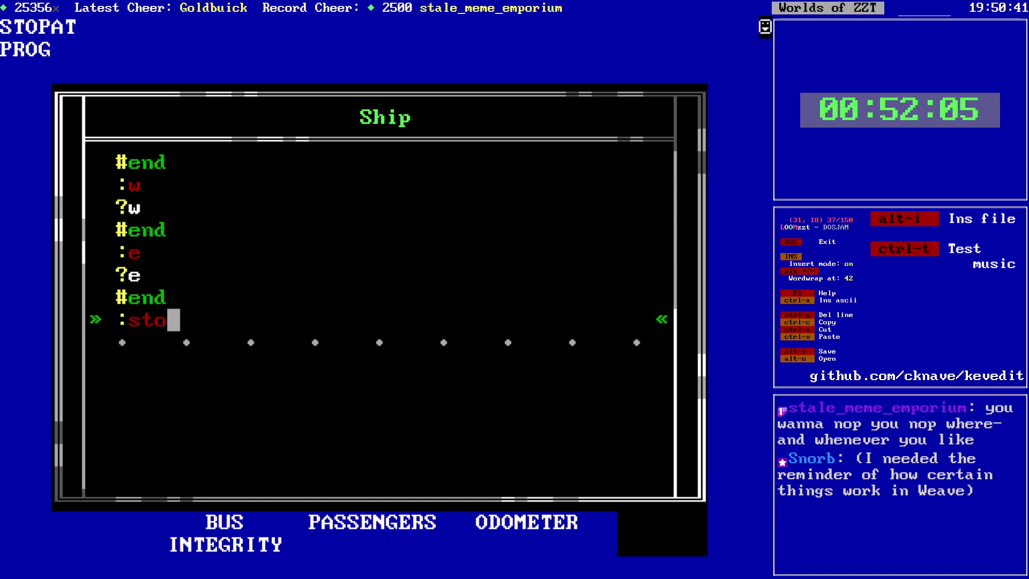
key(Escape)
key(Escape)
- Open the star object's program and move down to its final #blocked line
key(shift+Left)
key(Left)
key(Left)
key(Left)
key(Up)
key(Up)
key(Up)
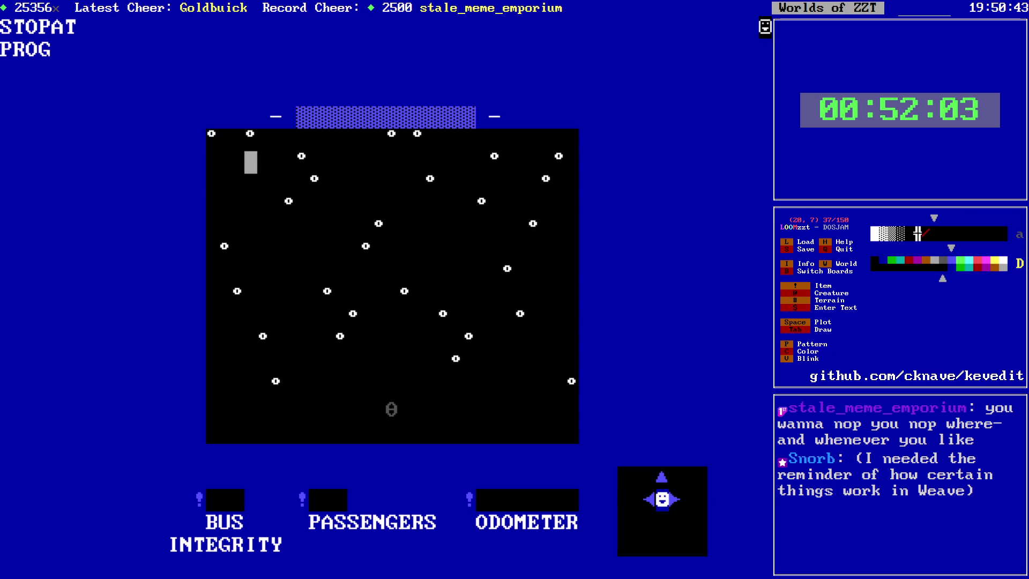
key(Return)
key(Down)
key(Down)
key(Down)
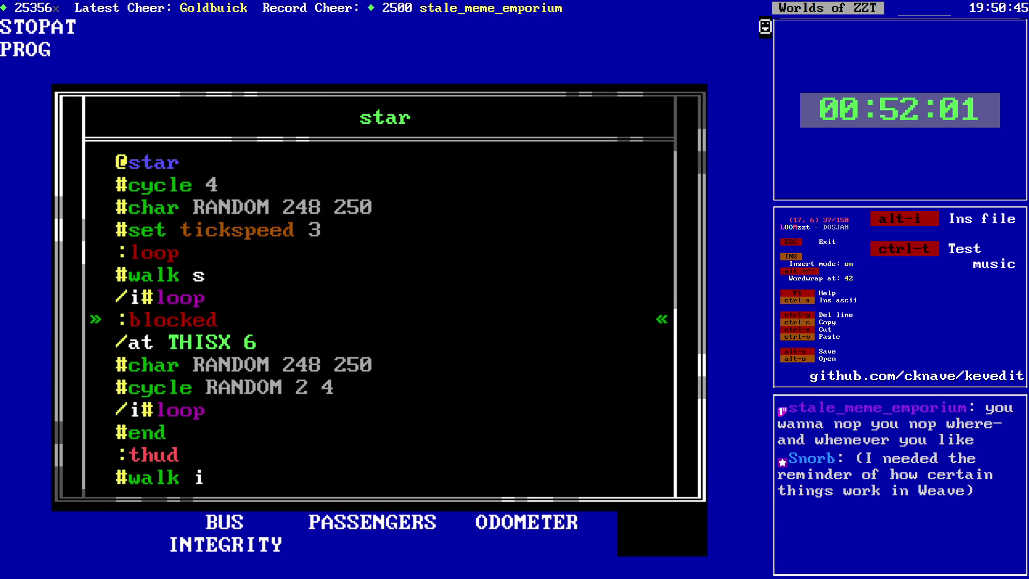
key(Down)
key(Down)
key(Down)
key(Up)
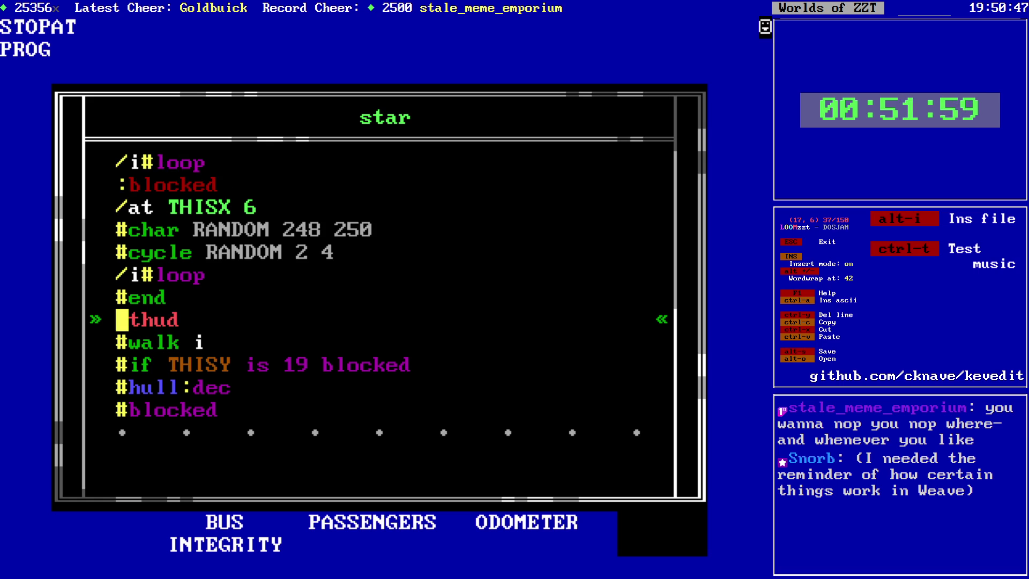
key(Up)
key(Up)
key(Up)
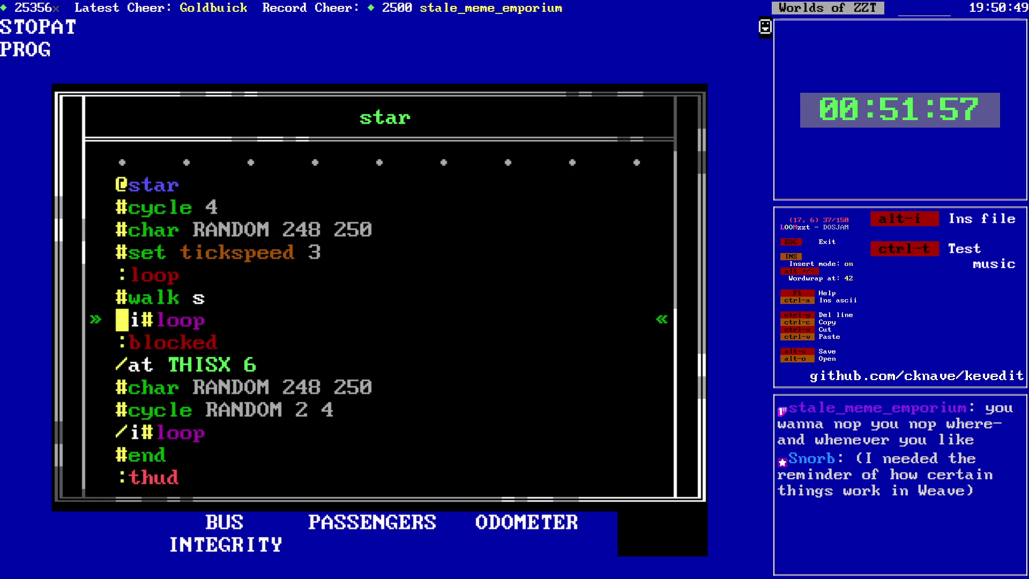
key(Down)
key(Down)
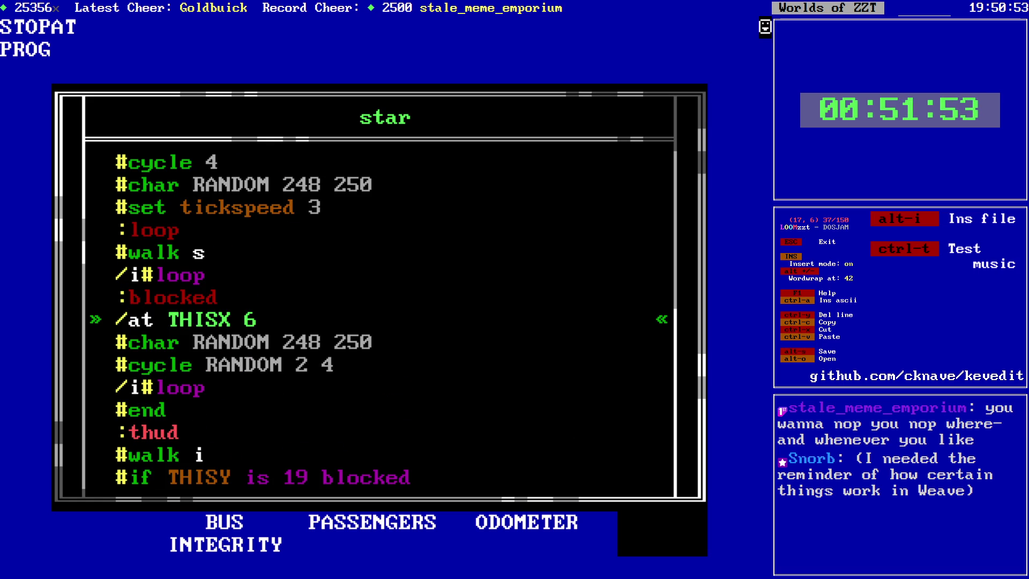
key(Down)
key(Down)
key(Down)
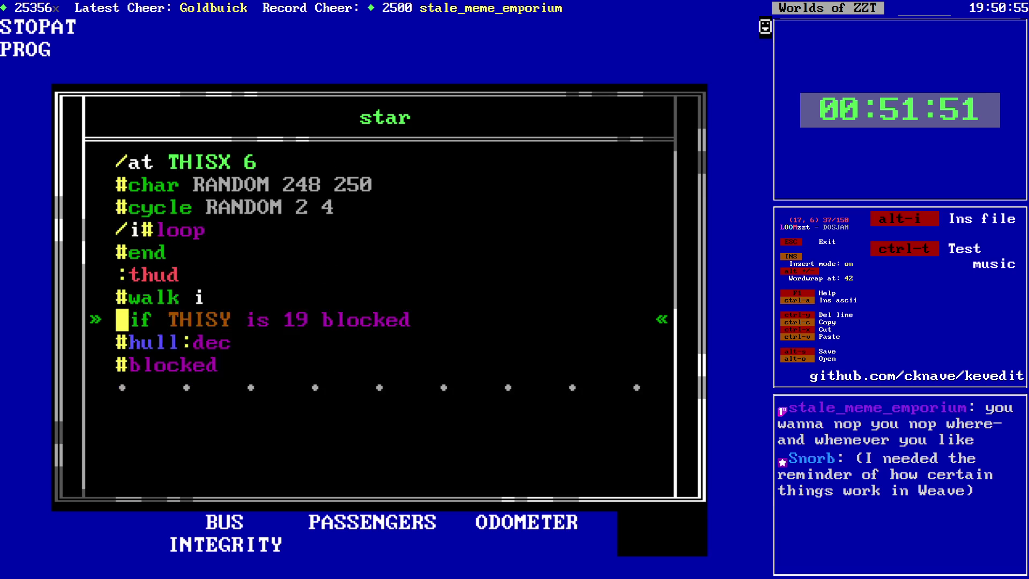
- Append '#end', ':stop', '#walk i' and '#end' after #blocked in the star's code
key(End)
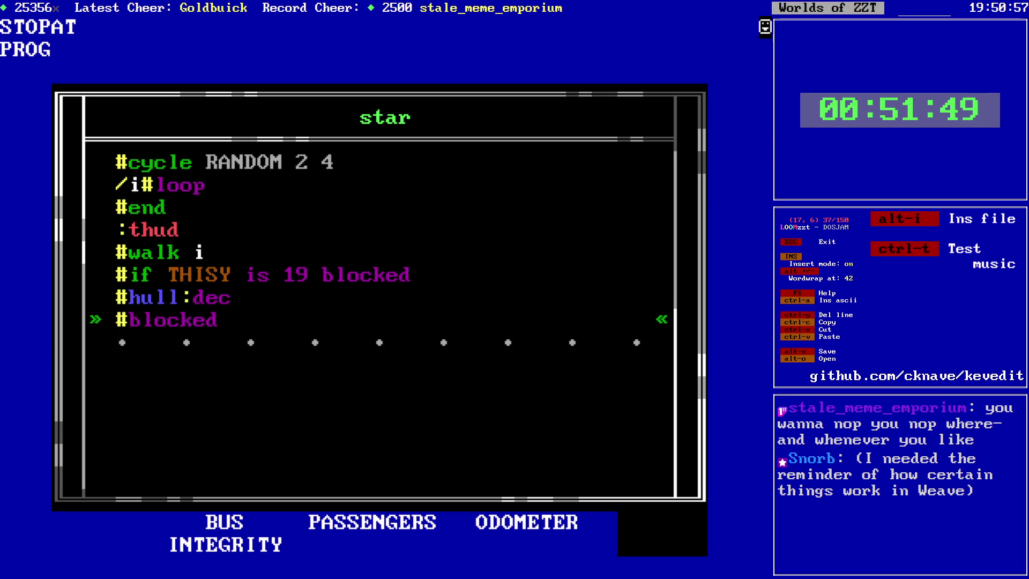
key(Return)
text(nd)
key(Return)
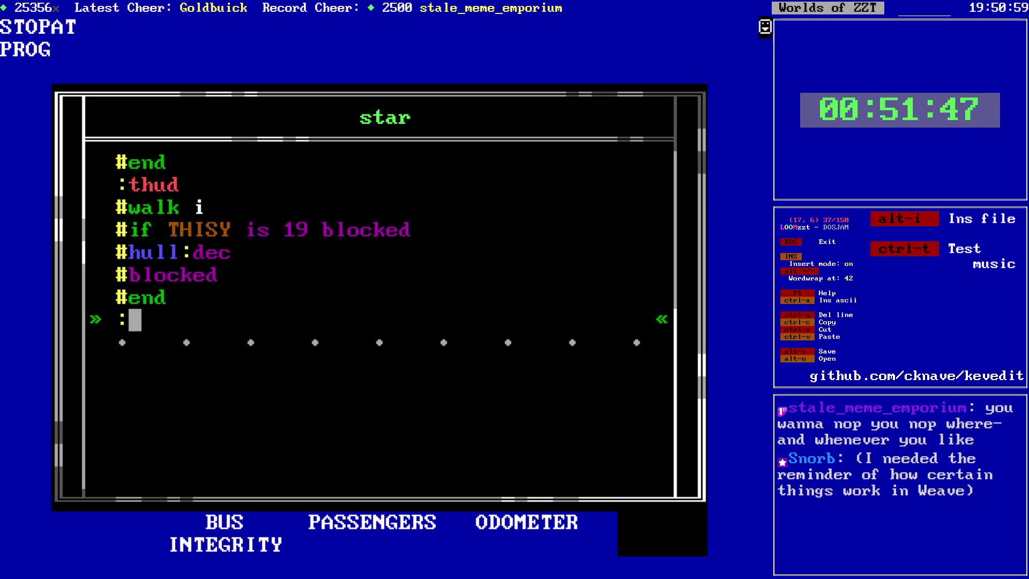
text(:stop)
key(Return)
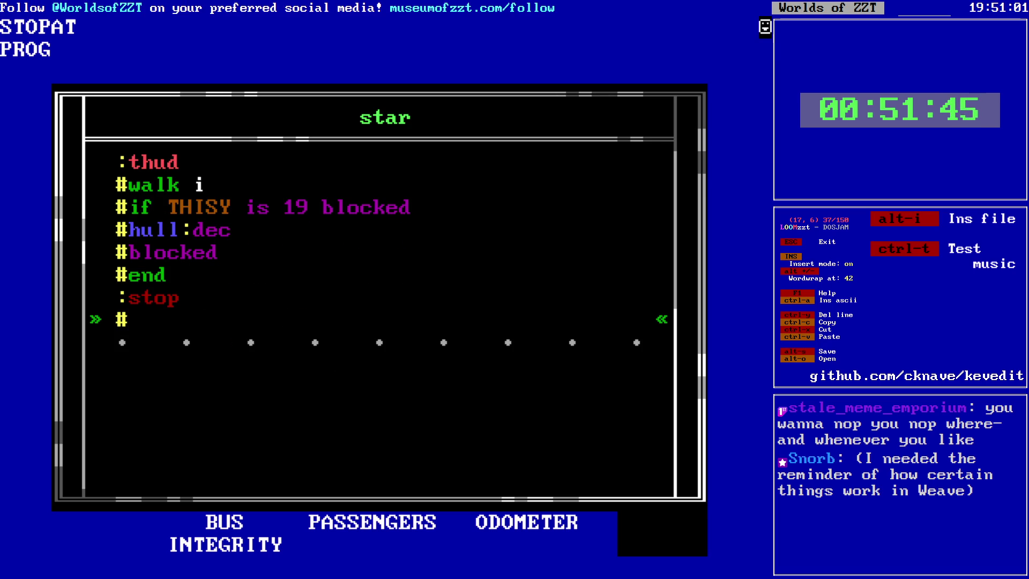
text(walk i)
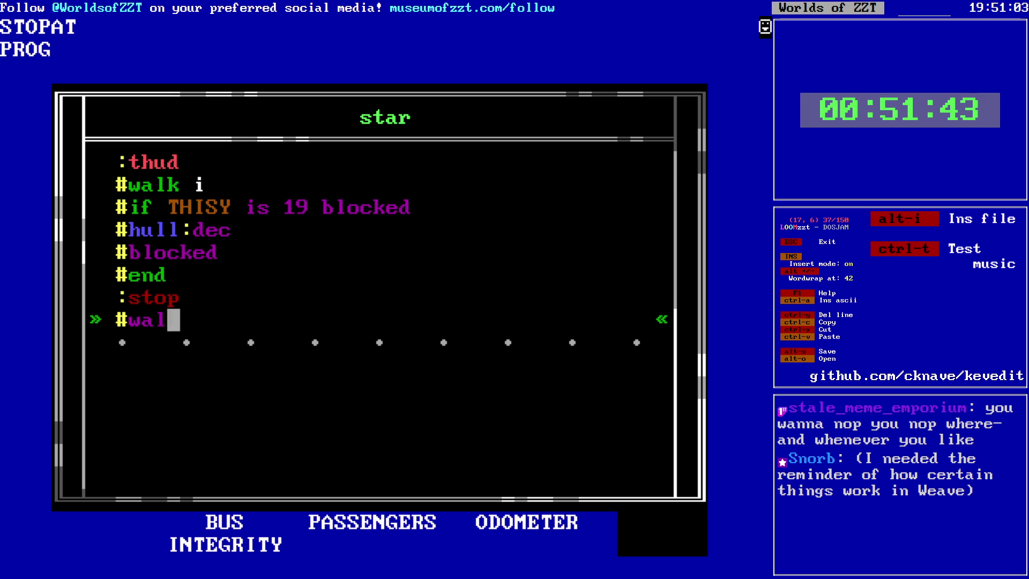
key(Return)
text(#end)
- Check the star's :loop and #walk s lines and close its code
key(Page_Up)
key(Page_Up)
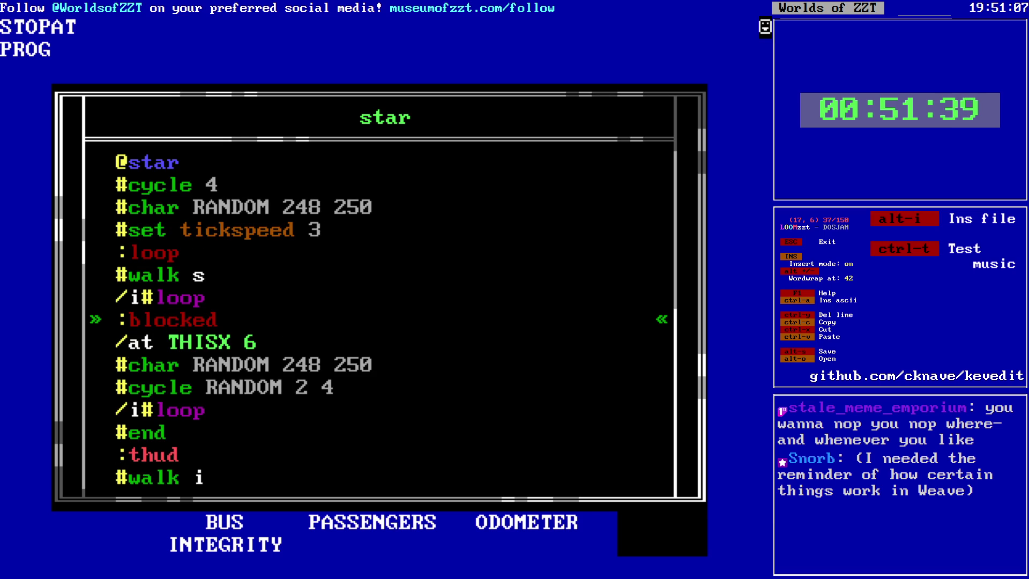
key(Up)
key(Up)
key(Up)
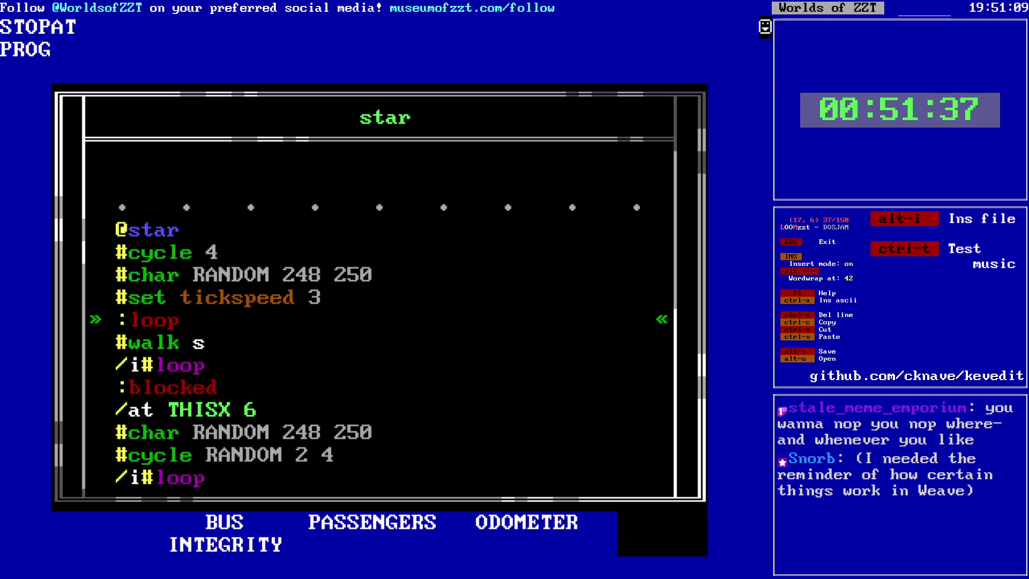
key(Down)
key(Escape)
- Save the world as DOSJAM.ZZT and open the Setup object's program
key(Right)
key(Right)
key(Right)
key(s)
key(Return)
key(Return)
key(Down)
key(Down)
key(Down)
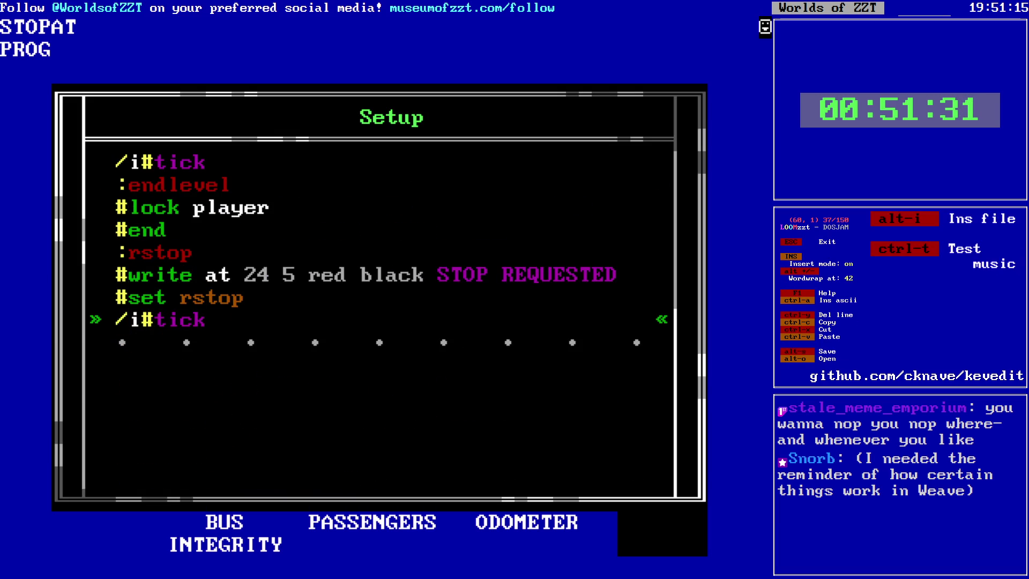
- Check the ends of the Setup and θ objects' code, returning to the board
key(End)
key(Escape)
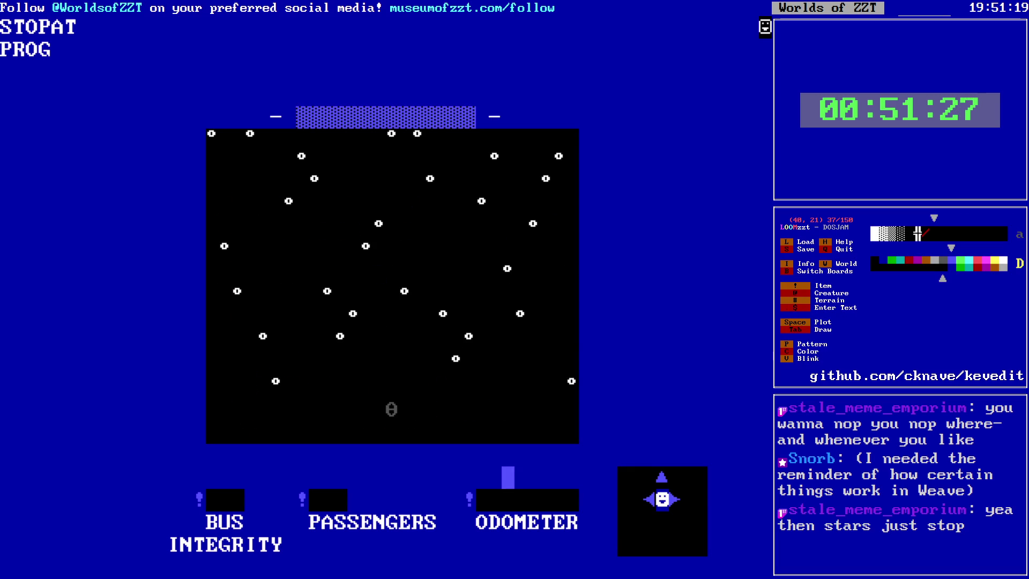
key(Up)
key(Up)
key(Up)
key(Right)
key(Return)
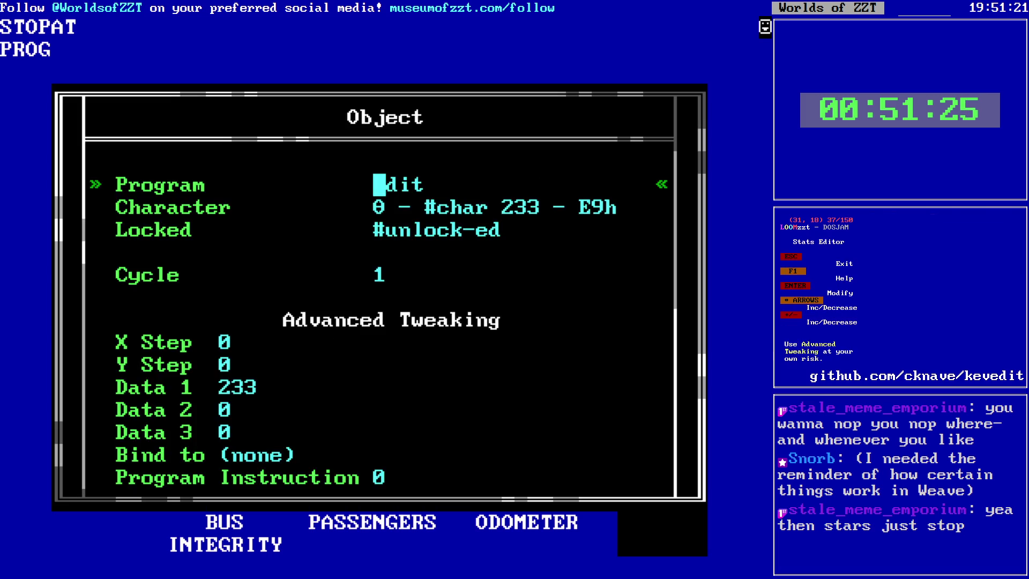
key(Return)
key(Down)
key(Down)
key(Down)
key(End)
key(Escape)
key(Escape)
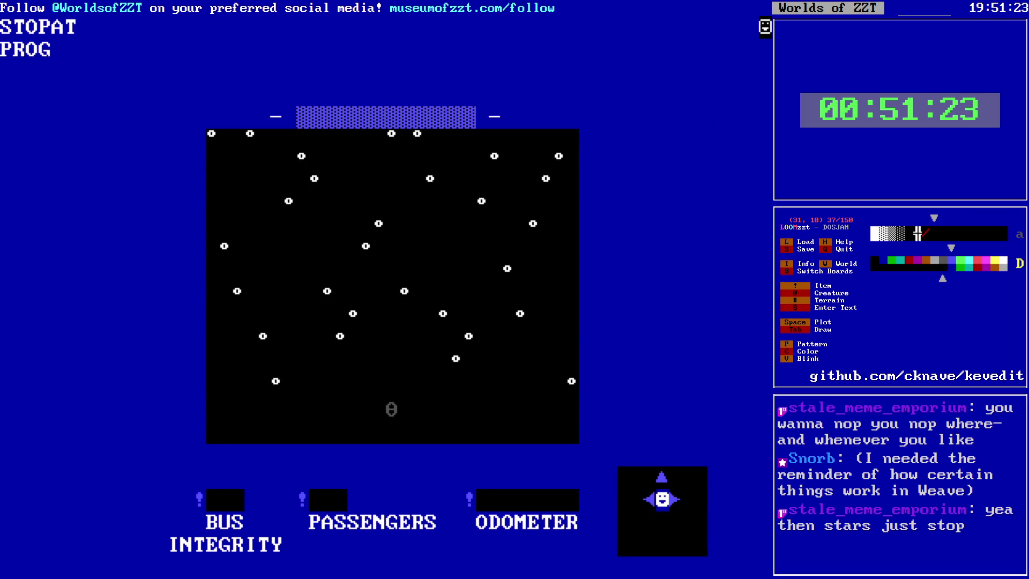
- Add '#and star:stop' below '#if rstop ship:stop' in the object at (52,21)
key(Return)
key(Return)
key(End)
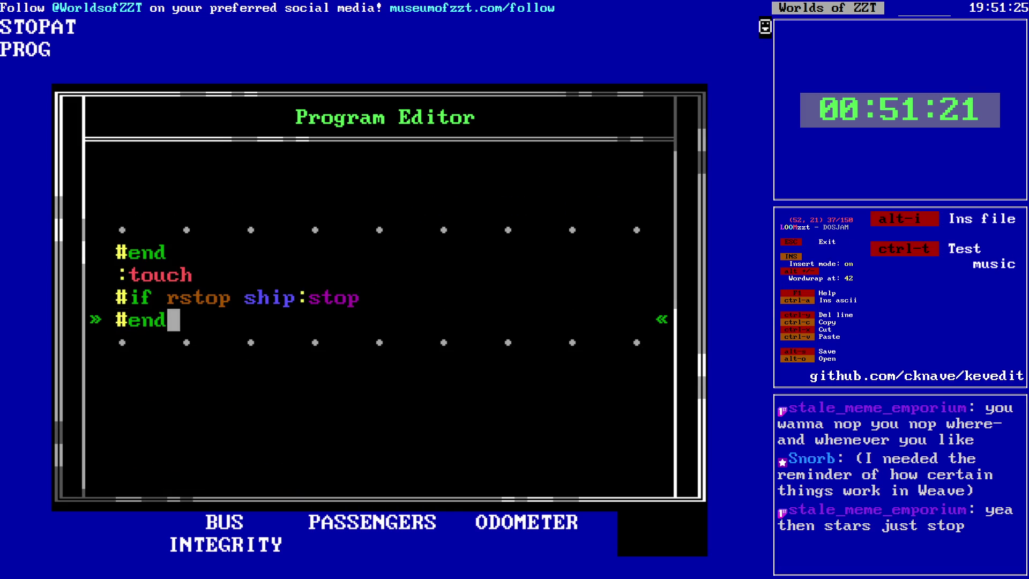
key(Up)
key(Return)
text(#)
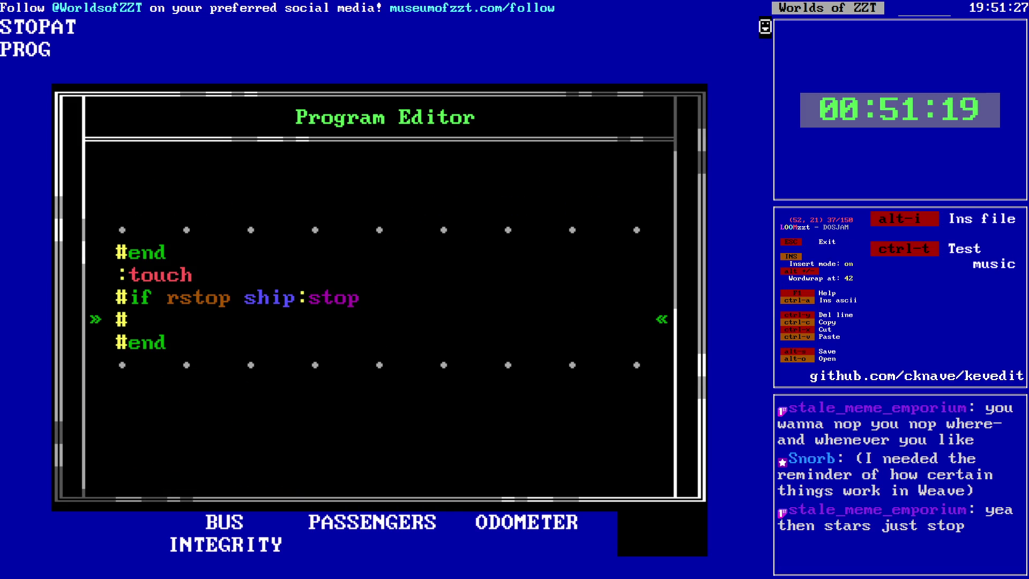
text(and )
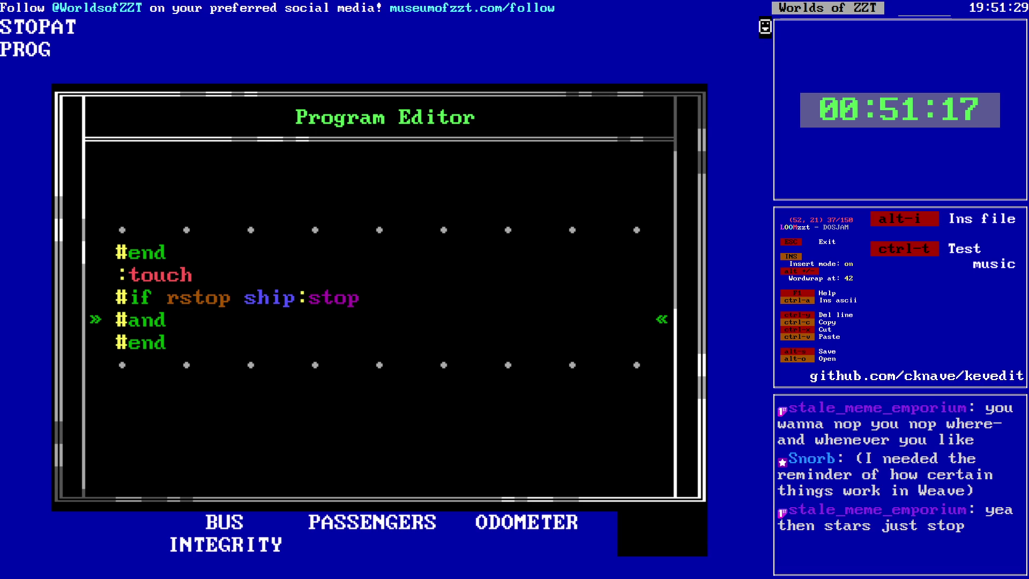
text(star:stop)
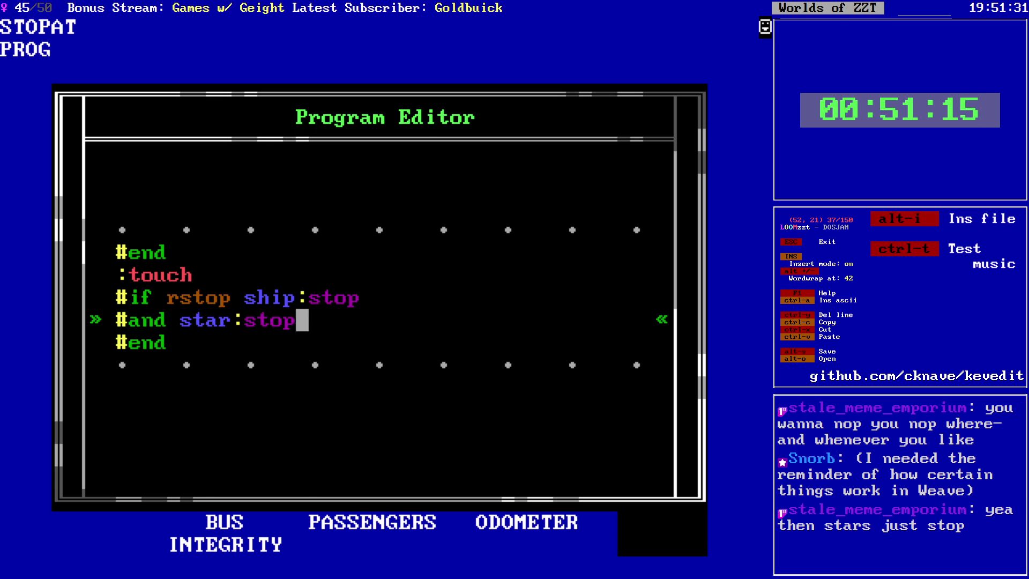
key(Escape)
- Open the Ship object's program at the end of its :stop line
key(Left)
key(Down)
key(Down)
key(Return)
key(Page_Down)
key(End)
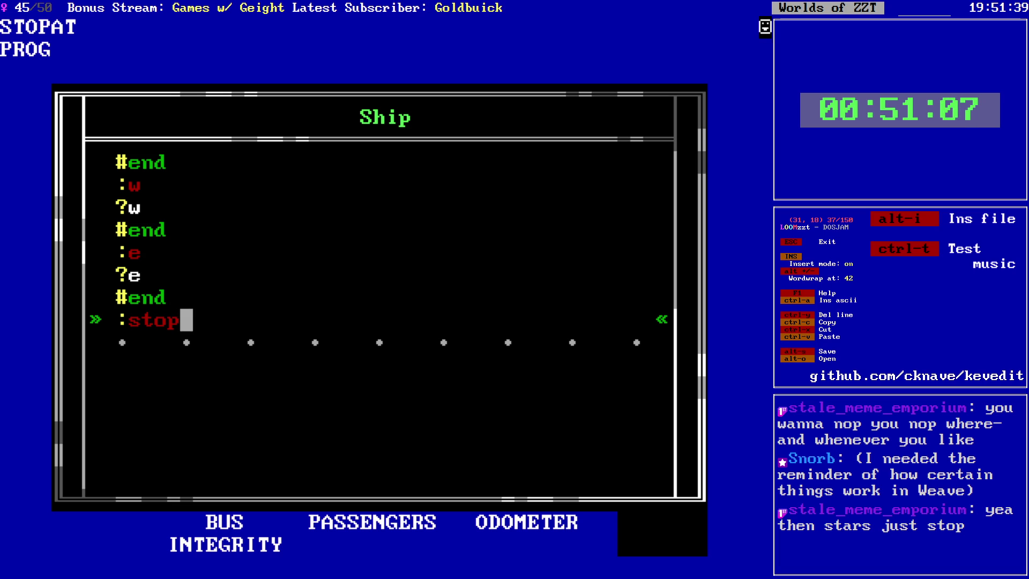
- Add a '#lock' line after the Ship's :stop label
key(Return)
text(#lo)
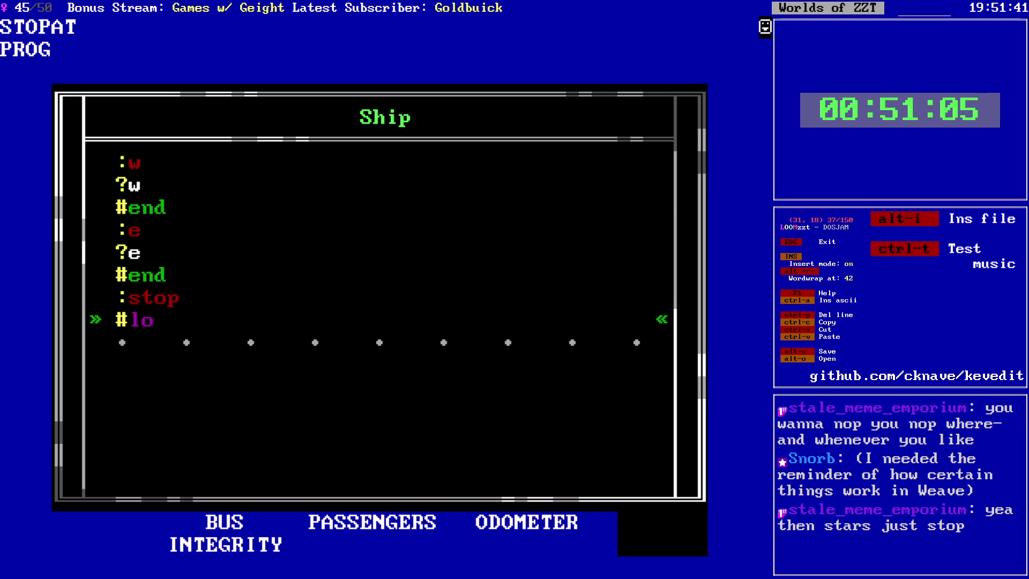
text(ck)
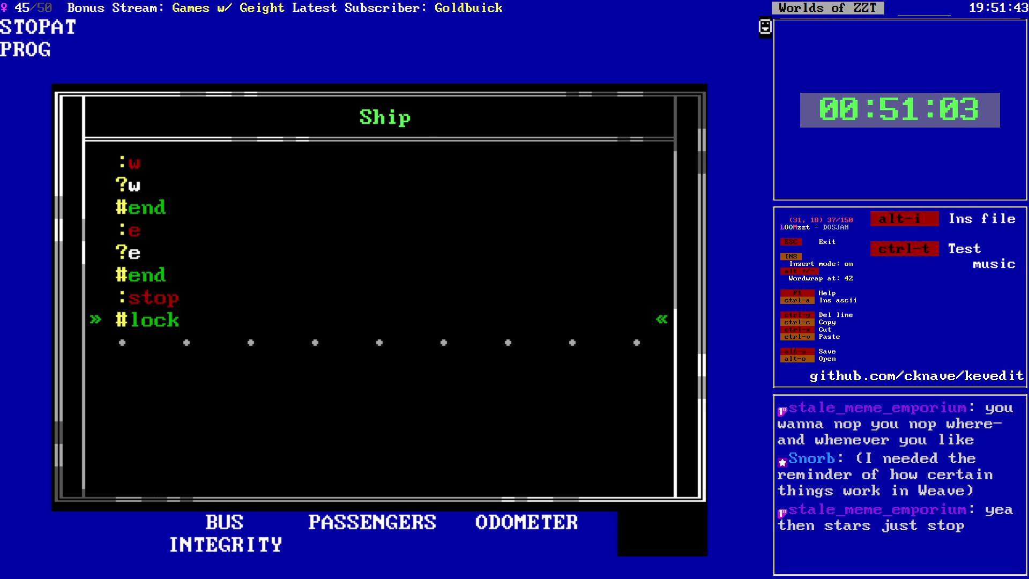
key(Escape)
key(Return)
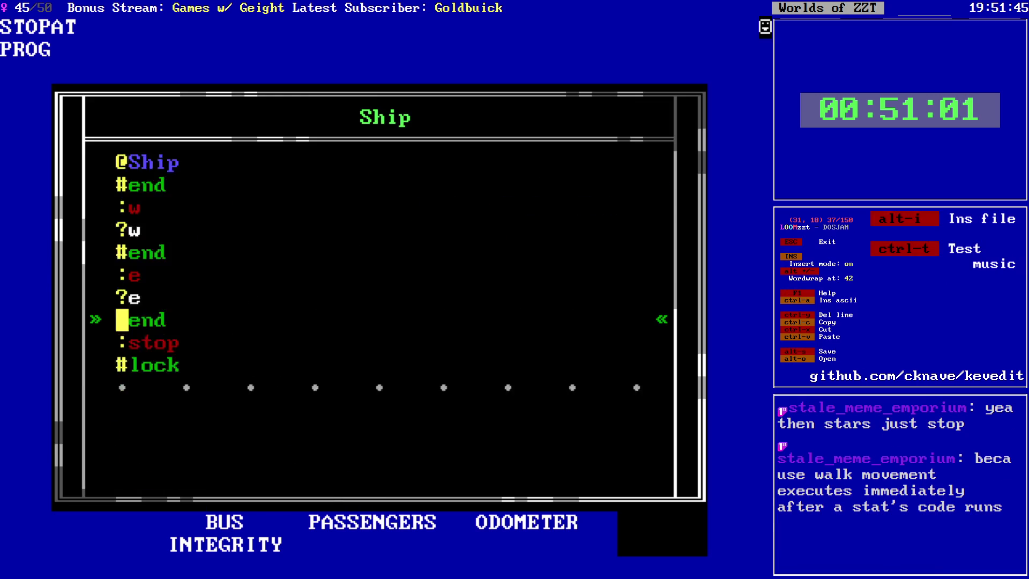
key(Down)
key(Down)
key(End)
- Start a '#set obj' line below #lock, discarding stray attempts
key(Return)
text(')
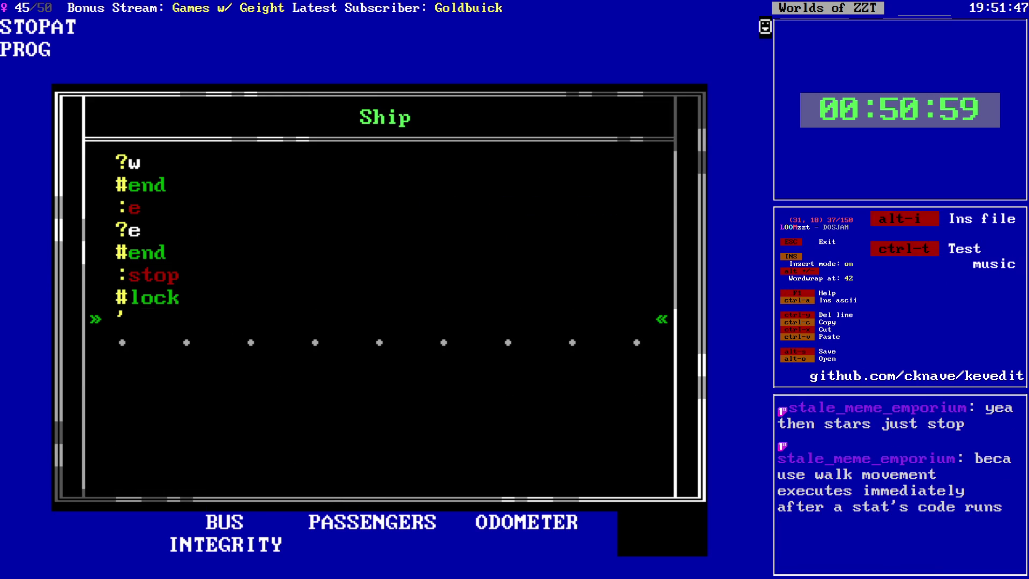
key(BackSpace)
key(BackSpace)
key(BackSpace)
text(#if)
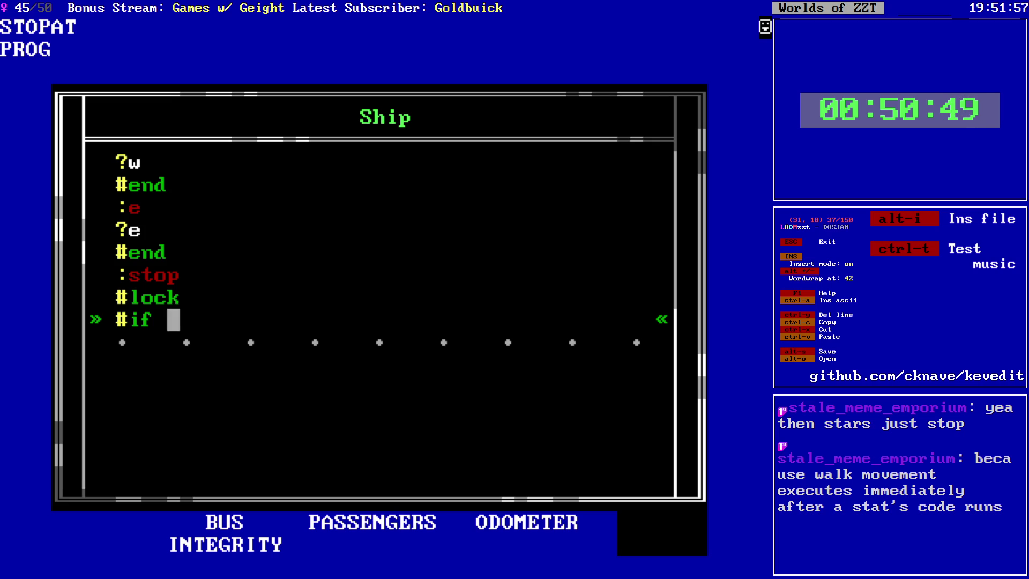
key(BackSpace)
key(BackSpace)
key(BackSpace)
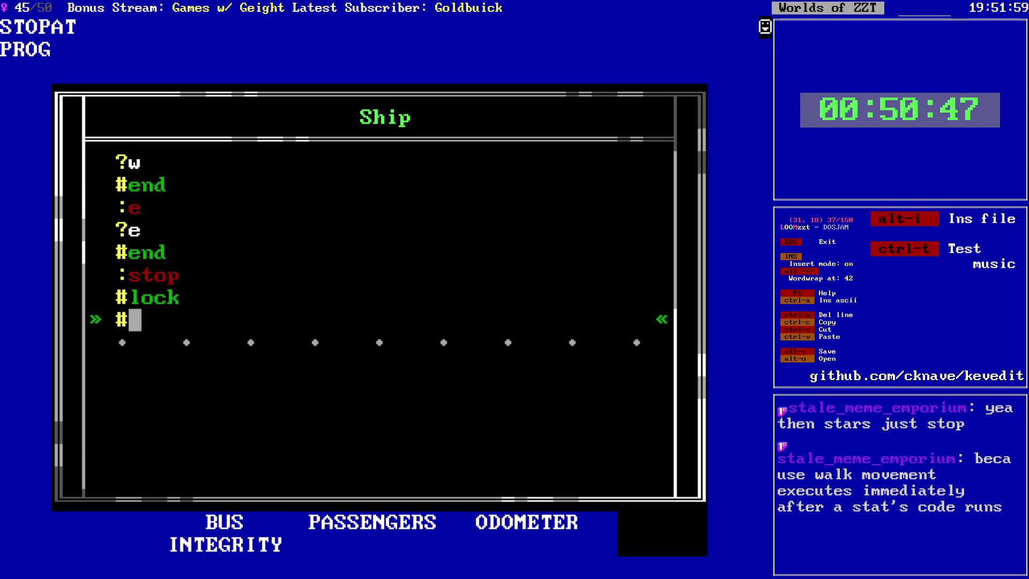
text(set )
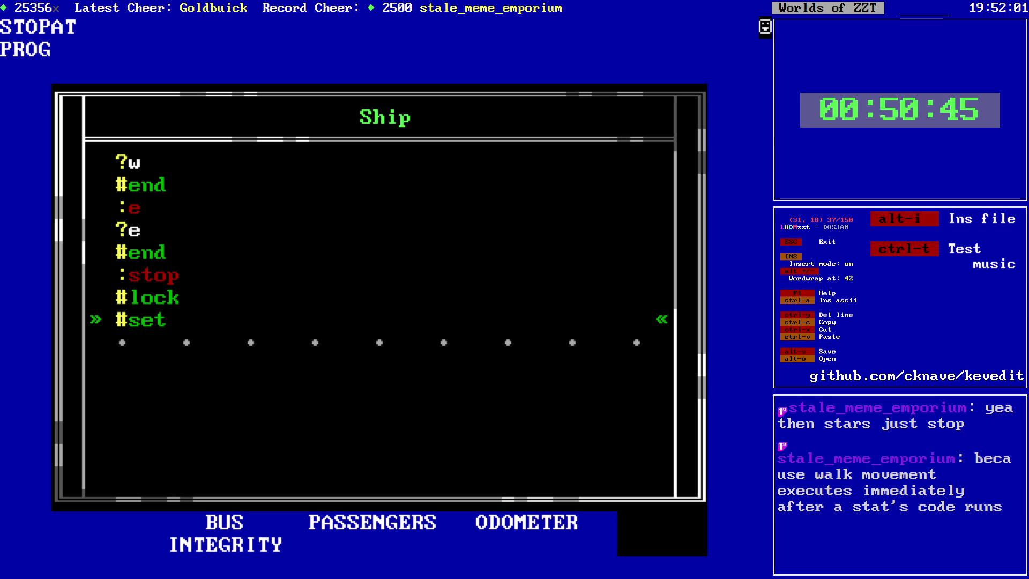
text(obj)
- Complete it as '#set obj1 1 4' and begin an '#if obj1 above' line
key(Page_Up)
key(Down)
key(Down)
key(Down)
key(End)
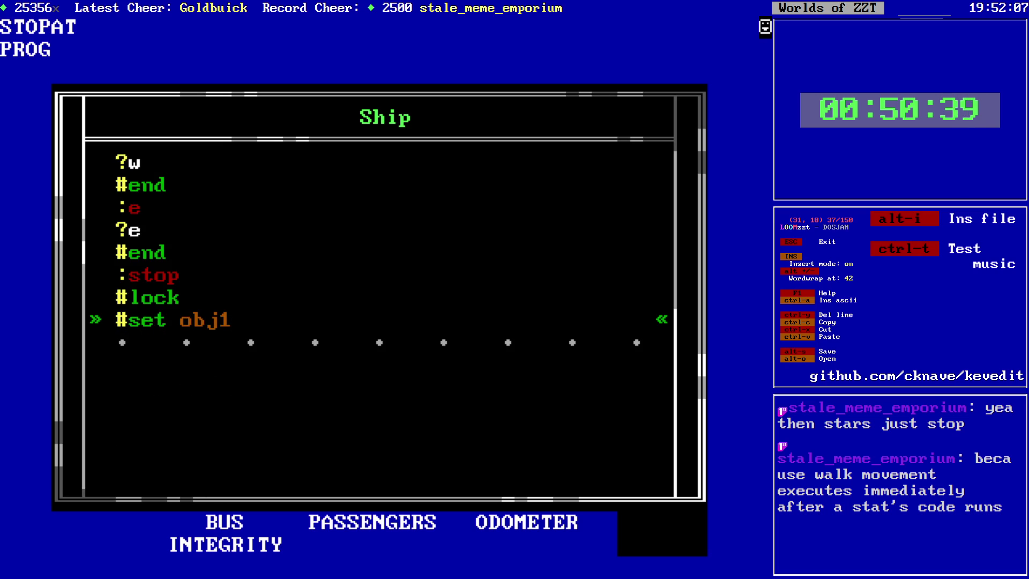
text(1)
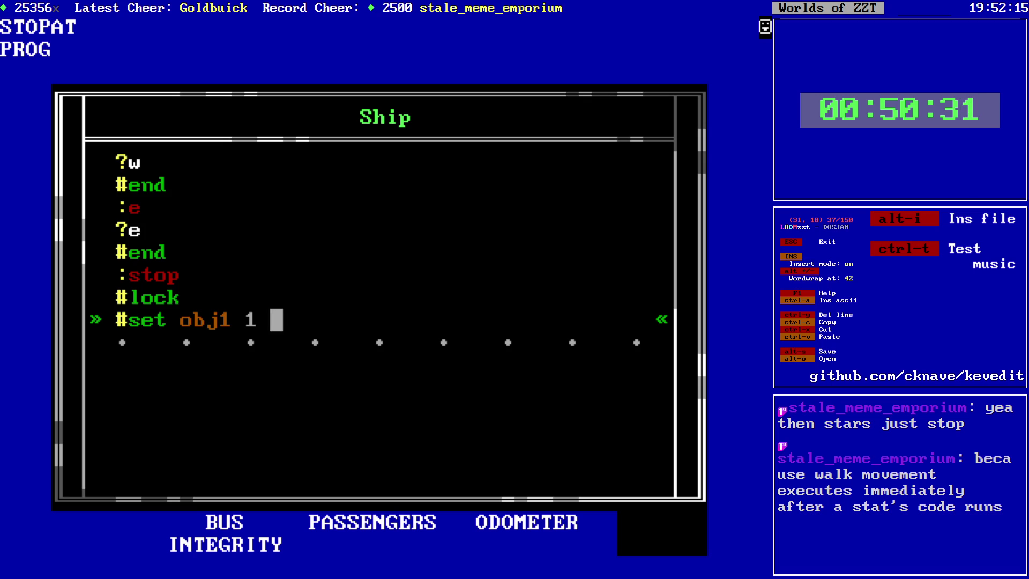
text(4)
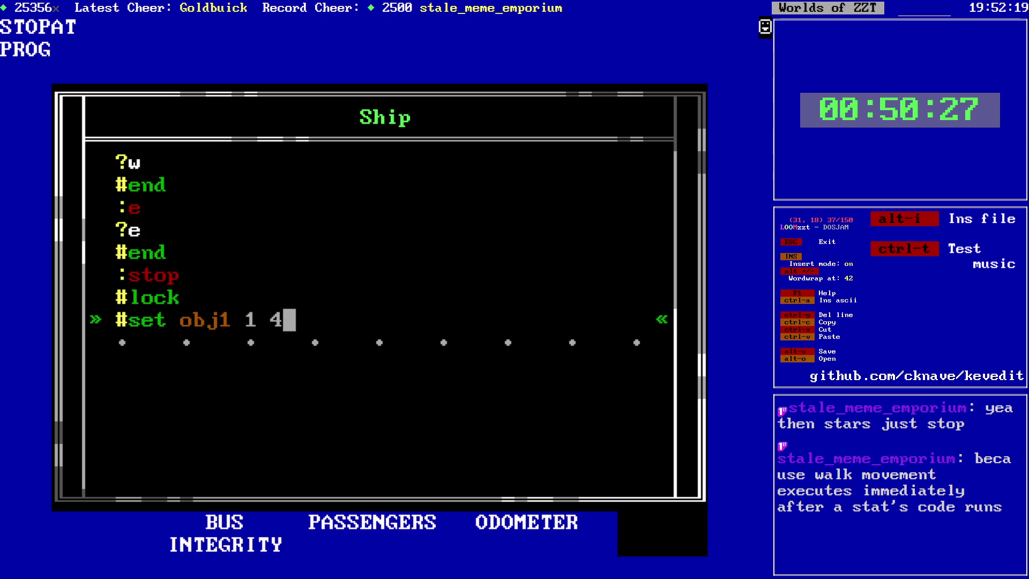
key(Return)
text(#)
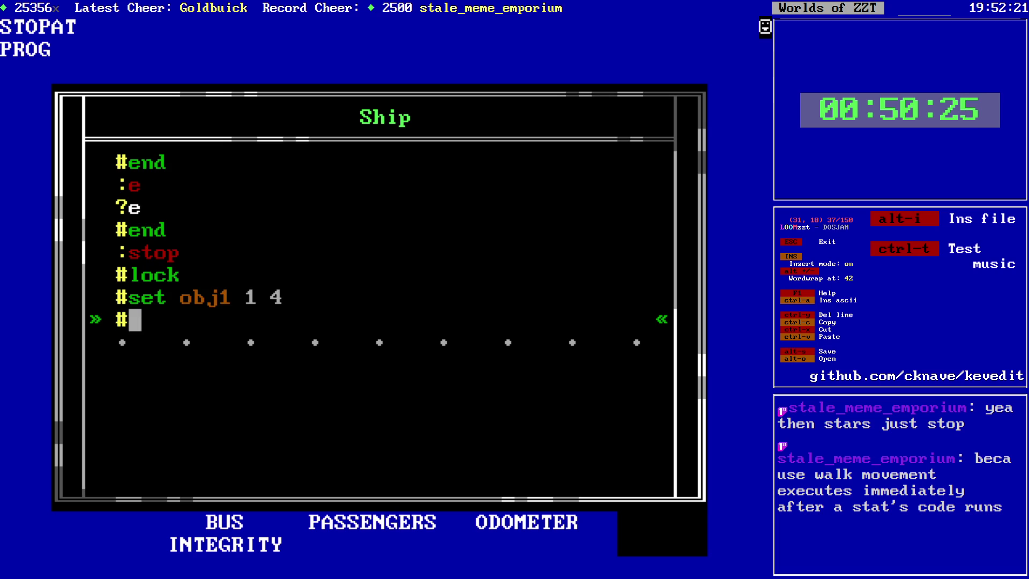
text(if obj)
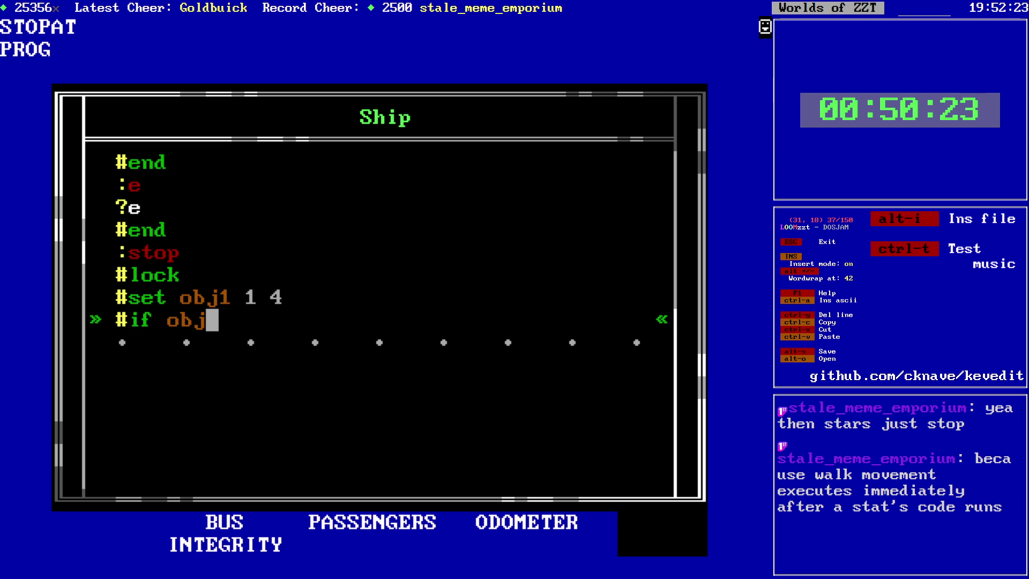
text(1 above)
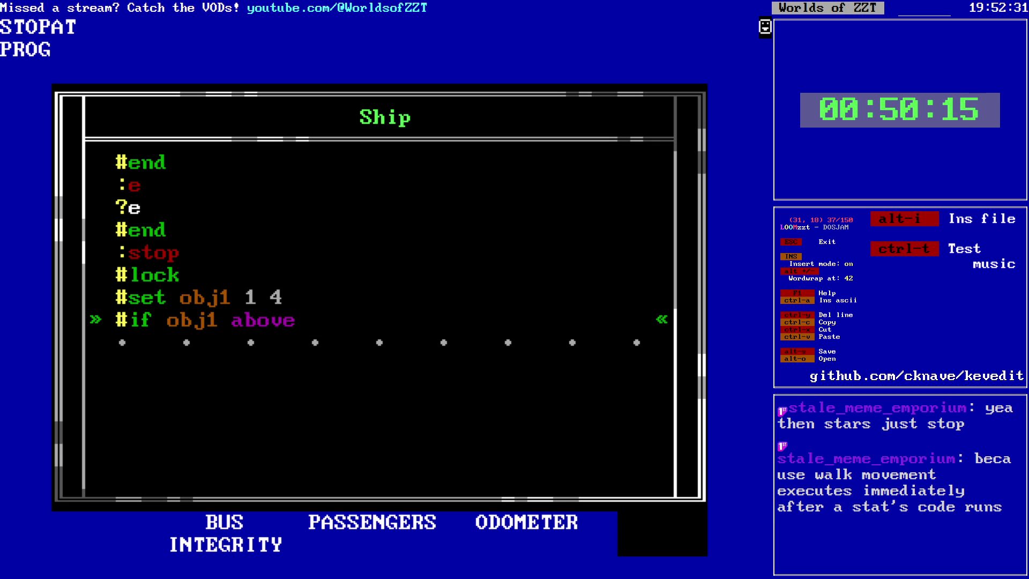
- Finish the line as '#if obj1 above onbus set obj1 onbus' and add a '#copy' line
text(onbus)
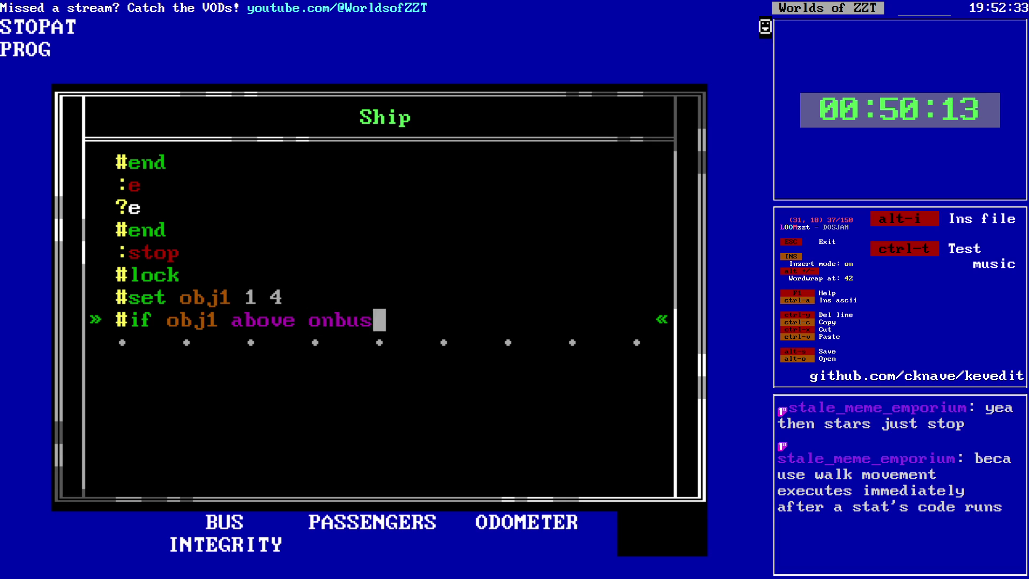
text( set obj1 onbus)
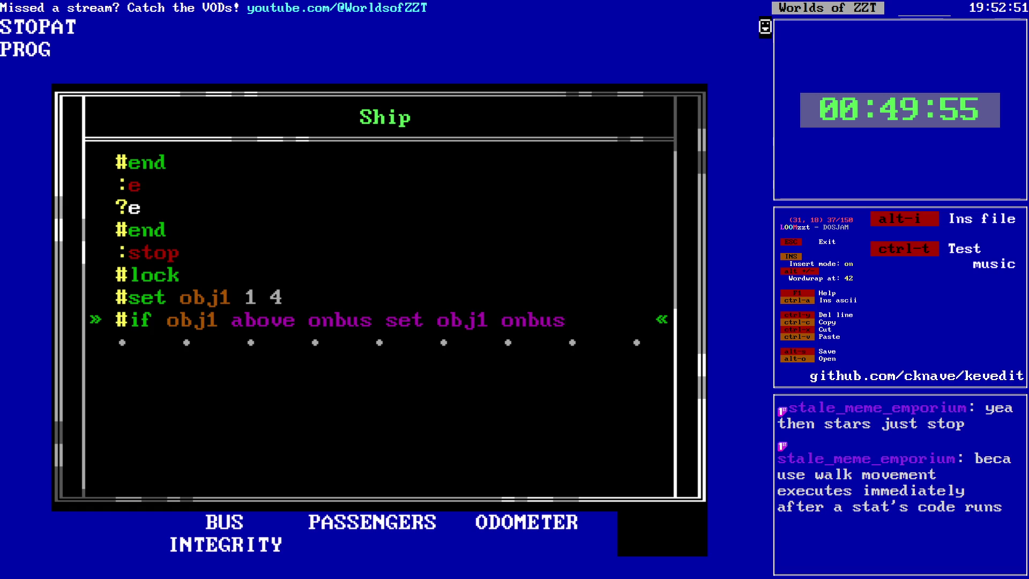
key(shift+Up)
key(shift+Home)
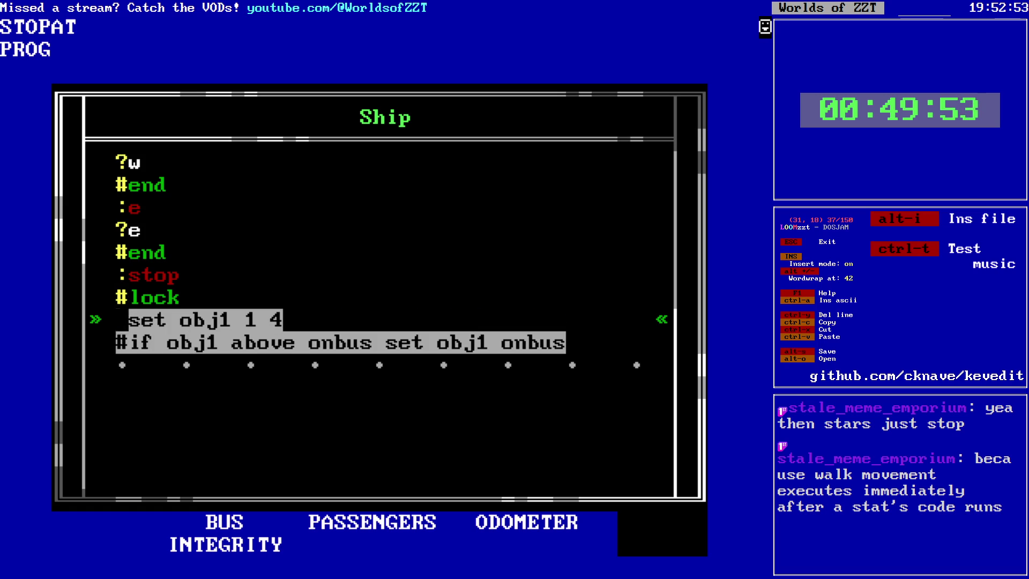
key(ctrl+c)
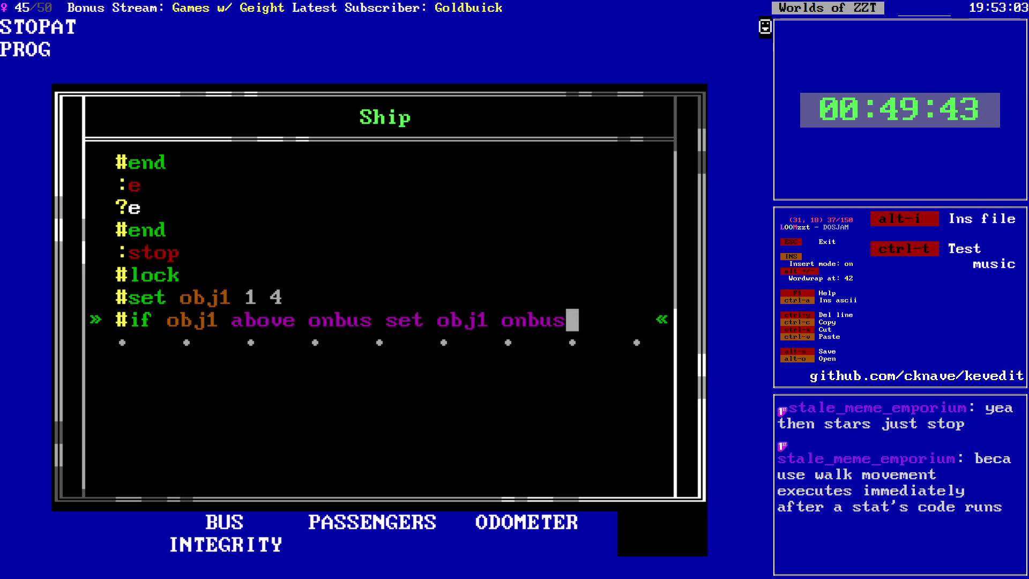
key(Return)
text(#co)
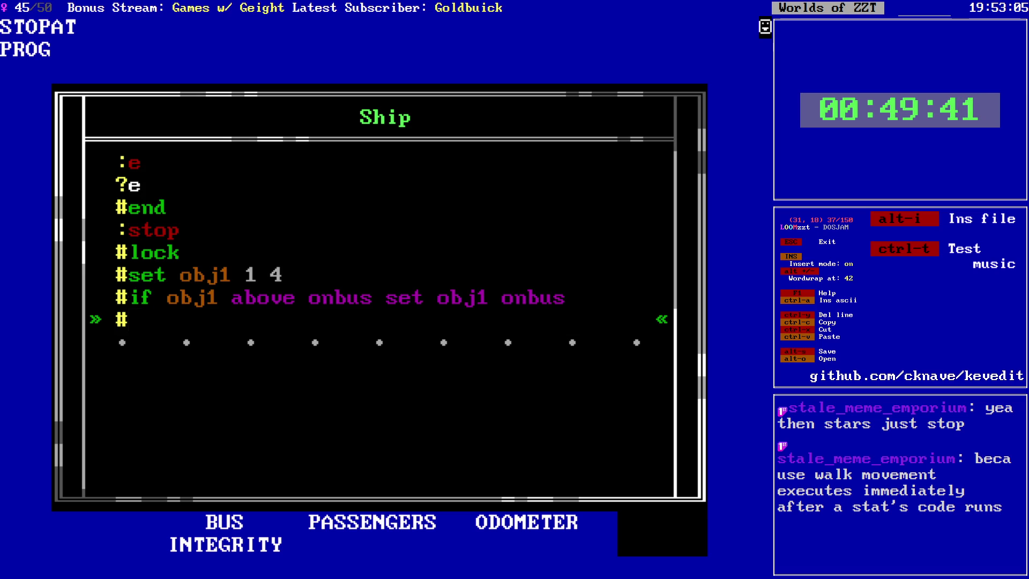
text(p)
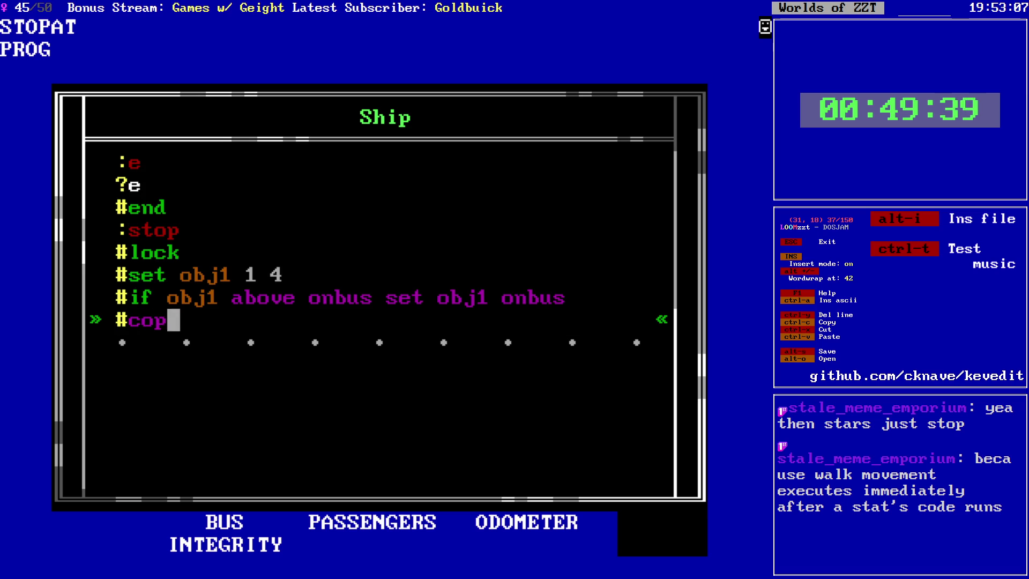
text(y)
key(Escape)
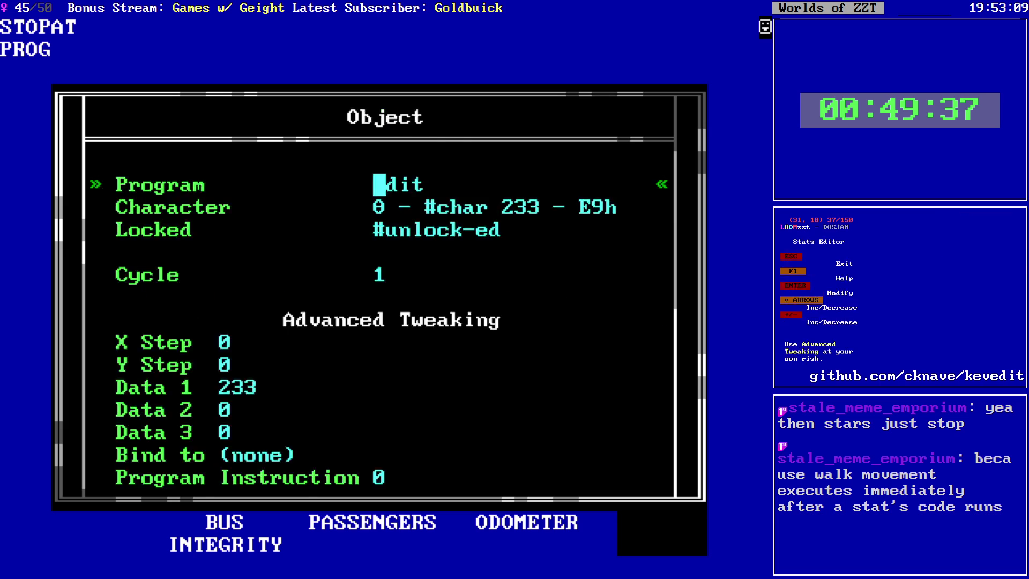
- Locate board position (2,24) at bottom-left and return beside the Ship at (32,18)
key(Escape)
key(Down)
key(Down)
key(Down)
key(alt+Left)
key(Down)
key(Down)
key(alt+Left)
key(alt+Left)
key(Up)
key(Right)
key(alt+Right)
key(alt+Right)
key(alt+Right)
key(Up)
key(Up)
key(Up)
key(Up)
key(Left)
key(Left)
key(Right)
key(Right)
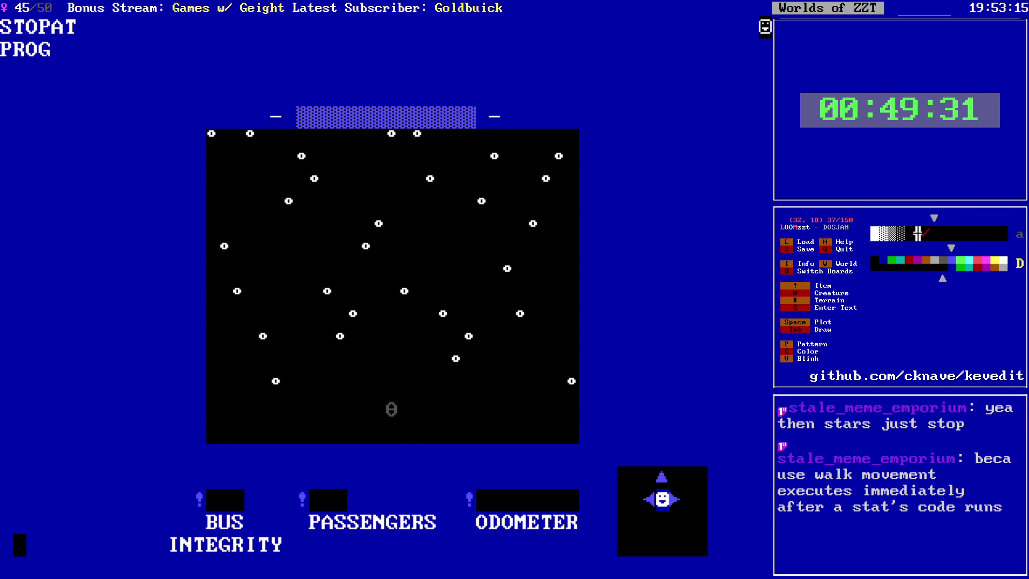
key(Left)
key(Left)
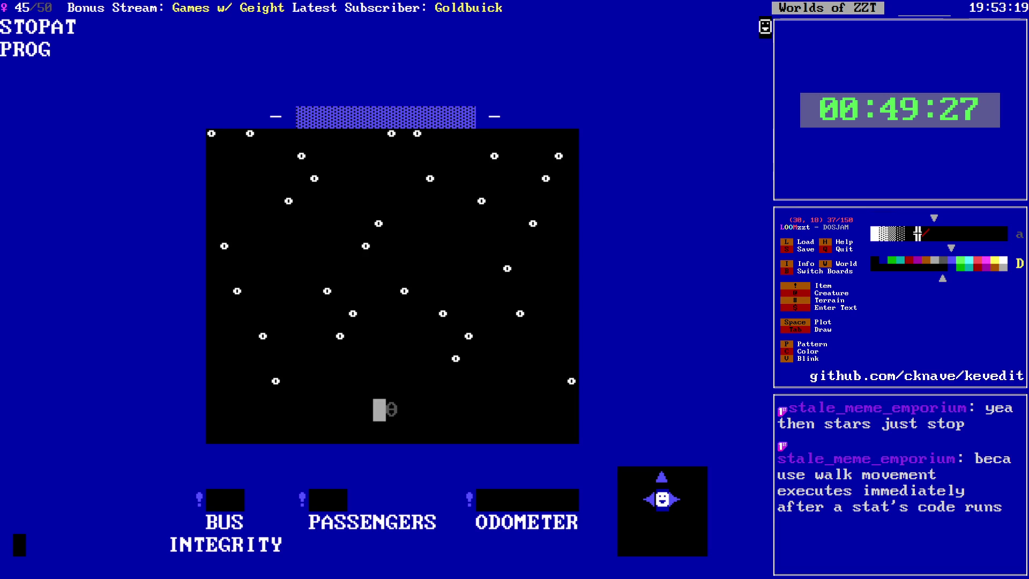
- Check positions along row 18, then reopen the Ship's code at the #copy line
key(Left)
key(Left)
key(Left)
key(alt+Right)
key(alt+Right)
key(Left)
key(Left)
key(Left)
key(Left)
key(Left)
key(alt+Right)
key(alt+Right)
key(alt+Left)
key(alt+Left)
key(alt+Left)
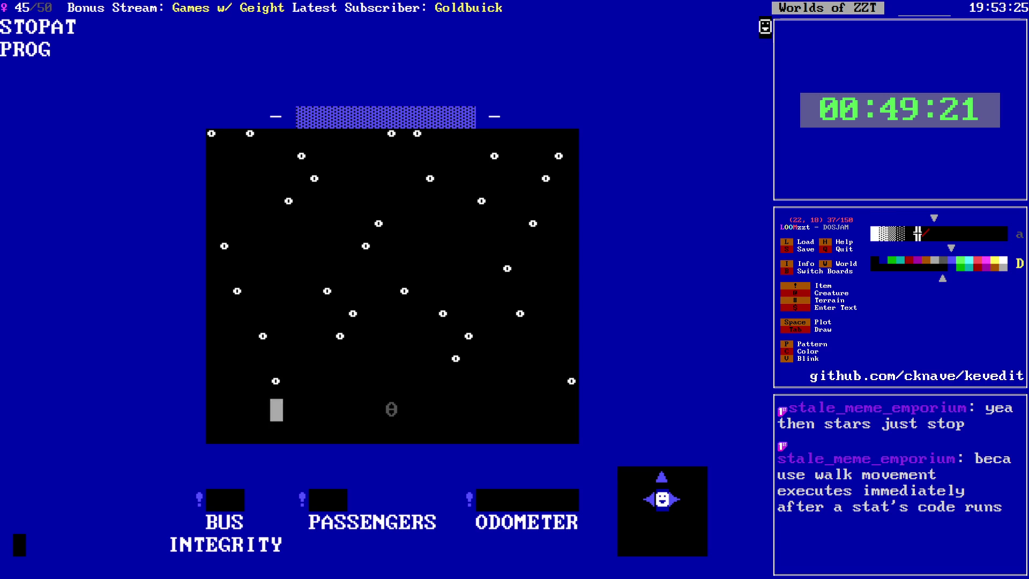
key(alt+Left)
key(alt+Left)
key(Down)
key(Down)
key(Down)
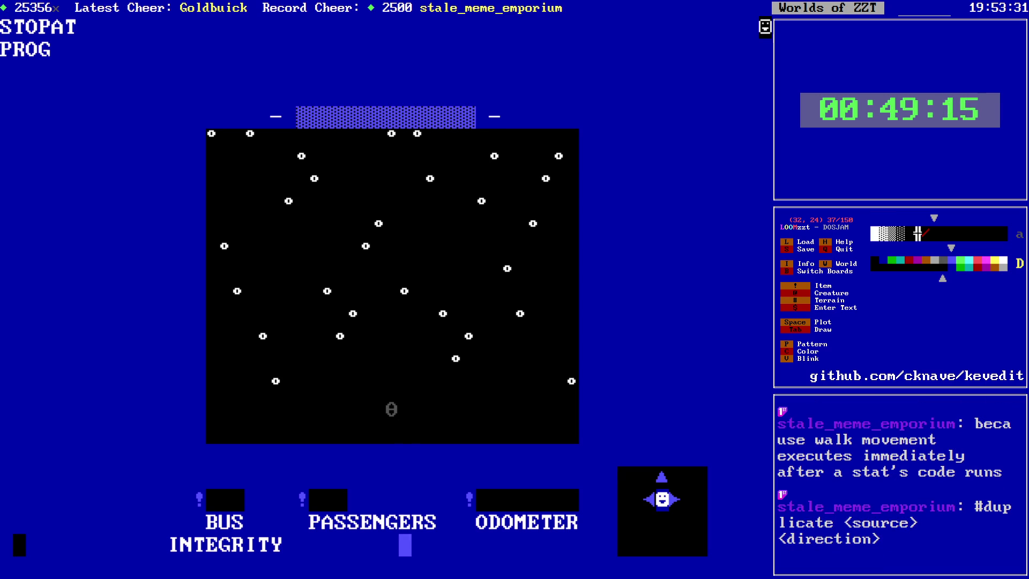
key(Return)
key(Down)
key(Down)
key(Down)
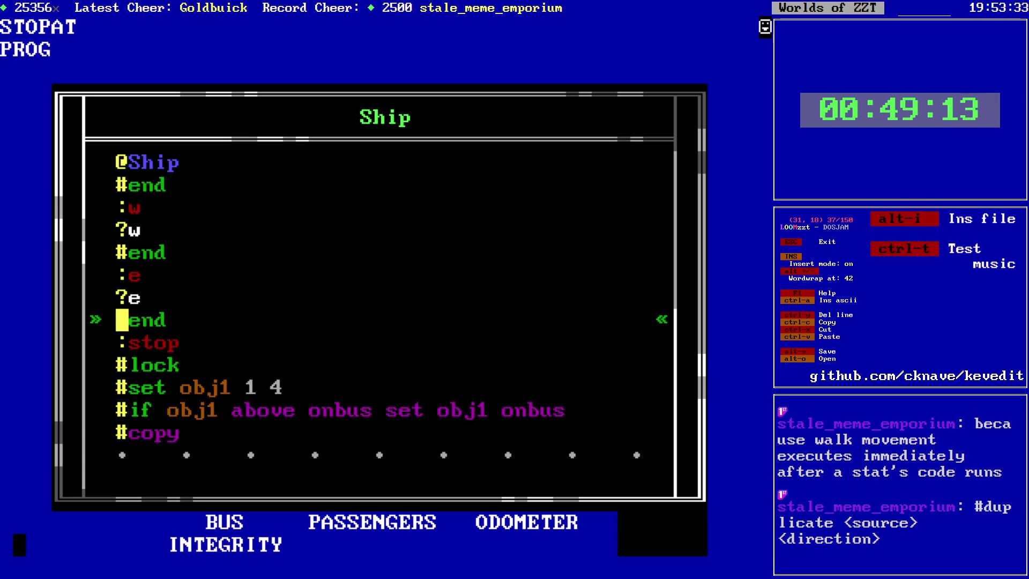
- Change '#copy' to '#duplicate at' and check the target spot on the board's bottom row
key(End)
key(BackSpace)
key(BackSpace)
key(BackSpace)
key(BackSpace)
text(duplicate at)
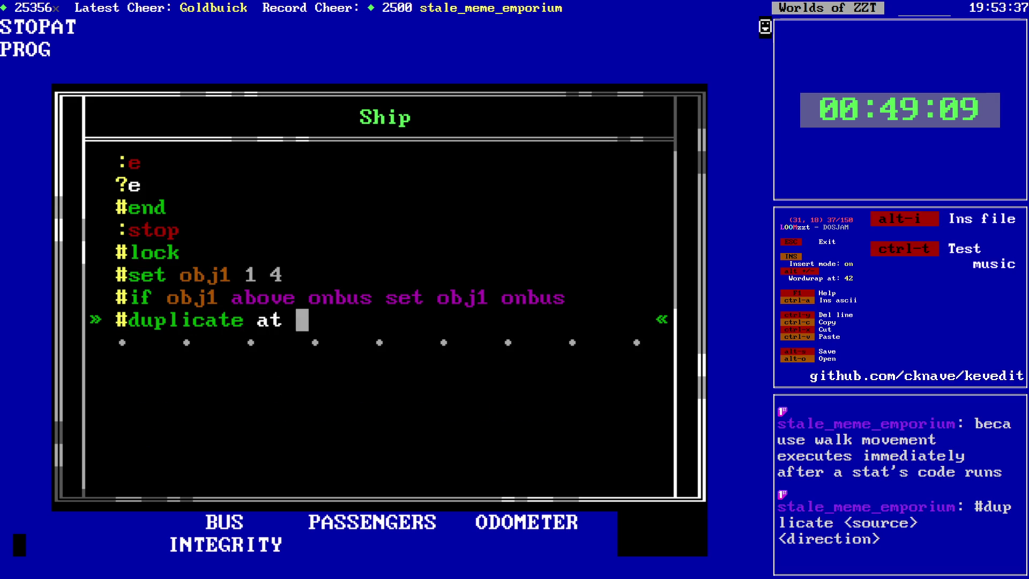
key(Escape)
key(Escape)
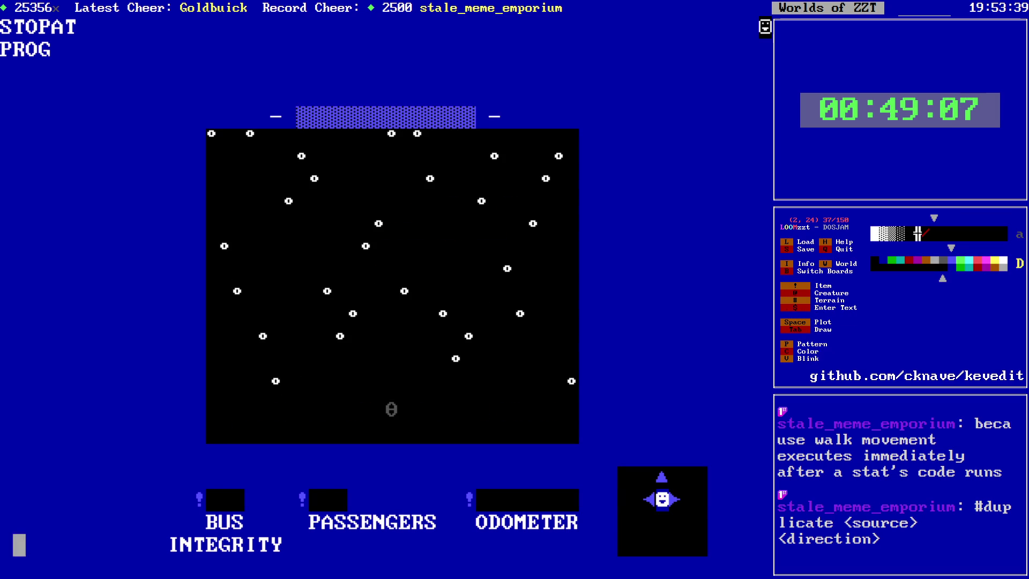
key(Right)
key(Right)
key(Right)
key(Up)
key(Up)
key(Up)
key(Right)
key(Right)
key(Right)
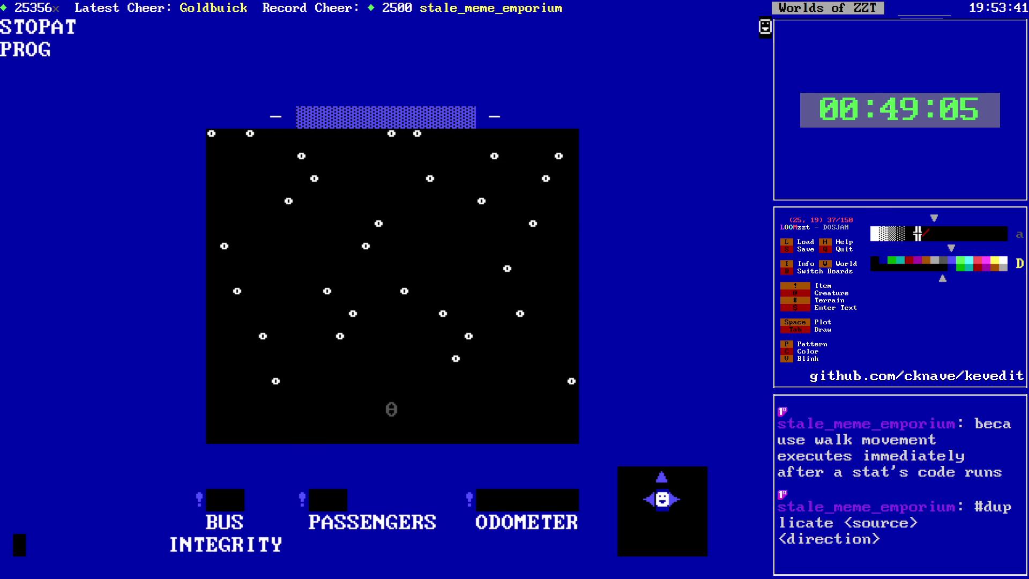
key(Up)
- Complete the Ship's line as '#duplicate at 2 24 rndp rndns'
key(Return)
key(Return)
key(Down)
key(Down)
key(Down)
key(End)
text(2 24)
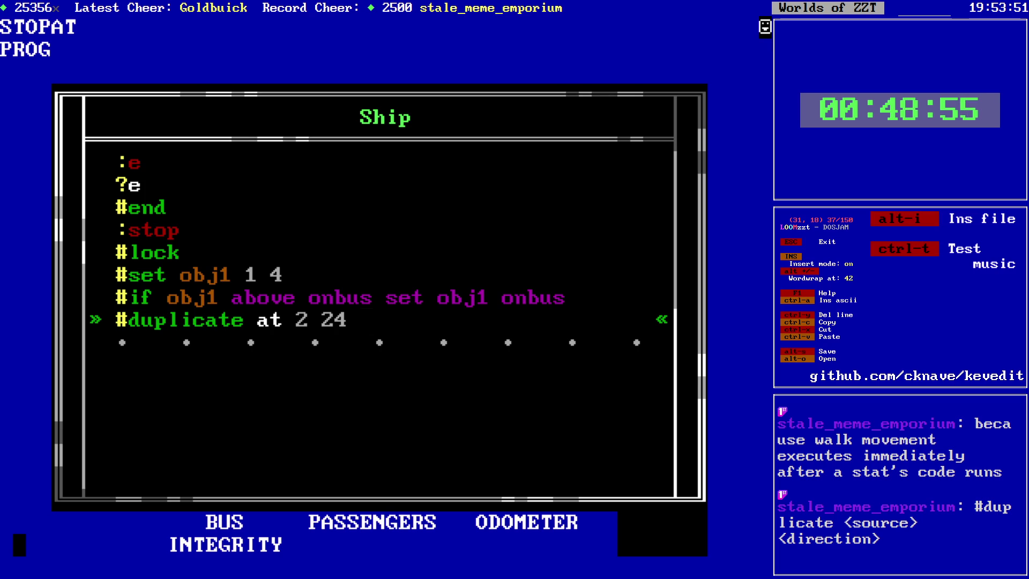
text(rndp)
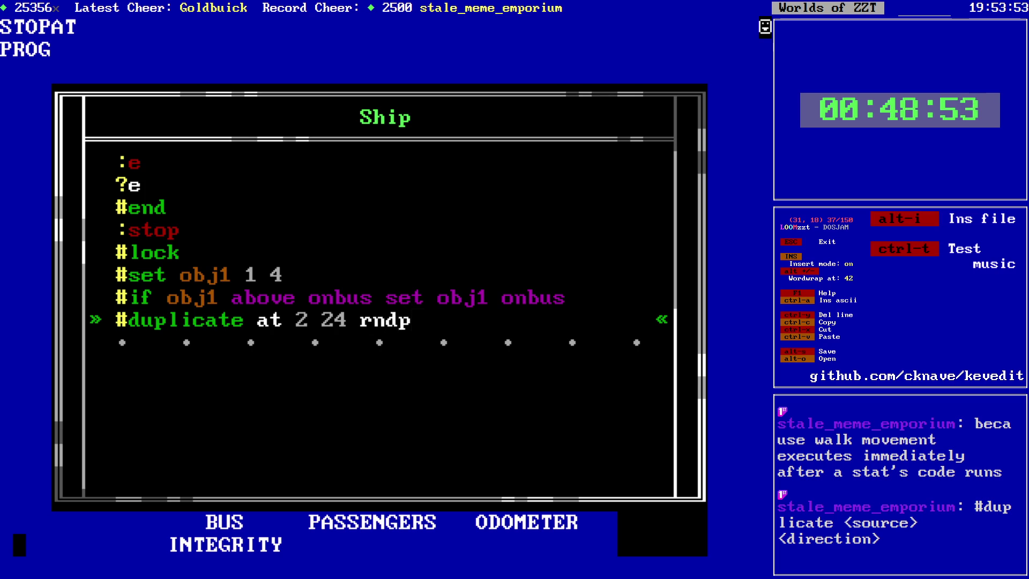
text( rndns)
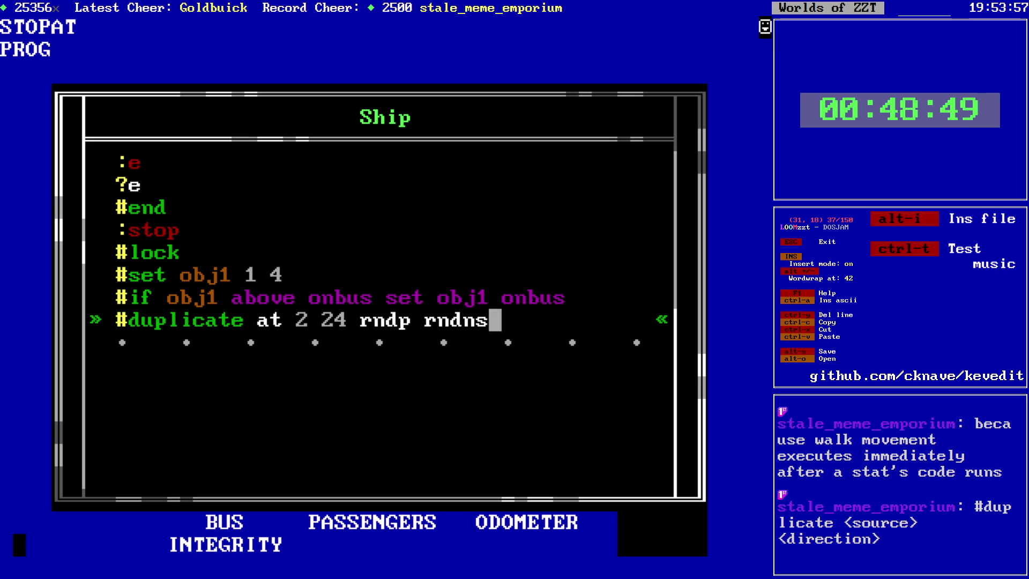
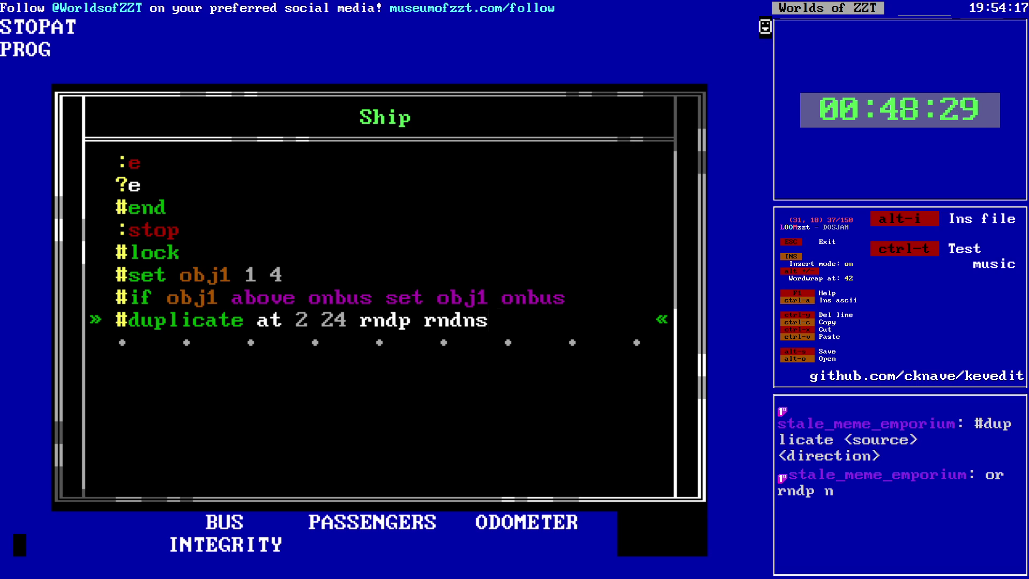
- Replace 'rndns rndp' in the #duplicate command with 'rndp n'
key(Left)
key(Left)
key(Left)
key(Left)
key(Left)
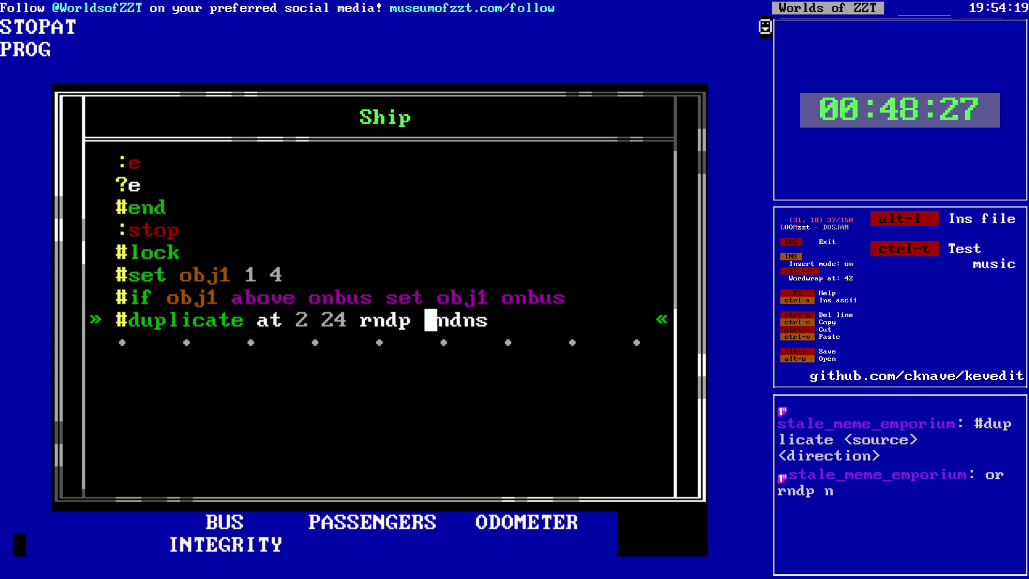
key(Delete)
key(Delete)
key(Delete)
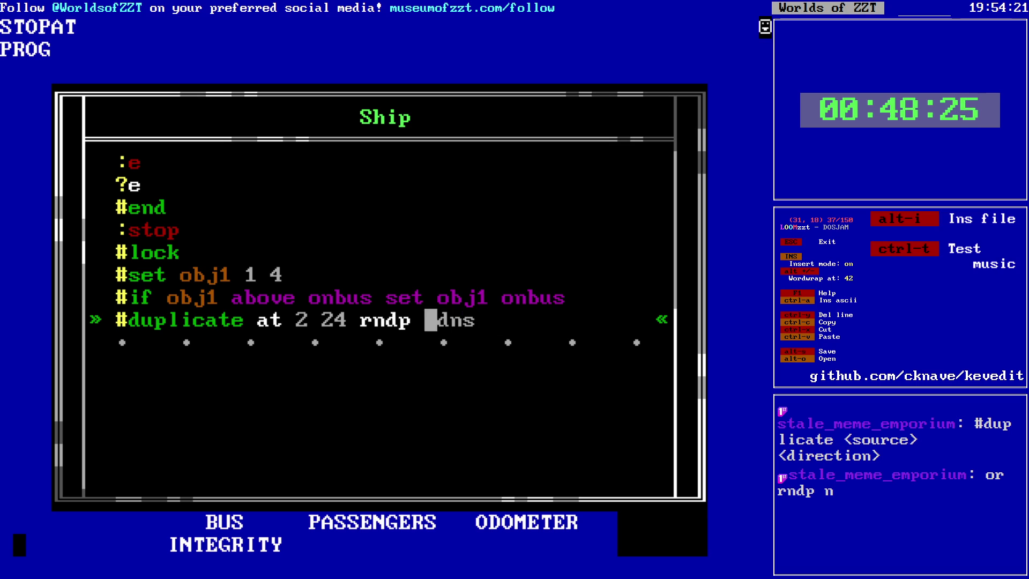
key(BackSpace)
key(BackSpace)
key(BackSpace)
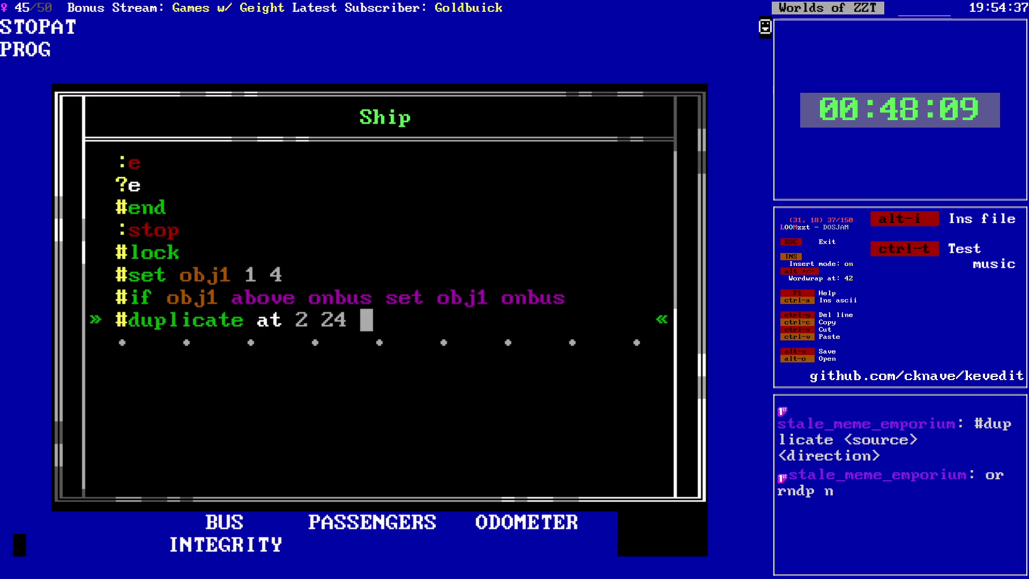
text(rndp n)
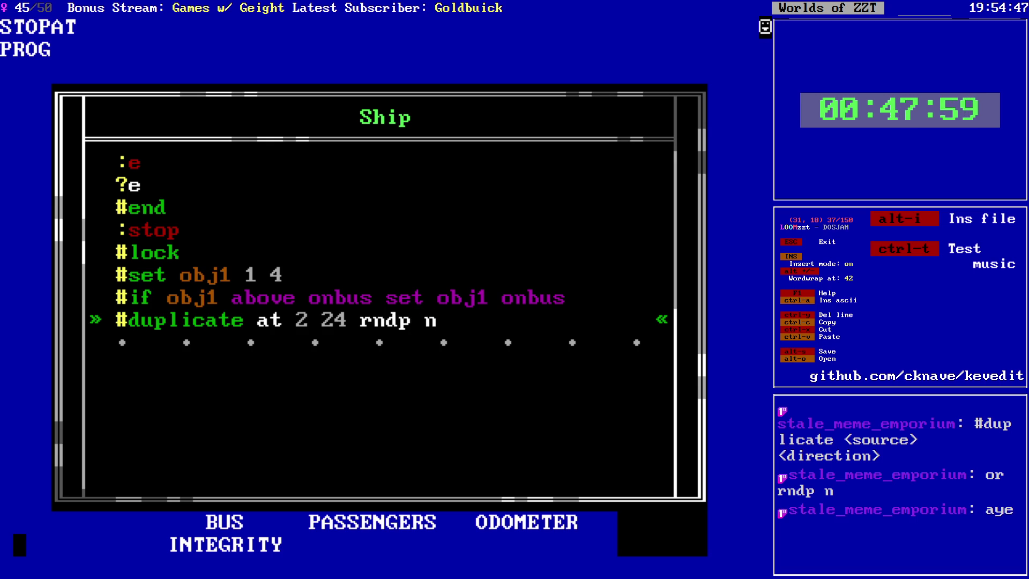
- Add a '#set obj2 rnd 0 3' line below the duplicate command and return to the board
key(Return)
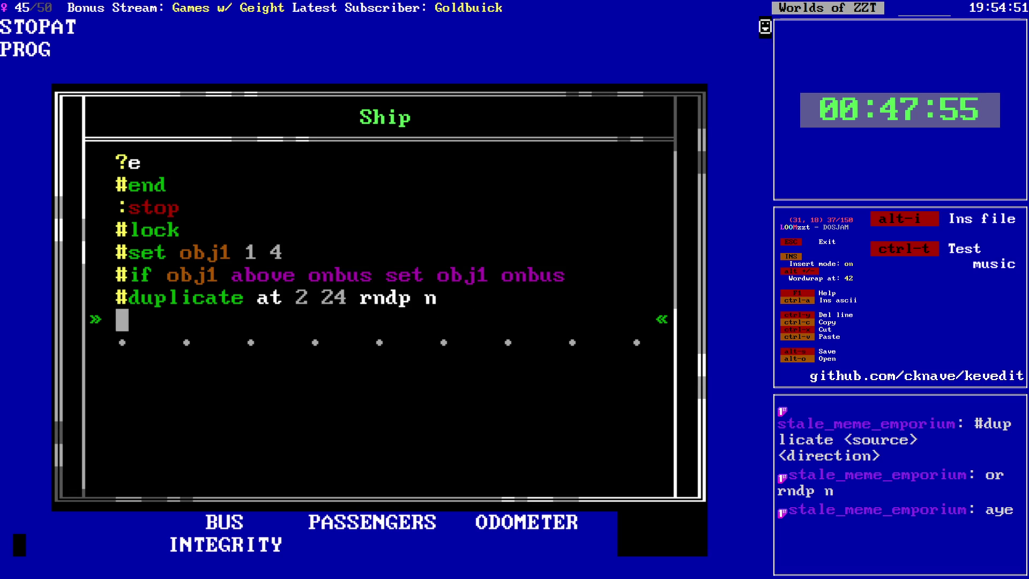
text(#)
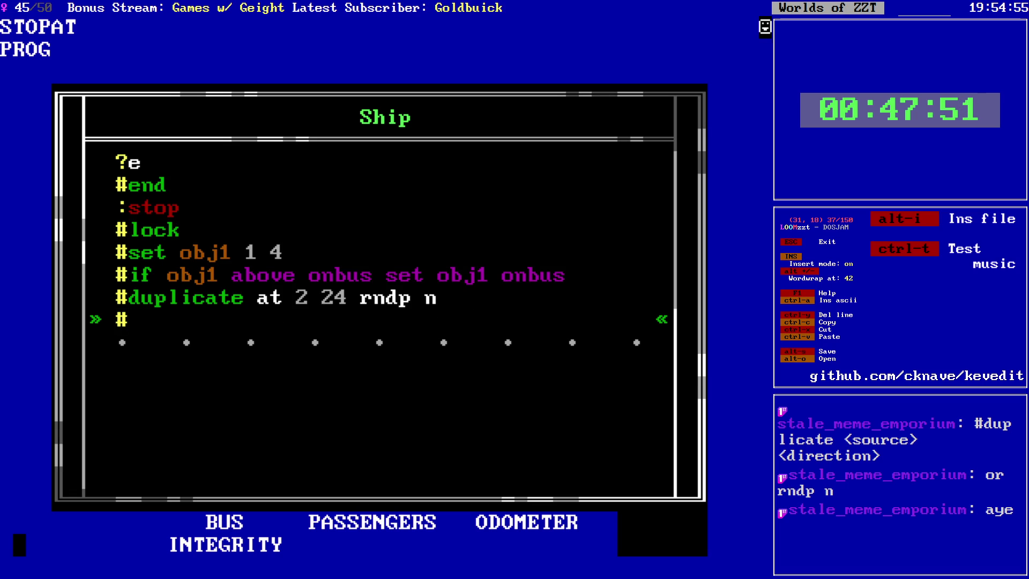
text(set obj2 rnd )
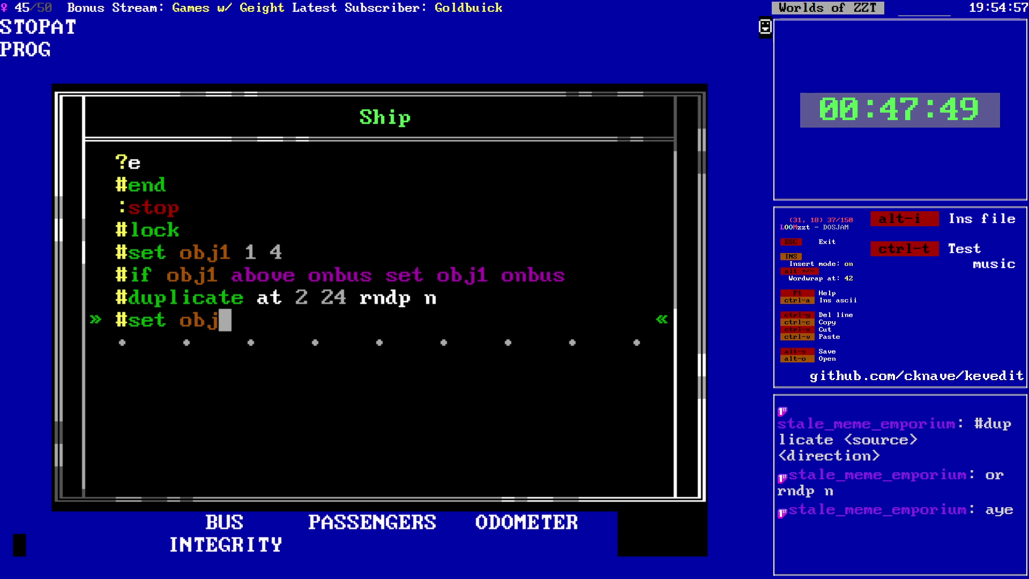
text(0)
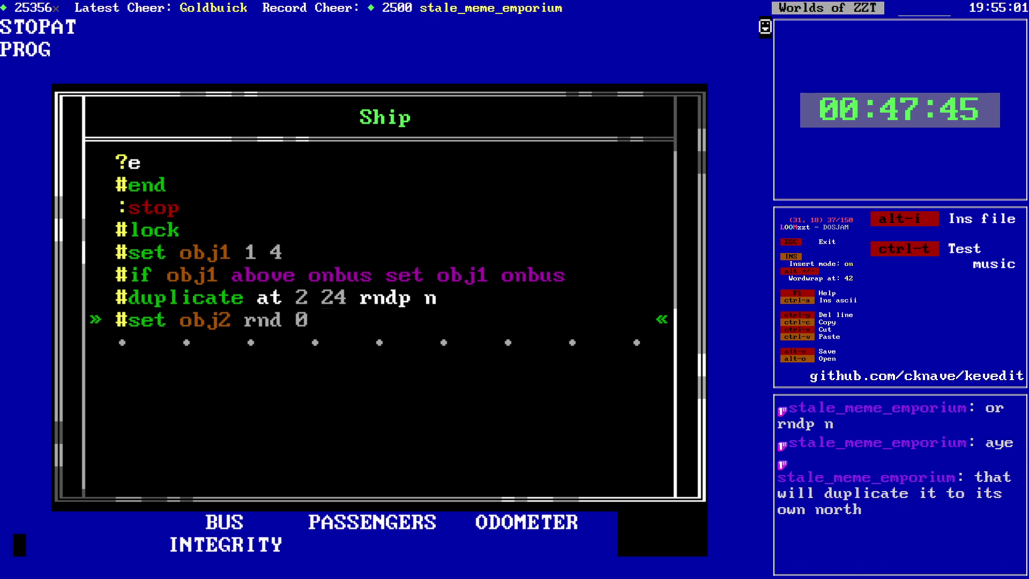
text( 3)
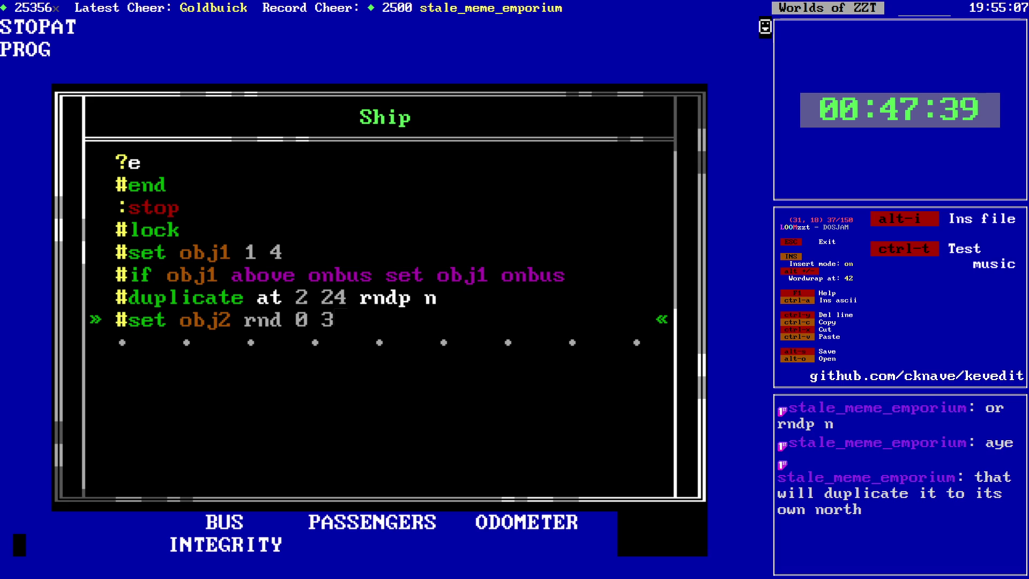
key(Up)
key(Right)
key(Right)
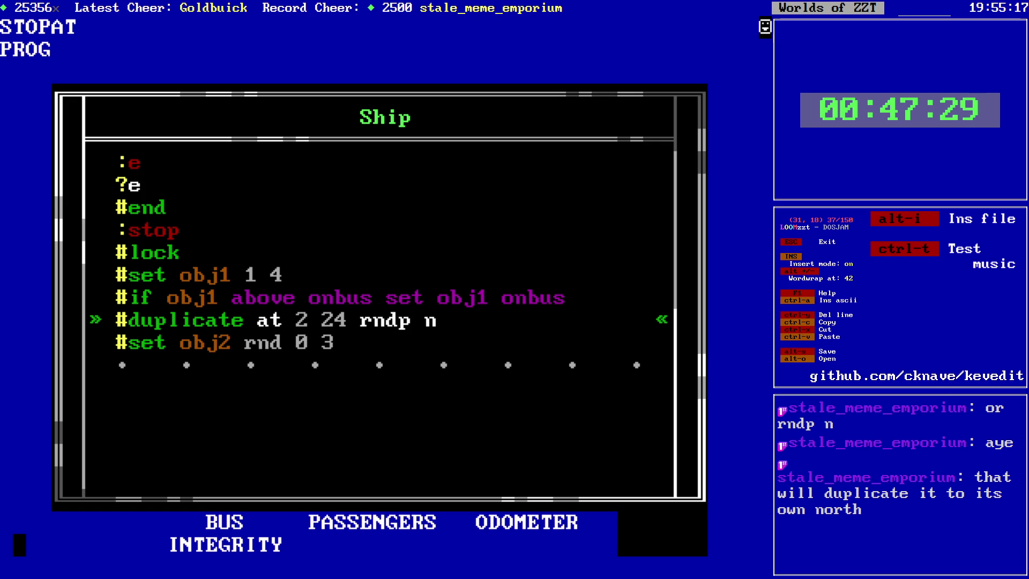
key(Escape)
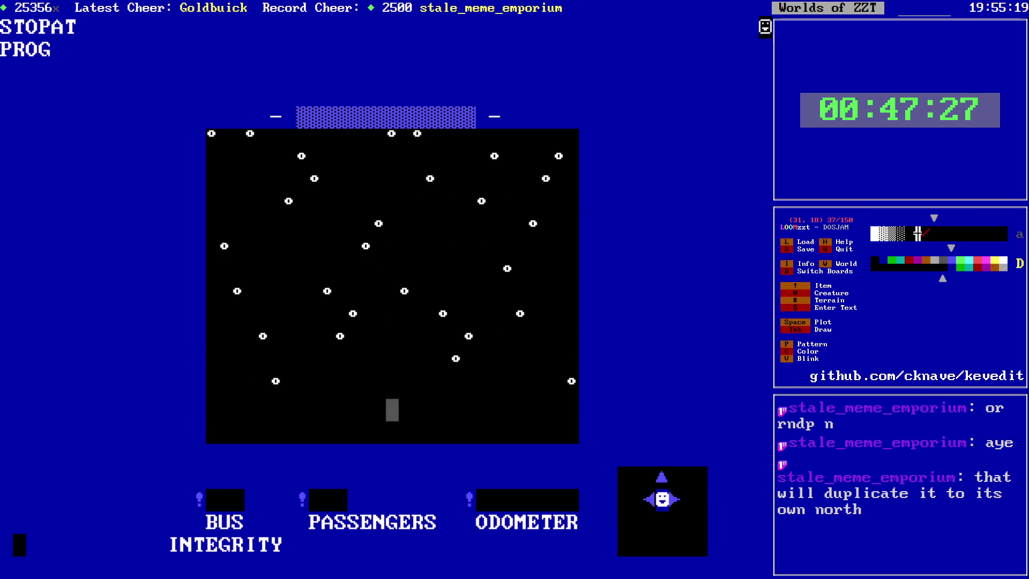
- Pick a new drawing colour and place an object from the library on the bus board
key(c)
key(Right)
key(Right)
key(Right)
key(Return)
key(o)
key(Return)
key(alt+Right)
key(Up)
key(Up)
key(Up)
key(alt+Right)
key(alt+Right)
- Open the object's program and review the '#duplicate at 2 24 rndp n' line
key(Up)
key(Left)
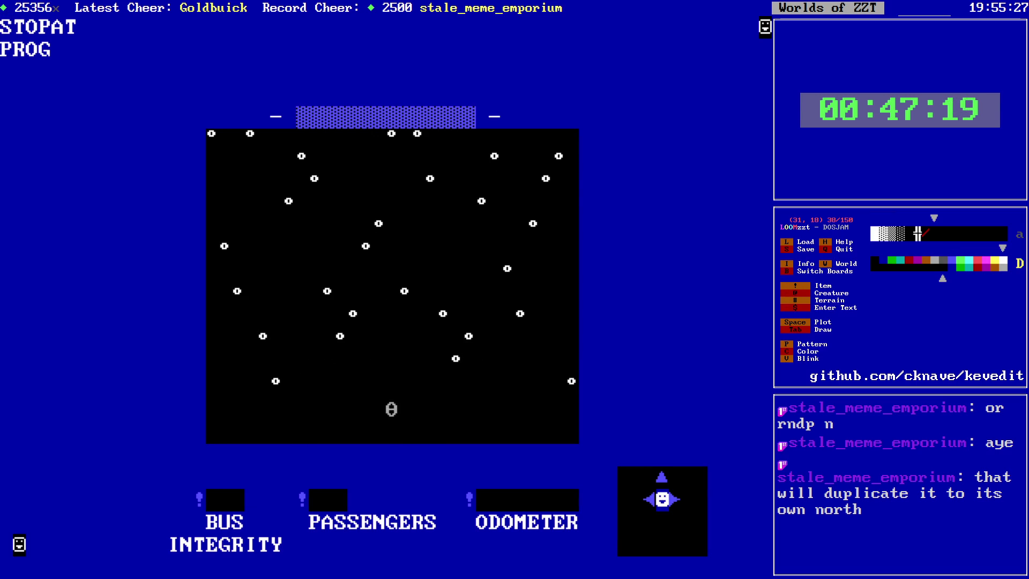
key(Return)
key(Return)
key(End)
key(Up)
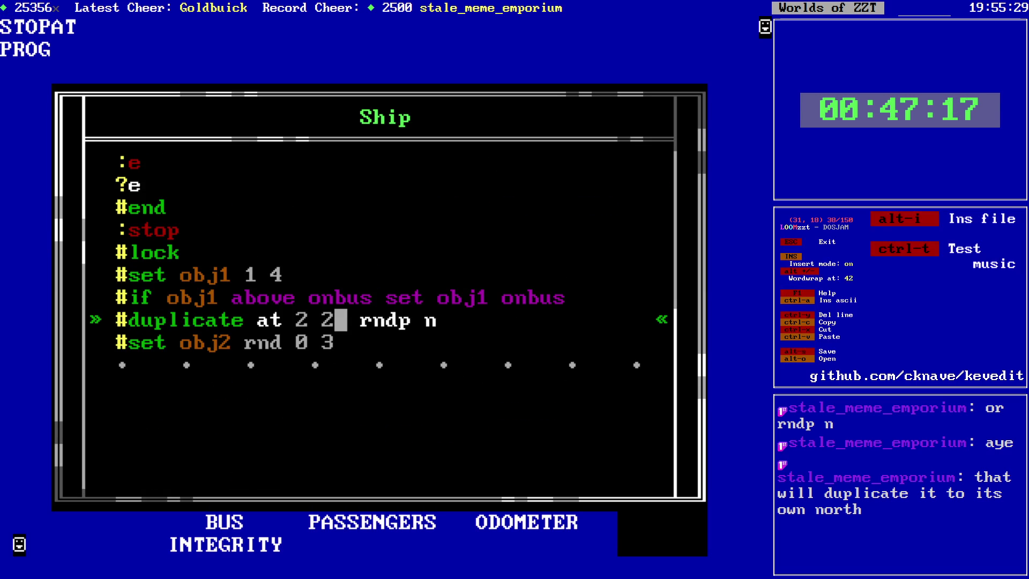
key(End)
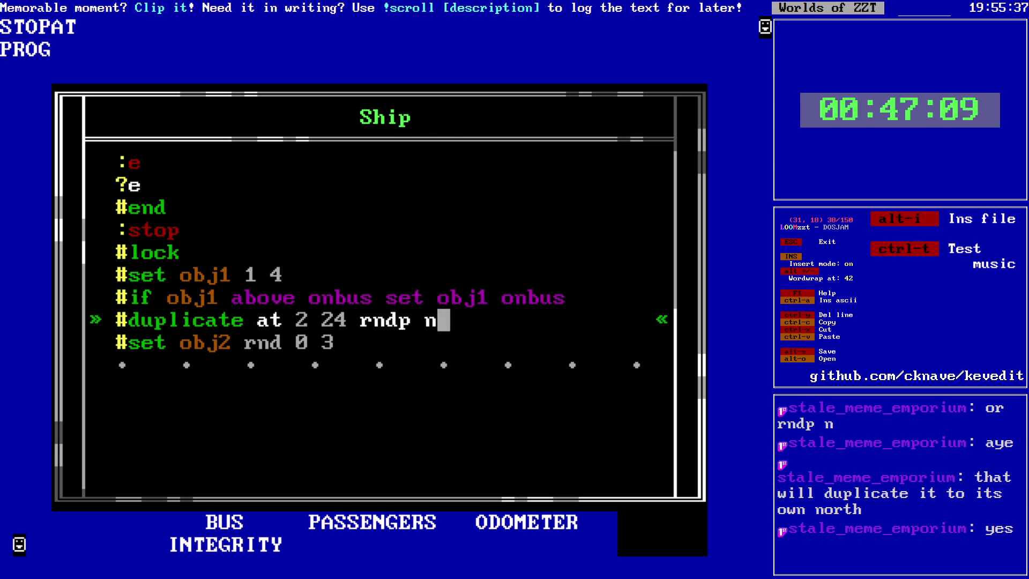
- Go back to the board, reselect the Ship object and reopen its program code
key(Escape)
key(Left)
key(Left)
key(Left)
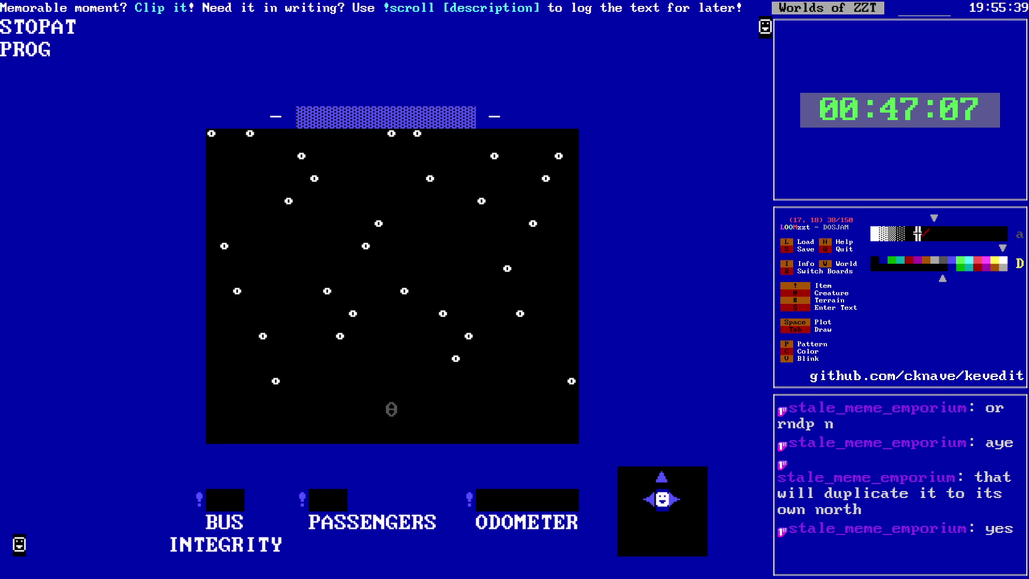
key(Right)
key(Right)
key(Right)
key(Right)
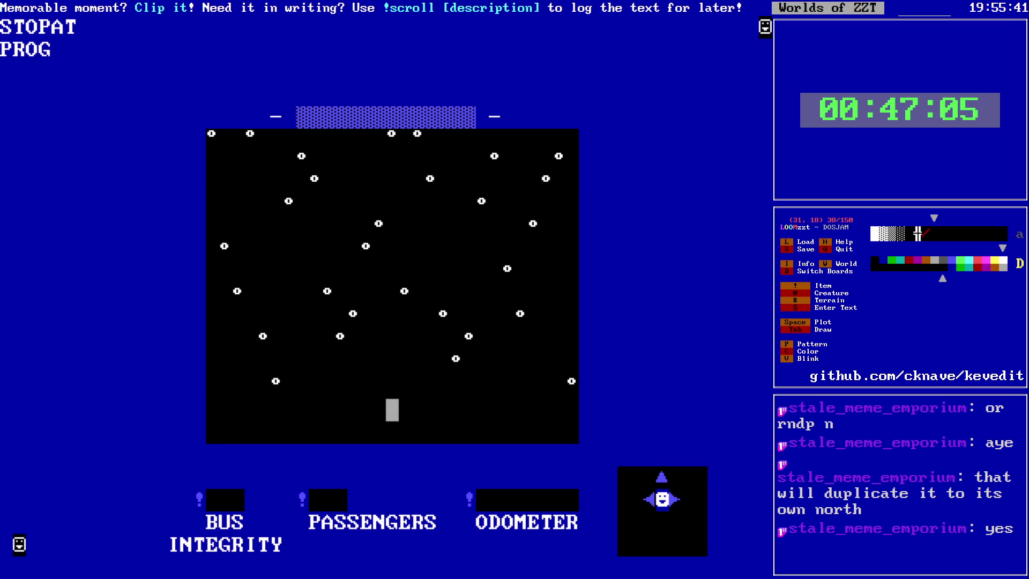
key(Return)
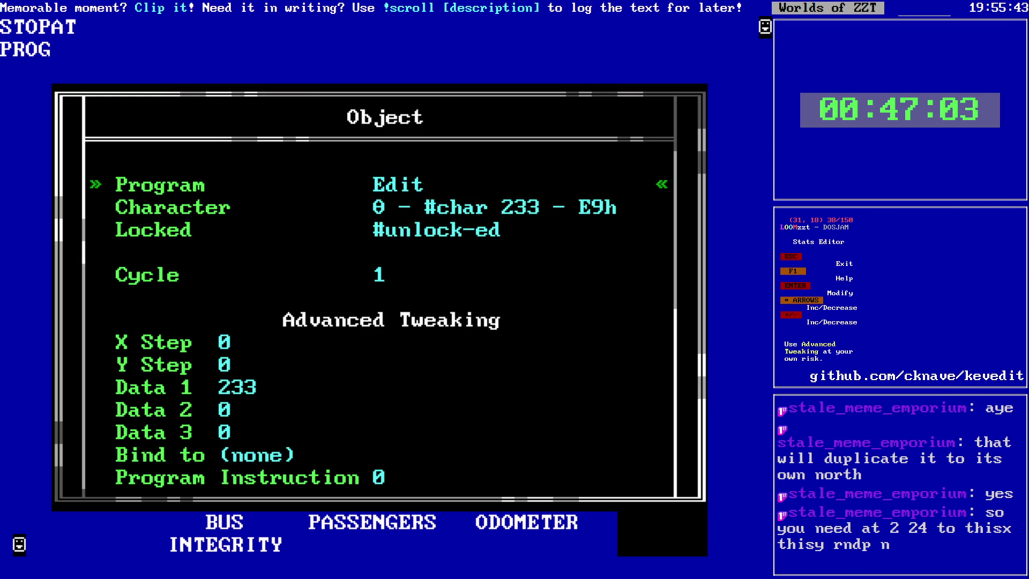
key(Return)
key(Down)
key(Down)
key(Down)
key(Up)
key(Up)
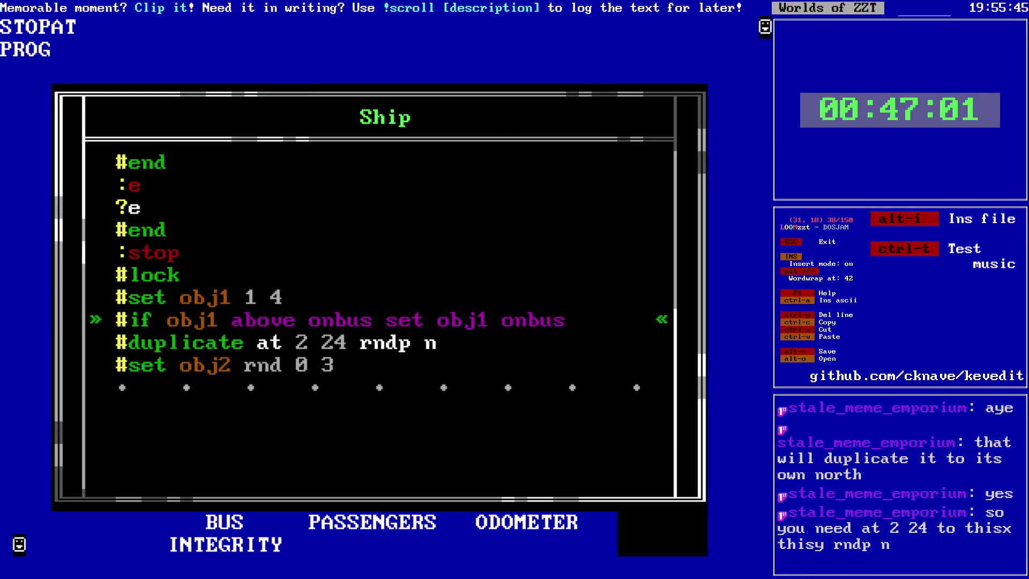
- Insert 'to thisx thisy' into the #duplicate line before 'rndp n'
key(Right)
key(Right)
key(Right)
key(Right)
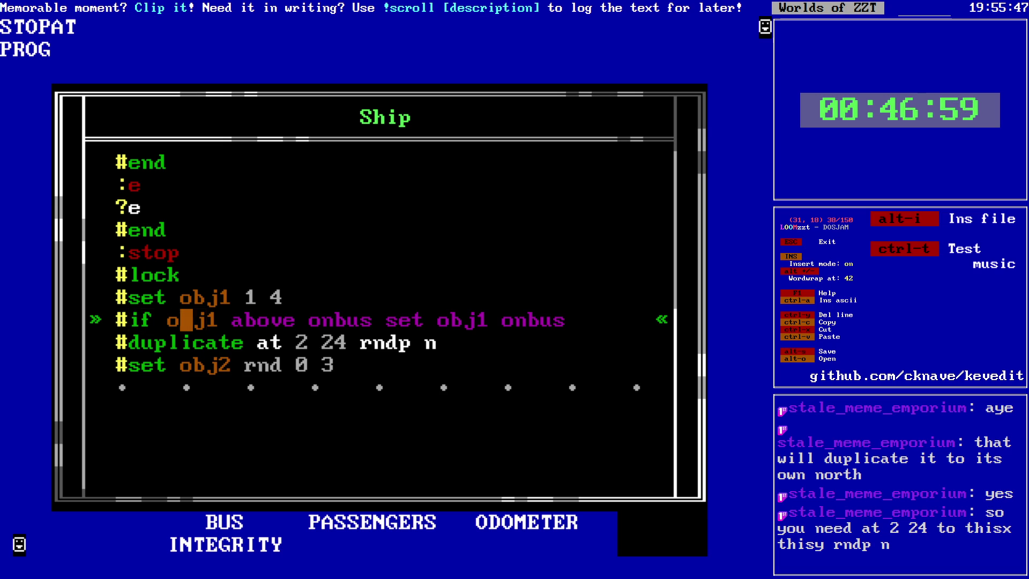
key(Right)
key(Right)
key(Right)
key(Down)
key(Right)
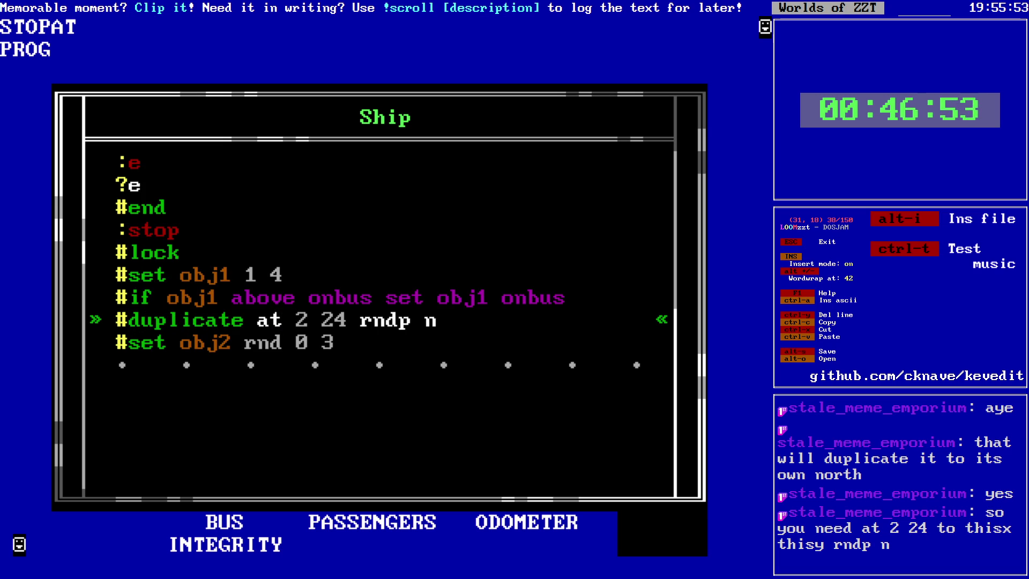
text(to thisx)
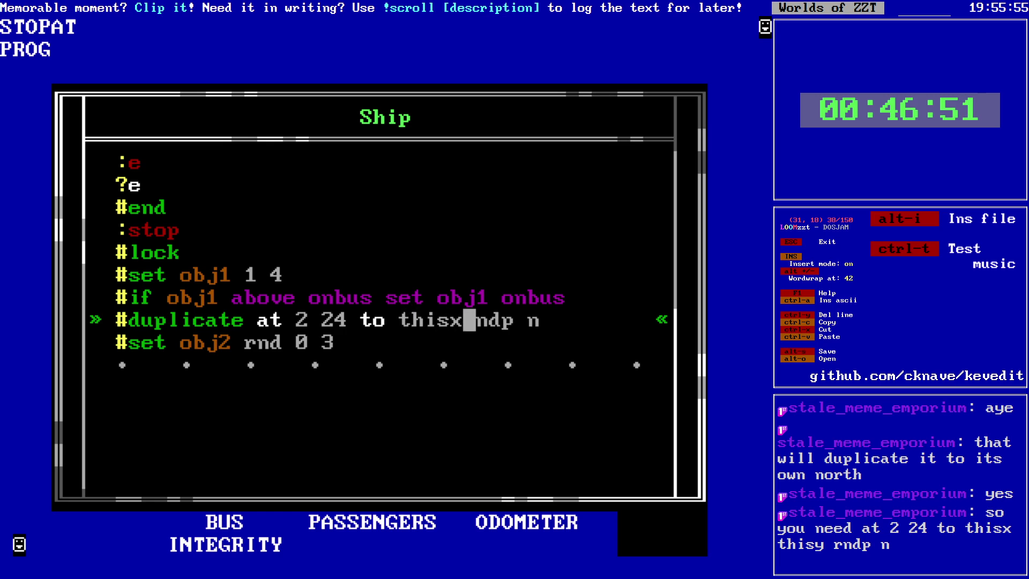
text( thisy)
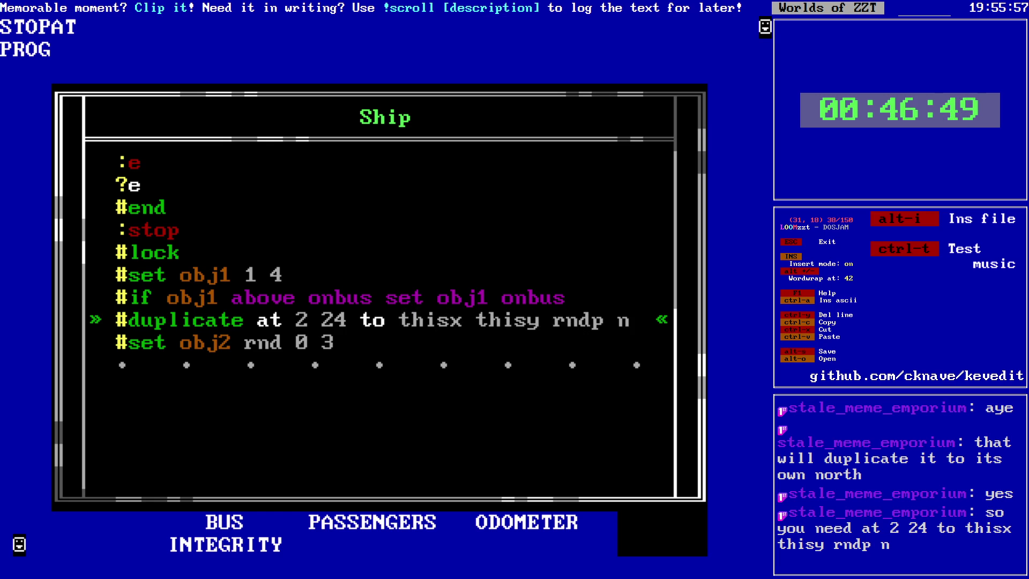
key(End)
key(shift+Home)
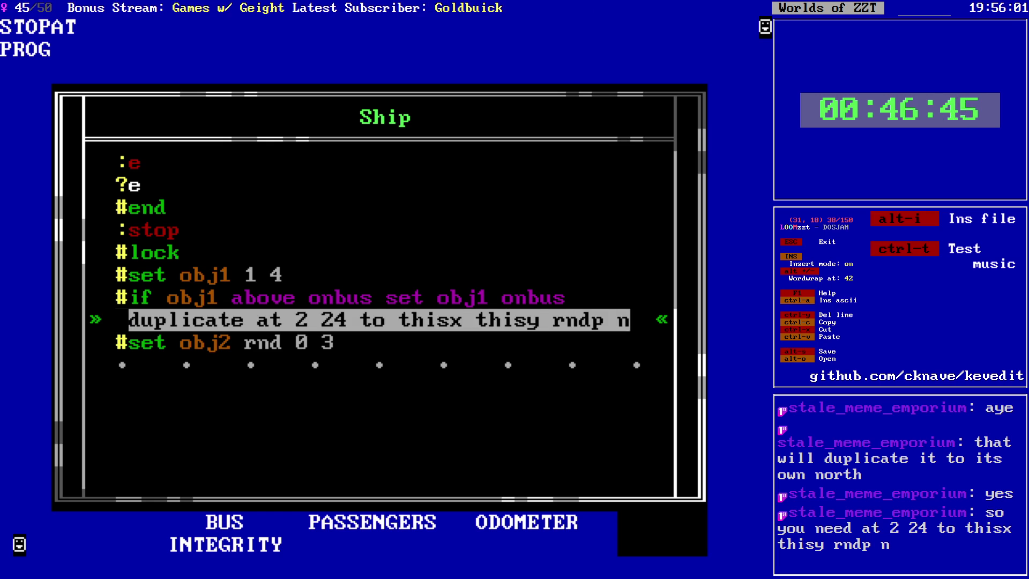
- Add ':spin', '#take obj2 1' and '/i' lines below the #set obj2 line
key(End)
key(Down)
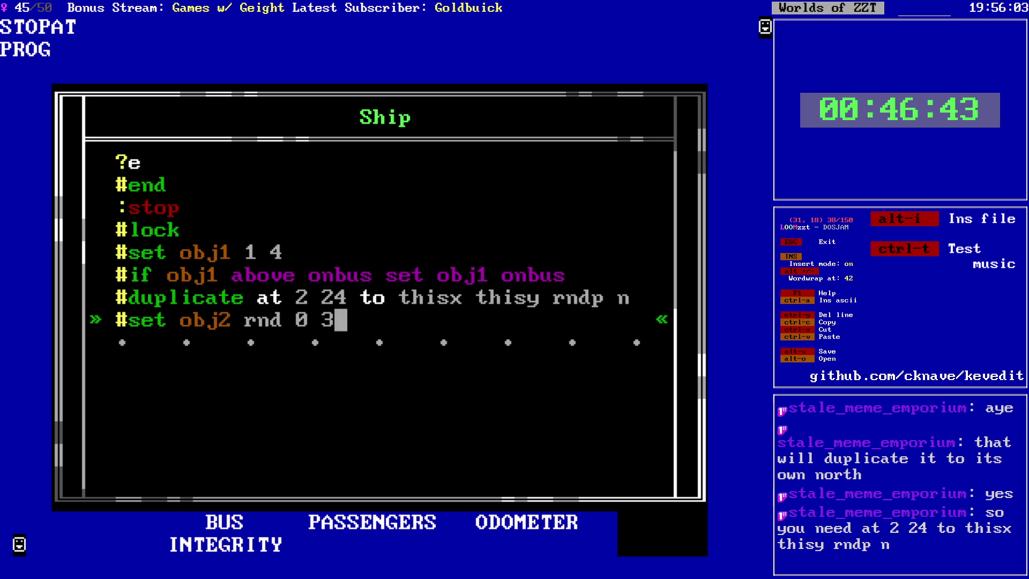
key(Return)
text(:)
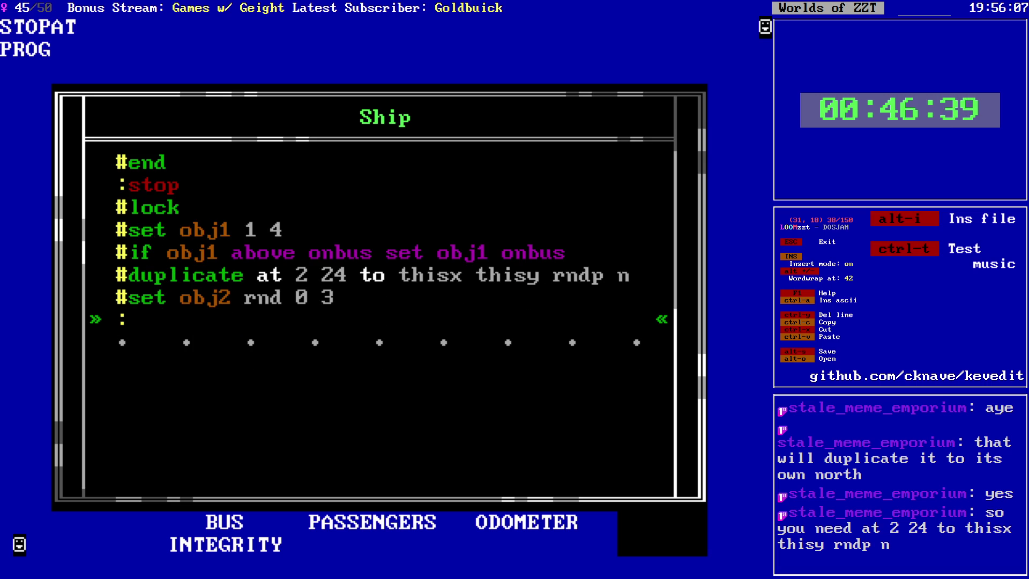
text(spin)
key(Return)
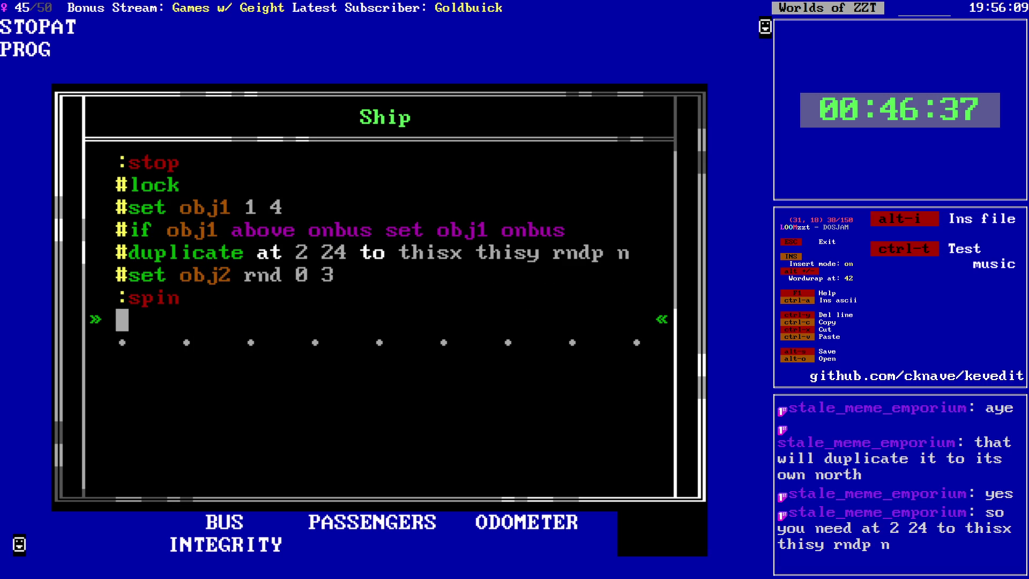
text(#take obj2 1)
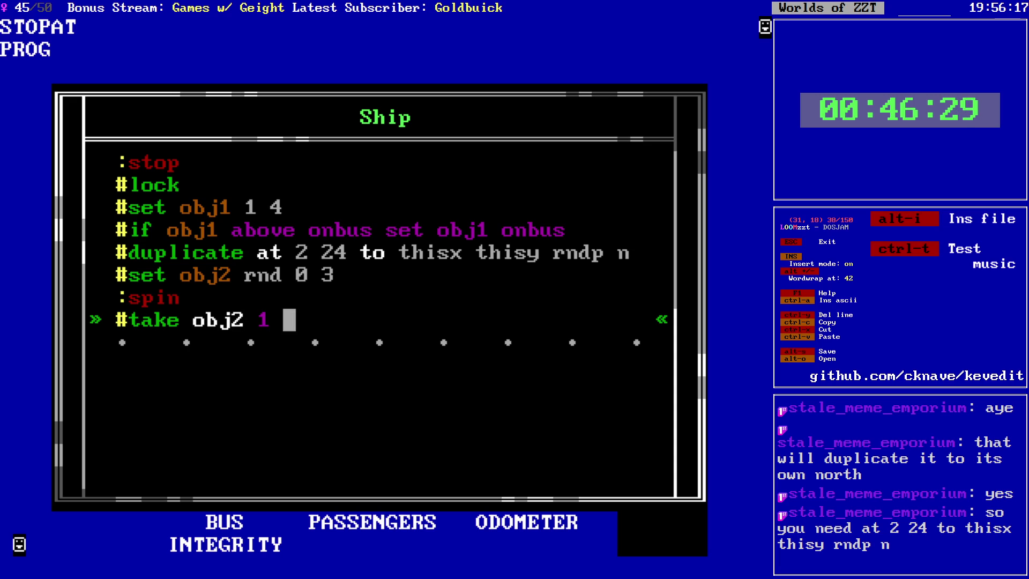
key(Return)
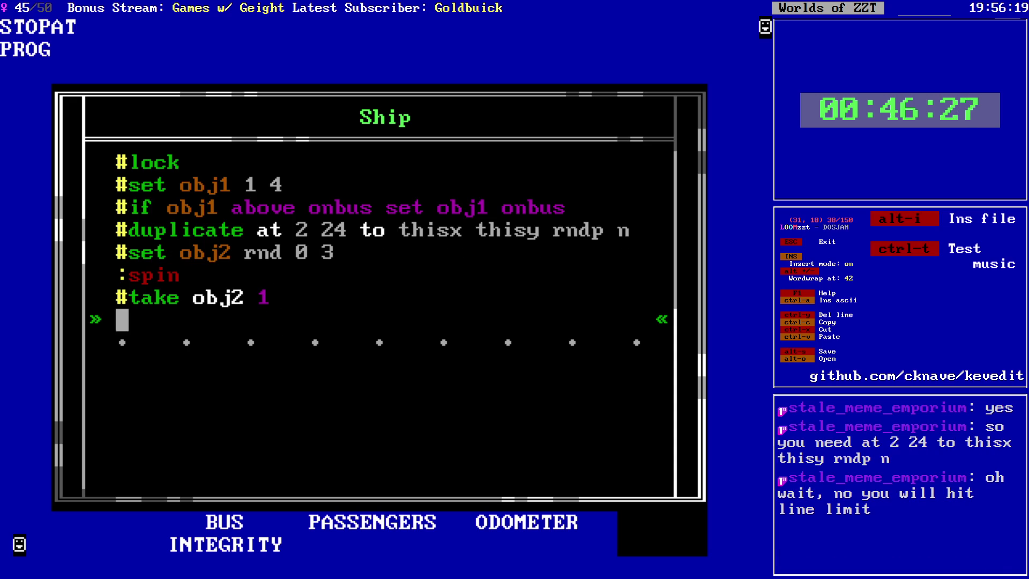
text(/i)
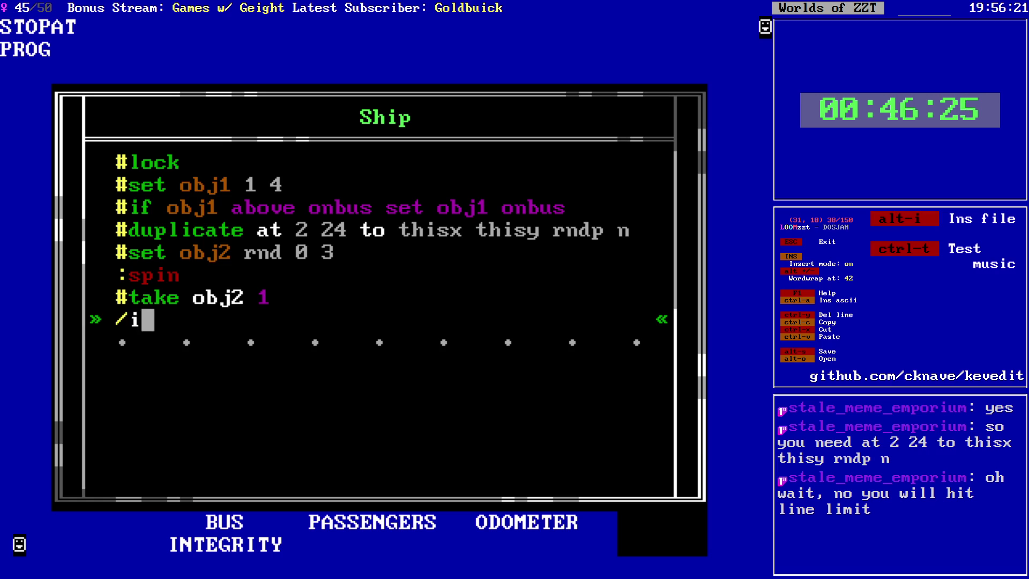
- Delete the #duplicate line from the Ship code with Ctrl-Y
key(Up)
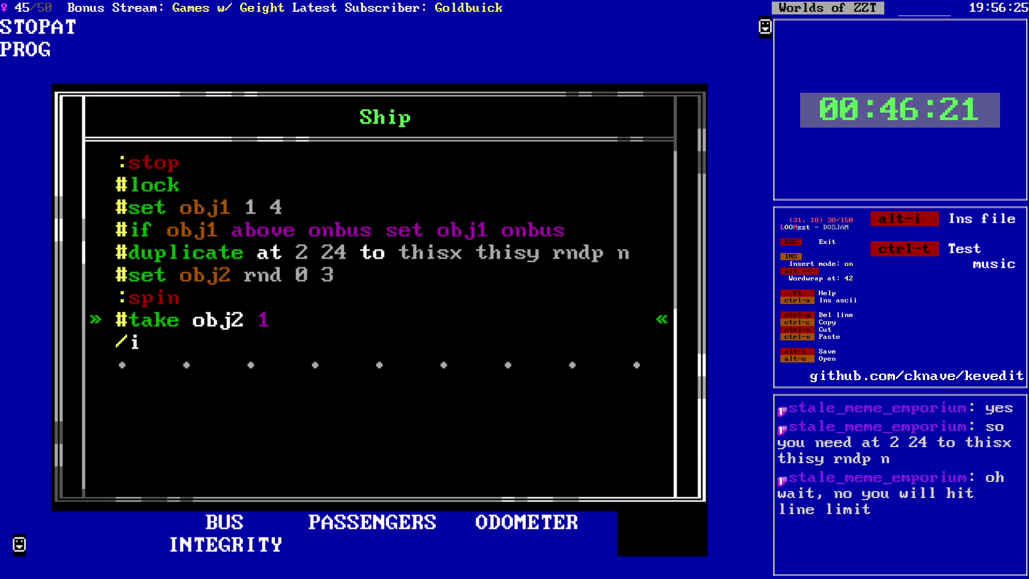
key(Up)
key(Up)
key(Up)
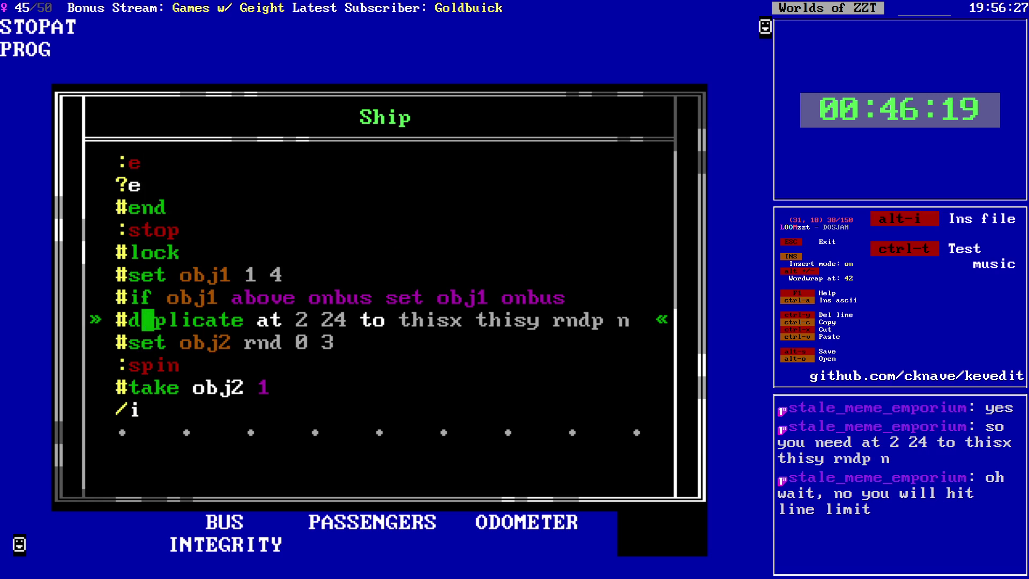
key(End)
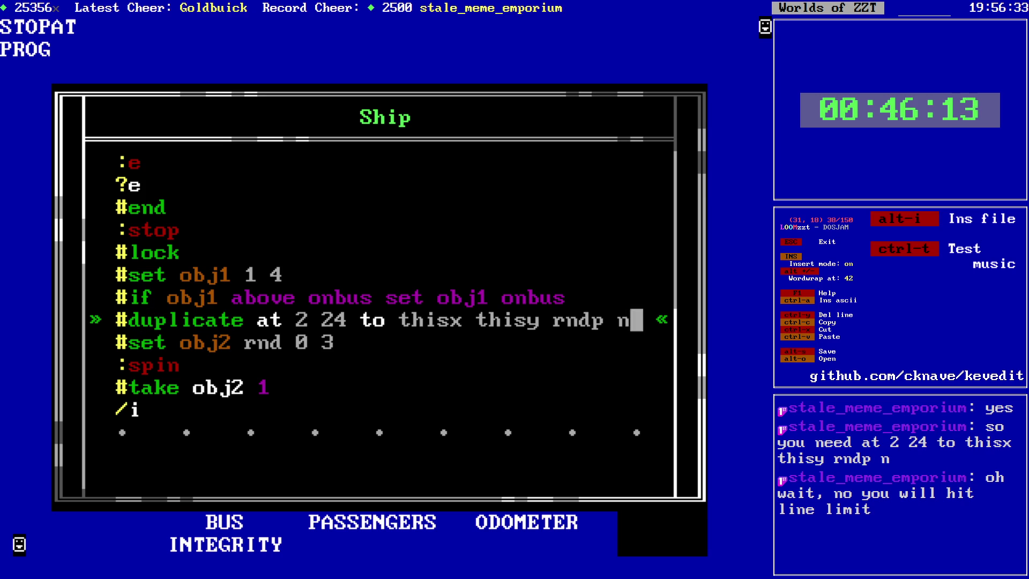
key(ctrl+y)
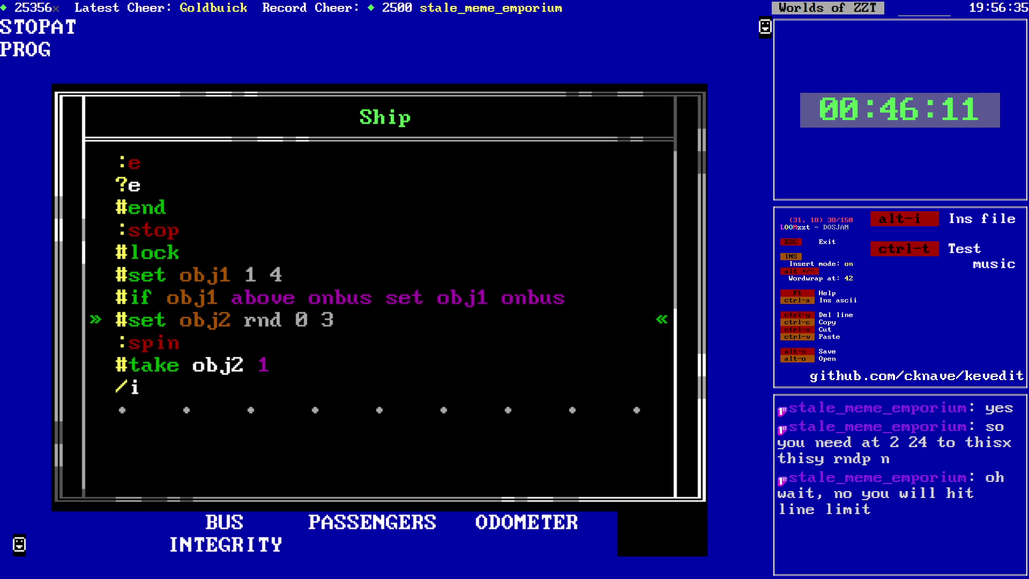
- Open a blank line above the obj2 setting, then reopen the Ship object's code from the board
key(Return)
key(Escape)
key(alt+Left)
key(Right)
key(Up)
key(alt+Right)
key(alt+Right)
key(Up)
key(Up)
key(Up)
key(Right)
key(Right)
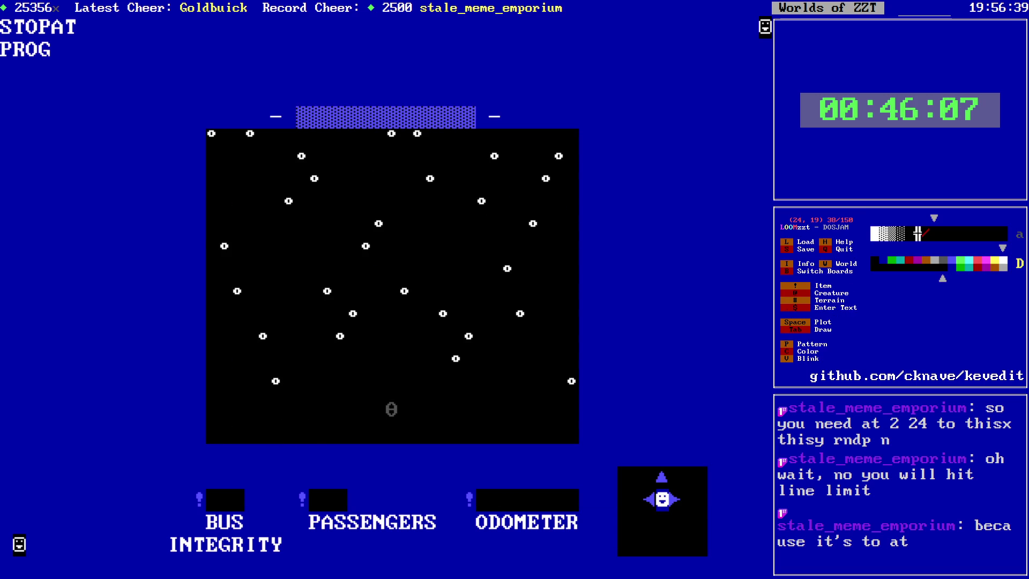
key(alt+Right)
key(Right)
key(Up)
key(Left)
key(Left)
key(Left)
key(Return)
- Add a ''2,24' comment and a '#set at 2 24 spawn' line, with an empty line between
key(Down)
key(Down)
key(Down)
key(Up)
key(Up)
key(Up)
key(Up)
text(')
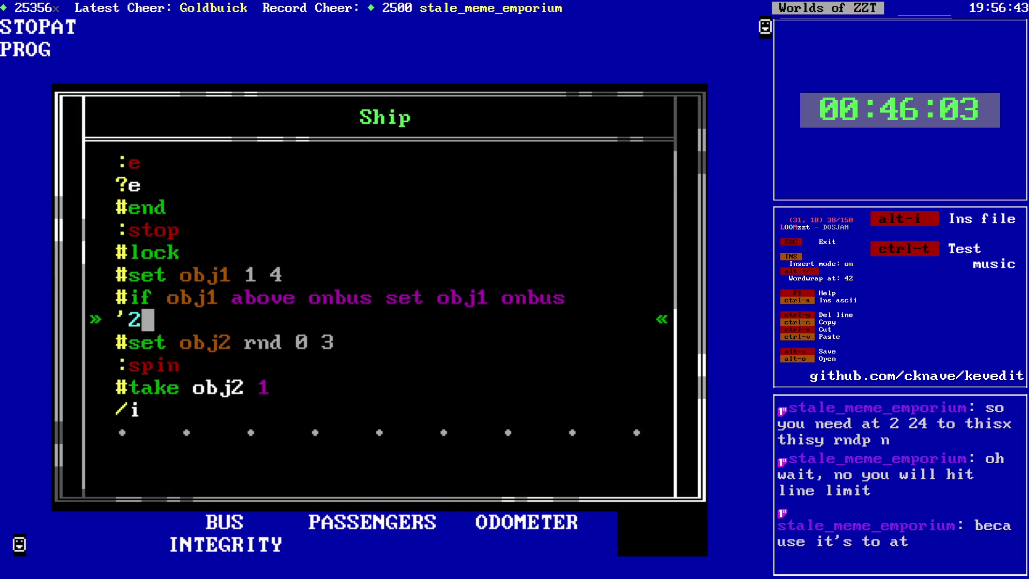
text(2,24)
key(Return)
text(#)
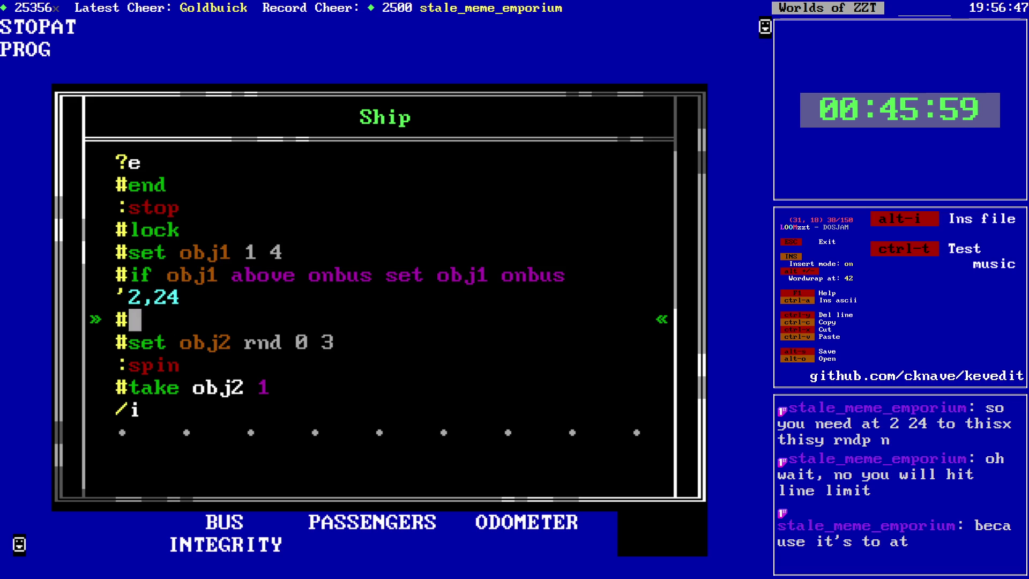
text(set at 2)
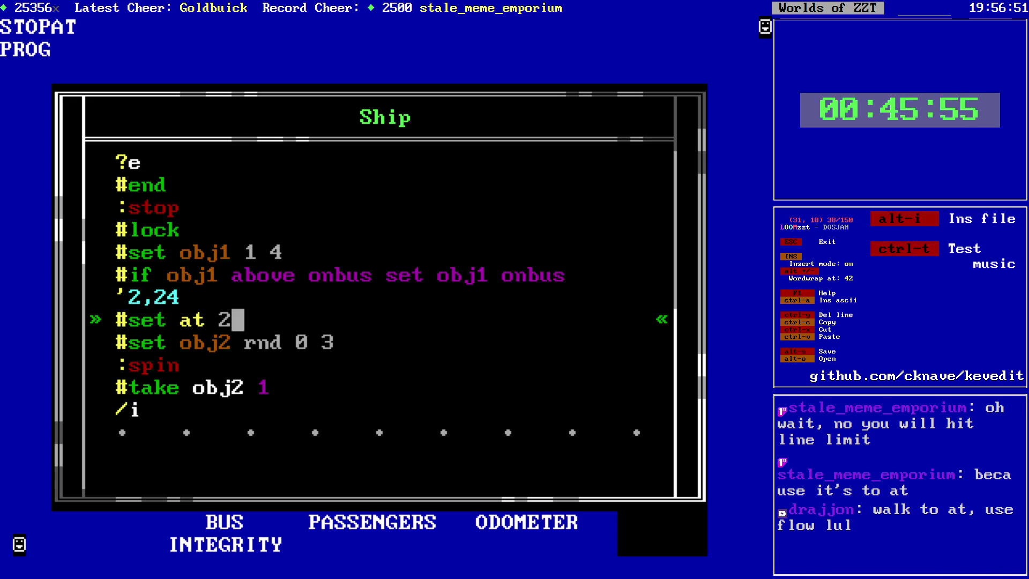
text( 24 spawn)
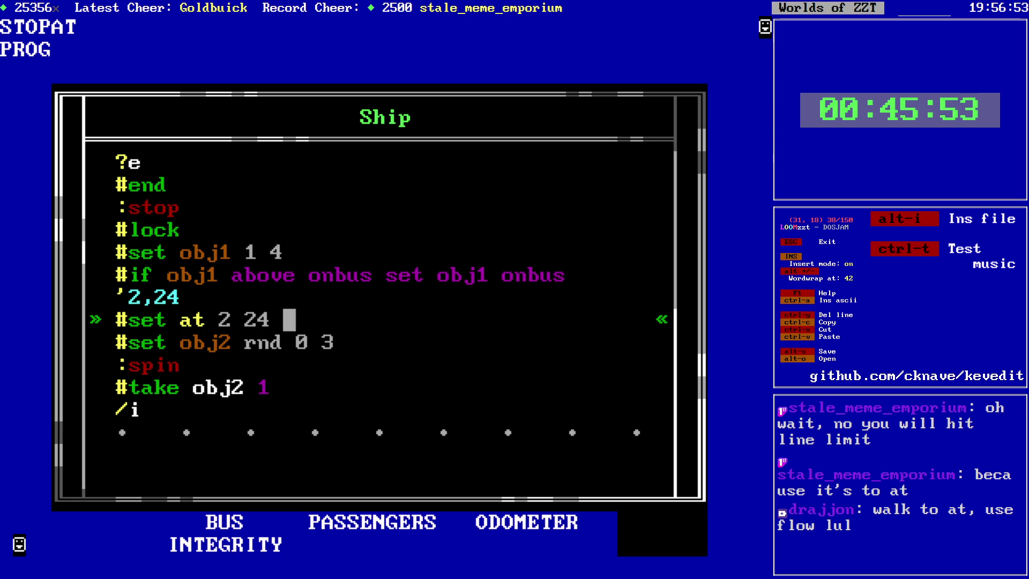
key(Up)
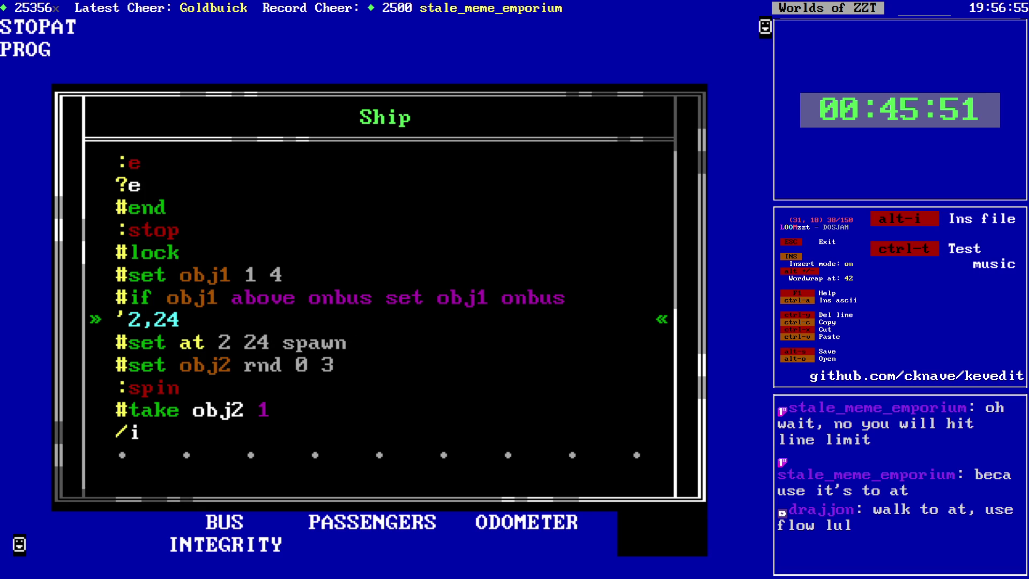
key(Return)
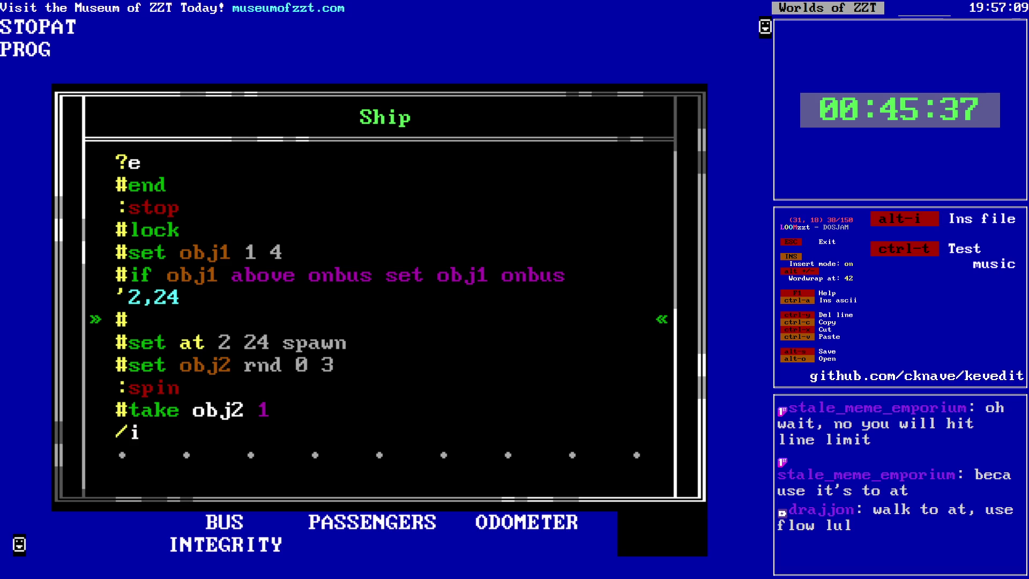
- Change the spawn line to '#send', add '#pset at 2 24 OBJ1 THISX', and return to the board
key(Down)
key(Right)
key(Right)
key(Delete)
text(nd)
key(Up)
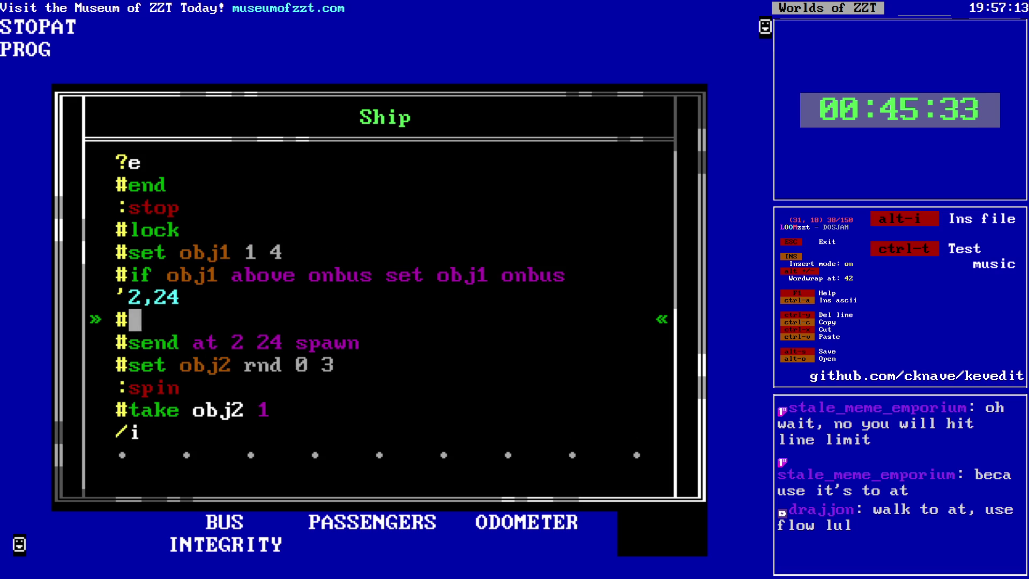
text(pset at 2 24 )
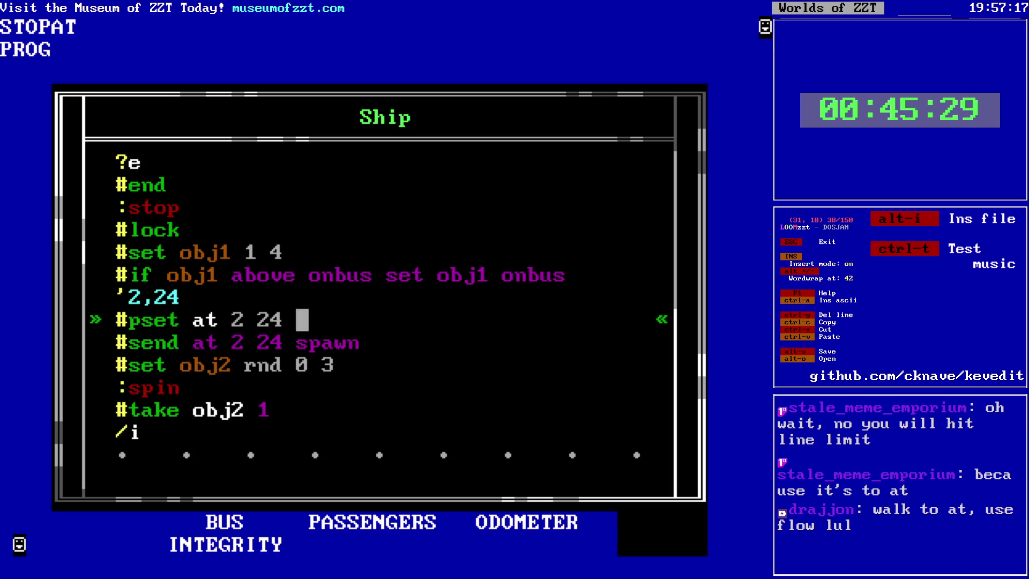
text(OBJ1 THISX)
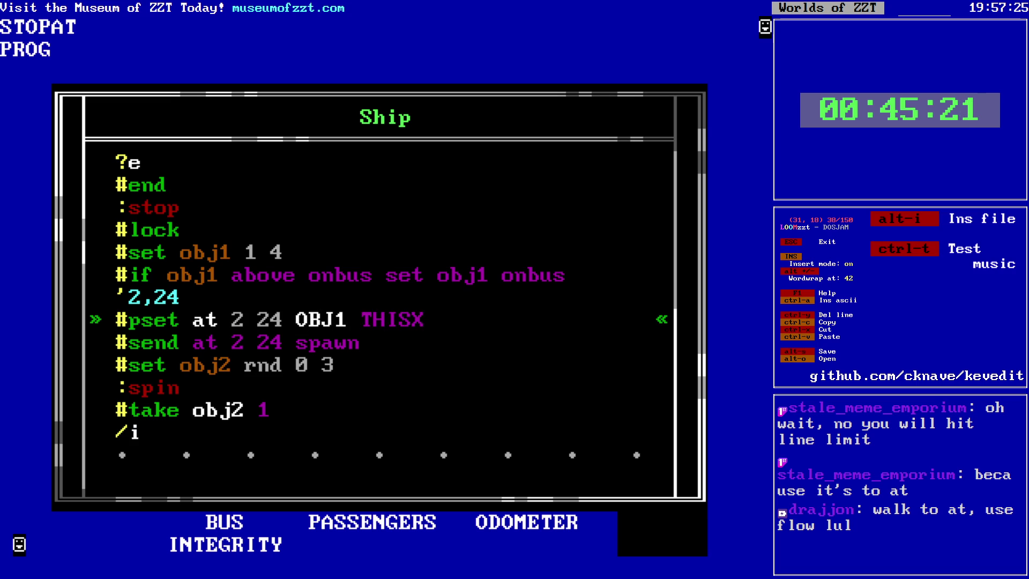
key(Escape)
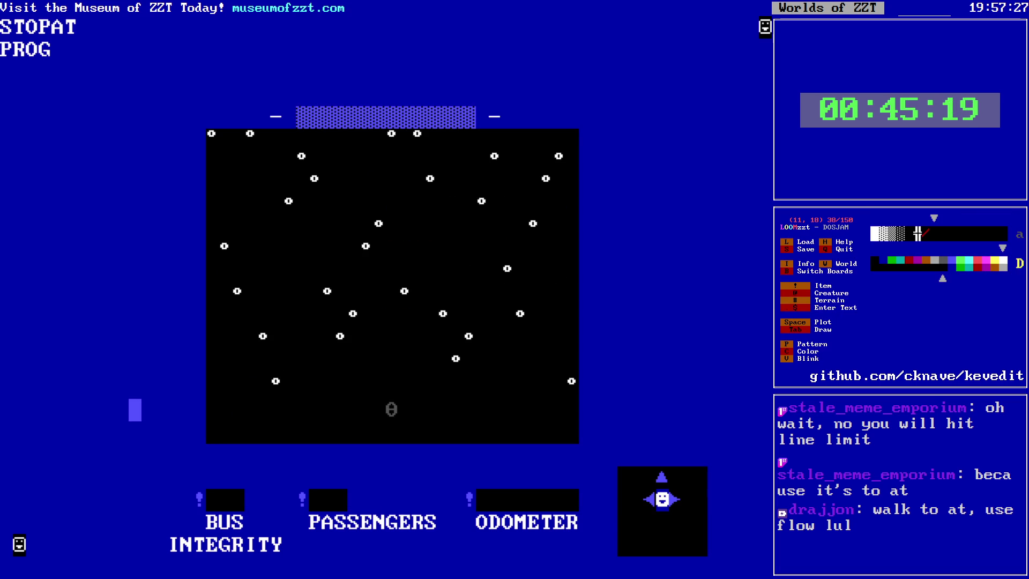
- Reopen the Ship object's code and review the spin and obj2 lines
key(Right)
key(Right)
key(Right)
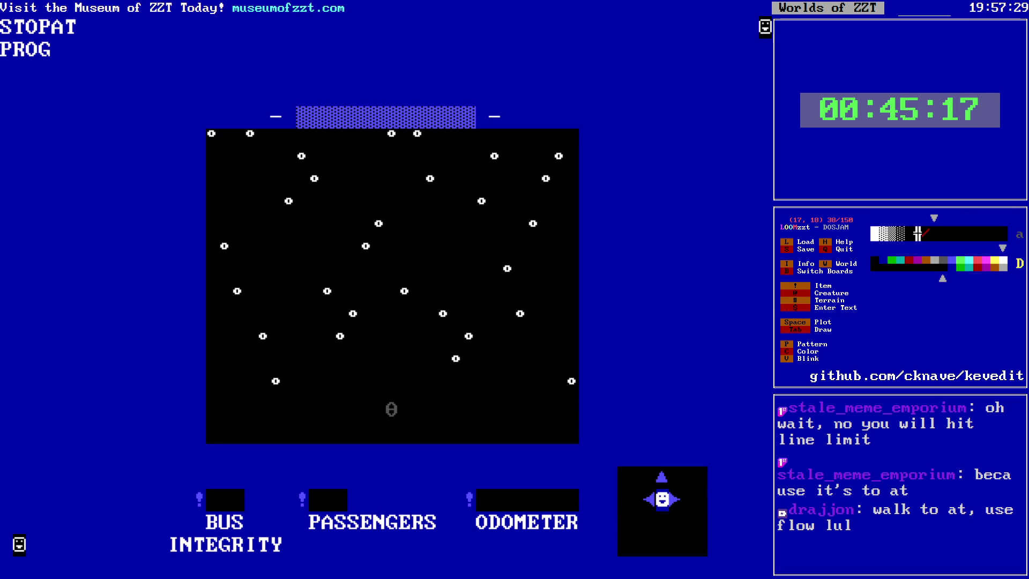
key(Right)
key(Right)
key(Right)
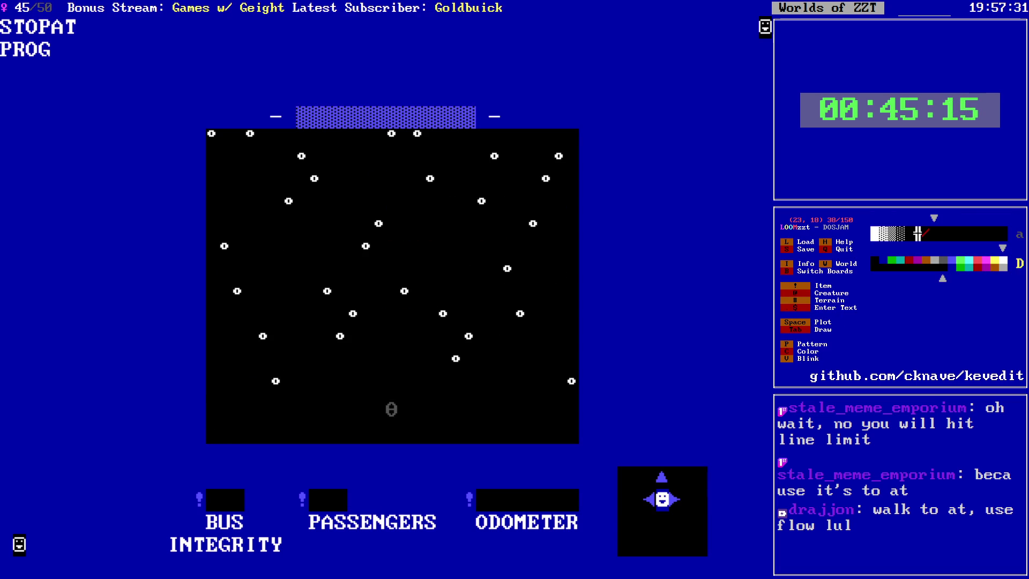
key(Left)
key(Left)
key(Left)
key(Return)
key(Return)
key(Down)
key(Down)
key(Down)
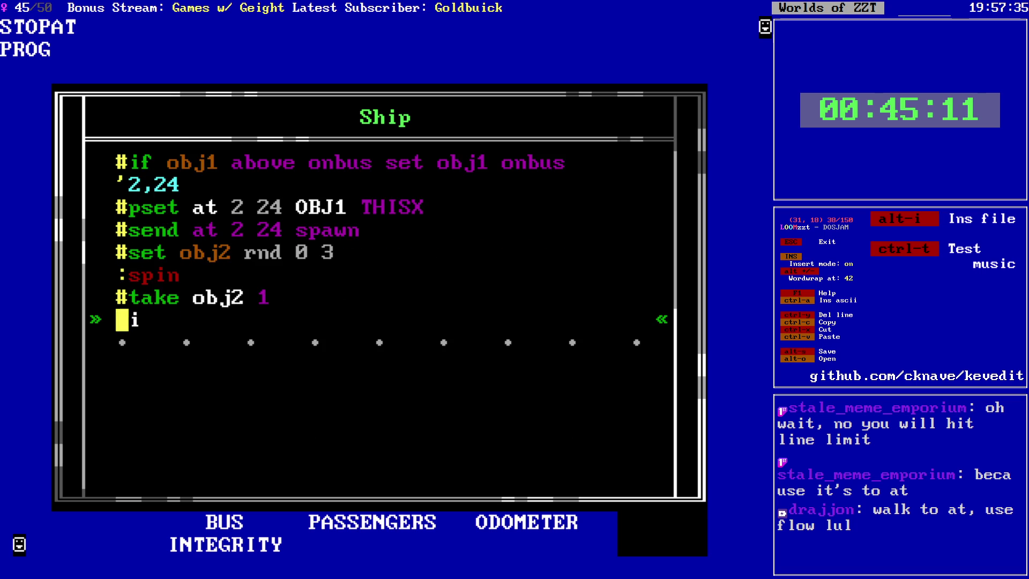
key(Up)
key(Down)
key(Up)
key(Up)
key(Down)
key(Down)
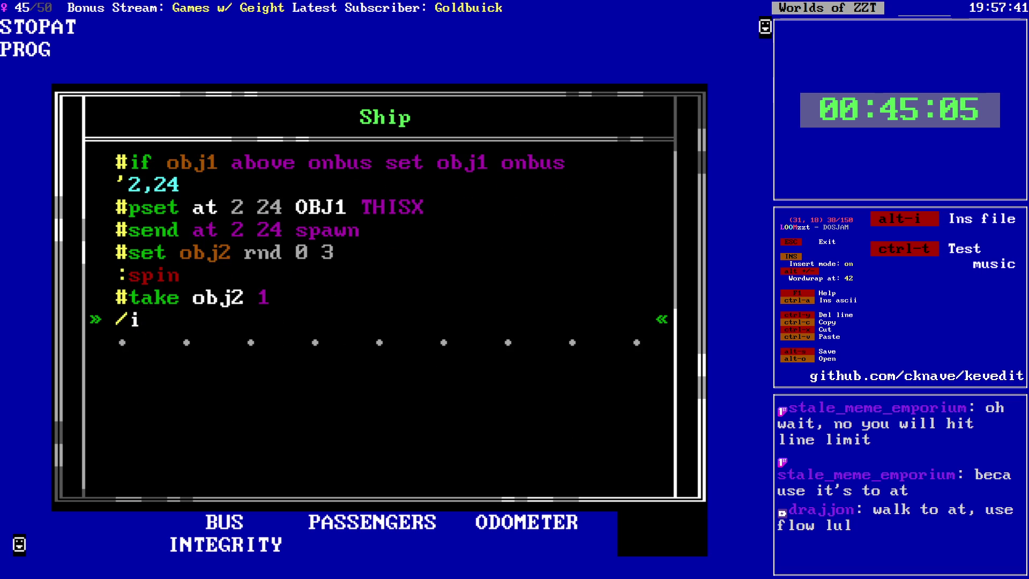
- Append 'adv' to '#take obj2 1' and add an ':adv' label line
key(Return)
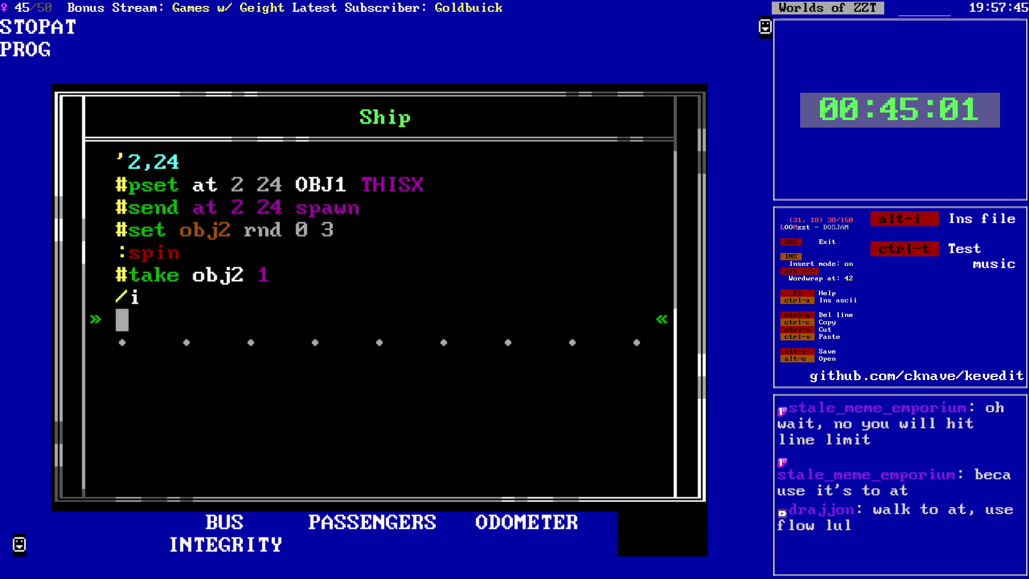
key(Up)
key(Left)
text(adv)
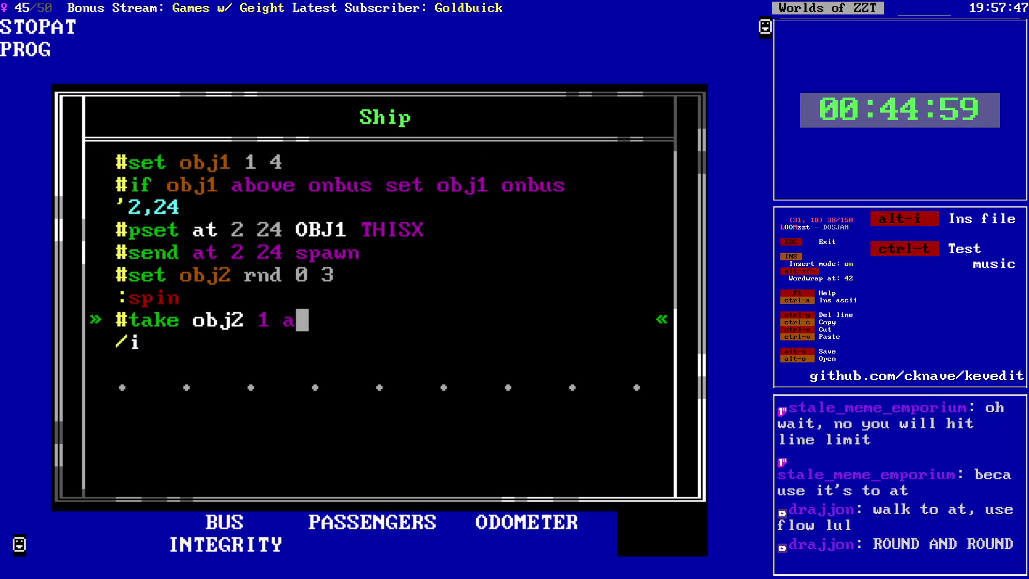
key(Down)
key(Down)
text(:adv)
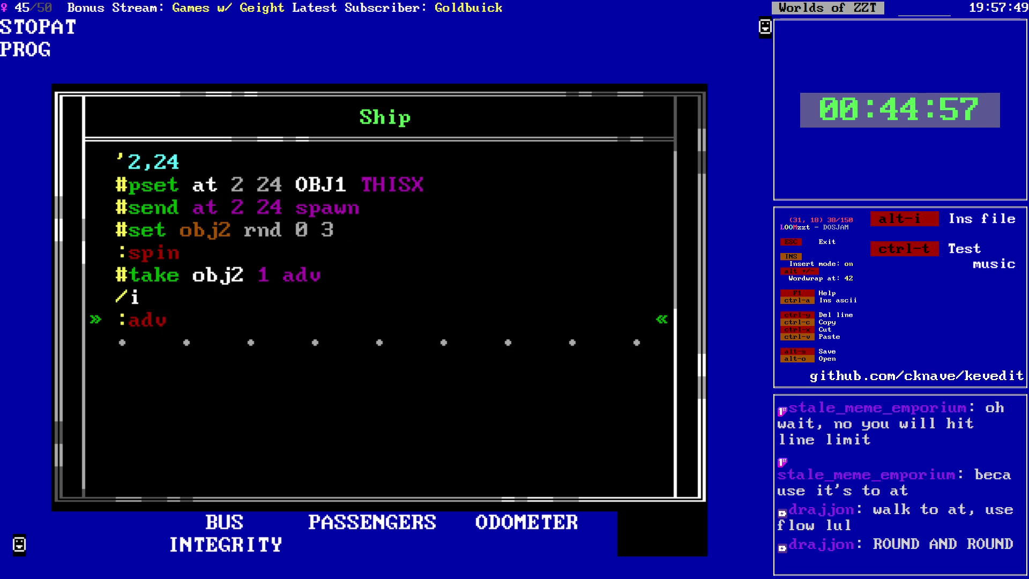
key(Up)
- Add '#spin' after the '/i' line so the Ship loops back to spin
key(Return)
key(BackSpace)
text(#spin)
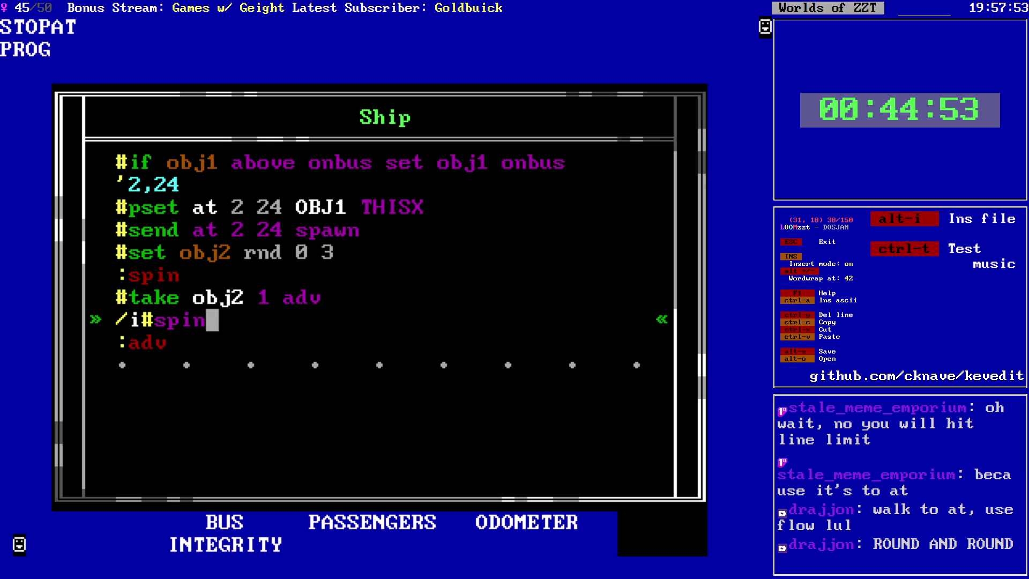
key(Up)
key(Up)
key(Up)
key(Down)
key(Down)
key(Down)
key(Down)
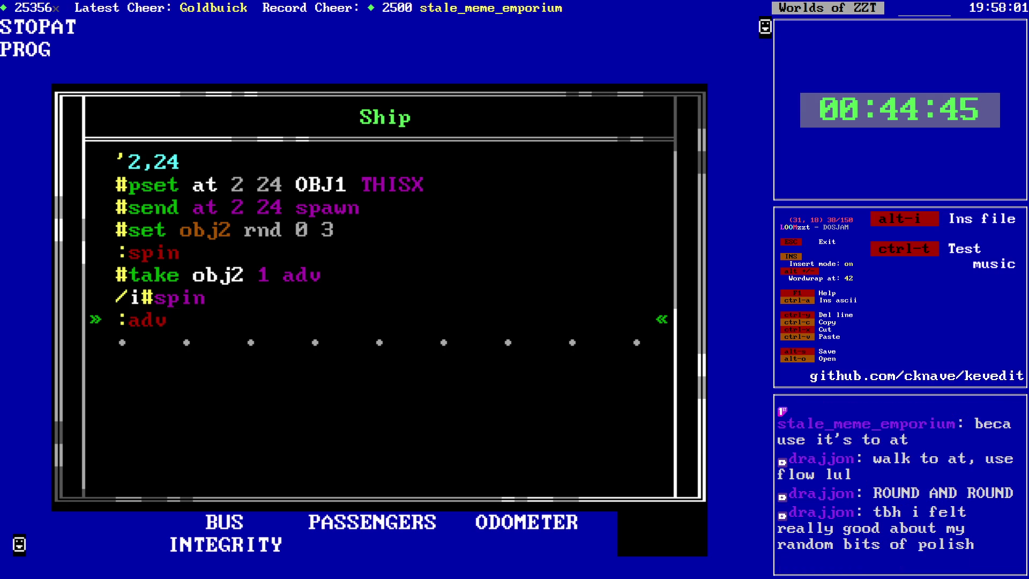
key(Up)
key(Up)
key(Up)
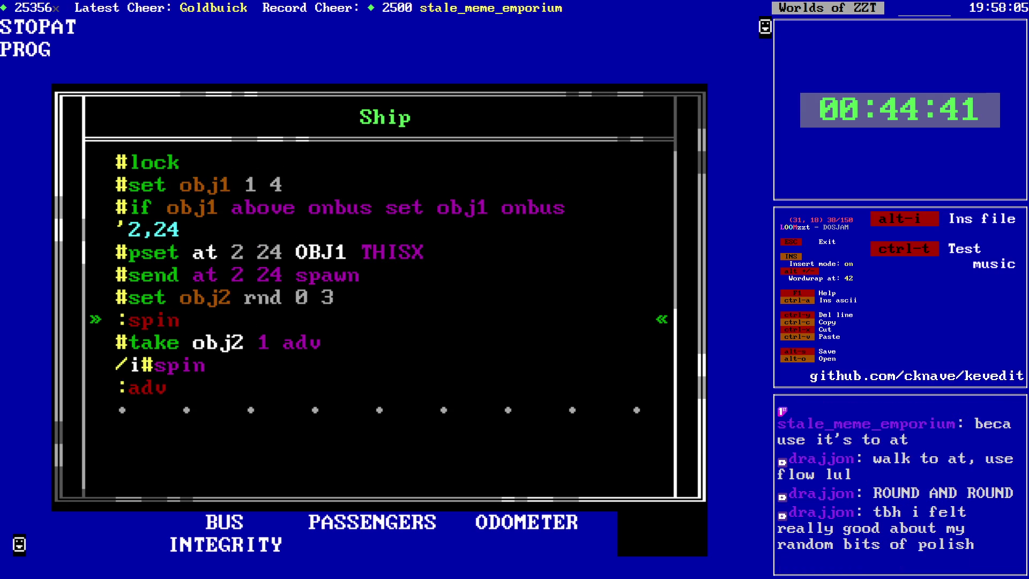
- Add a ':leave' label on a new line below the onbus check
key(Up)
key(Up)
key(Up)
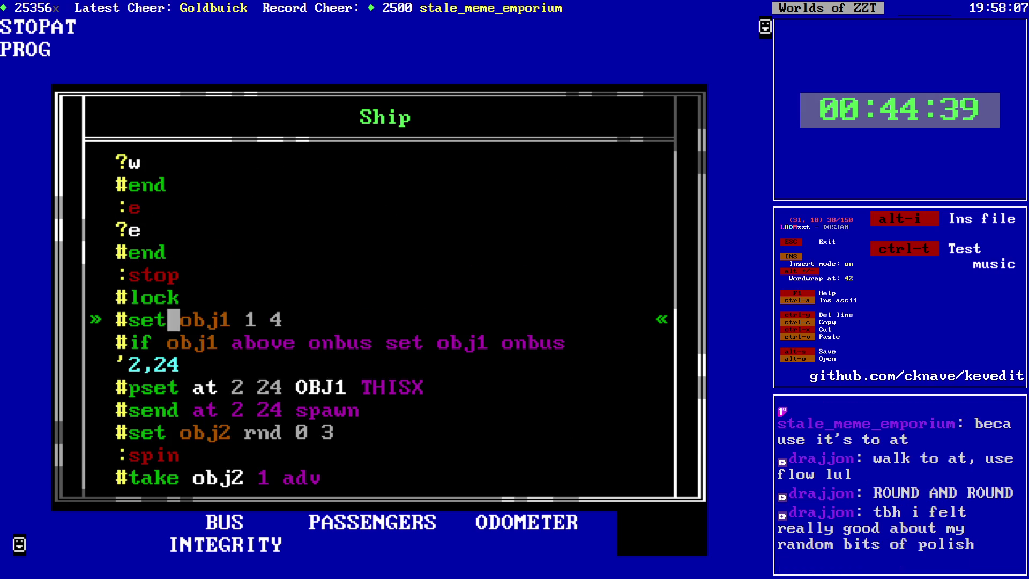
key(Down)
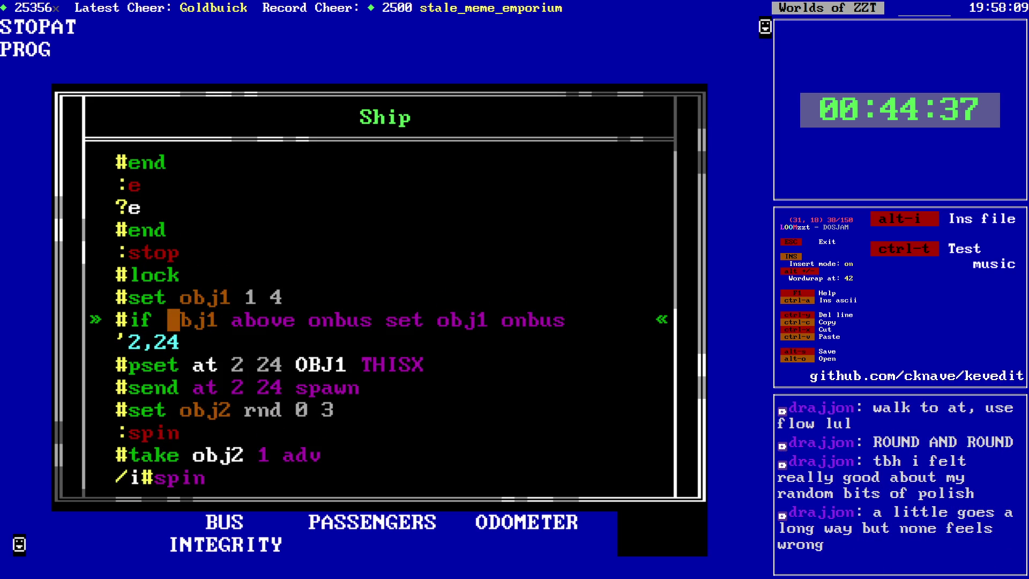
key(Down)
key(Down)
key(Down)
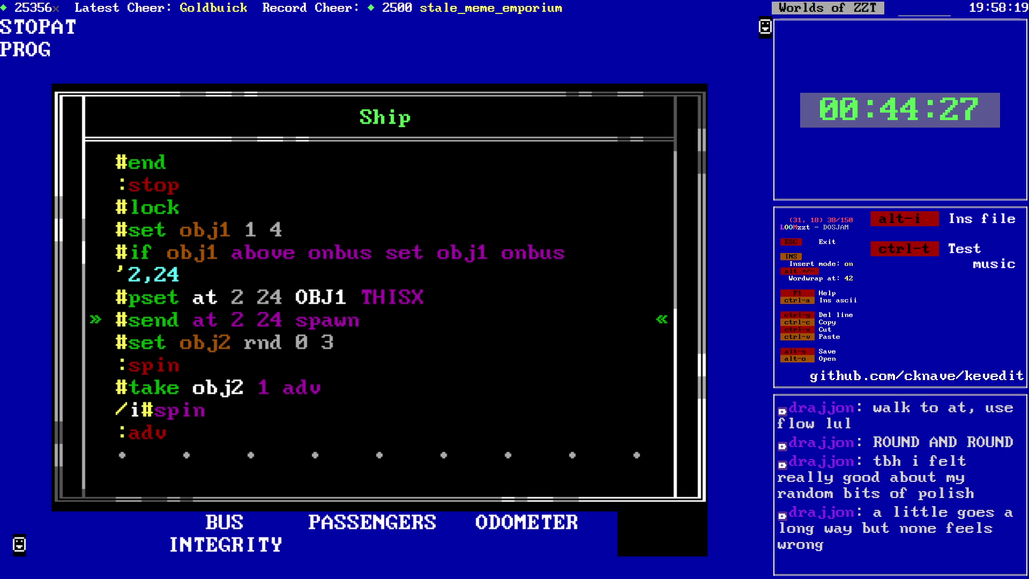
key(Up)
key(Up)
key(Up)
key(End)
key(Return)
text(:emp)
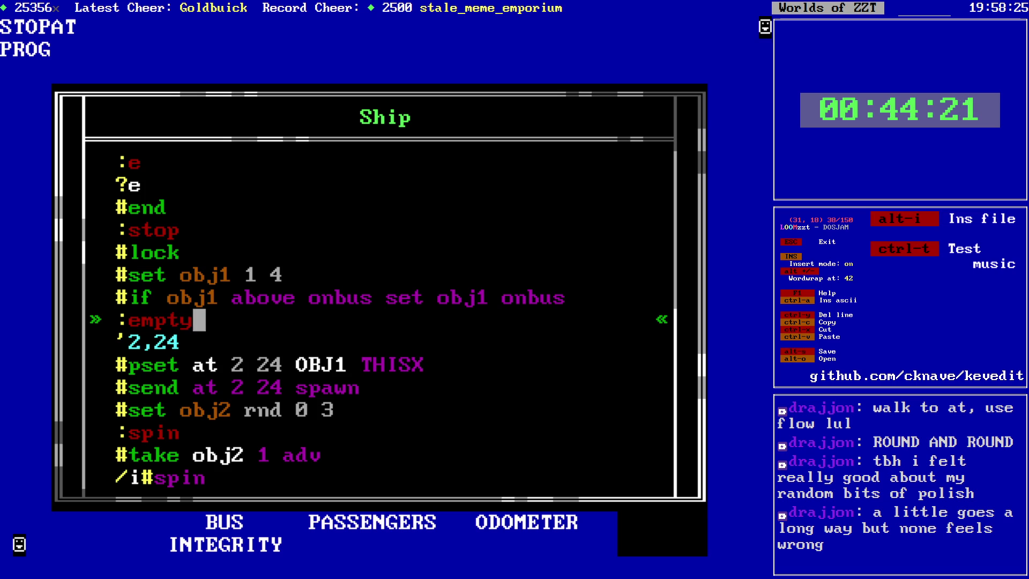
key(BackSpace)
key(BackSpace)
key(BackSpace)
text(leave)
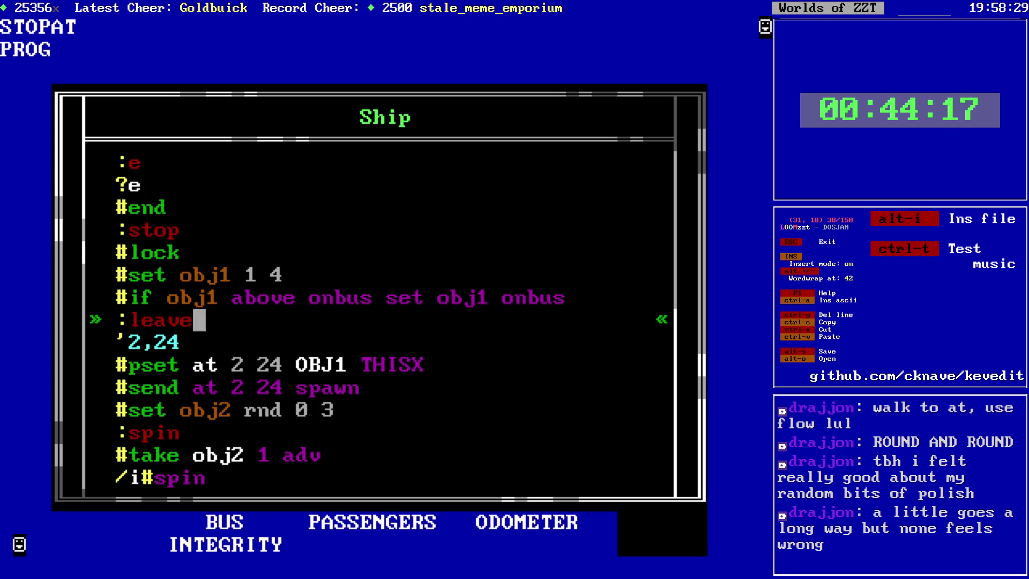
- Add '#take onbus 1 alldone' on the line right after ':leave'
key(Down)
key(Down)
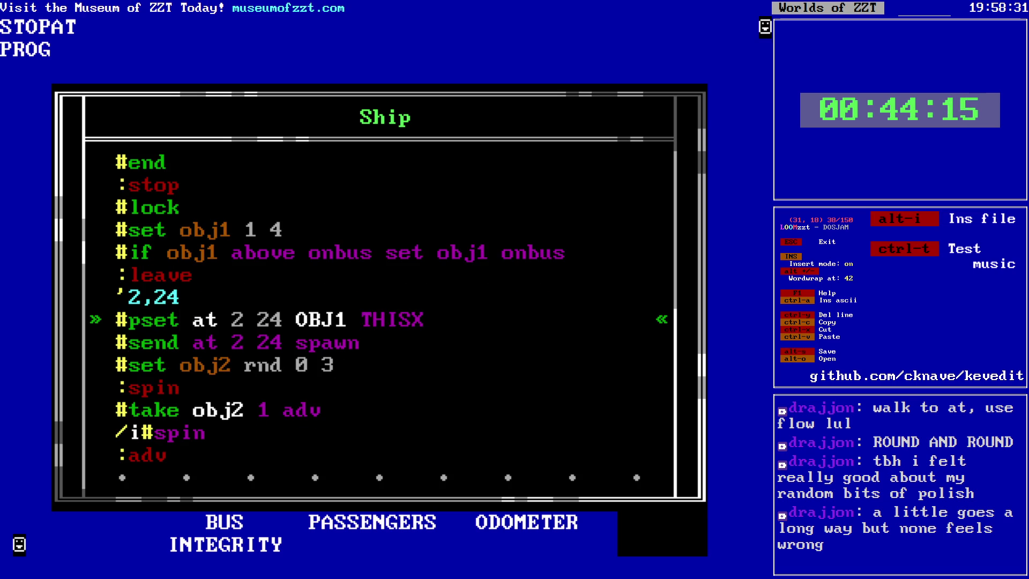
key(Down)
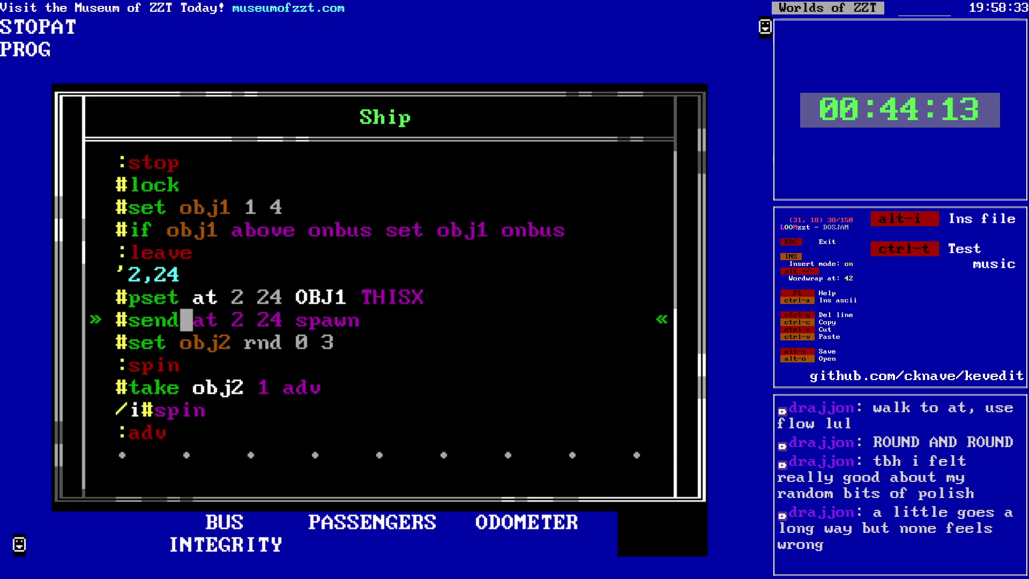
key(Up)
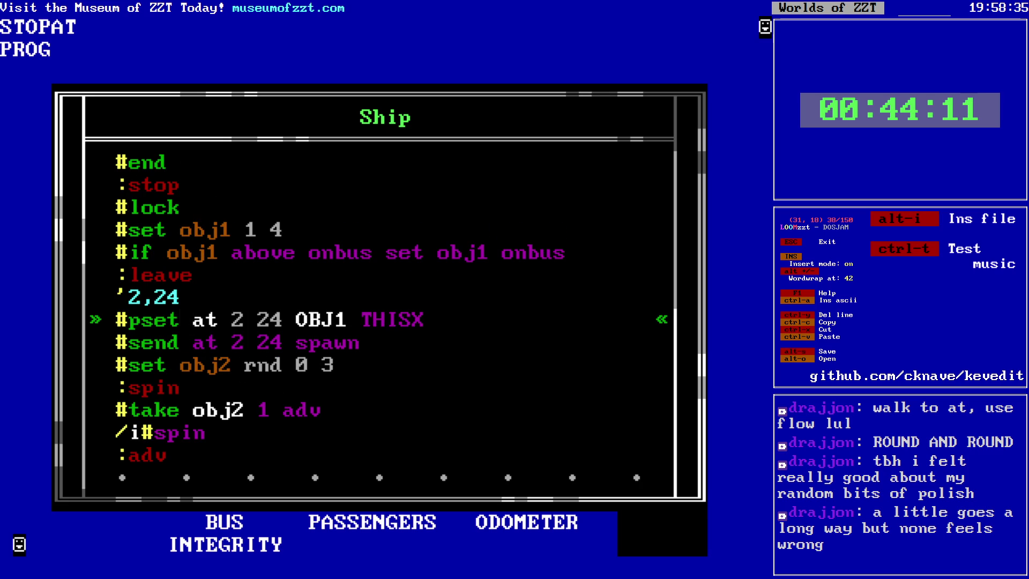
key(Up)
key(Up)
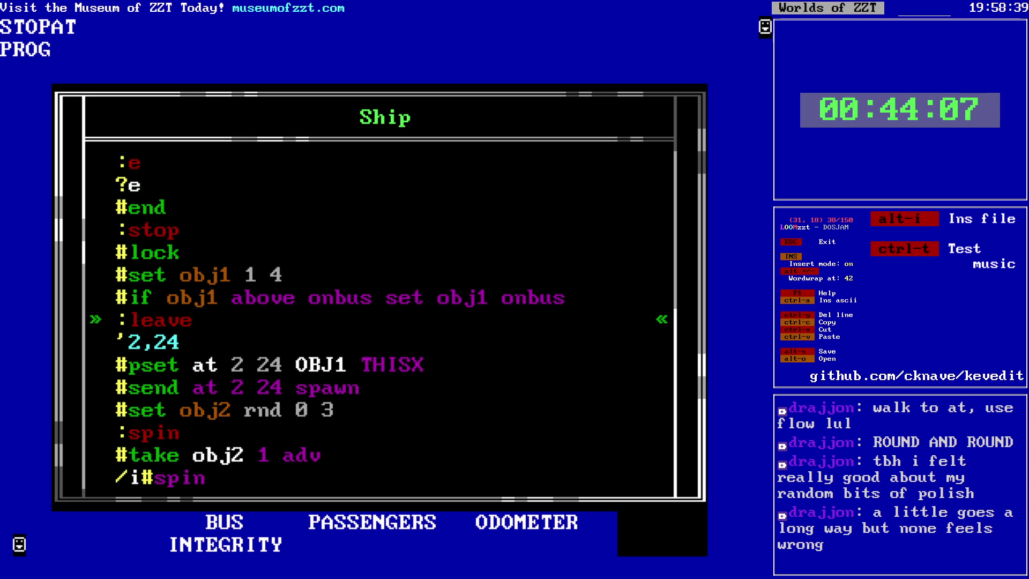
key(Return)
text(#take pass)
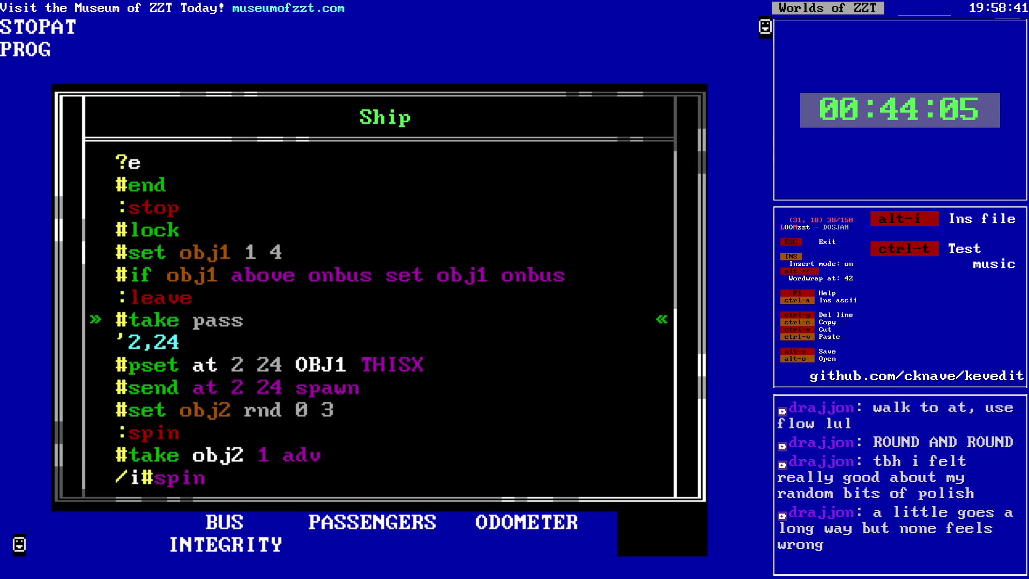
key(BackSpace)
key(BackSpace)
key(BackSpace)
key(BackSpace)
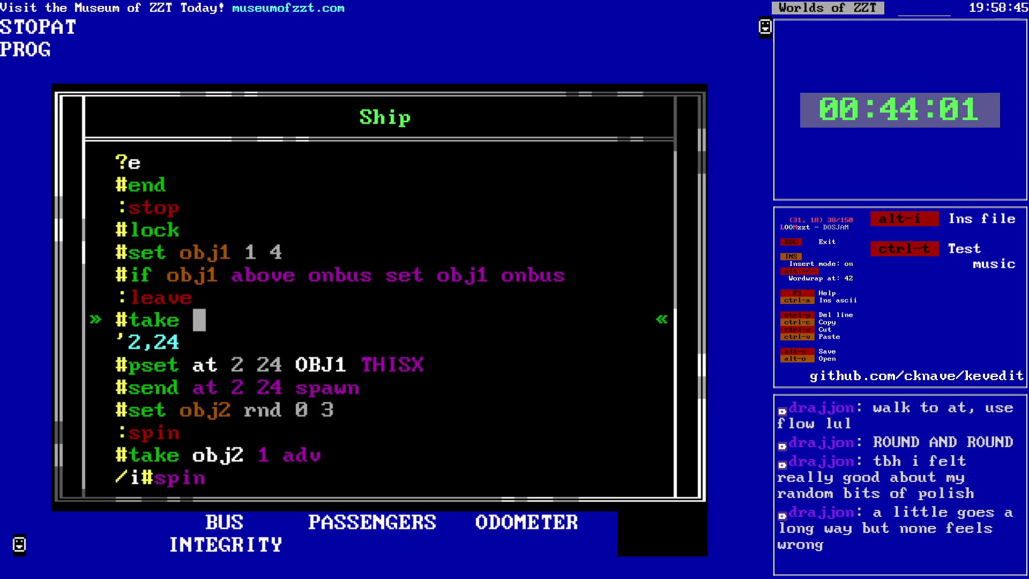
text(onbus 1)
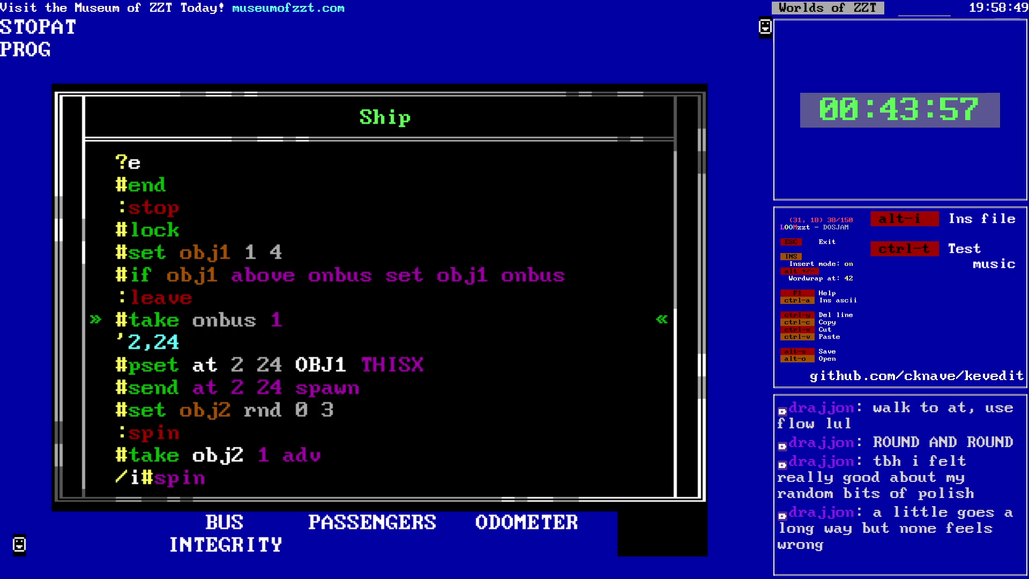
text( alldone)
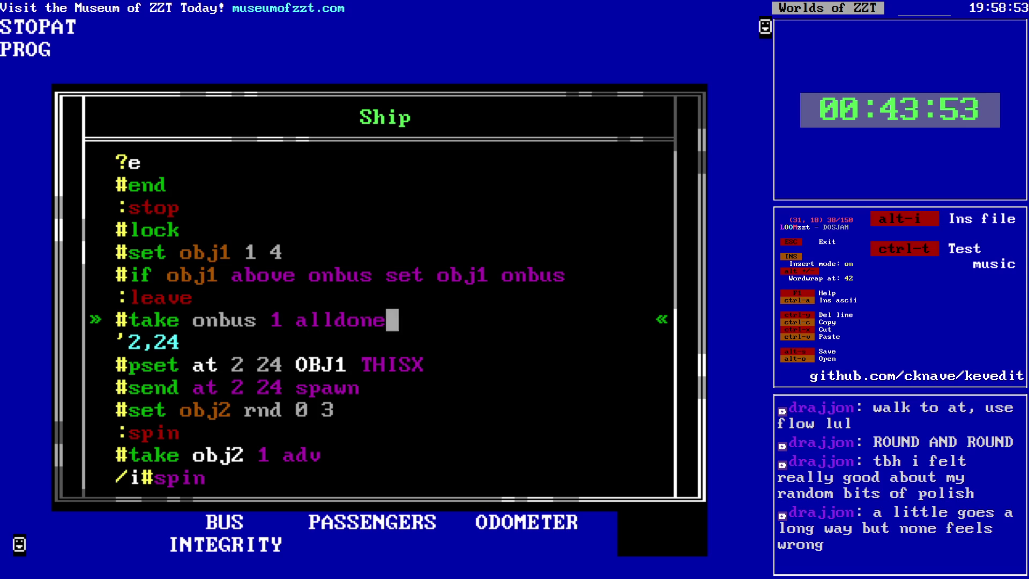
key(Down)
key(Down)
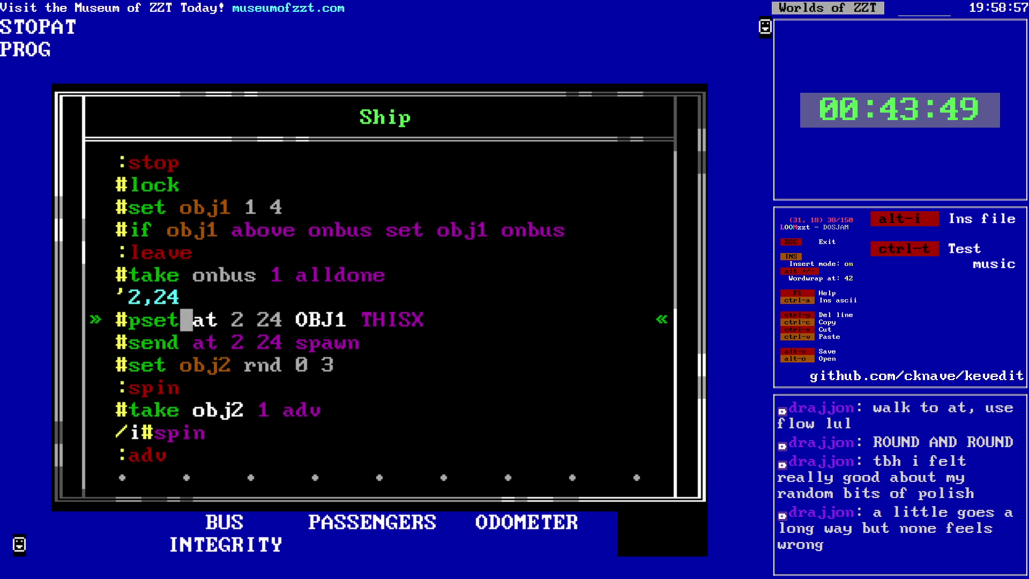
- Overwrite the trailing ':adv' line at the end of the spin loop with '#leave'
key(Down)
key(Down)
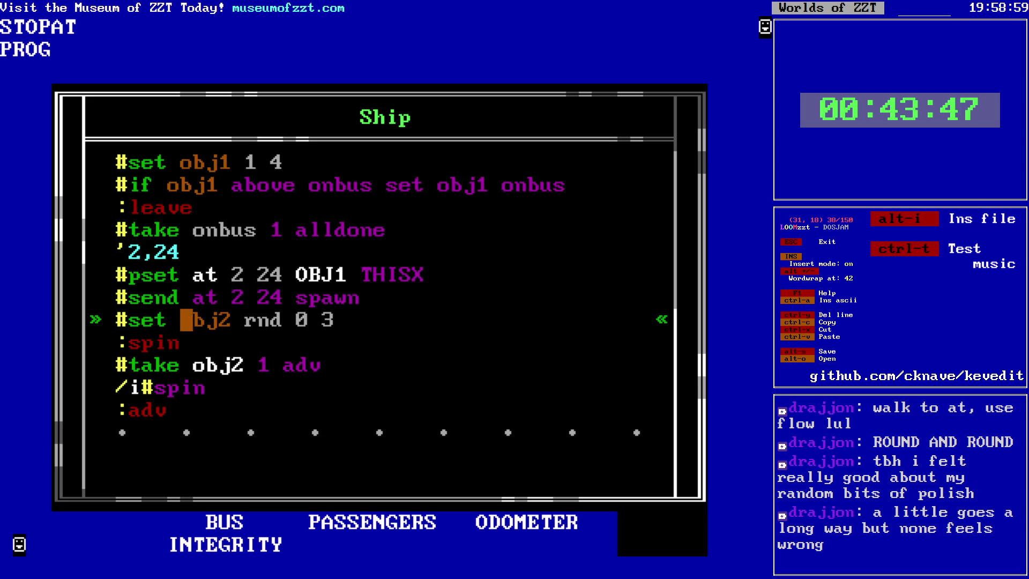
key(Down)
key(Down)
key(Down)
key(Up)
key(Up)
key(Up)
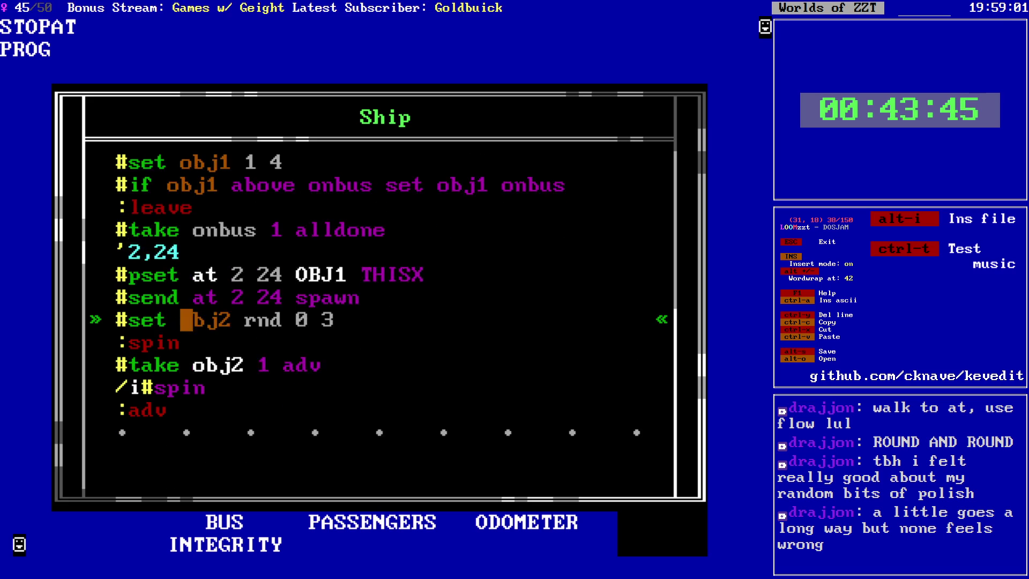
key(Down)
key(Down)
key(Down)
key(BackSpace)
key(BackSpace)
key(BackSpace)
text(#leave)
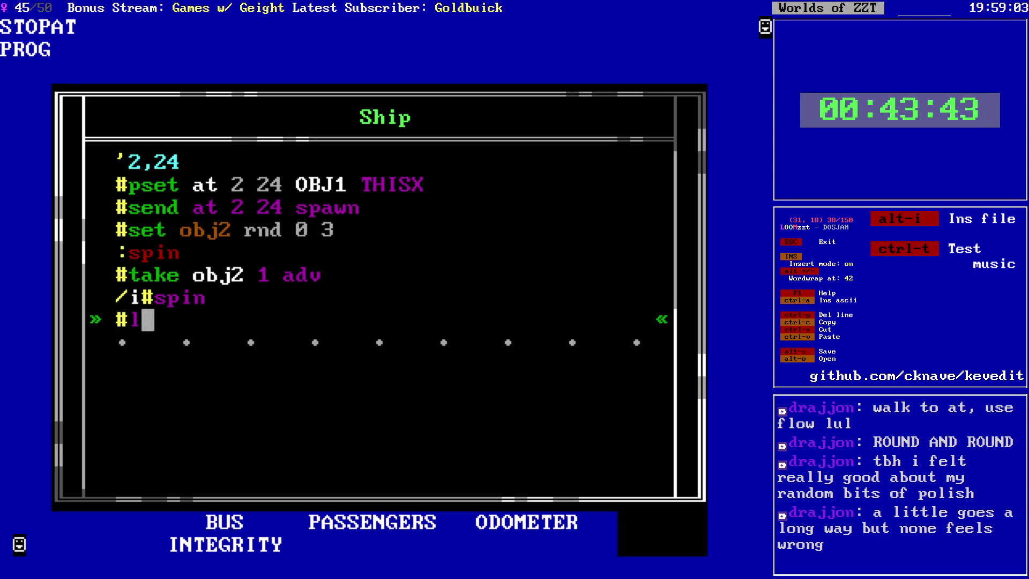
key(Up)
key(Up)
key(Up)
key(Up)
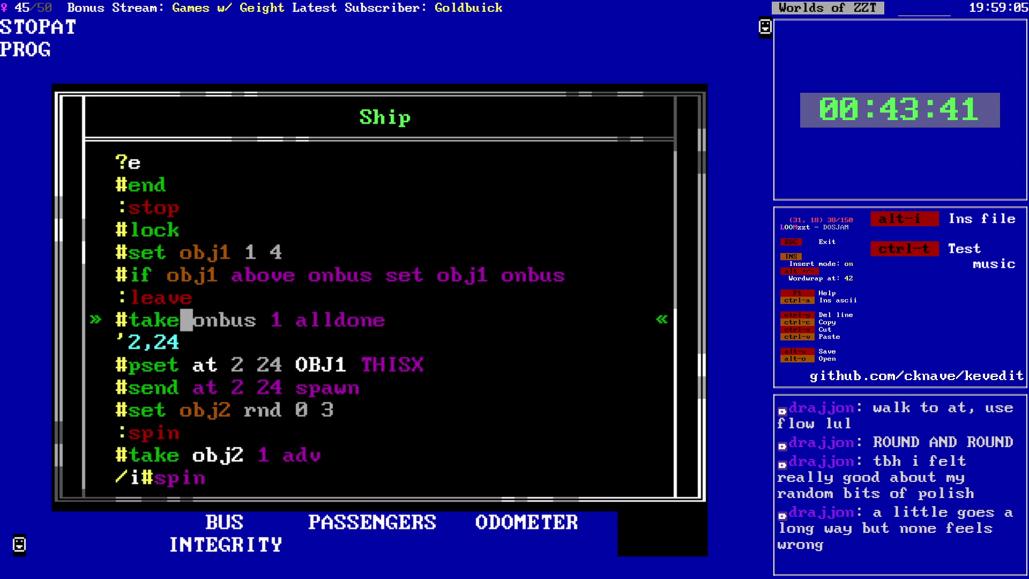
key(Down)
key(Down)
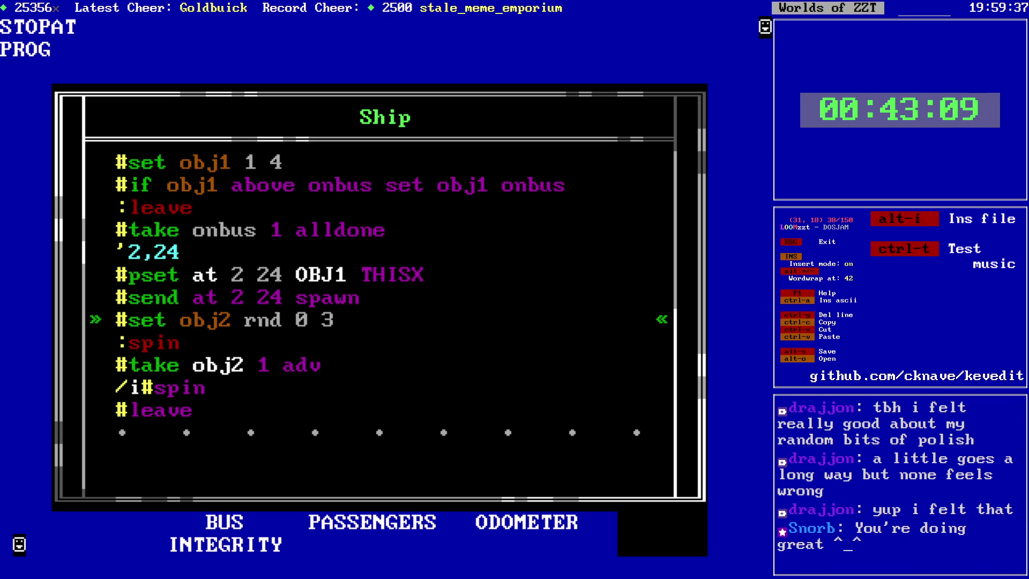
- Add an ':adv' label below '/i#spin', then delete that line again
click(199, 409)
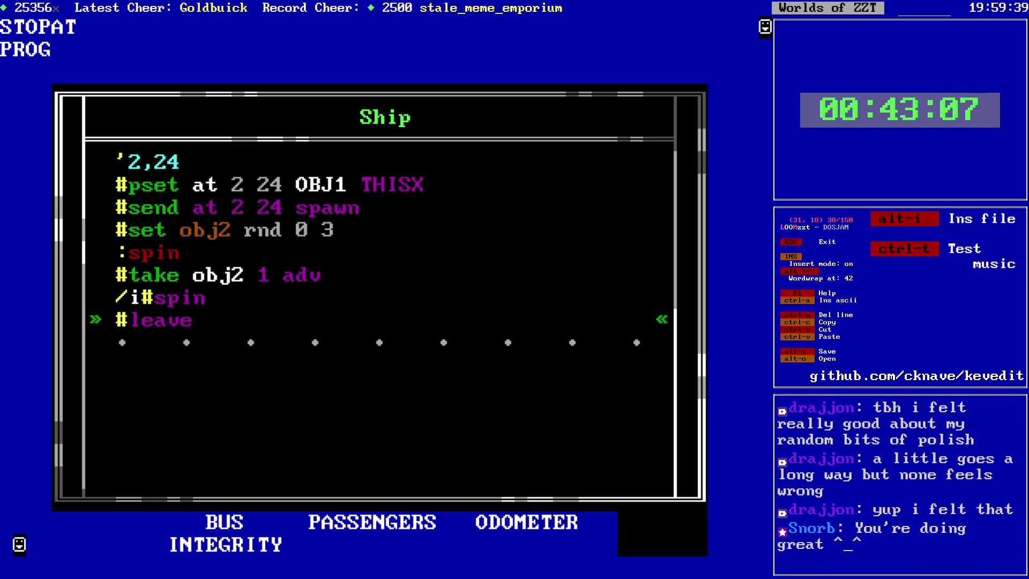
key(Up)
key(Up)
key(Up)
key(Down)
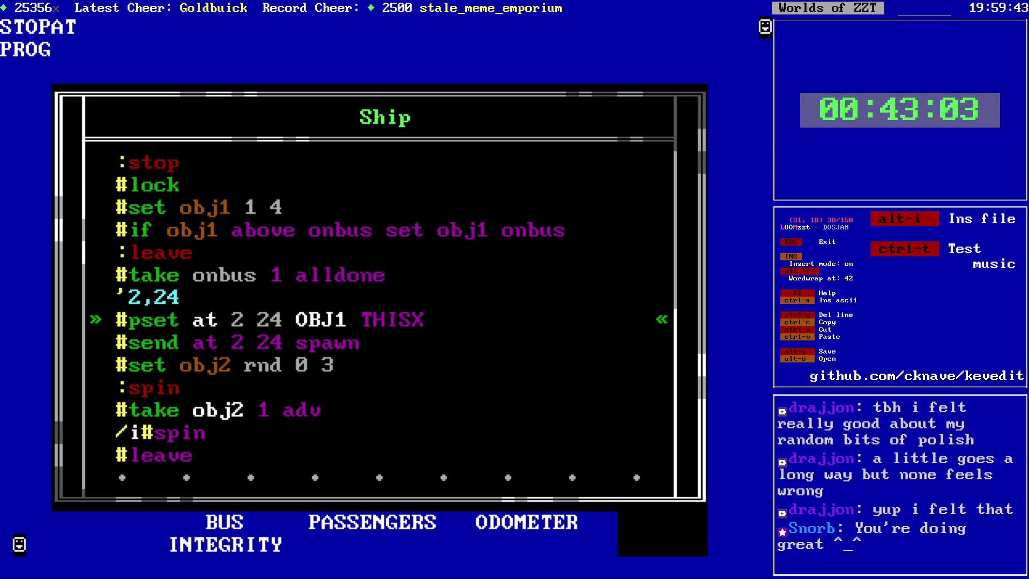
key(Down)
key(Down)
key(Down)
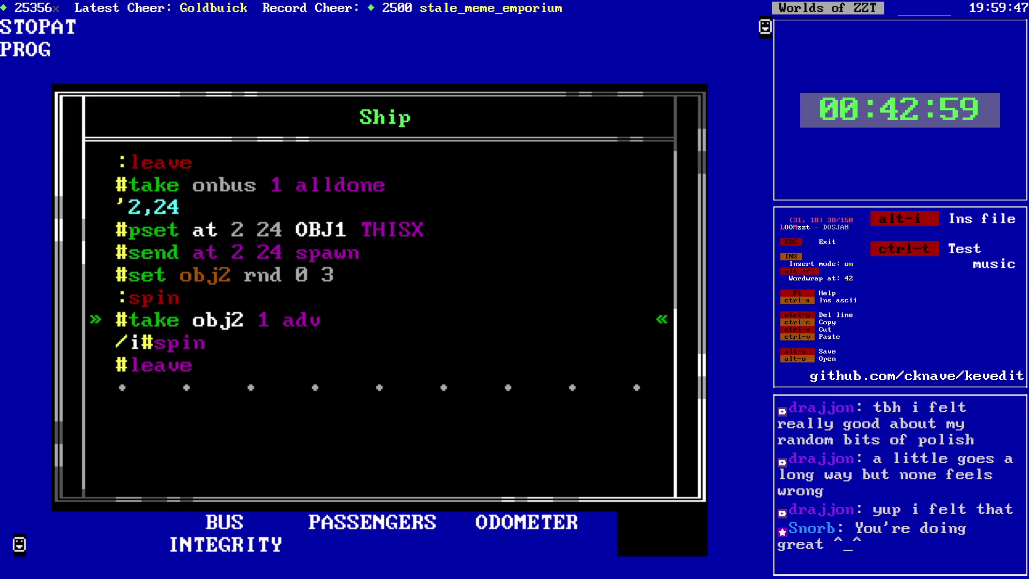
key(Down)
key(Return)
text(:ad)
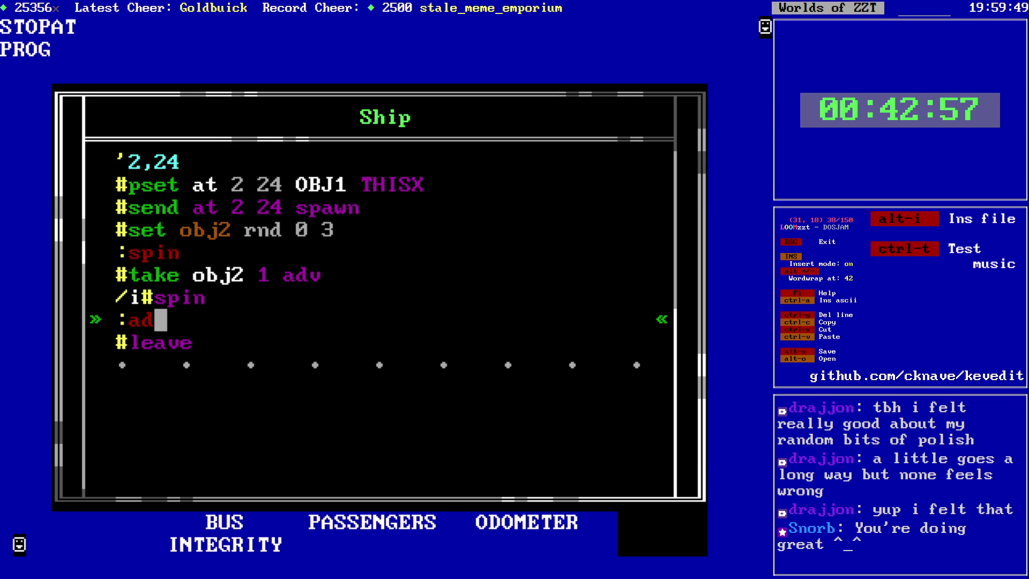
text(v)
key(Down)
key(Up)
key(ctrl+y)
key(ctrl+y)
- Remove the leftover '#leave' line and change '#take obj2 1 adv' to '#take obj2 1 leave'
key(Up)
key(End)
key(BackSpace)
key(BackSpace)
key(BackSpace)
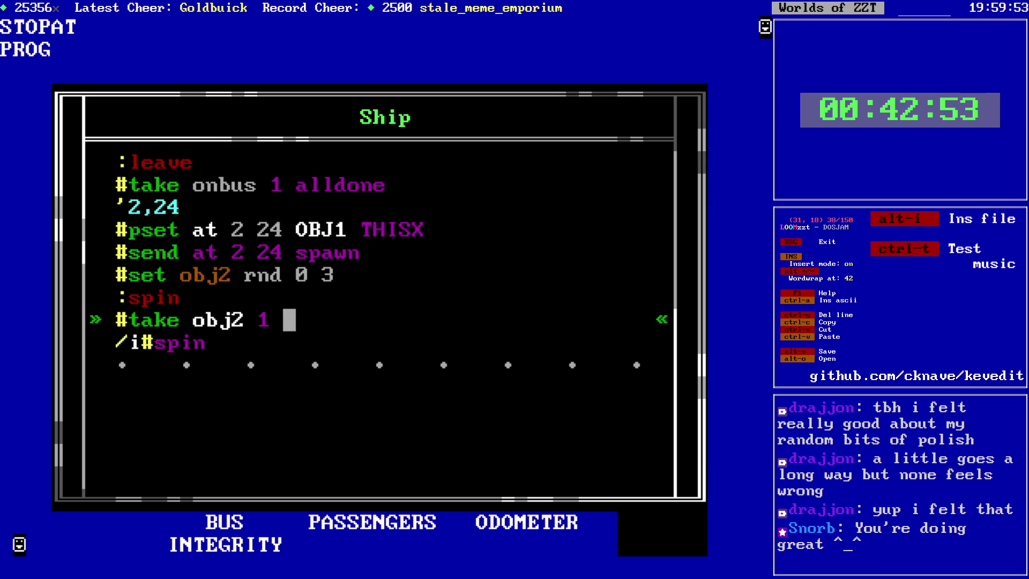
text(1 l)
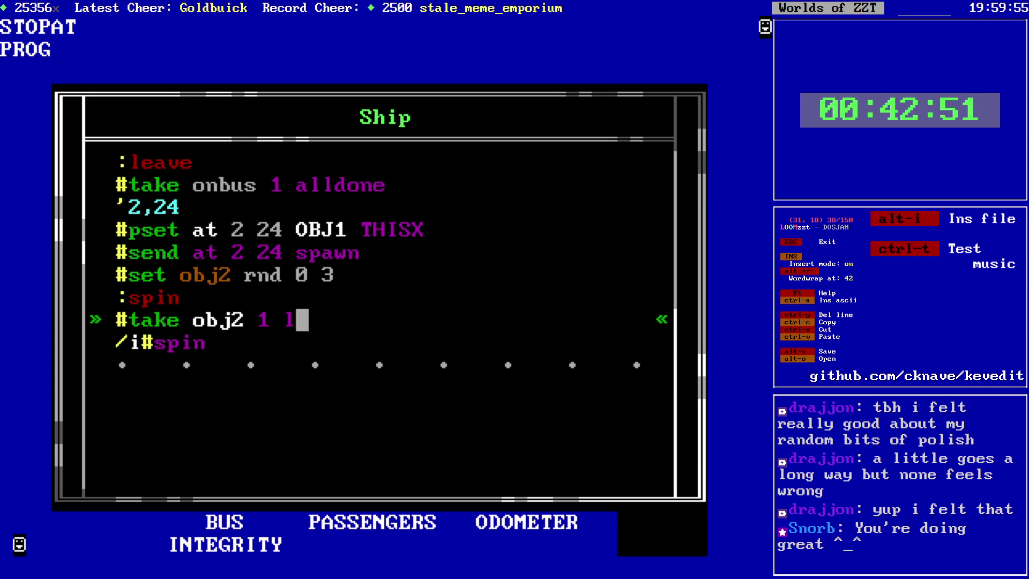
text(eave)
key(Up)
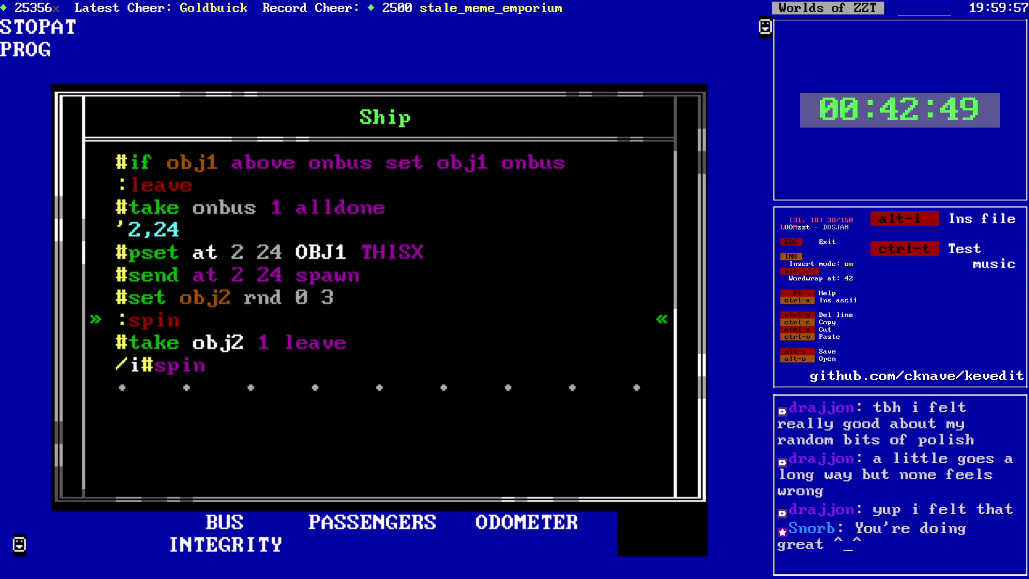
key(Up)
key(Up)
key(Up)
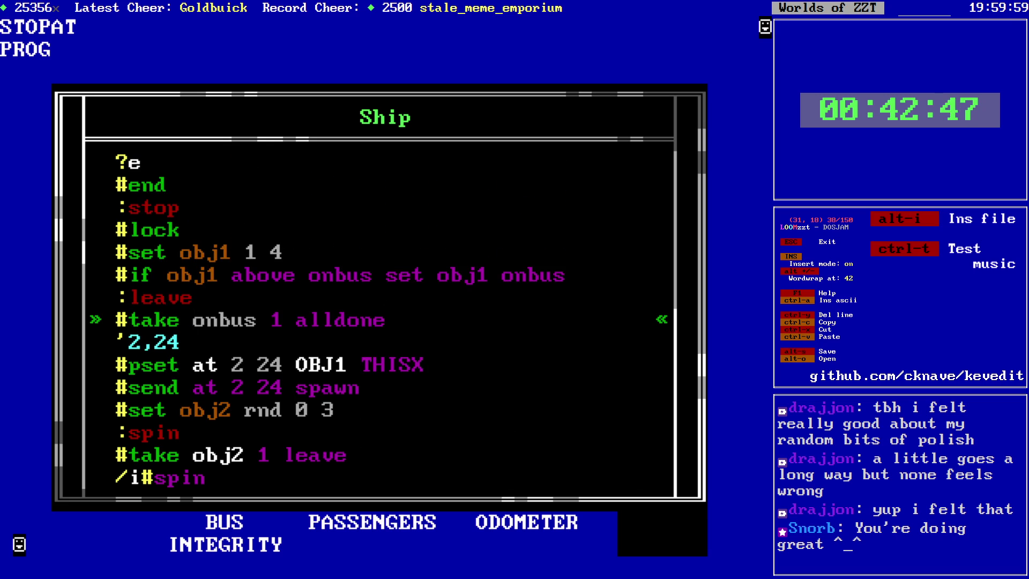
key(End)
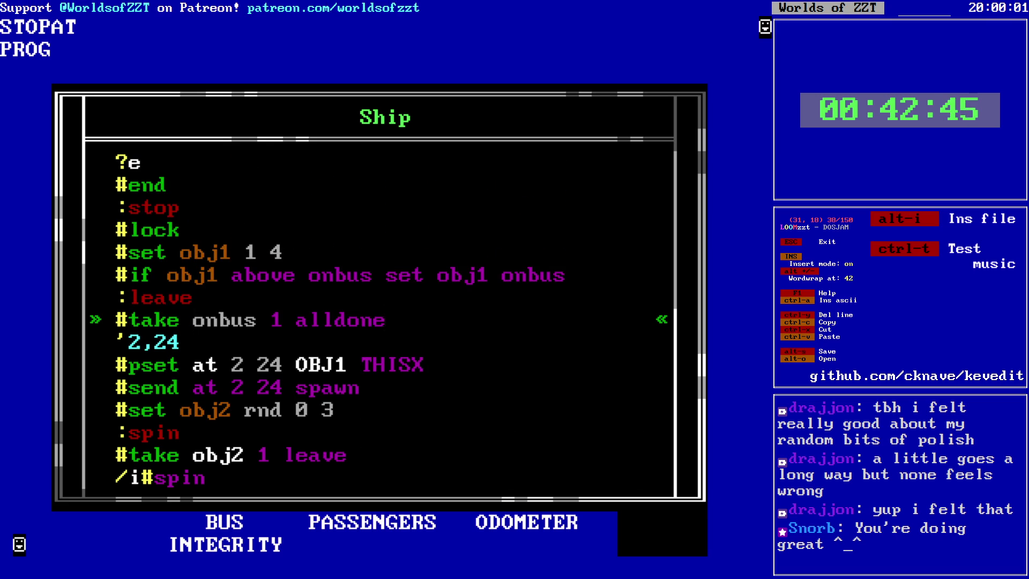
- Insert '#if not onbus nextphase' above the '#take onbus' line
key(Home)
key(Return)
key(Up)
text(#if not onbus)
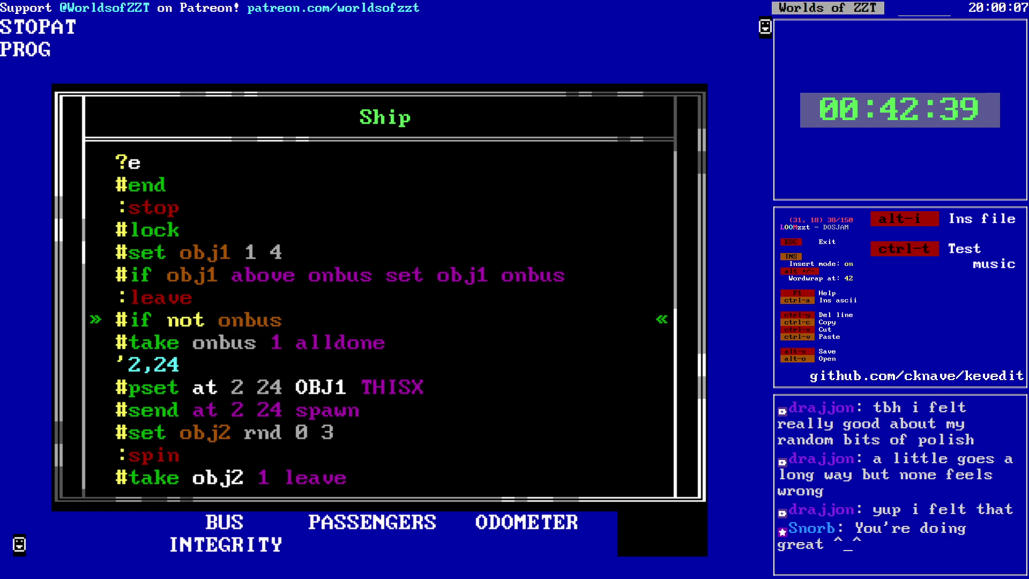
text( nextphase)
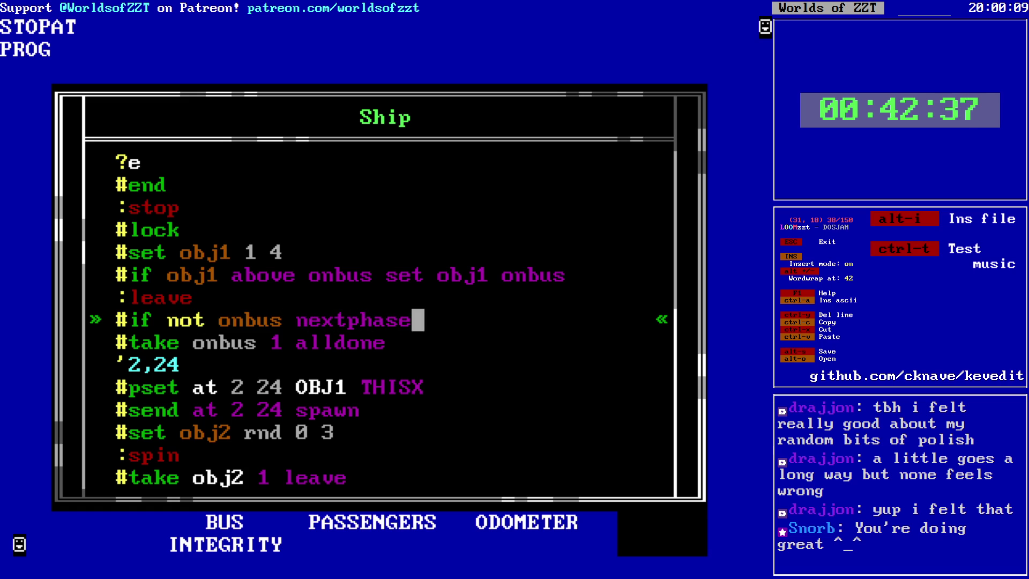
- Add ':nextphase', a placeholder 'ENXTPHASEASDASDASDASD' line and '#end' after '/i#spin', then exit the editor
key(Down)
key(Down)
key(Down)
key(Return)
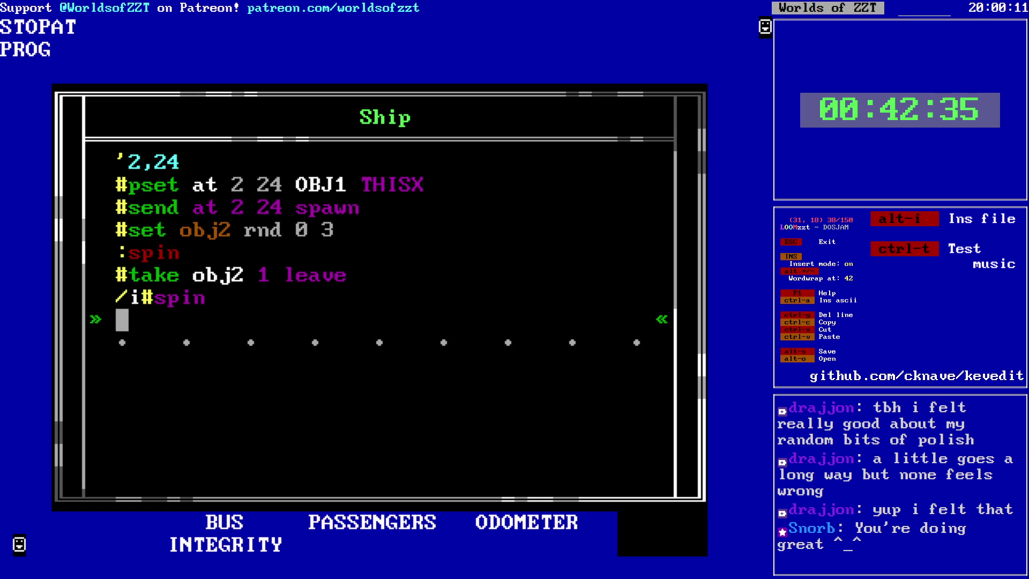
text(:nextphase)
key(Return)
text(ENXTP)
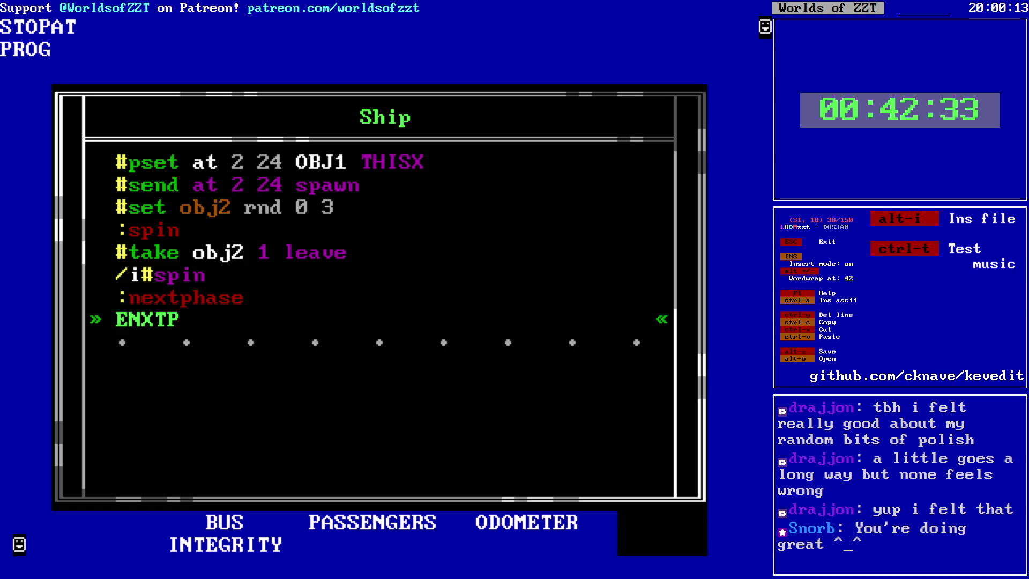
text(HASEASDASDASDASD)
key(Return)
text(#end)
key(Page_Up)
key(Escape)
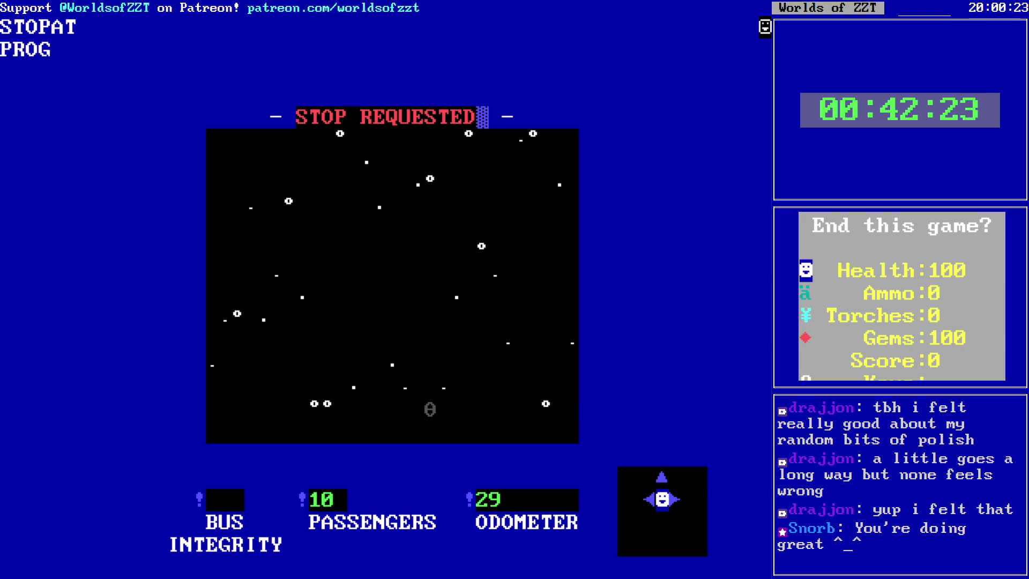
- Answer Y at 'End this game?' to stop the test run
key(y)
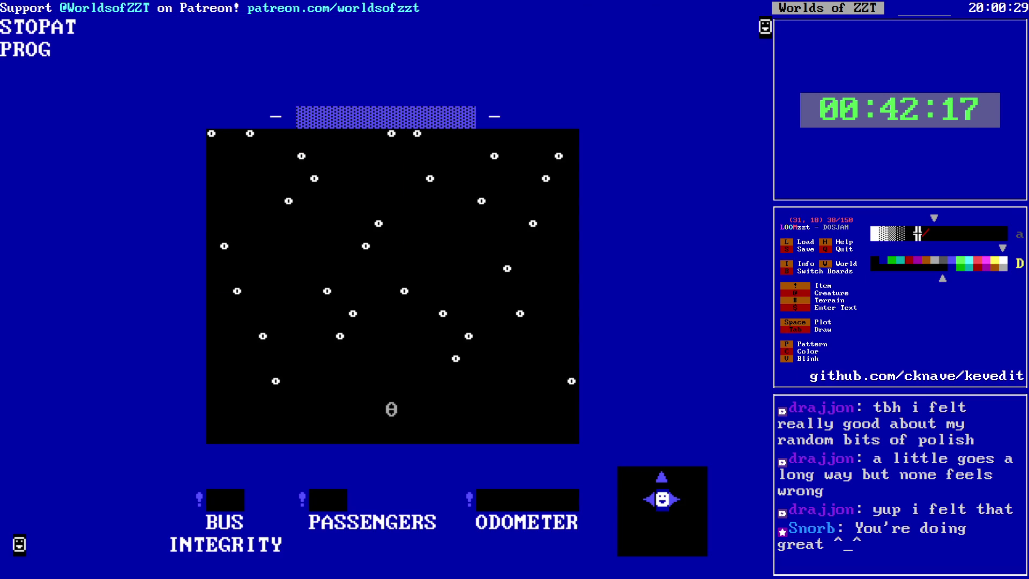
- Comment out Setup's '#set STOPAT RANDOM 12 25' and add a copy below reading RANDOM 5 10
click(520, 185)
key(Return)
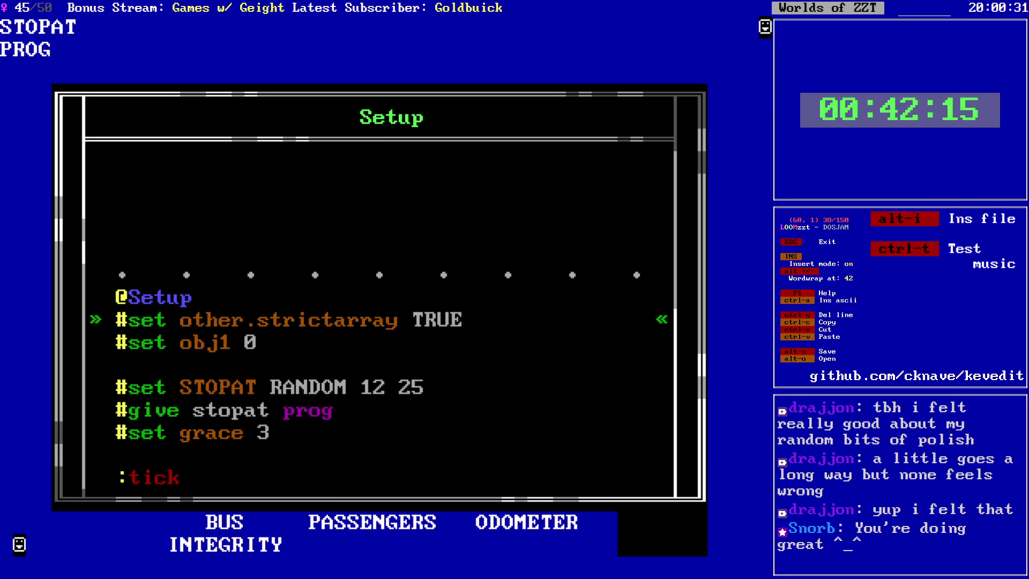
key(Down)
key(Down)
key(Down)
text(')
key(End)
key(Return)
text(#set STOPAT RANDOM 12 25)
key(Left)
key(Left)
key(Left)
key(BackSpace)
key(BackSpace)
text(5)
key(Delete)
key(Delete)
text(10)
key(Escape)
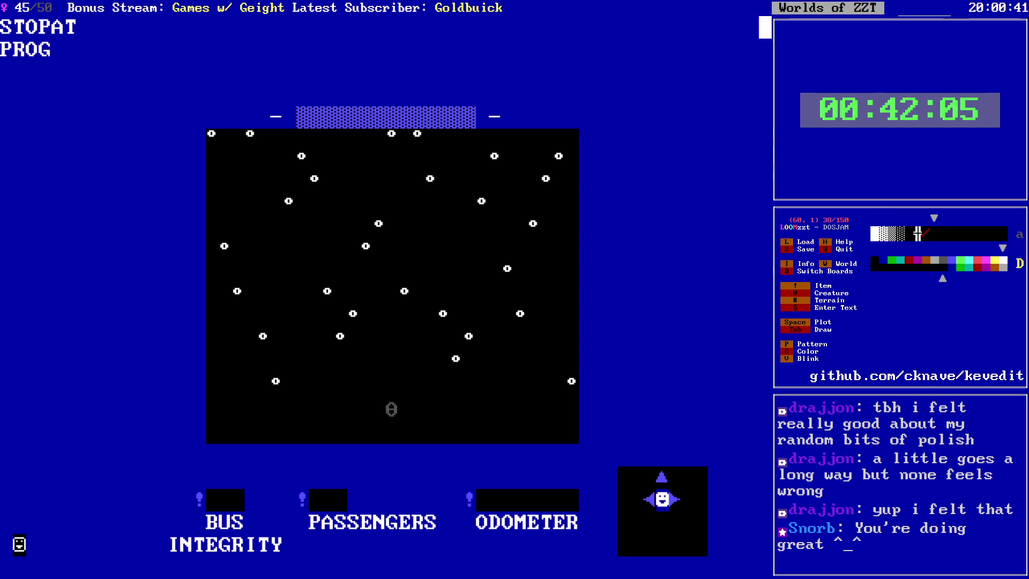
- Launch a test play with Alt+T and restart the DOSJAM world from the title screen
key(alt+t)
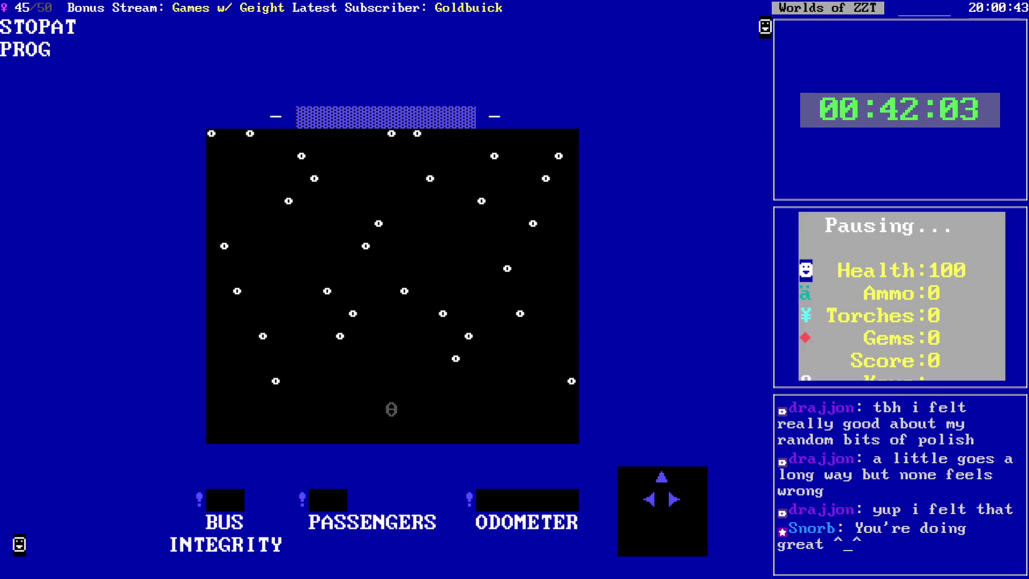
key(Escape)
key(y)
key(Return)
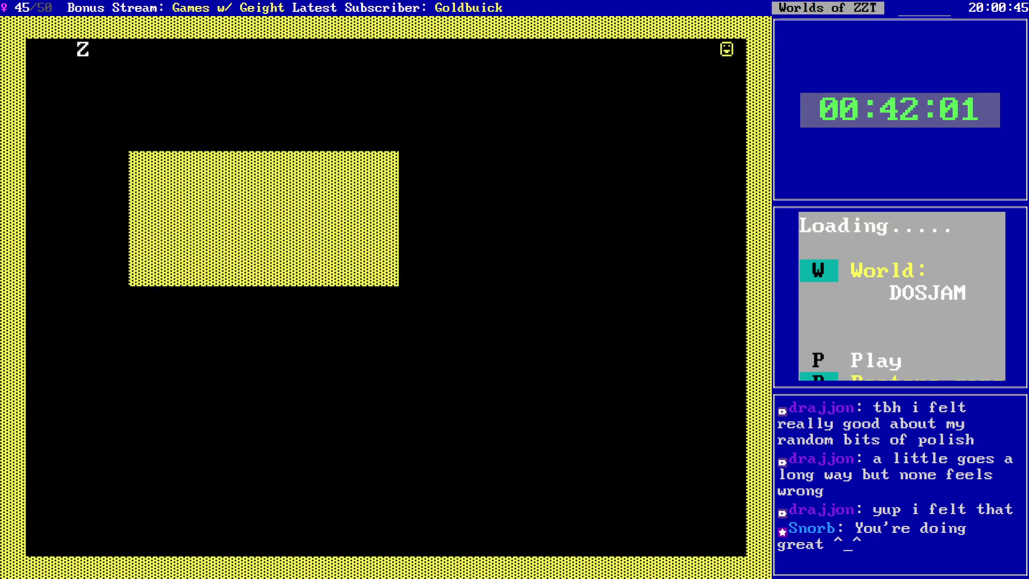
key(p)
- Drive the bus until STOP REQUESTED appears, then quit the game
key(Up)
key(Right)
key(Right)
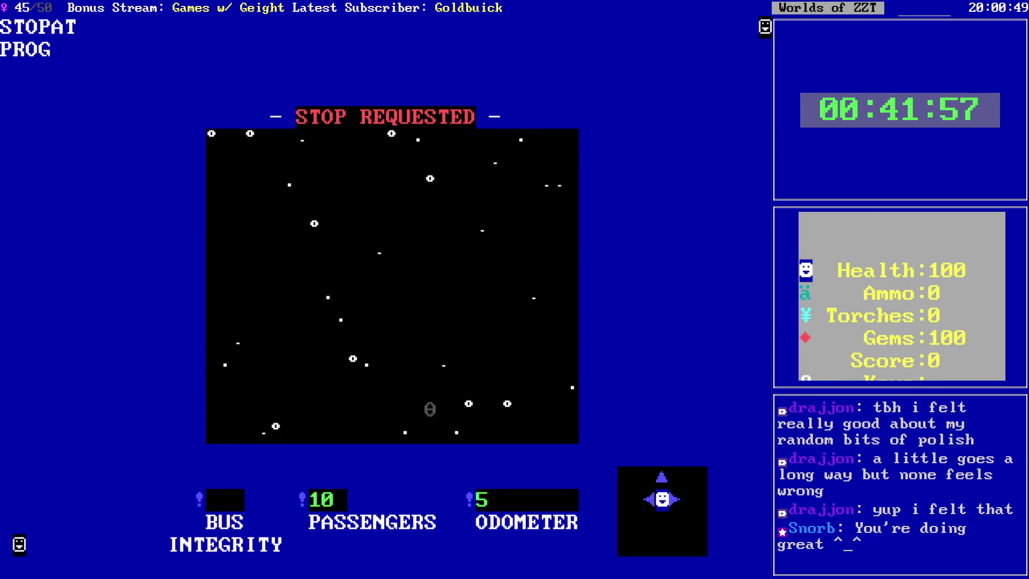
key(Left)
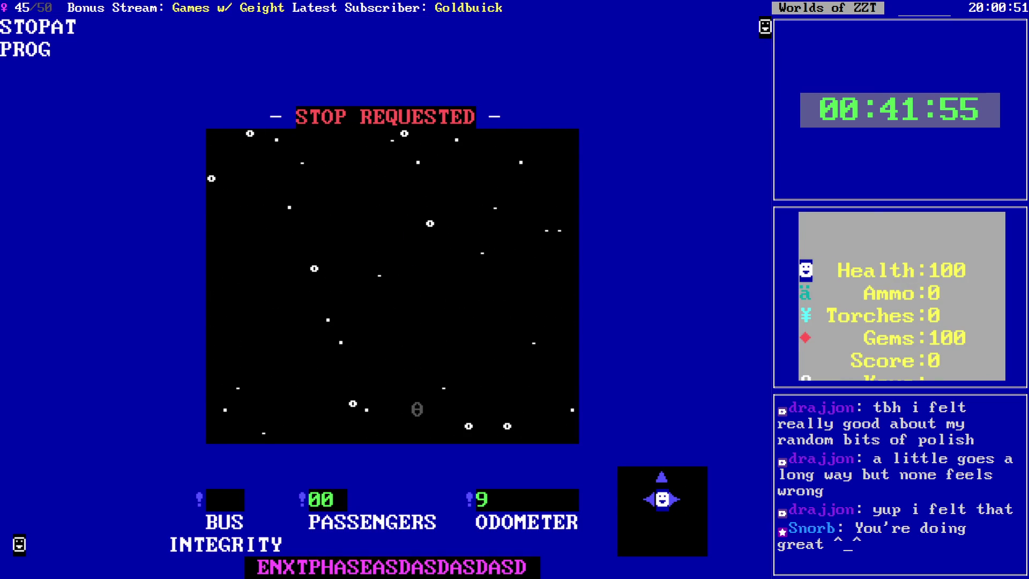
key(Escape)
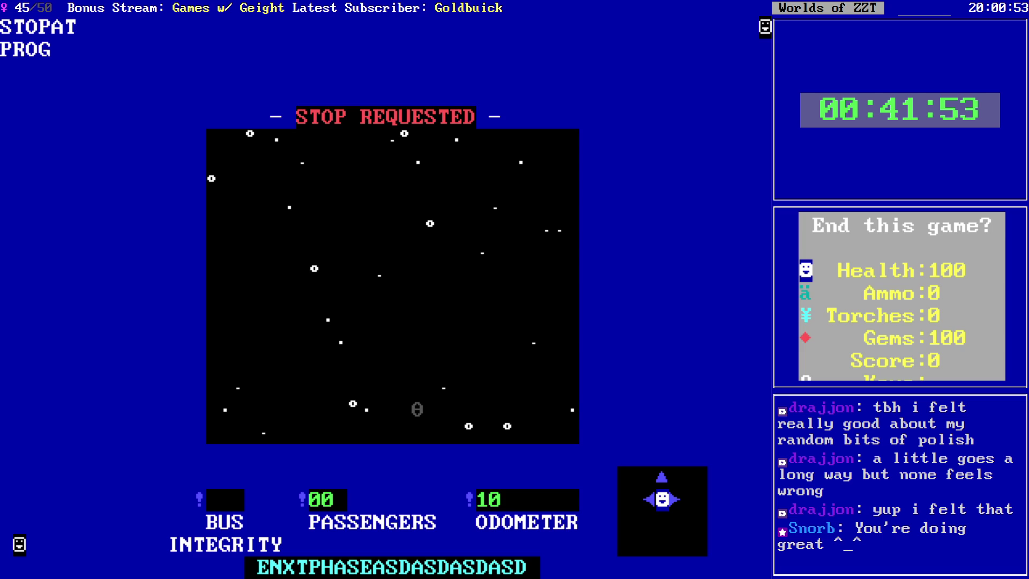
key(y)
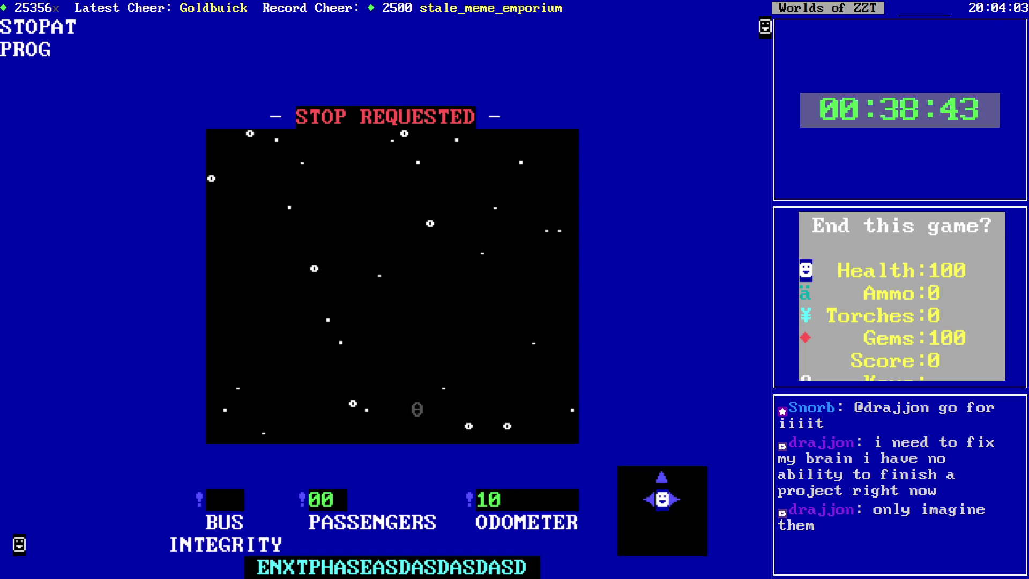
key(y)
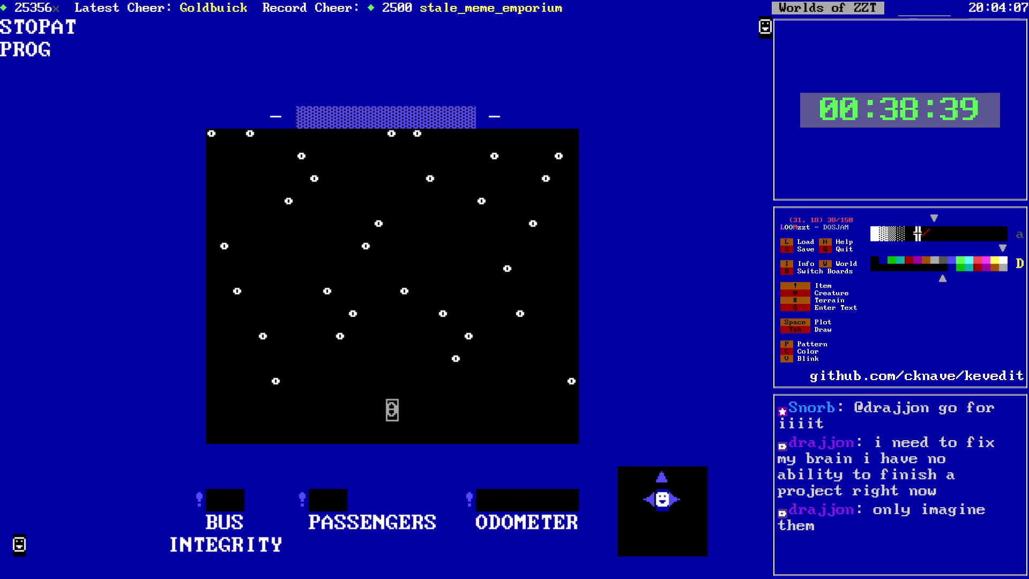
- Test-run the world again, drive until STOP REQUESTED near odometer 9, and quit back to the editor
key(alt+t)
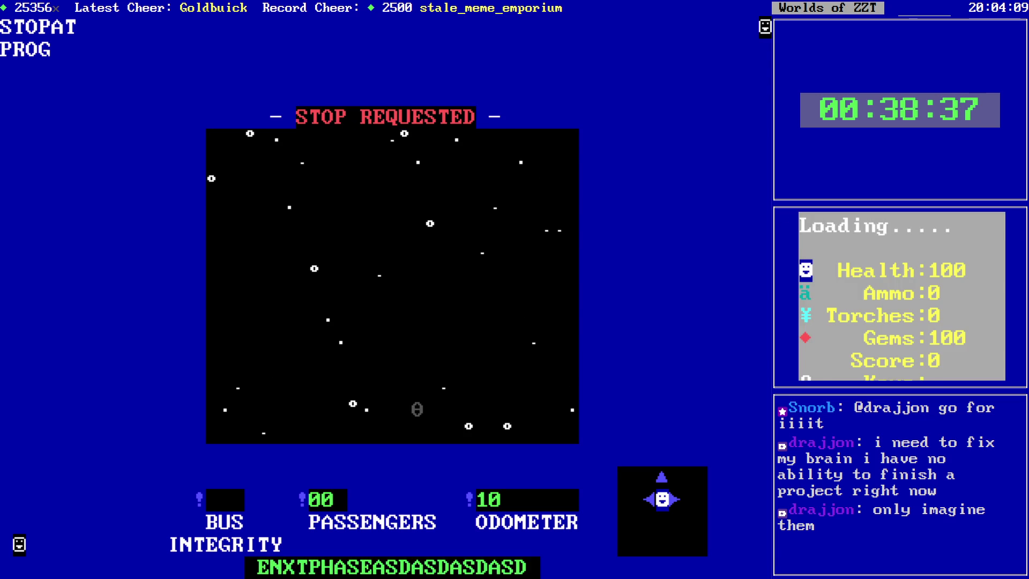
key(p)
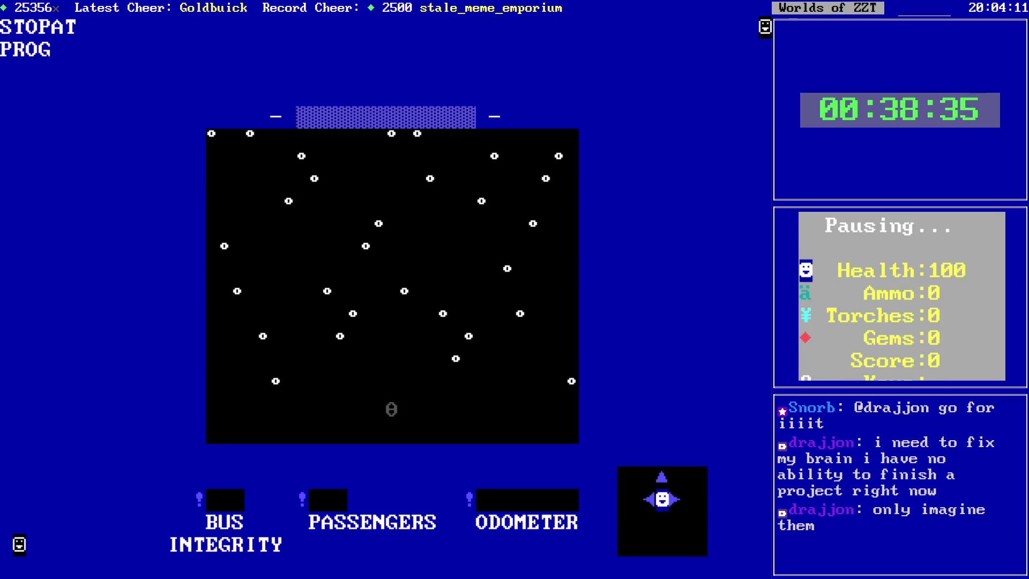
key(Right)
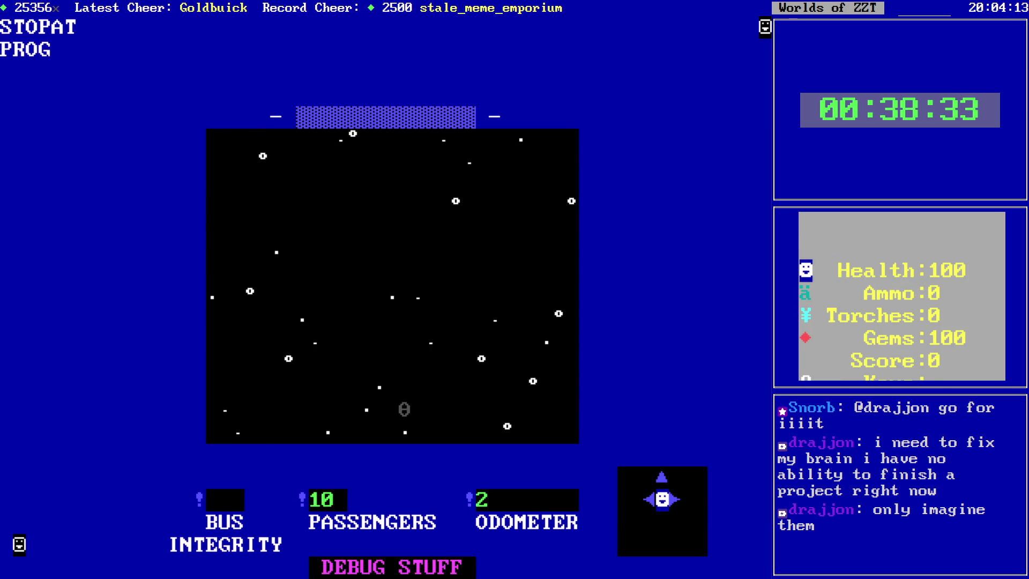
key(Right)
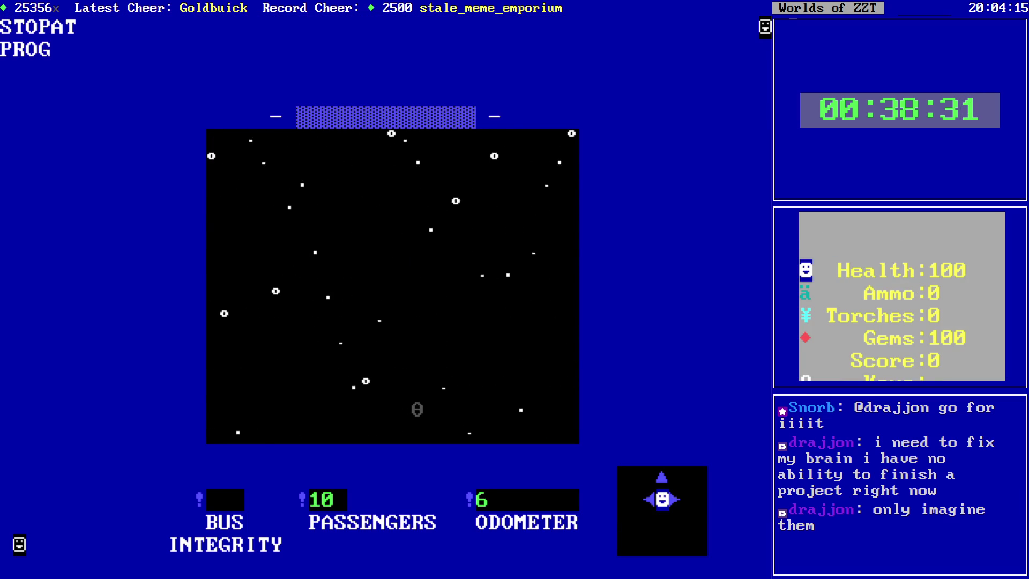
key(Left)
key(Left)
key(Left)
key(Left)
key(Right)
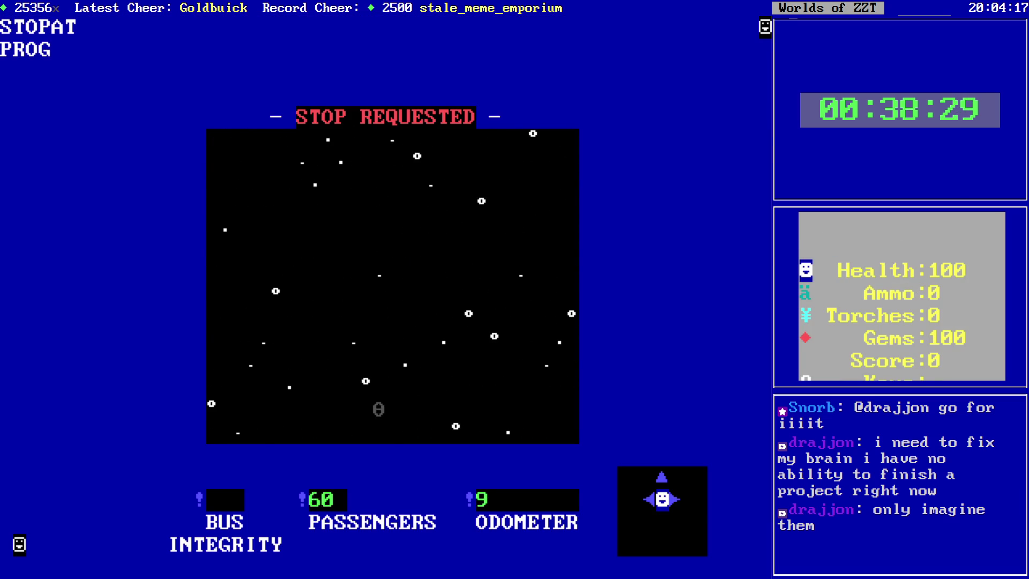
key(Escape)
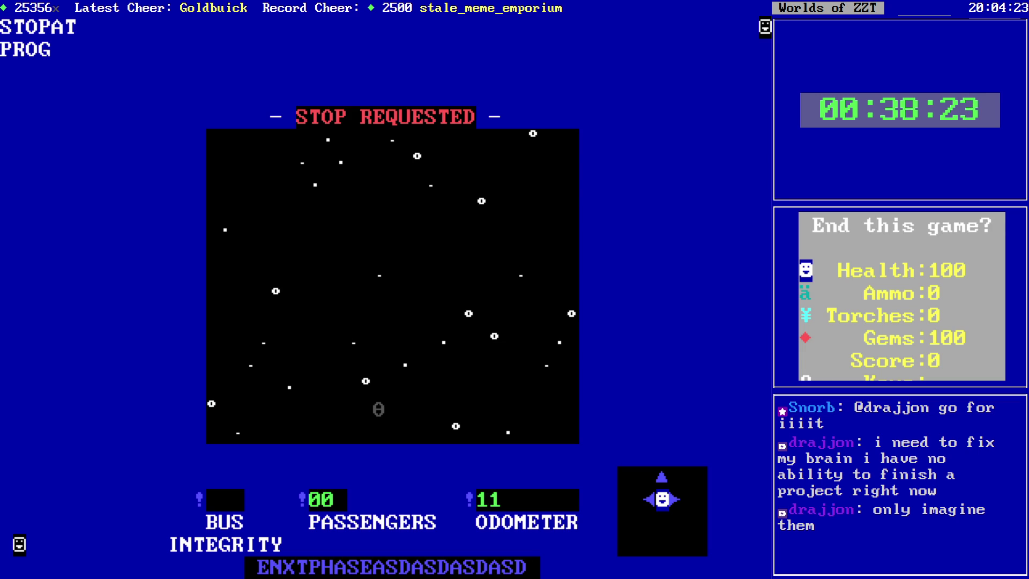
key(y)
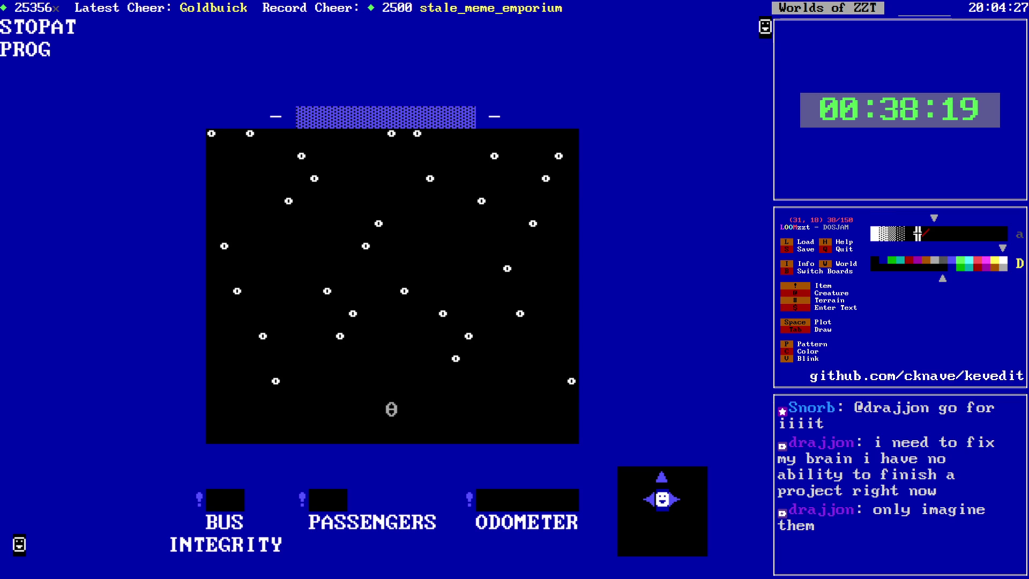
- On the UFO Bus board, change the '!' object's character to Θ (233)
key(Return)
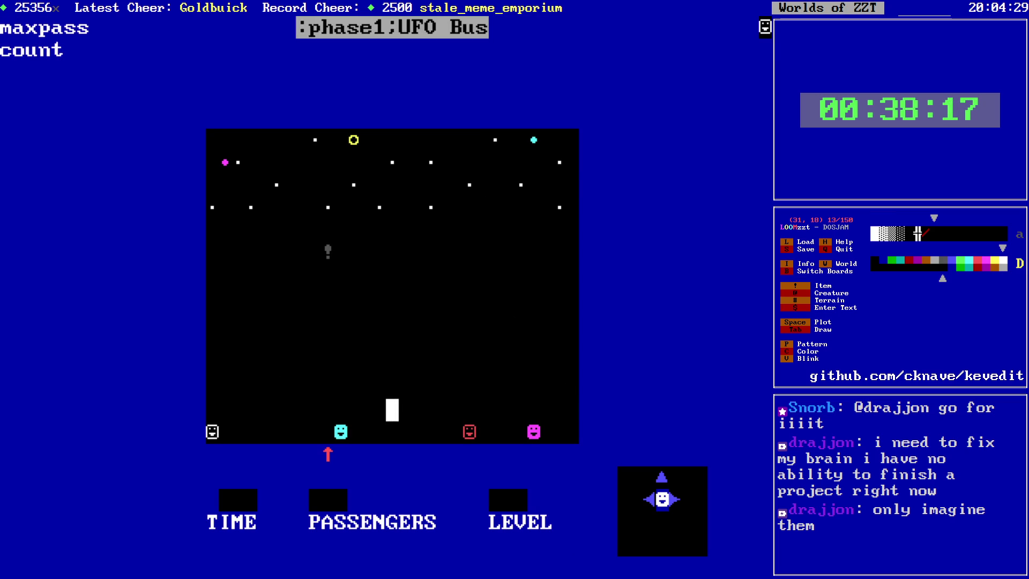
key(Up)
key(Up)
key(Up)
key(Left)
key(Left)
key(Left)
key(Return)
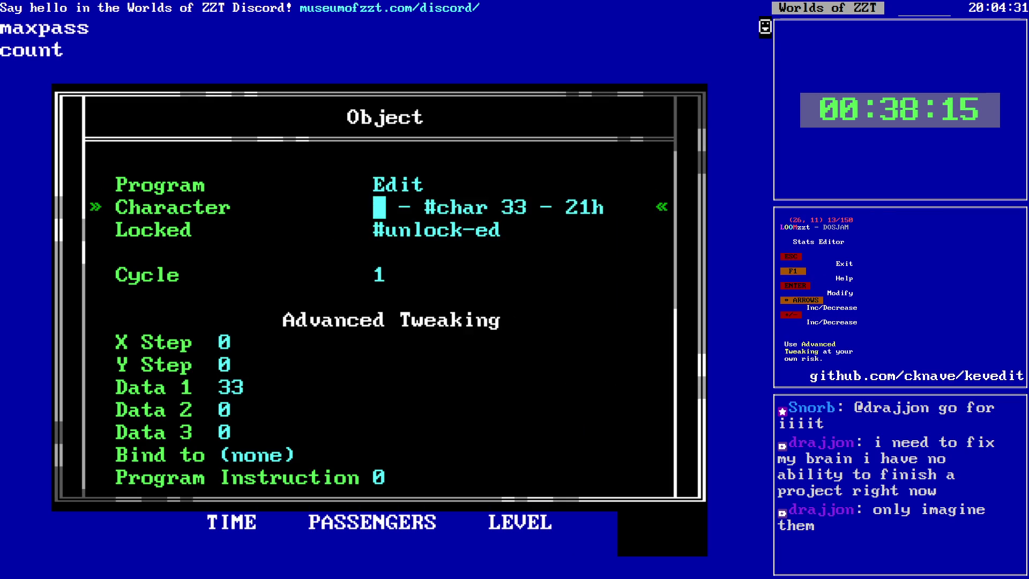
key(Return)
key(Up)
key(Up)
key(Right)
key(Right)
key(Right)
key(Right)
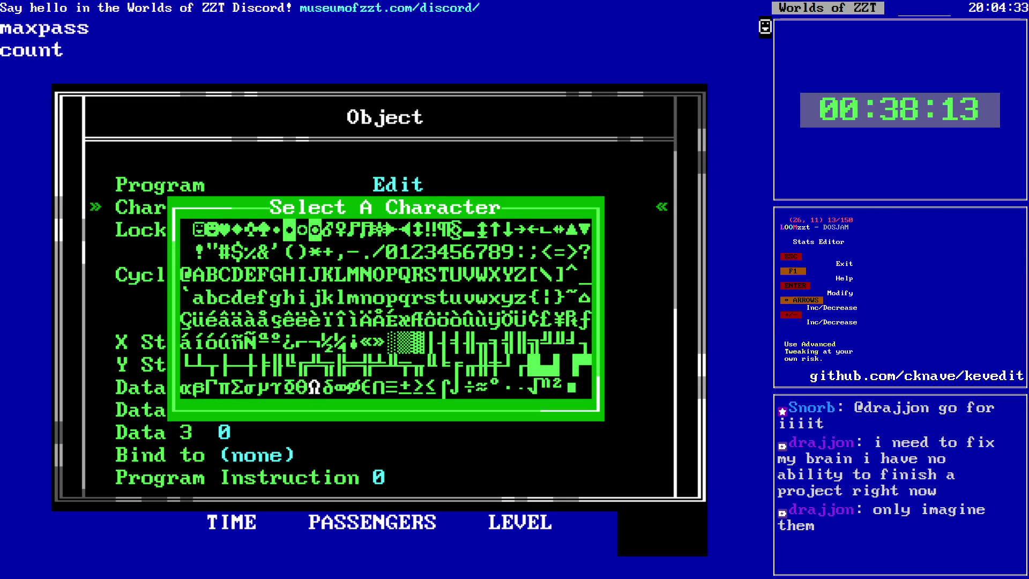
key(Left)
key(Return)
key(Escape)
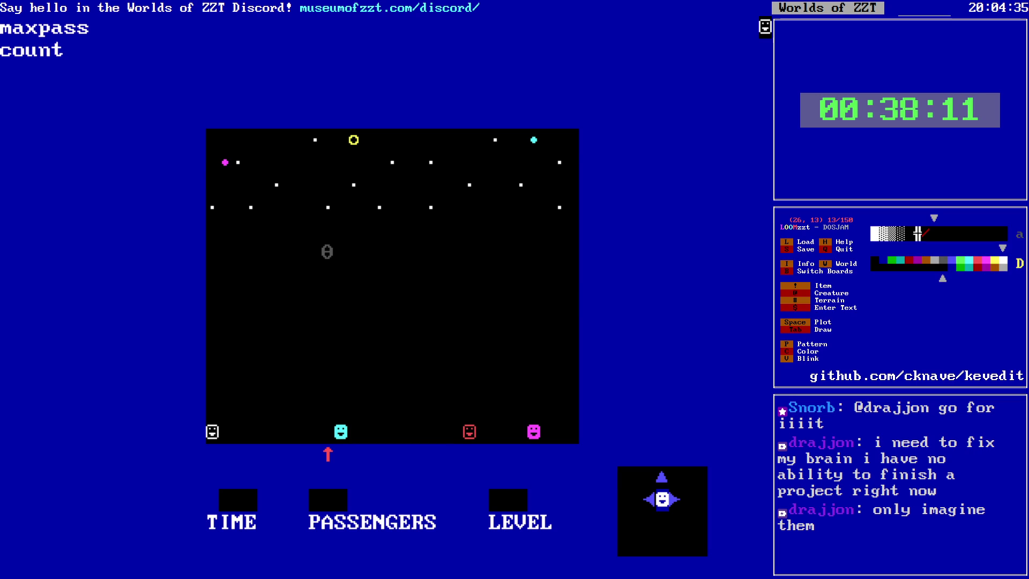
- Return to the bus board and open the Ship object's script
key(Page_Down)
key(Down)
key(Down)
key(Down)
key(Right)
key(Right)
key(Right)
key(Return)
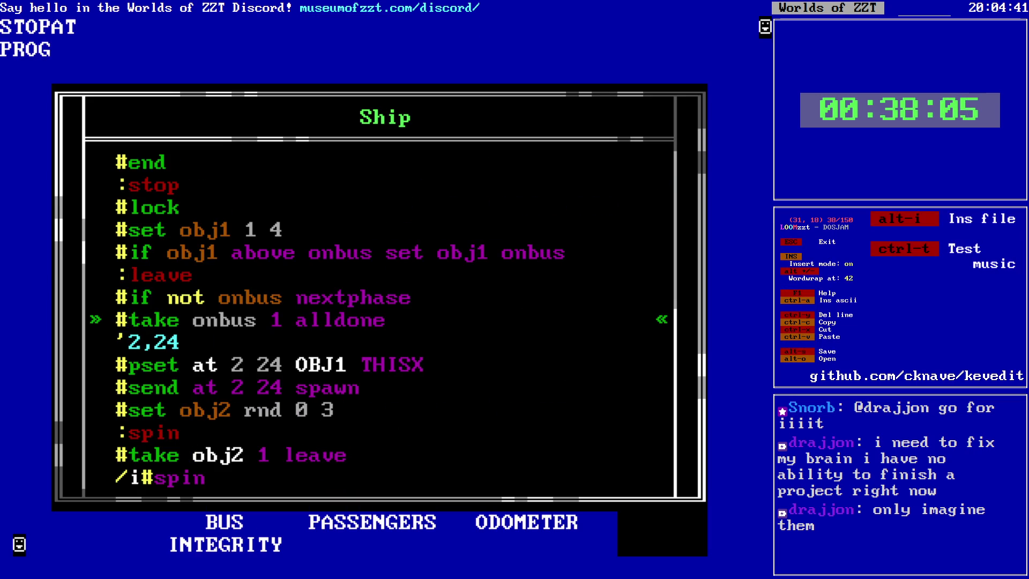
- Review the Ship script's ':leave', onbus check and '#pset' lines
key(Up)
key(Up)
key(Up)
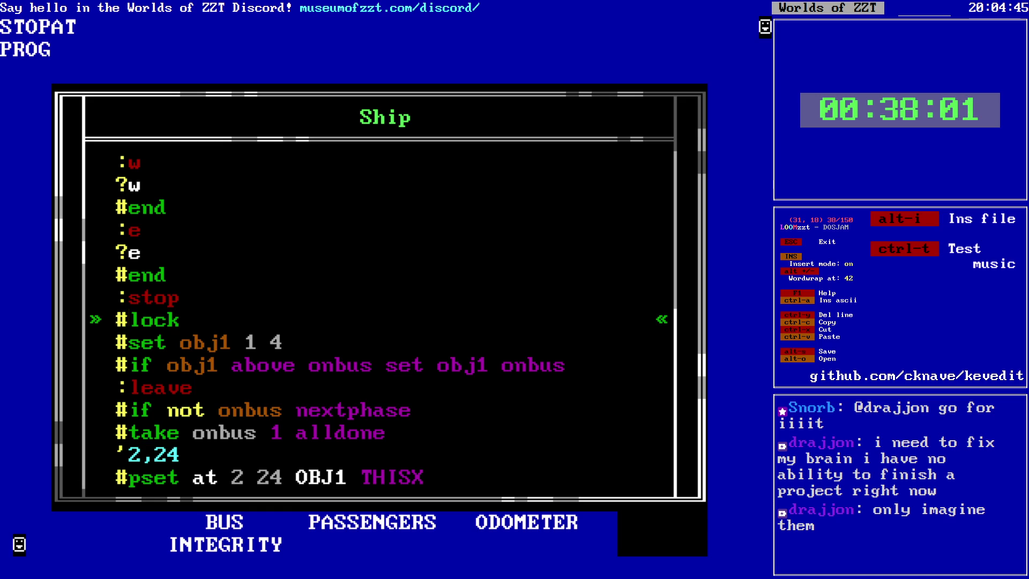
key(Down)
key(Down)
key(Down)
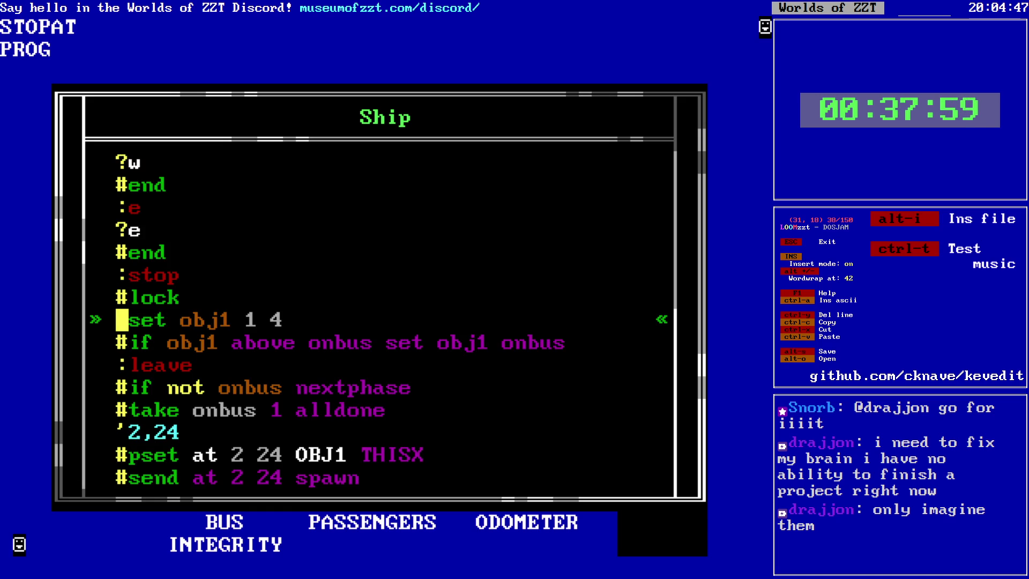
key(Down)
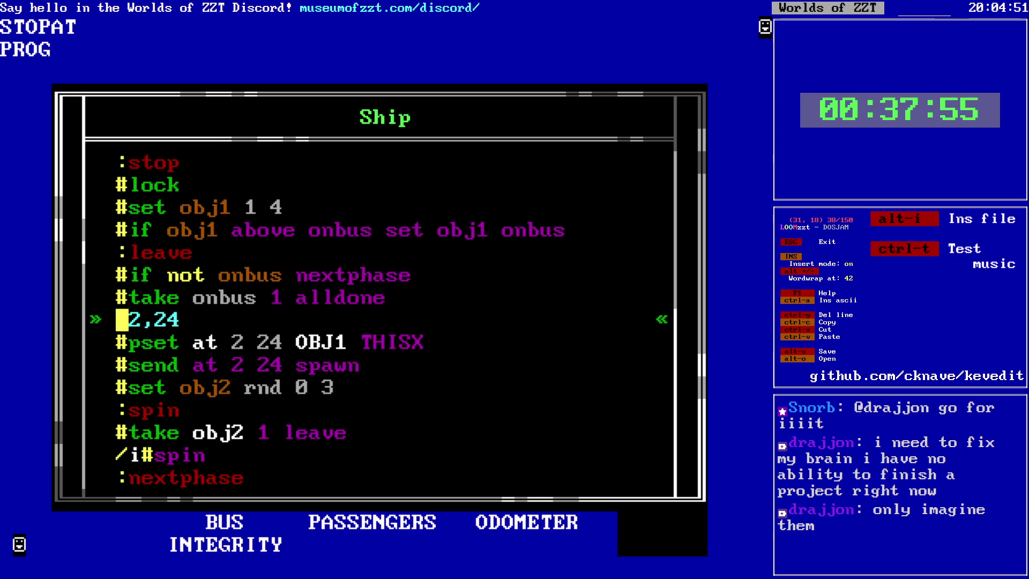
key(Up)
key(Up)
key(Up)
key(Down)
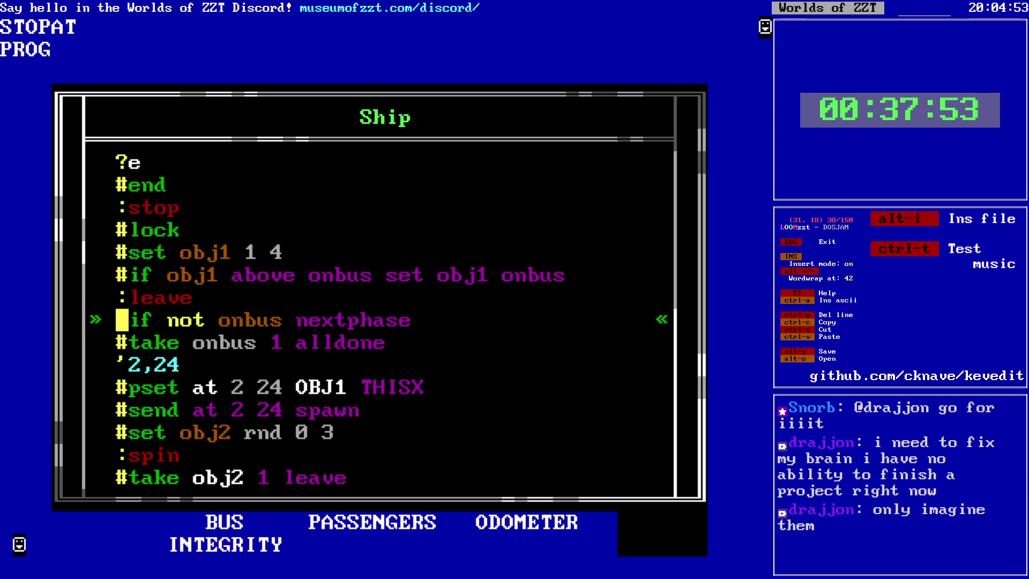
key(Down)
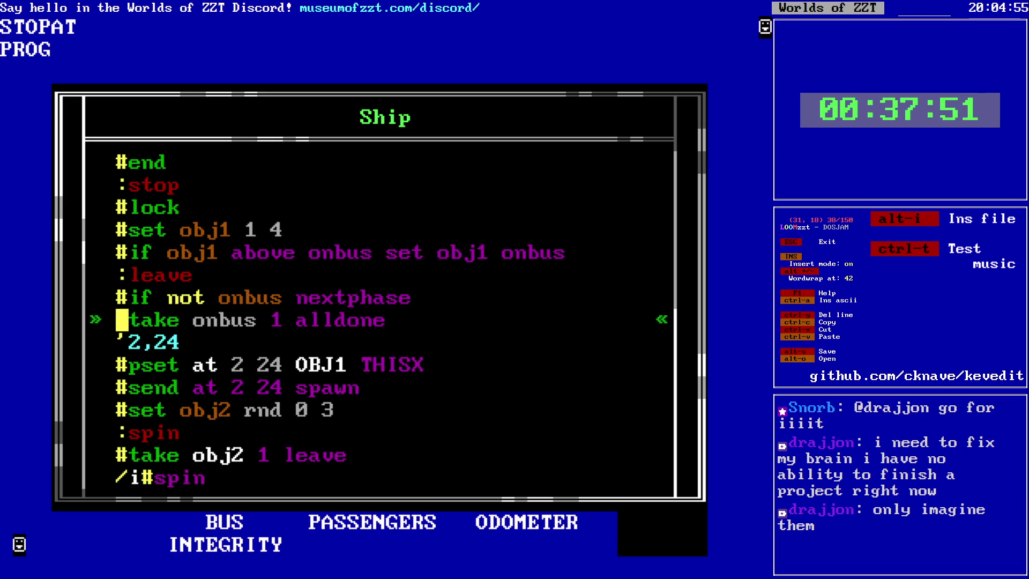
key(Down)
key(Down)
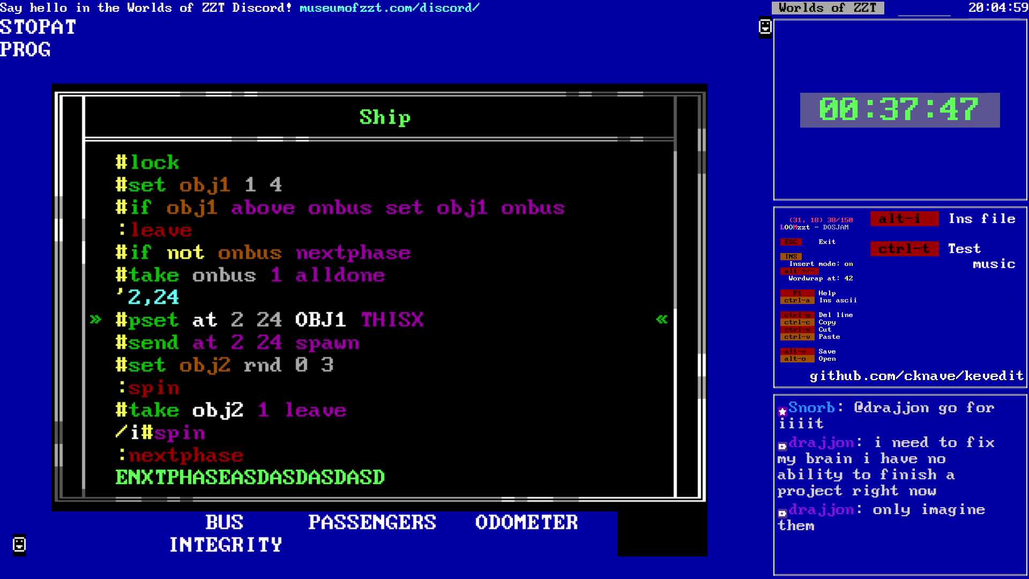
key(Up)
key(Up)
key(Up)
- Add '$LEAVE' and a blank '$' line under ':leave', then start a test play with Ctrl+T
key(Return)
key(Up)
text($LEAVE)
key(Return)
text($)
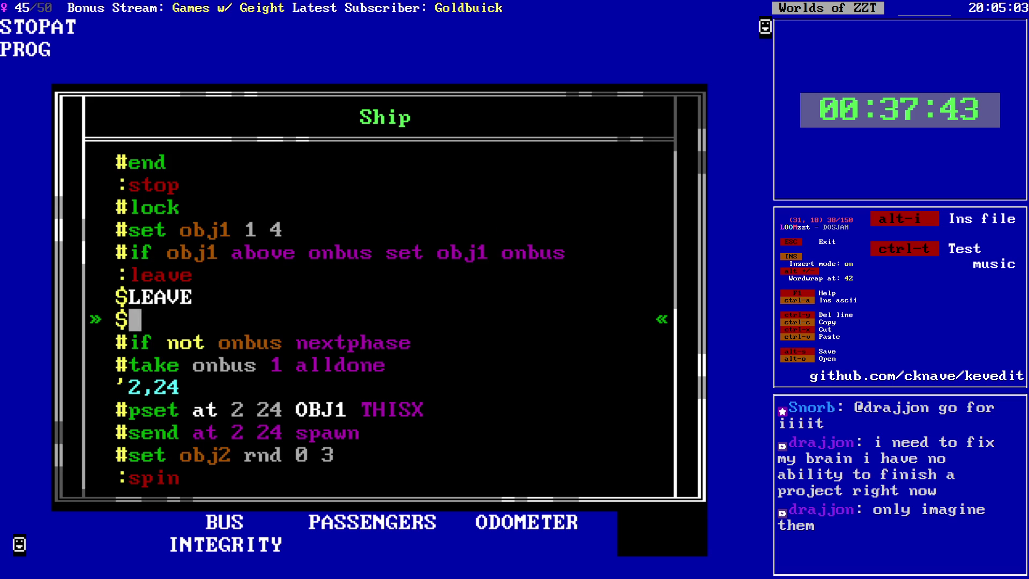
key(Escape)
key(ctrl+t)
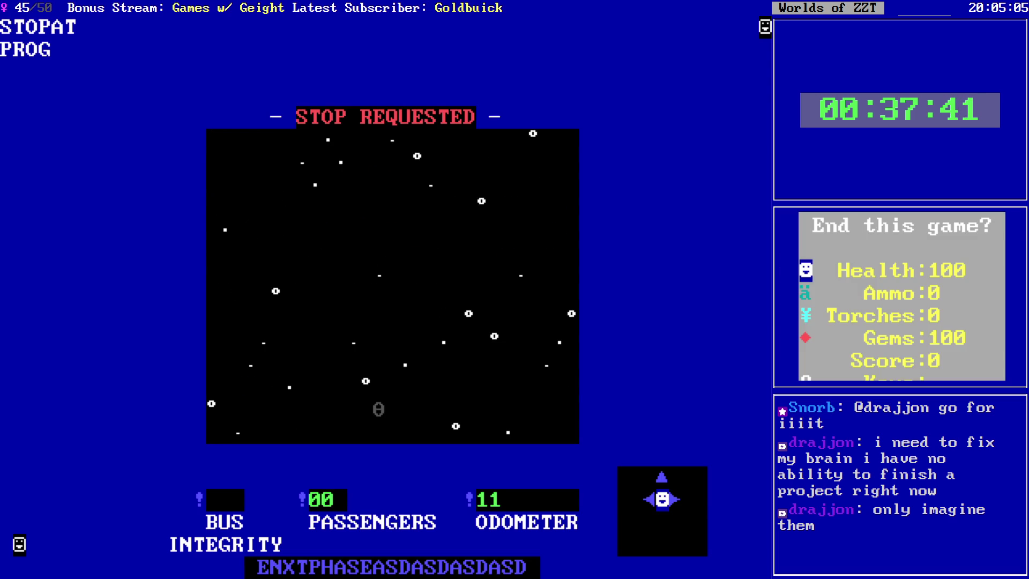
- Restart DOSJAM in the test run, play until the Ship's LEAVE message appears, and dismiss it
key(y)
key(Return)
key(p)
key(Up)
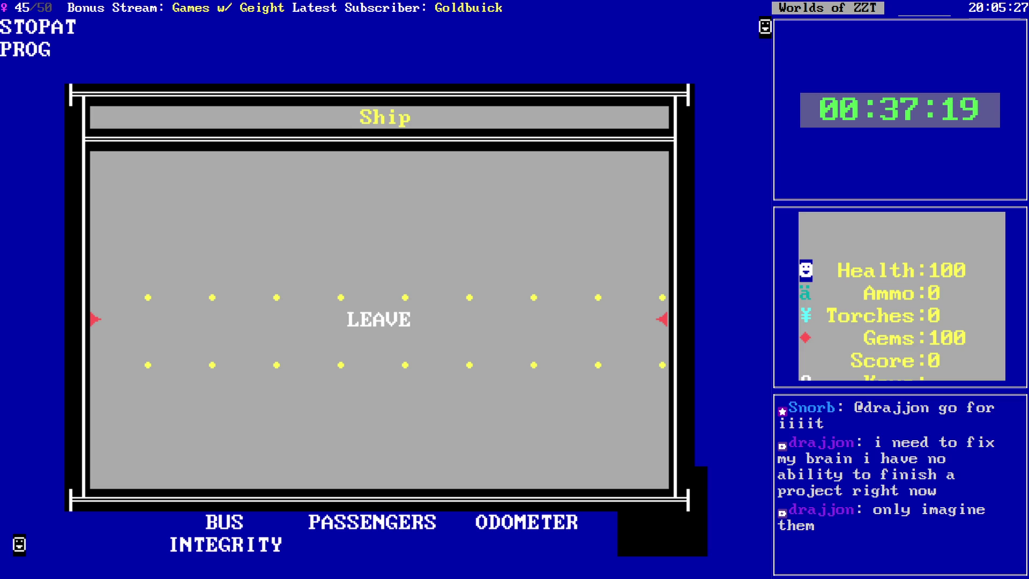
key(Escape)
key(Escape)
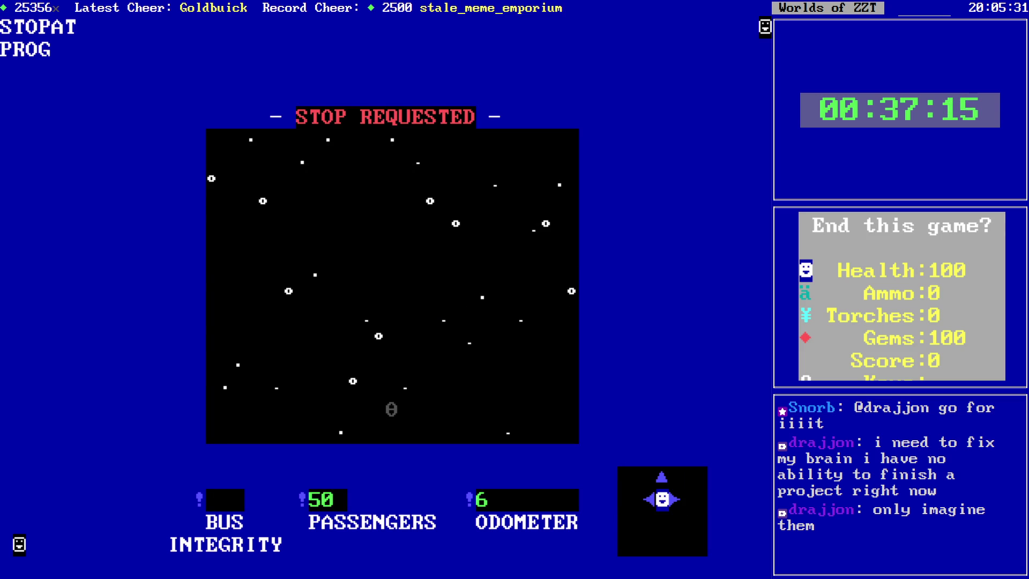
- End the test, check the new '$LEAVE' and '$' lines in the Ship script, and close it
key(y)
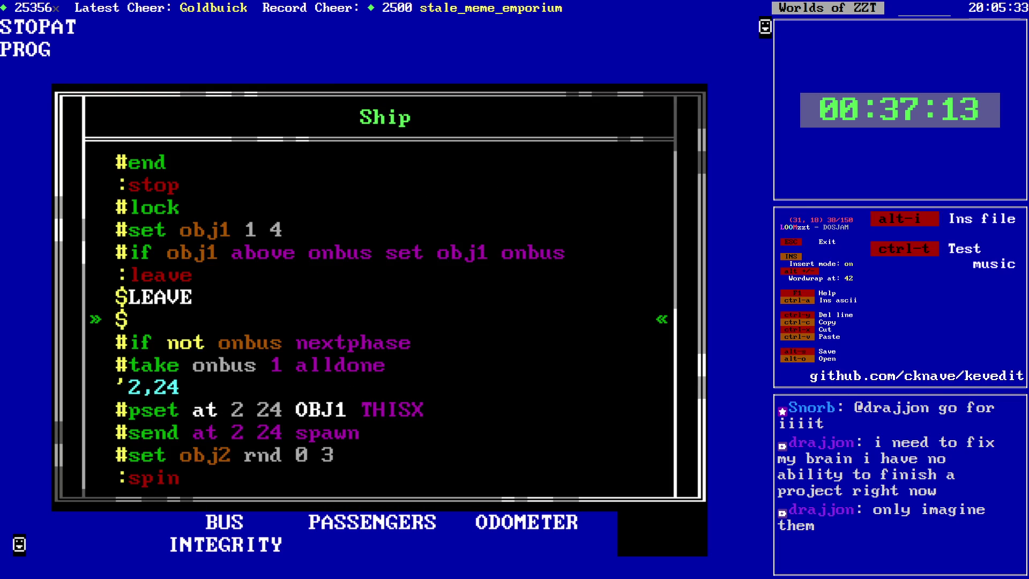
key(Up)
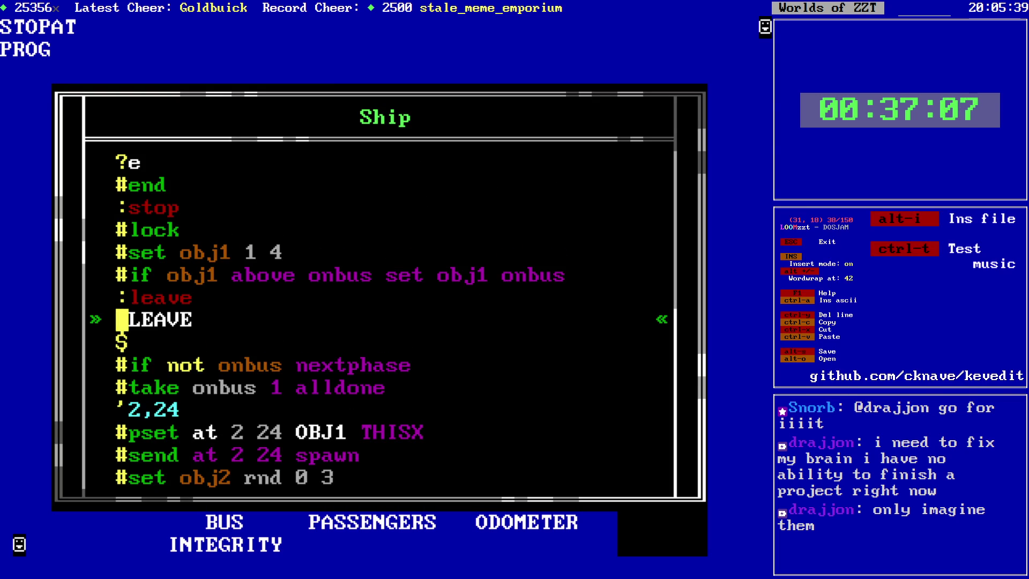
key(Down)
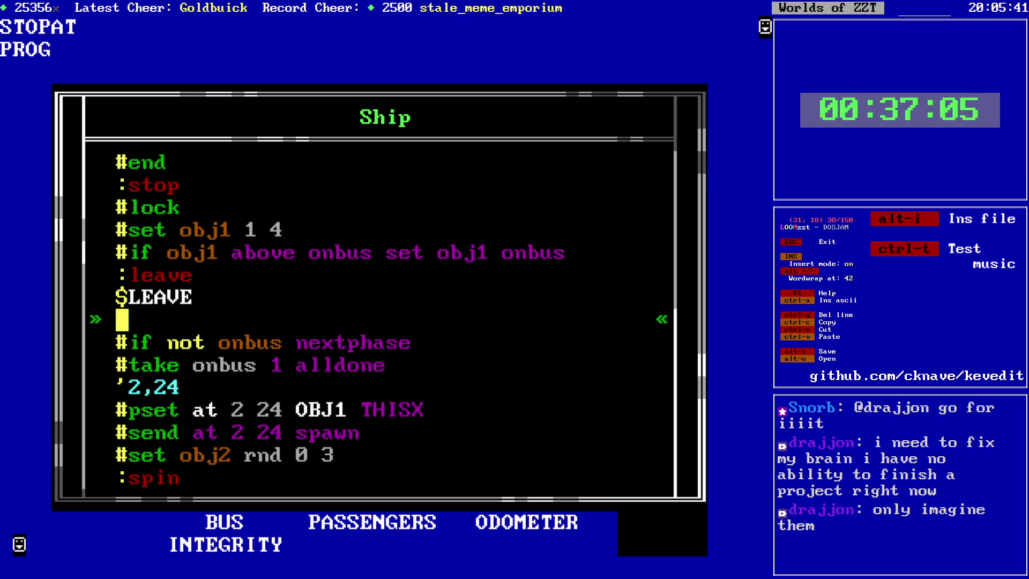
key(Down)
key(Down)
key(Down)
key(Down)
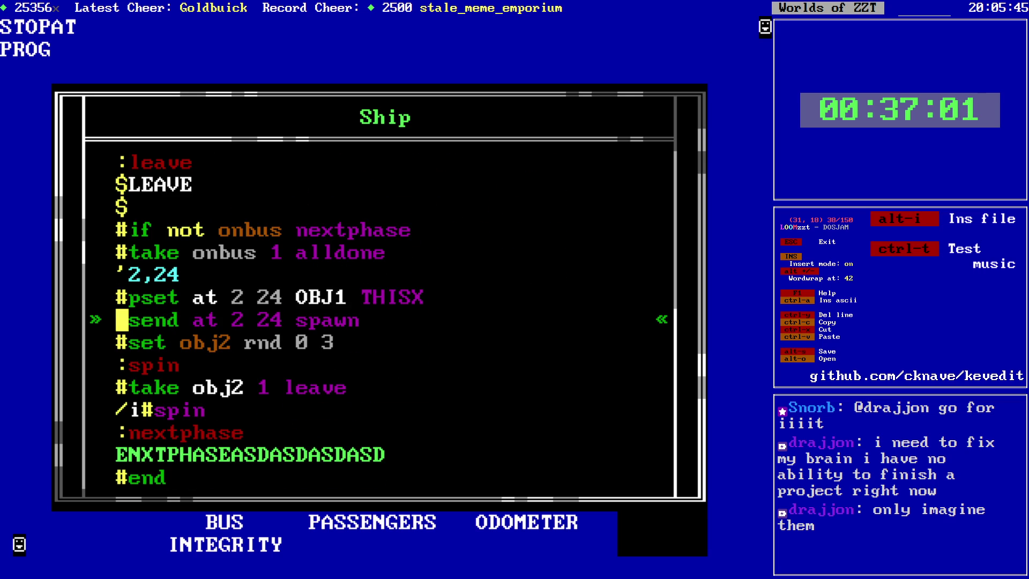
key(Down)
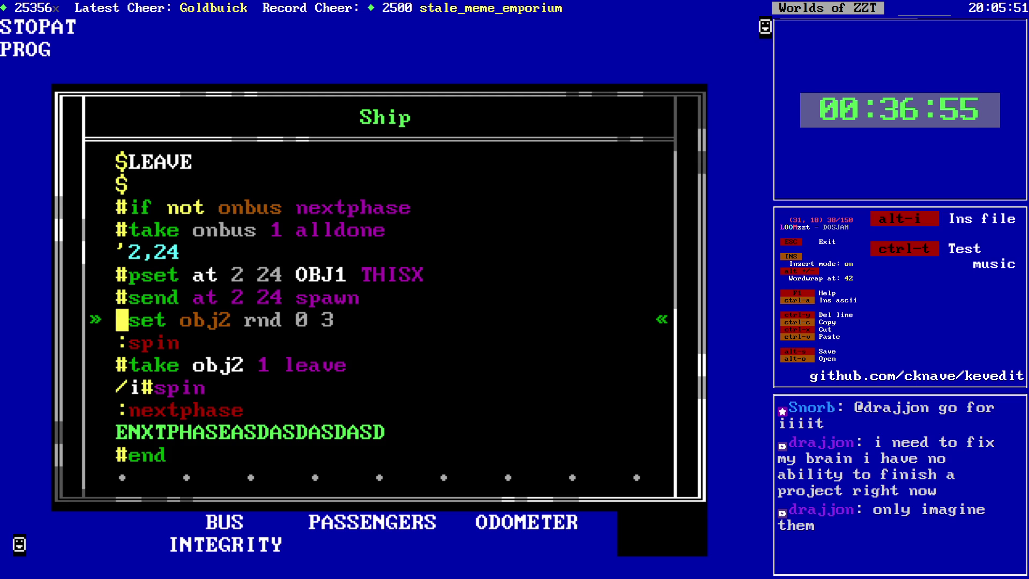
key(Escape)
key(Right)
key(Right)
key(Right)
key(Up)
key(Up)
key(Up)
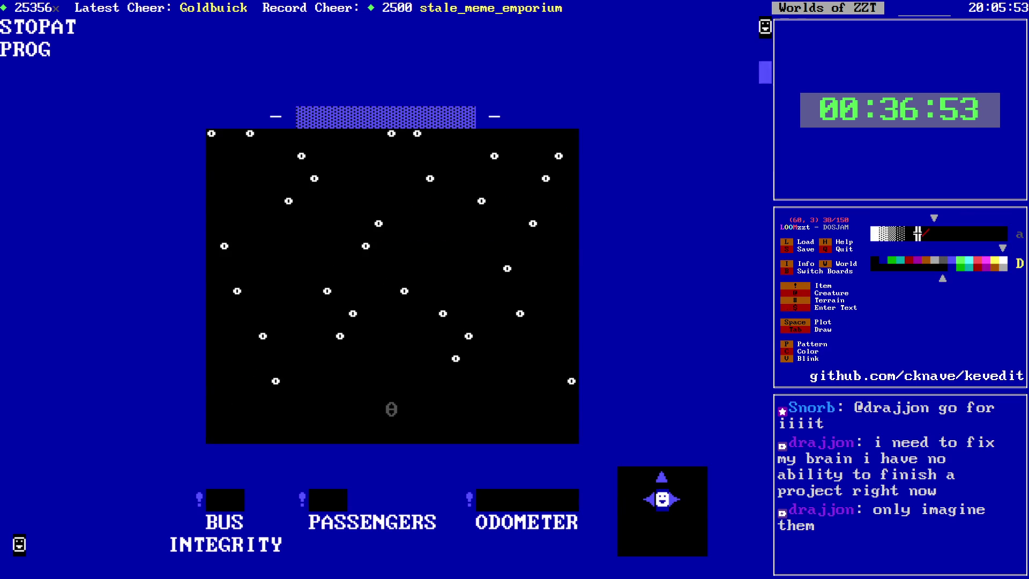
- Review the Setup object's tick loop and the end of the X object's write line
key(Return)
key(Down)
key(Down)
key(Down)
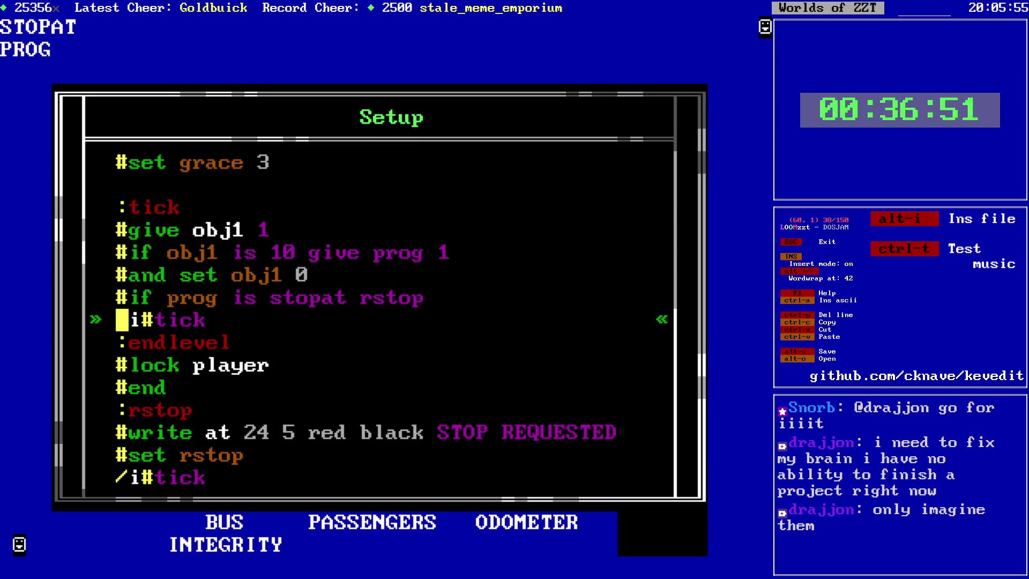
key(Escape)
key(Right)
key(Right)
key(Down)
key(Right)
key(Right)
key(Return)
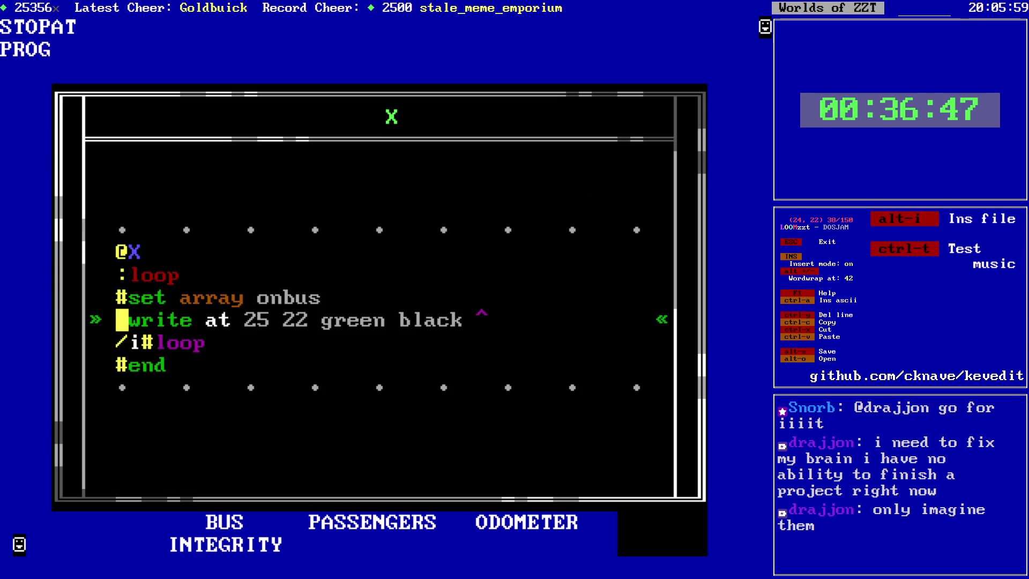
key(End)
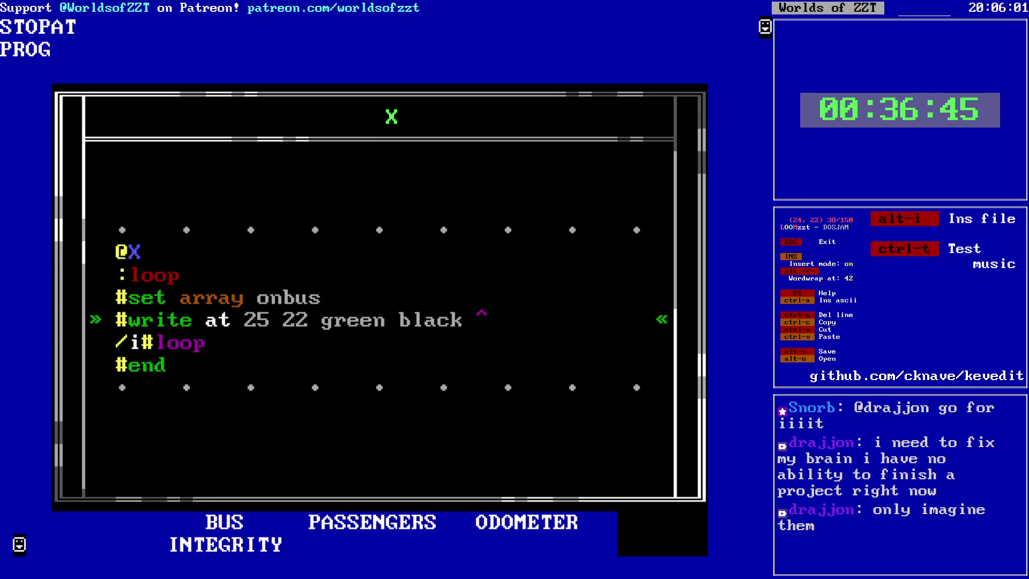
key(Escape)
key(Escape)
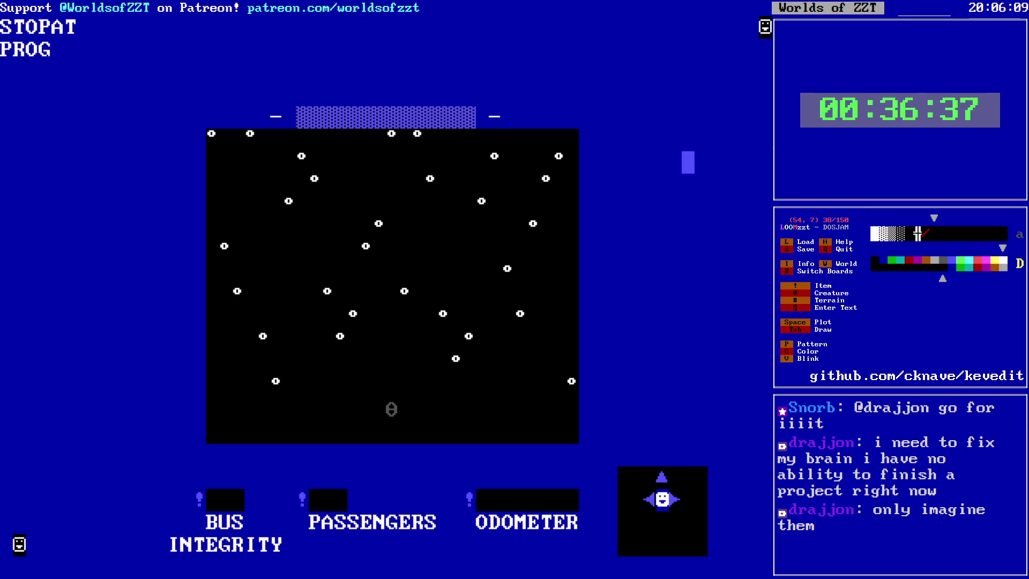
- Recheck Setup's STOPAT RANDOM 5 10 and obj1 reset lines, plus the Ship object's code
key(Return)
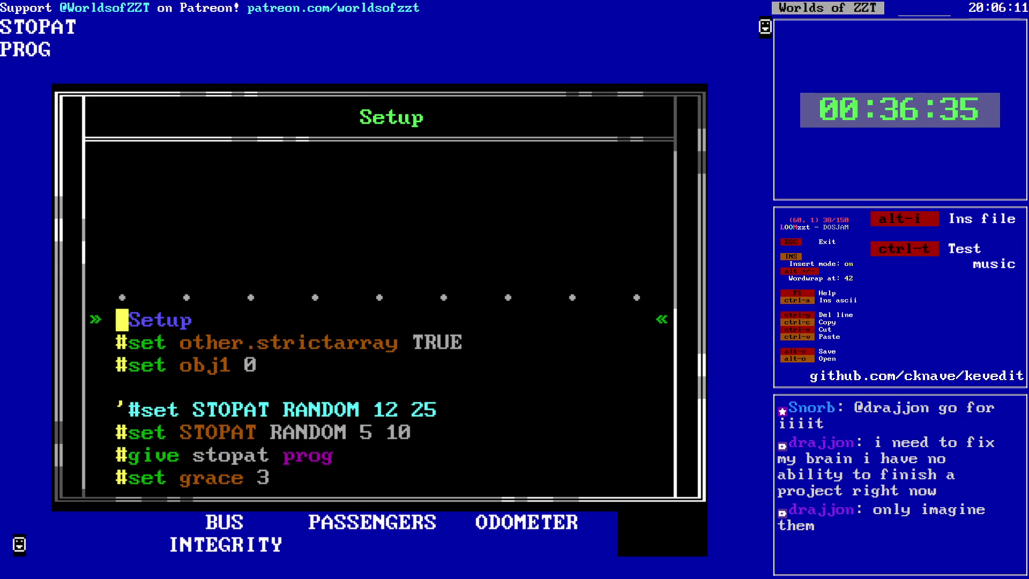
key(Down)
key(Down)
key(Down)
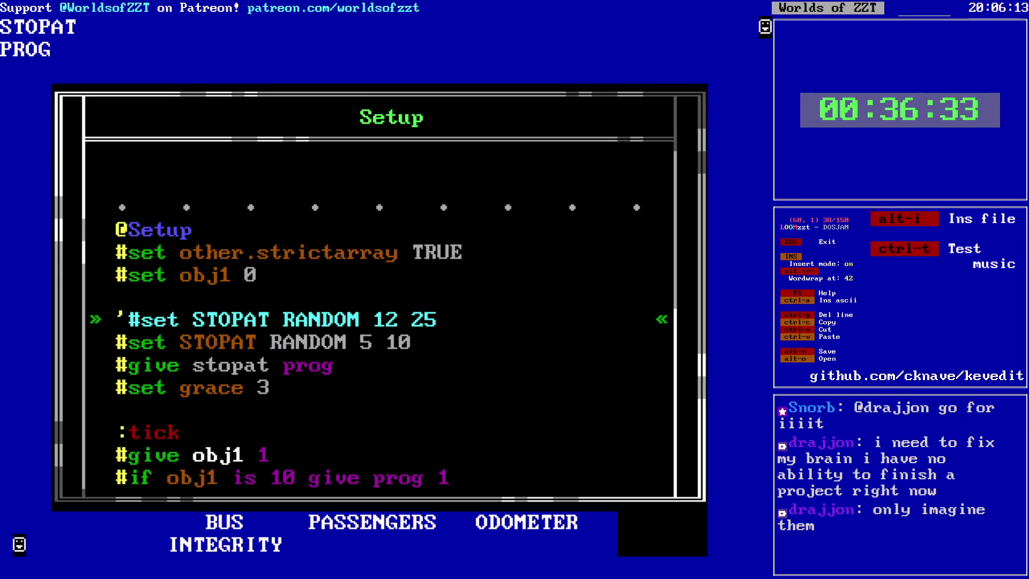
key(Down)
key(Down)
key(Down)
key(Down)
key(Down)
key(Down)
key(Down)
key(Page_Up)
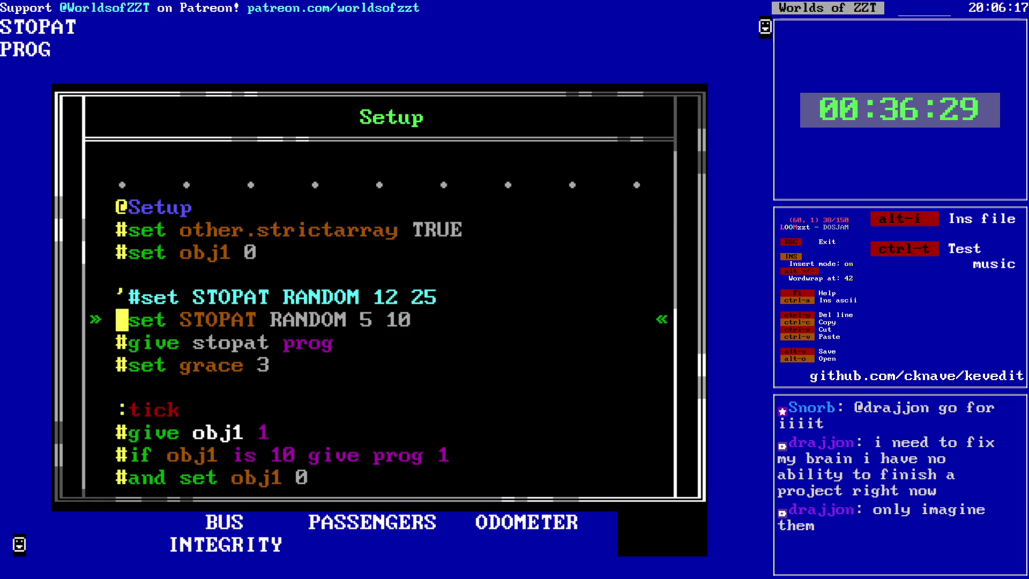
key(Escape)
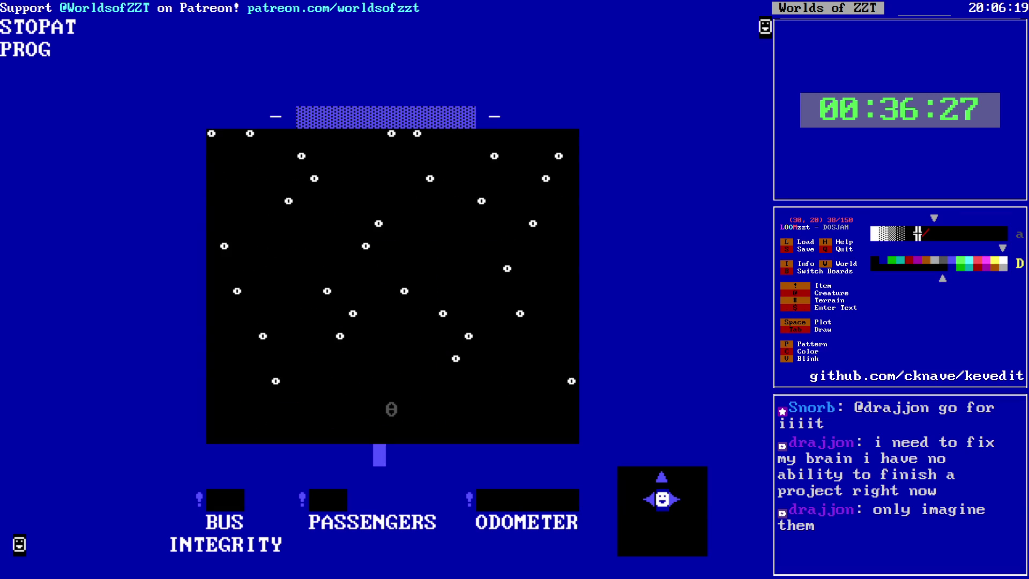
key(Return)
key(Down)
key(Escape)
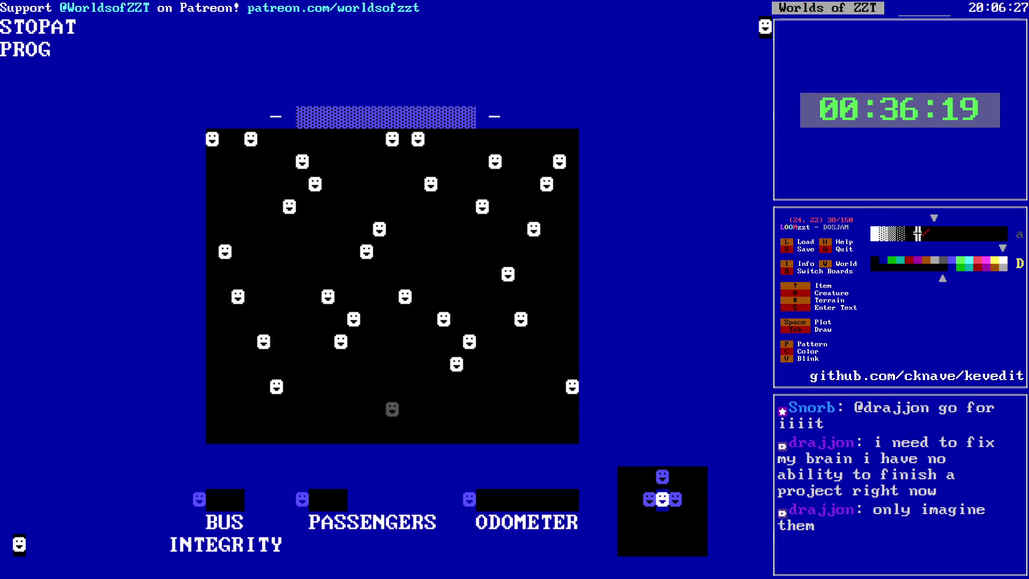
key(Right)
key(Right)
key(Right)
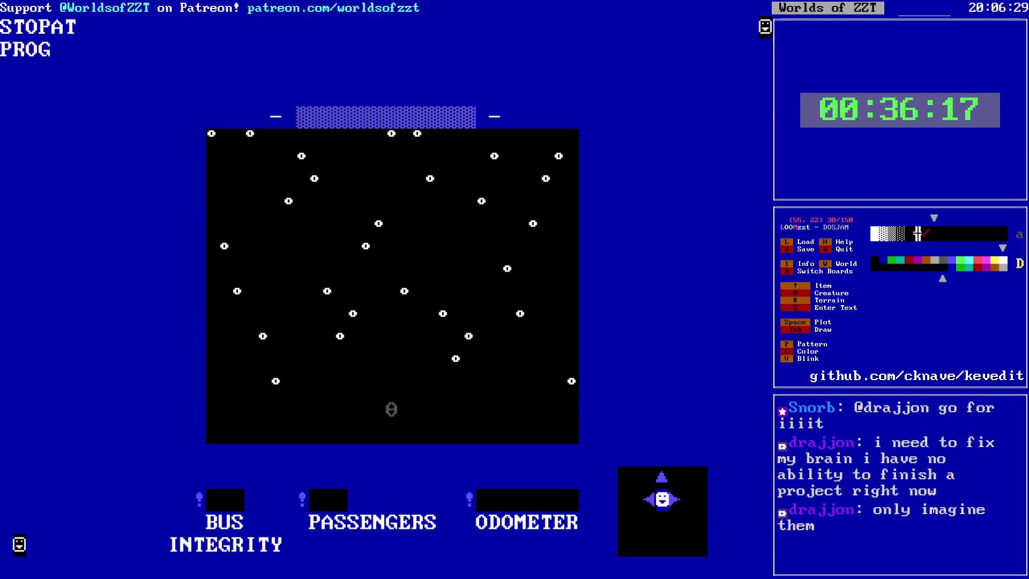
key(Return)
key(Return)
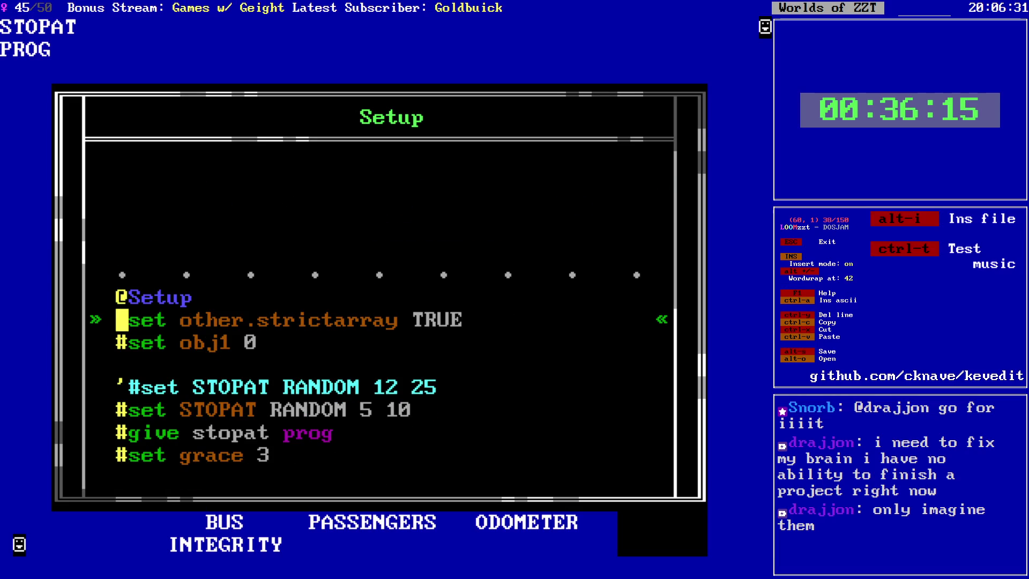
key(Down)
key(Down)
key(Down)
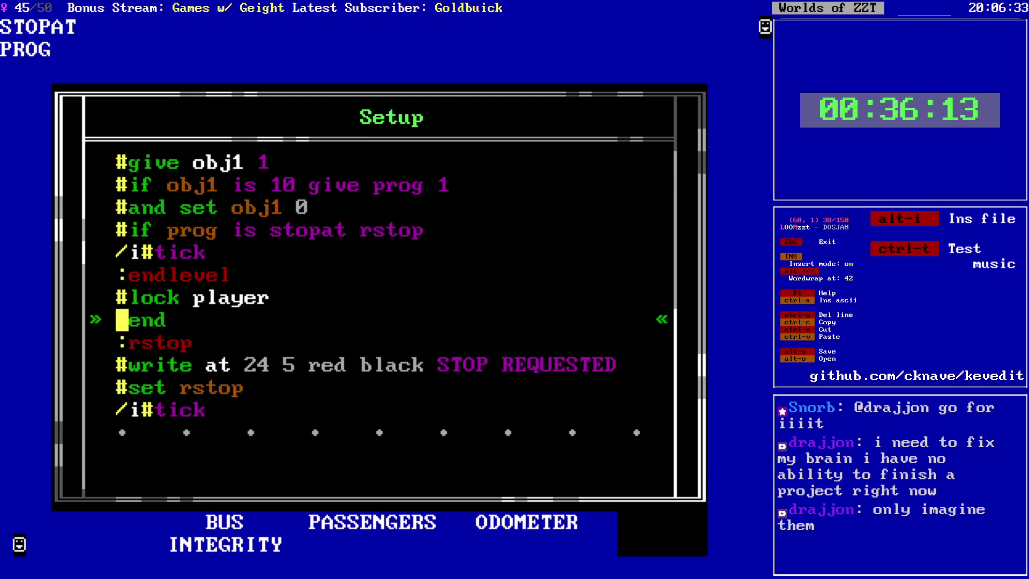
key(Up)
key(Up)
key(Up)
key(Escape)
key(Escape)
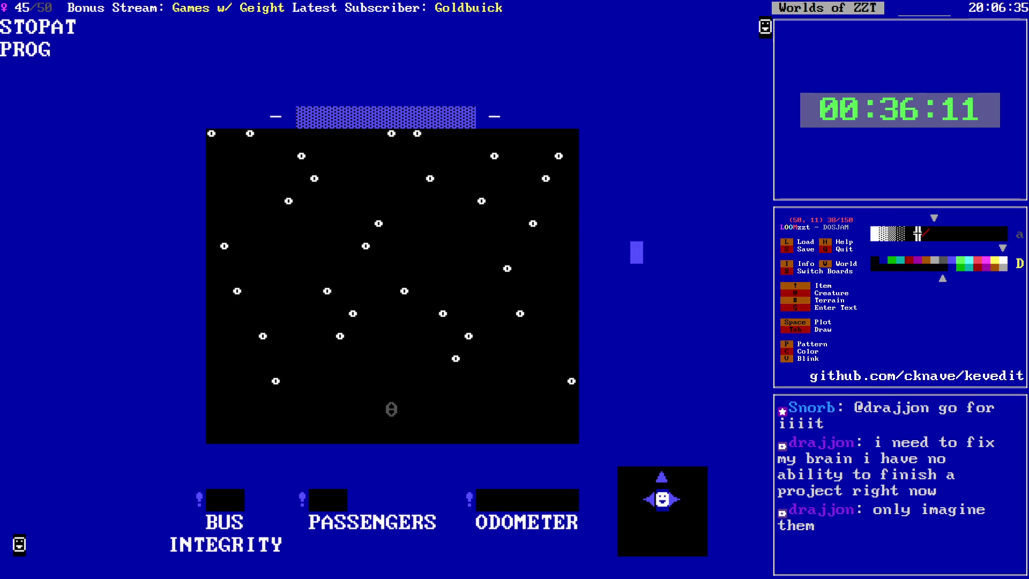
- Move the board cursor to (2,24) and open the Dude object's spawn script
key(shift+Left)
key(shift+Left)
key(shift+Left)
key(shift+Down)
key(shift+Down)
key(shift+Left)
key(shift+Left)
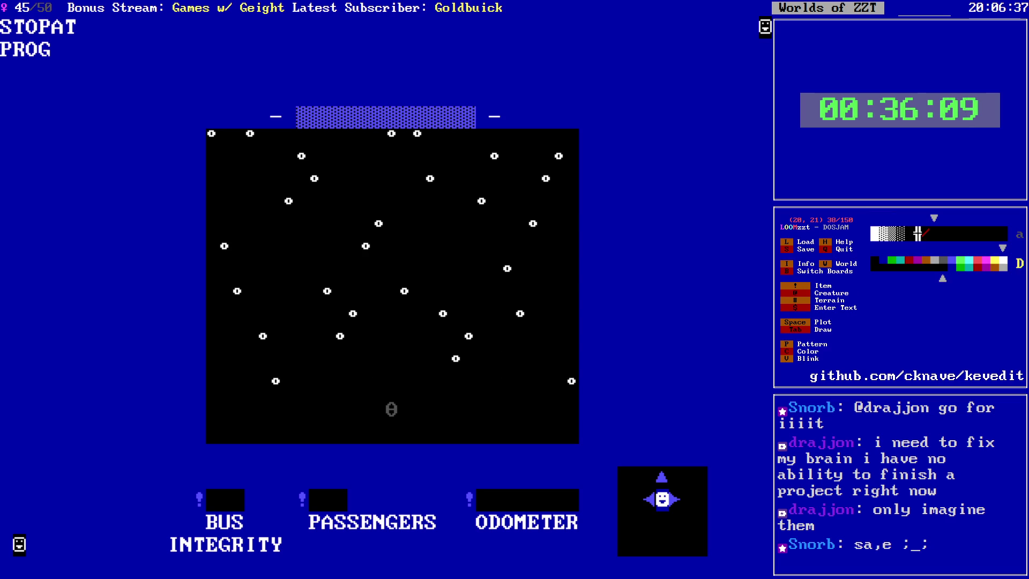
key(Down)
key(Down)
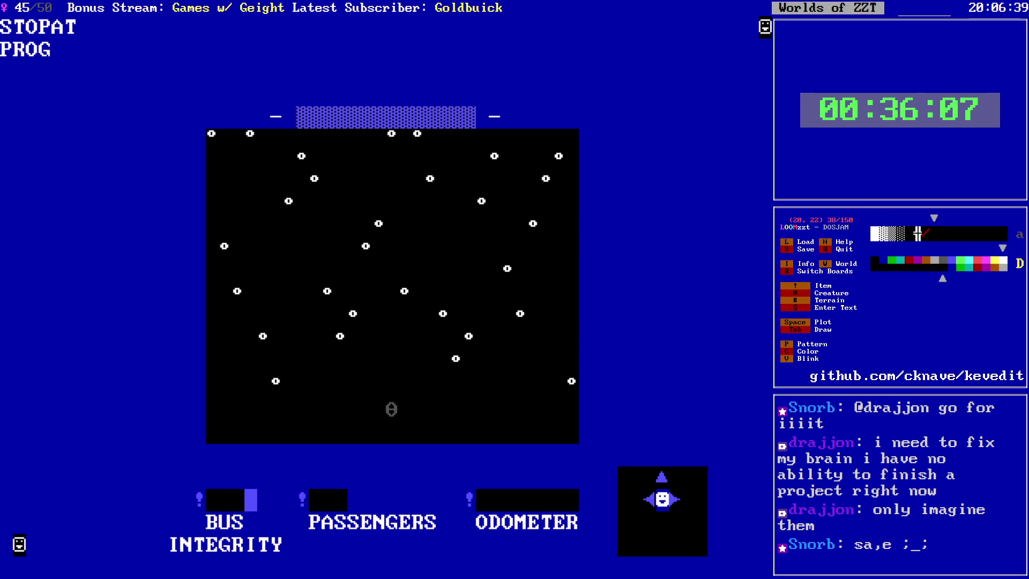
key(Right)
key(Right)
key(Left)
key(Left)
key(Left)
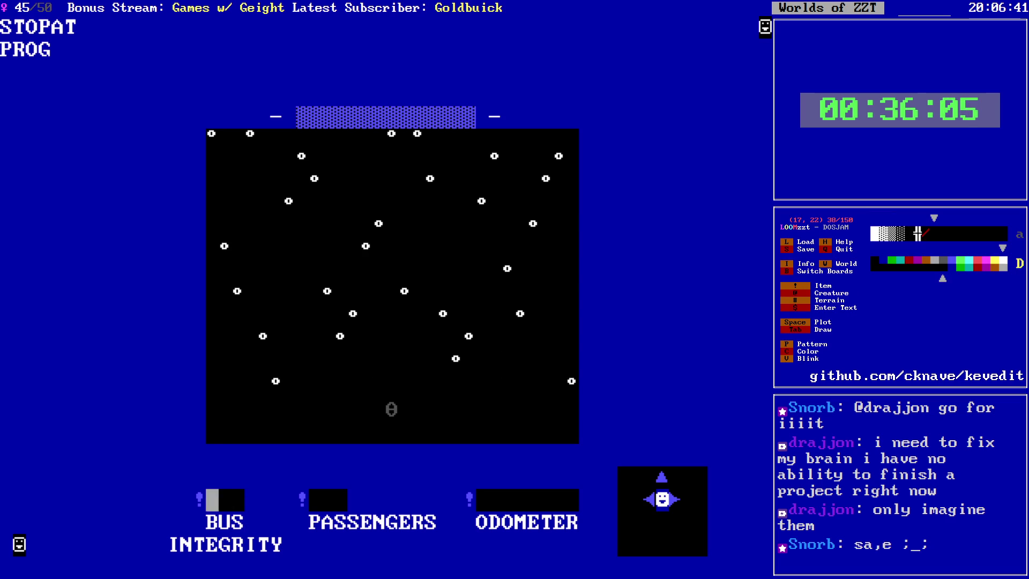
key(shift+Left)
key(shift+Left)
key(Down)
key(Down)
key(Right)
key(Return)
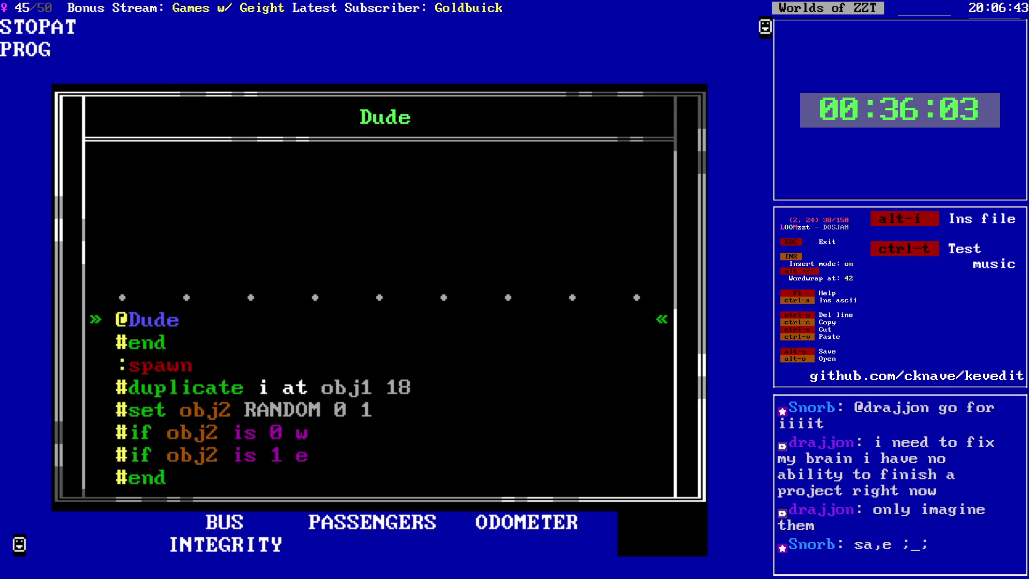
- Look over the end of Dude's spawn routine, then move to the Ship object
key(Down)
key(Down)
key(Down)
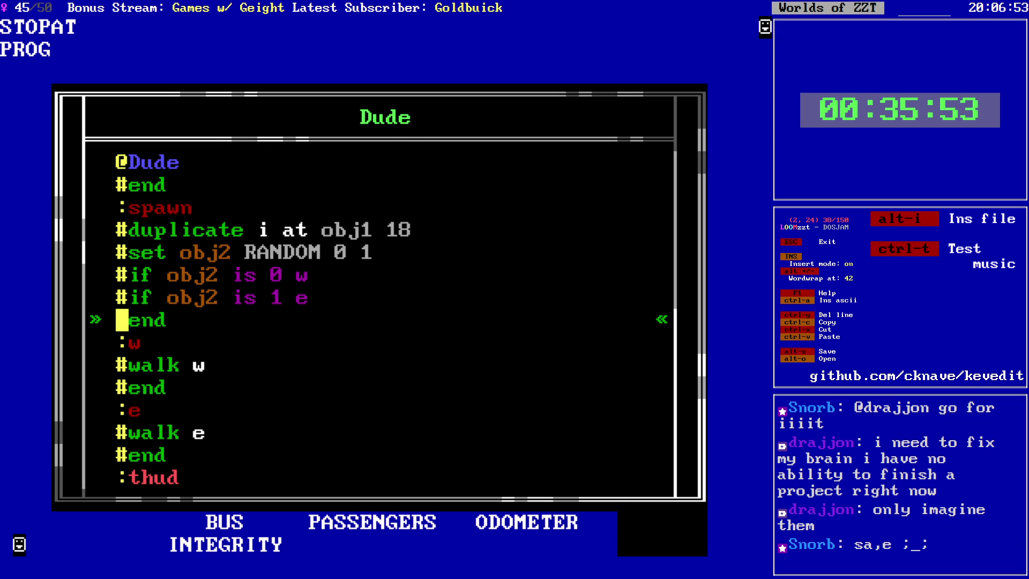
key(Escape)
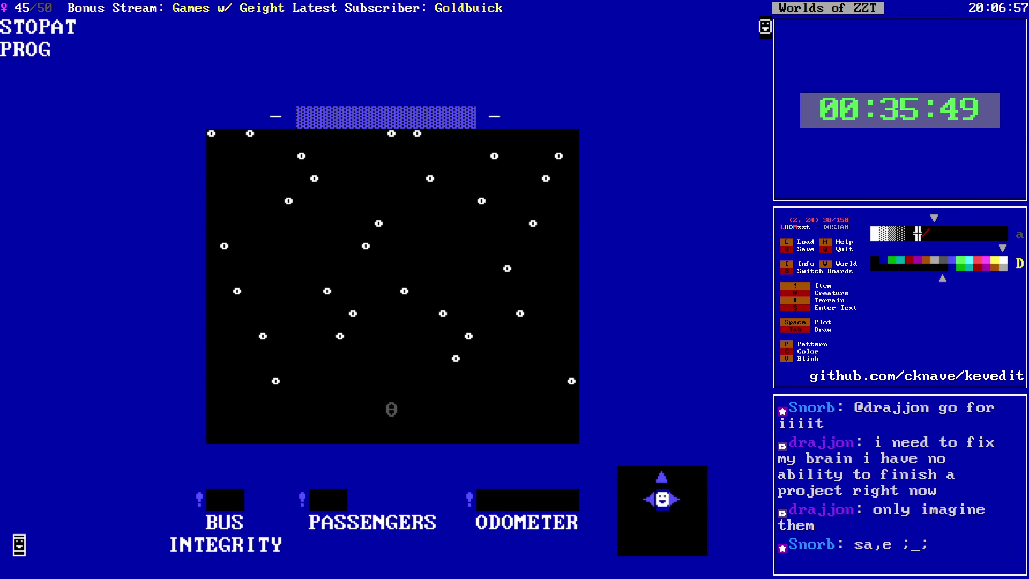
key(alt+Right)
key(alt+Up)
key(alt+Right)
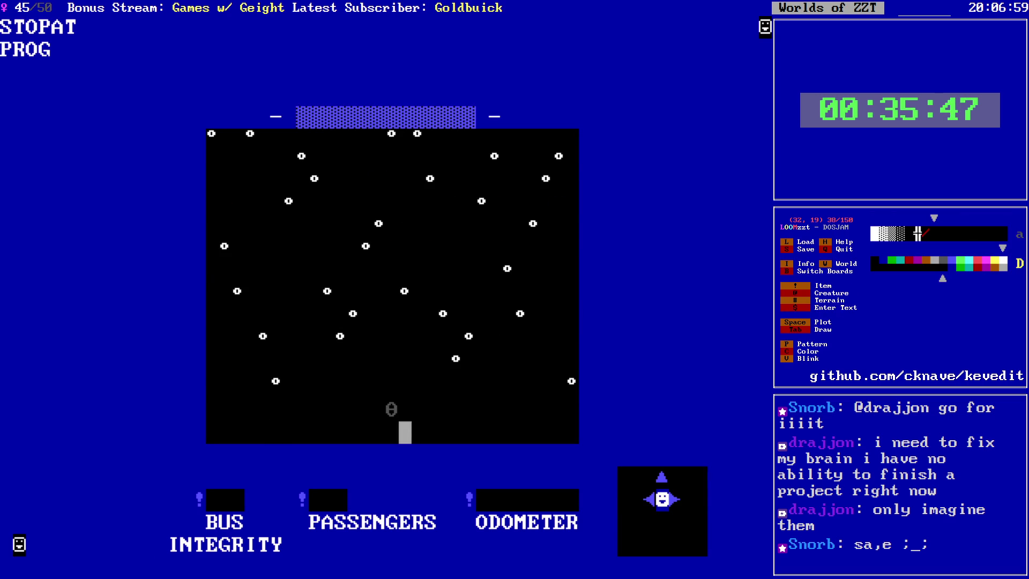
- Delete the stray empty $ line after $LEAVE in the Ship's program
key(Up)
key(Left)
key(Return)
key(Return)
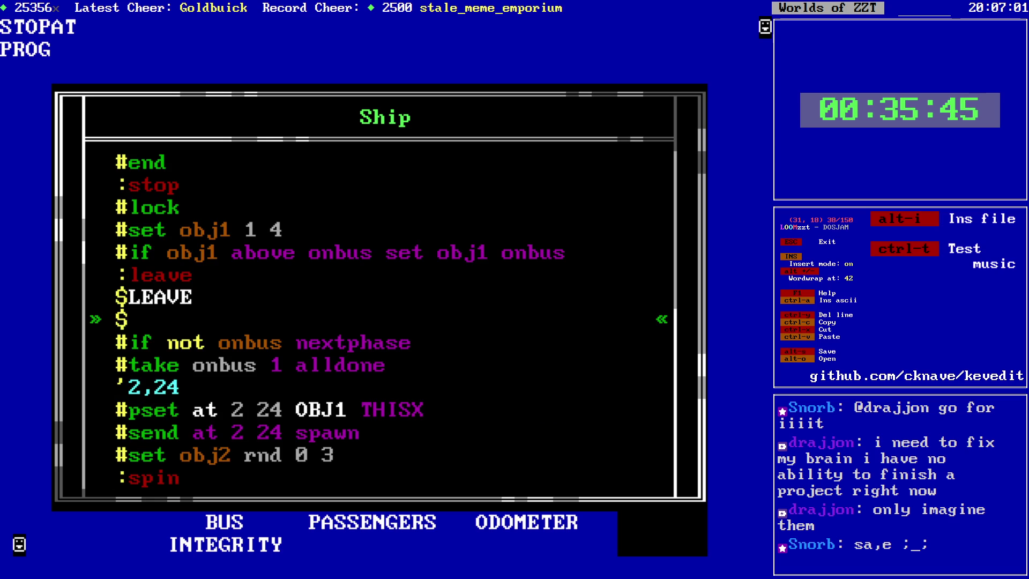
key(ctrl+y)
key(Escape)
- Test-play the DOSJAM bus board, driving the bus until a stop is requested
key(alt+t)
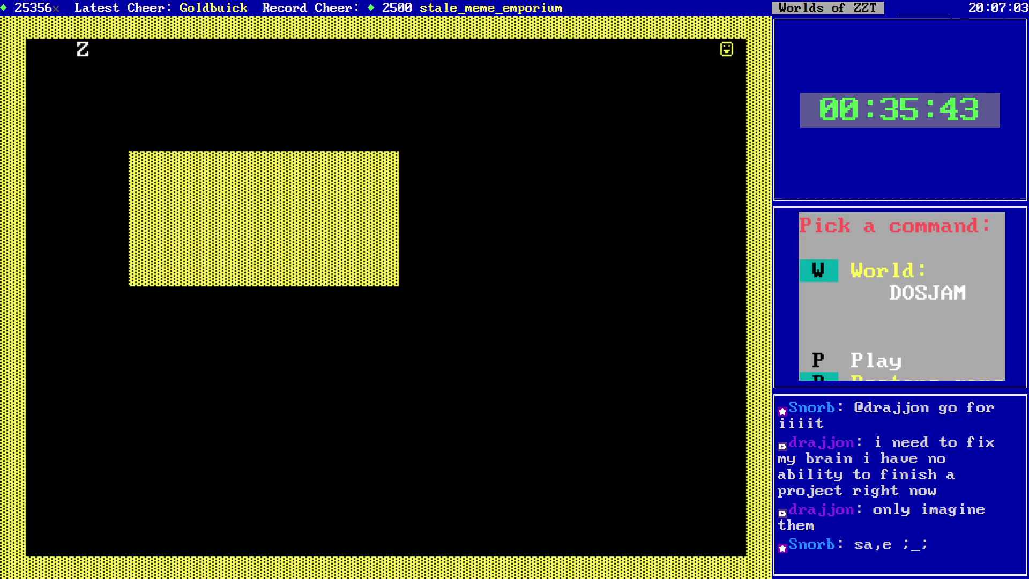
key(w)
key(Return)
key(p)
key(Up)
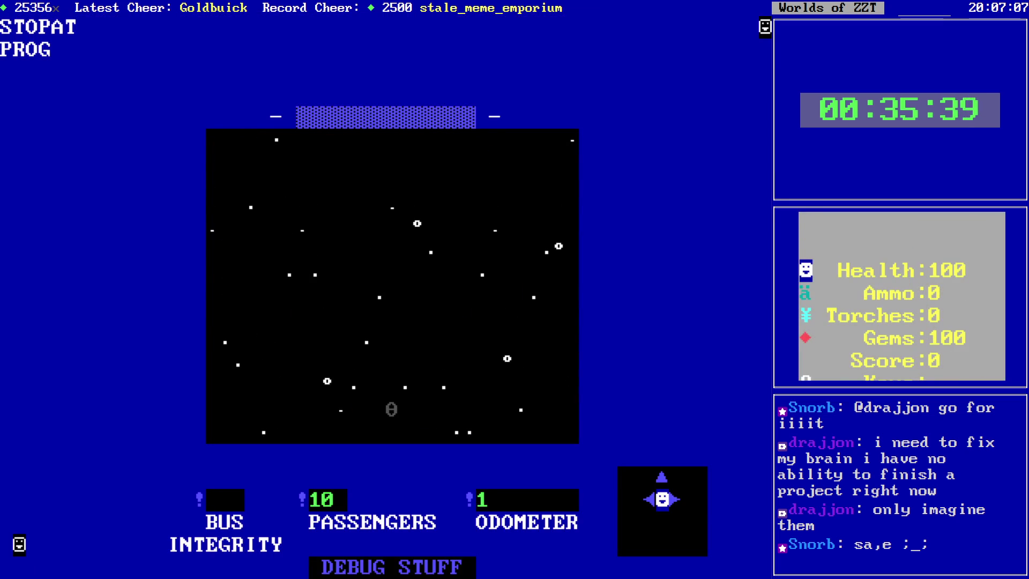
key(Right)
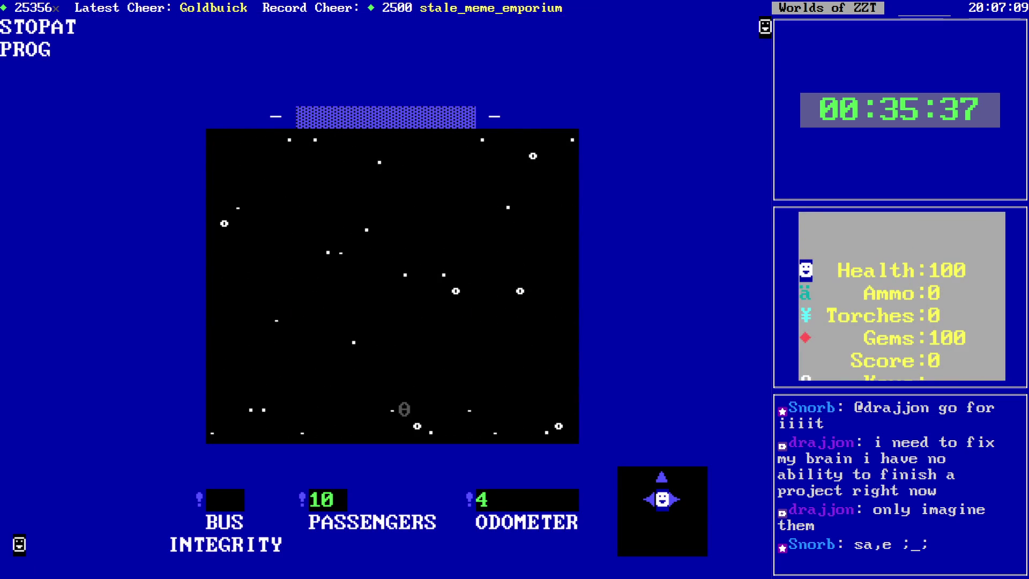
key(Left)
key(Left)
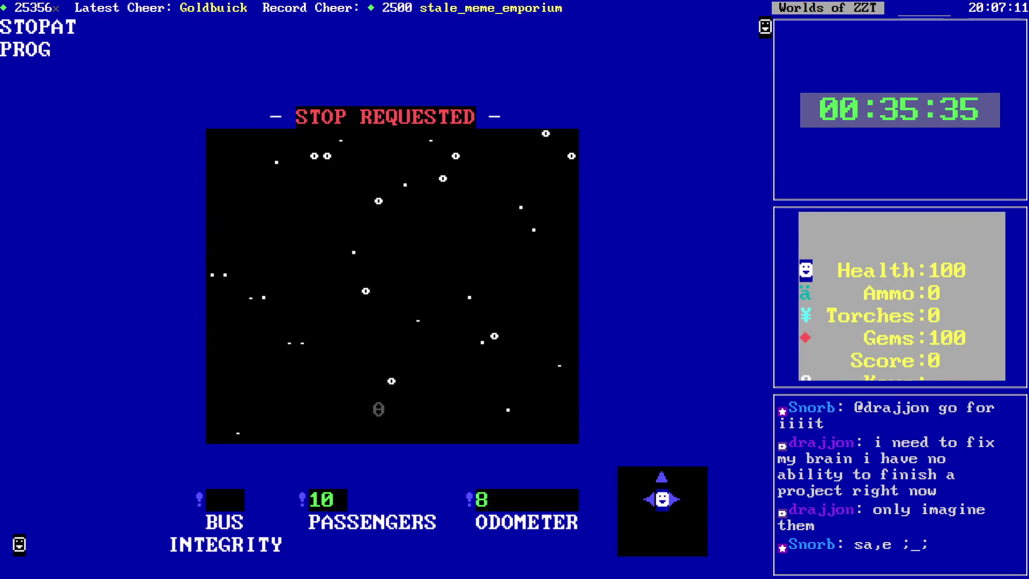
key(Return)
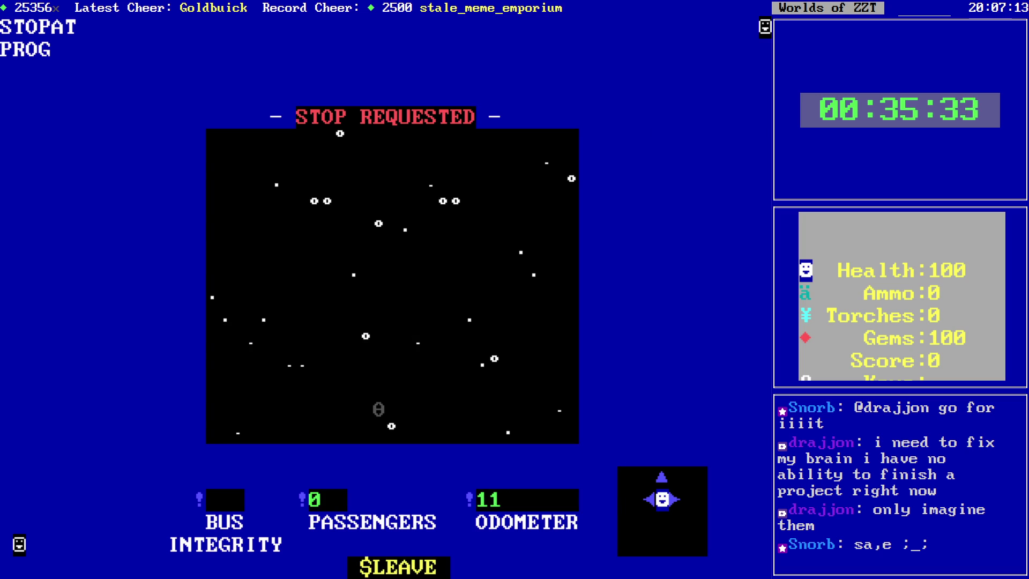
- End the test game and reopen Ship's program at the #take onbus 1 alldone line
key(Escape)
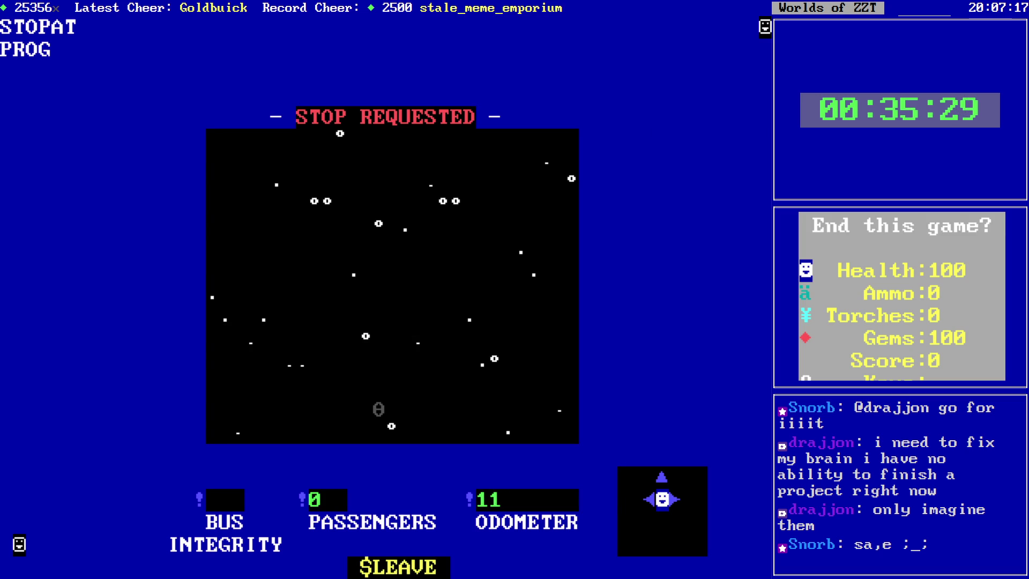
key(y)
key(Return)
key(Down)
key(Down)
key(Down)
key(Down)
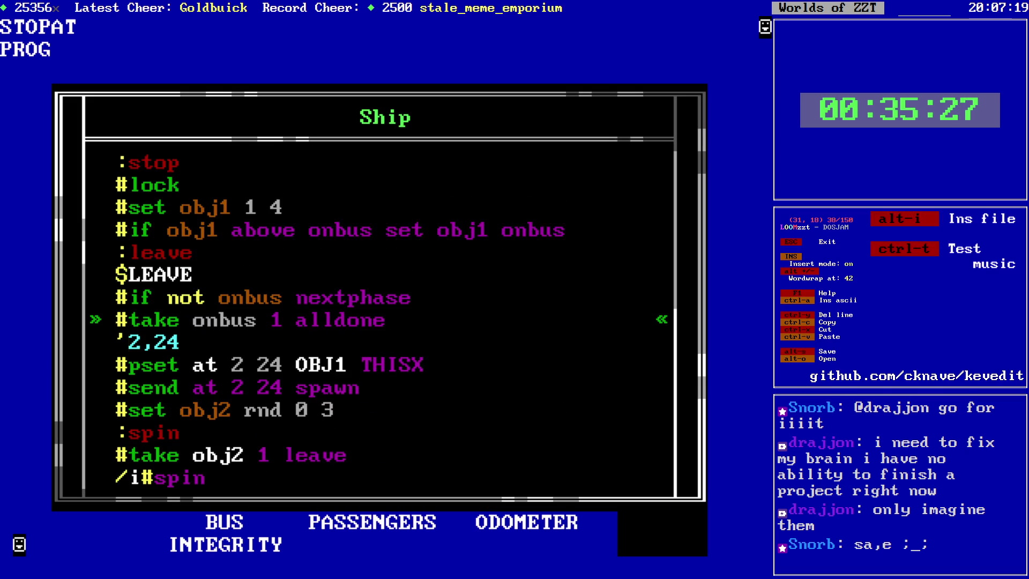
- Inspect Ship's #take onbus 1 alldone and #pset lines, then return to the board
key(End)
key(shift+Home)
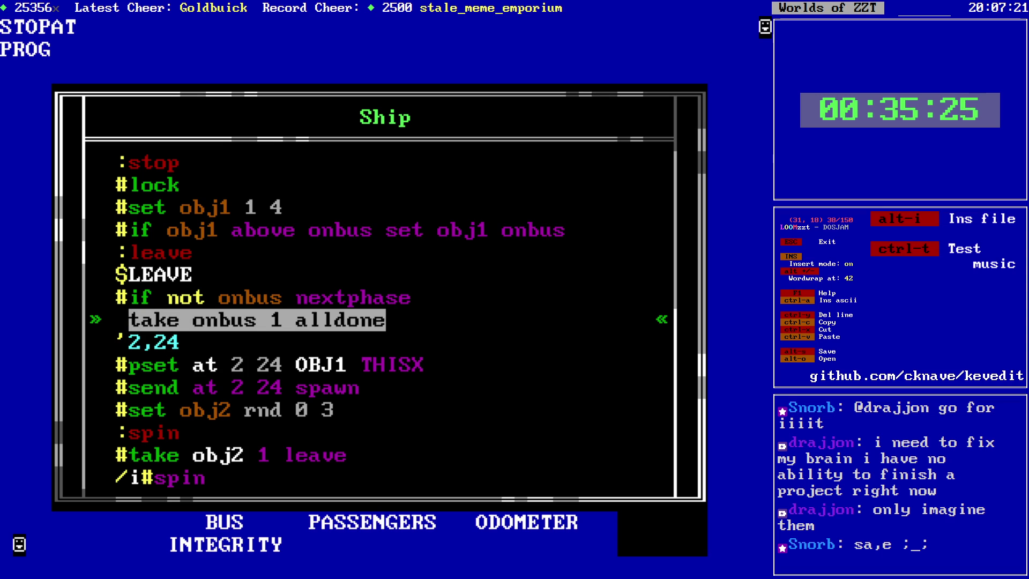
key(Down)
key(Down)
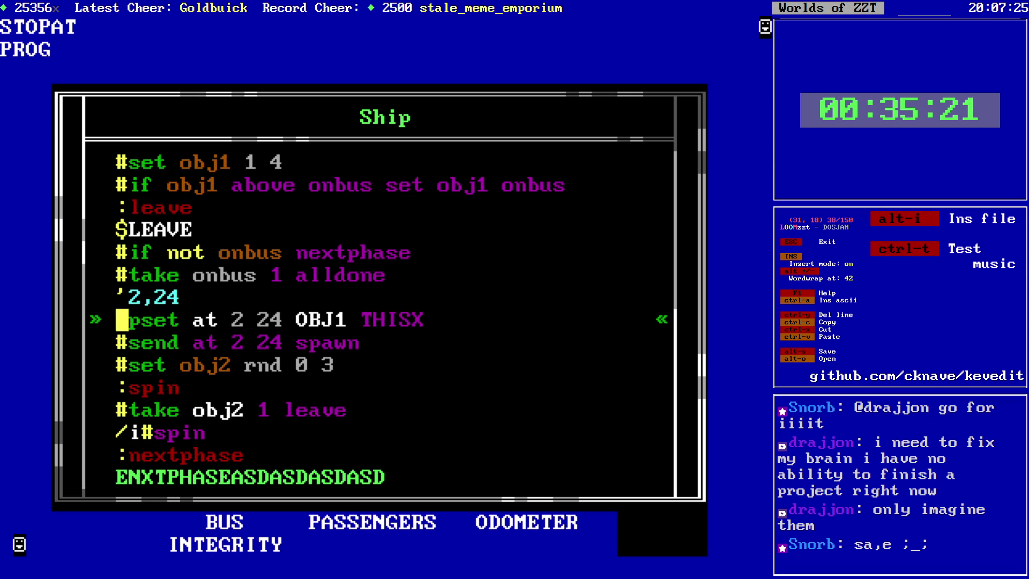
key(Down)
key(Escape)
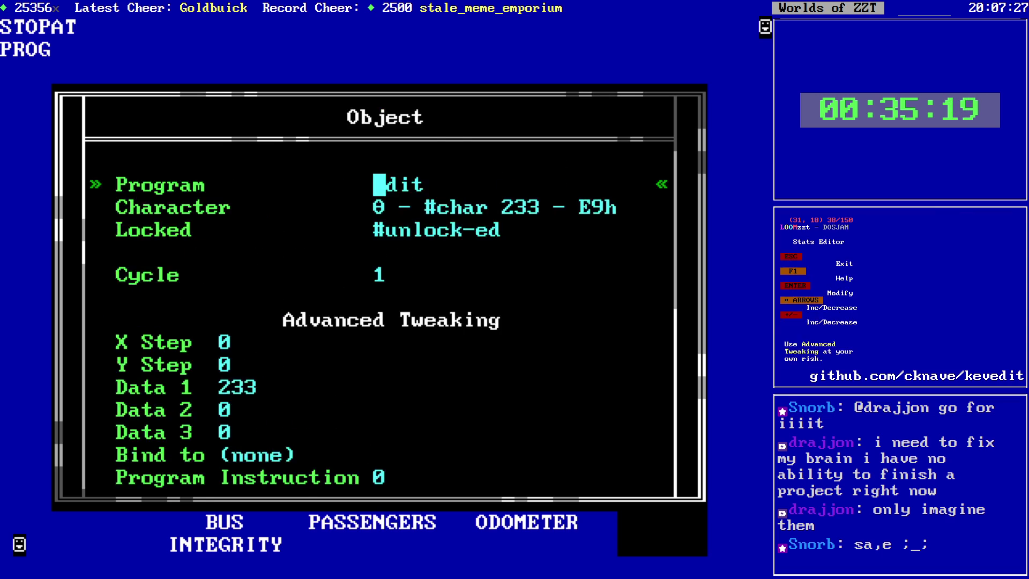
key(Escape)
- Look over the Dude object's code at (2,24)
key(Up)
key(Right)
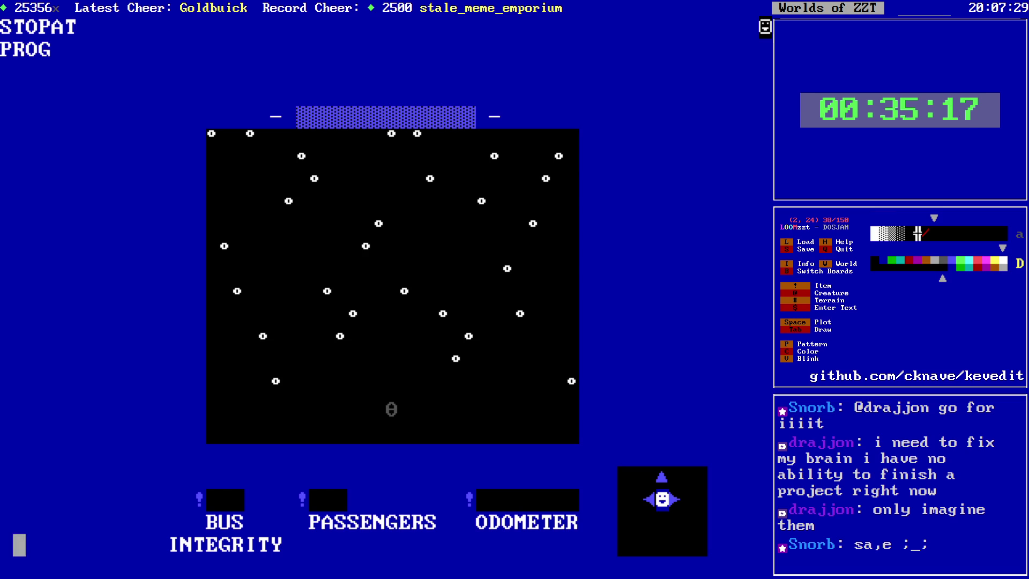
key(Return)
key(Return)
key(Down)
key(Down)
key(Down)
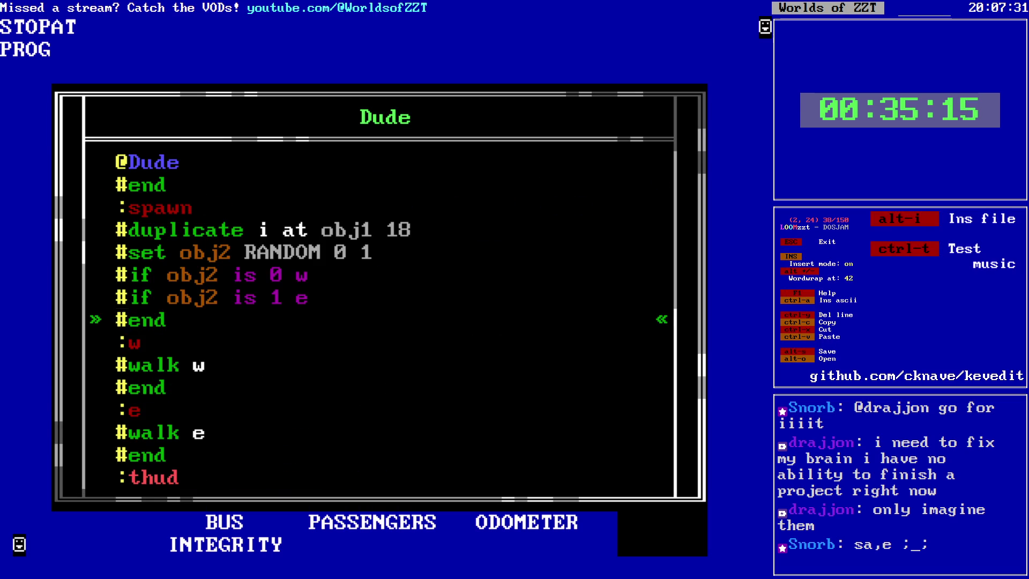
key(Escape)
- Replace Ship's '#send at 2 24 spawn' line with '#dude:spawn'
key(Up)
key(Up)
key(Up)
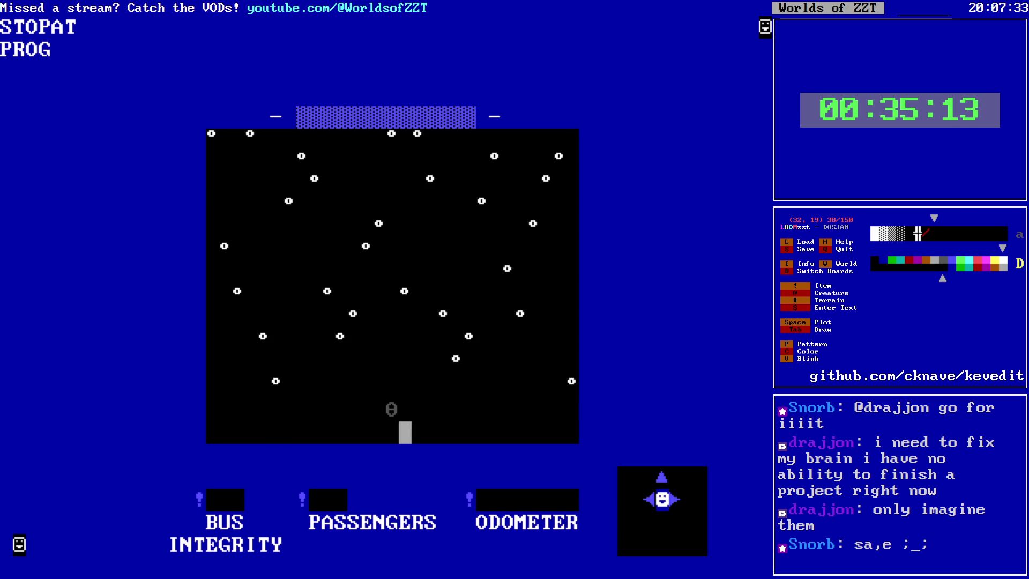
key(Return)
key(Return)
key(Down)
key(Down)
key(Down)
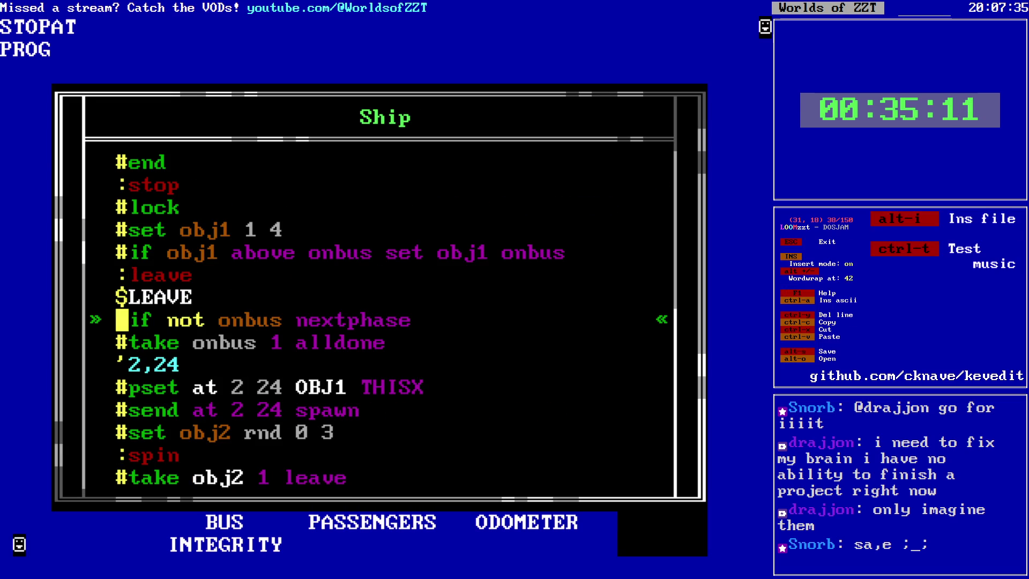
key(Down)
key(Down)
key(Down)
key(Down)
key(ctrl+y)
key(Return)
key(Up)
text(#dude:spawn)
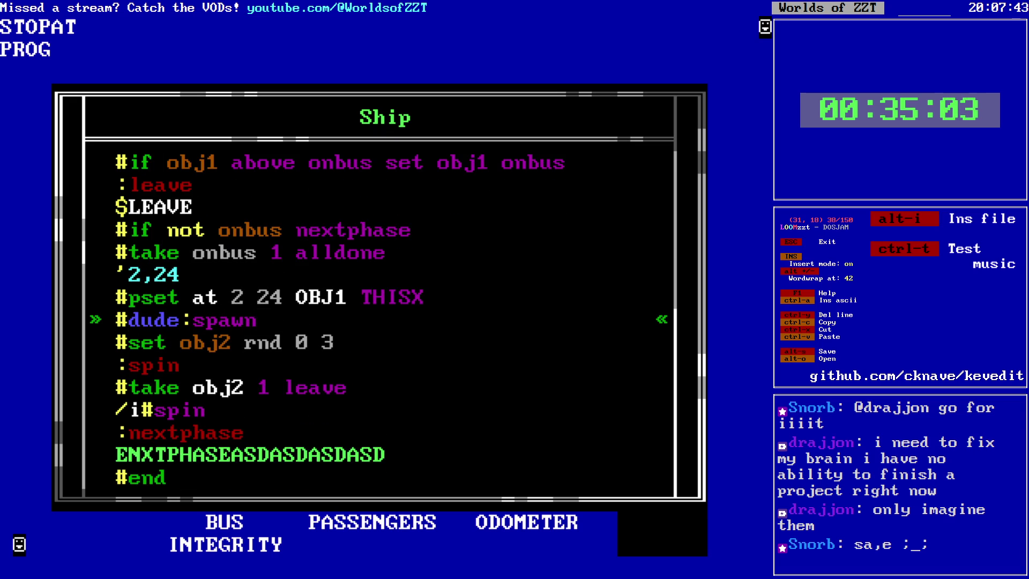
key(Escape)
- Try adding a #lock line above #duplicate in Dude's code, then remove it
key(Home)
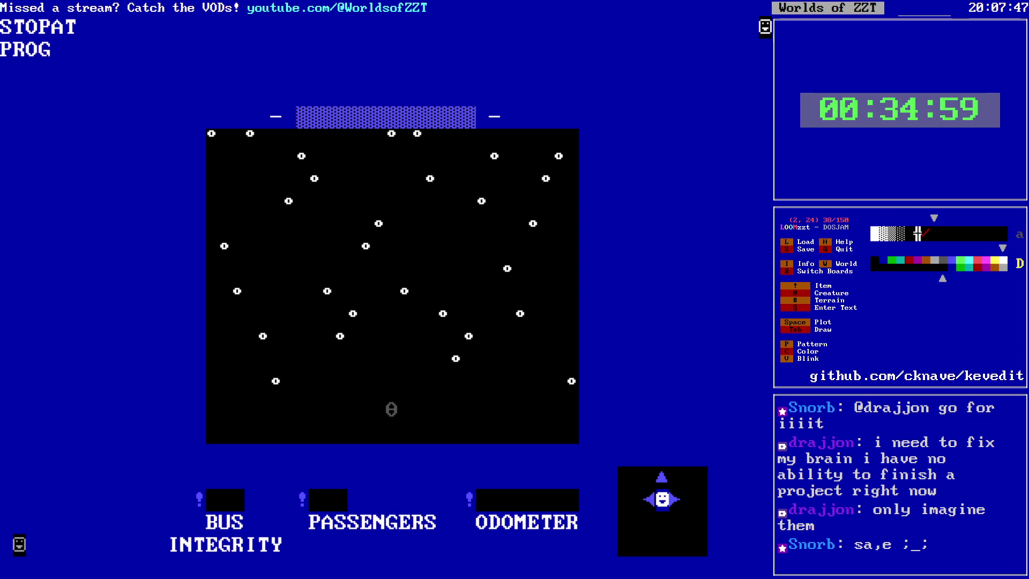
key(Return)
key(Return)
key(Page_Down)
key(Page_Down)
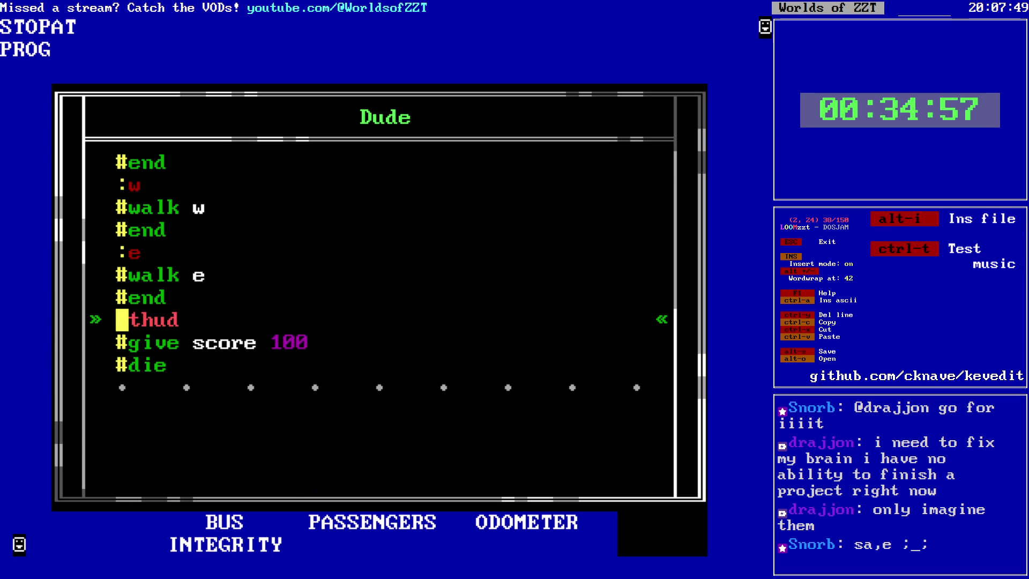
key(Page_Up)
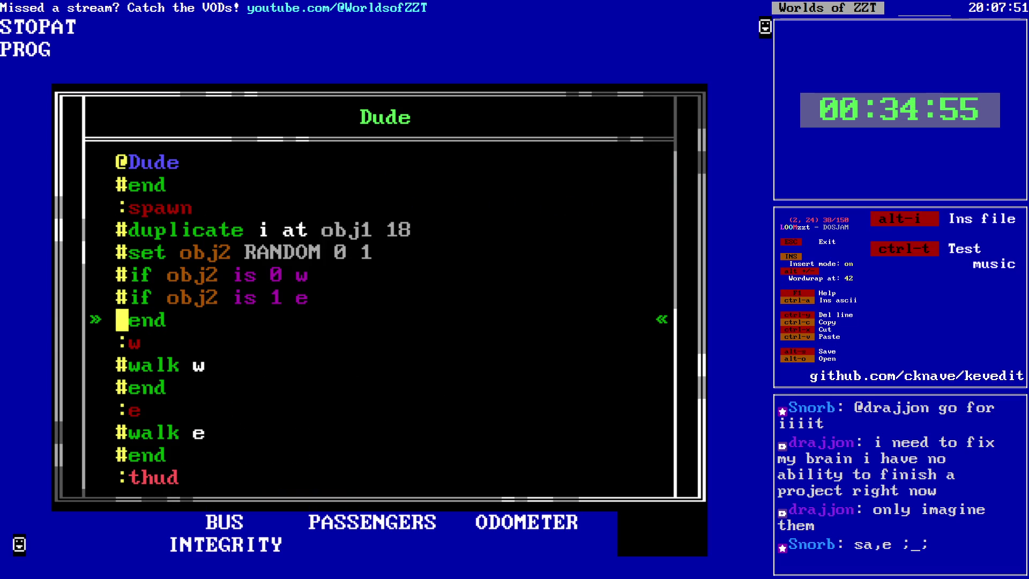
key(Up)
key(Up)
key(Up)
key(Return)
key(Up)
text(#lock)
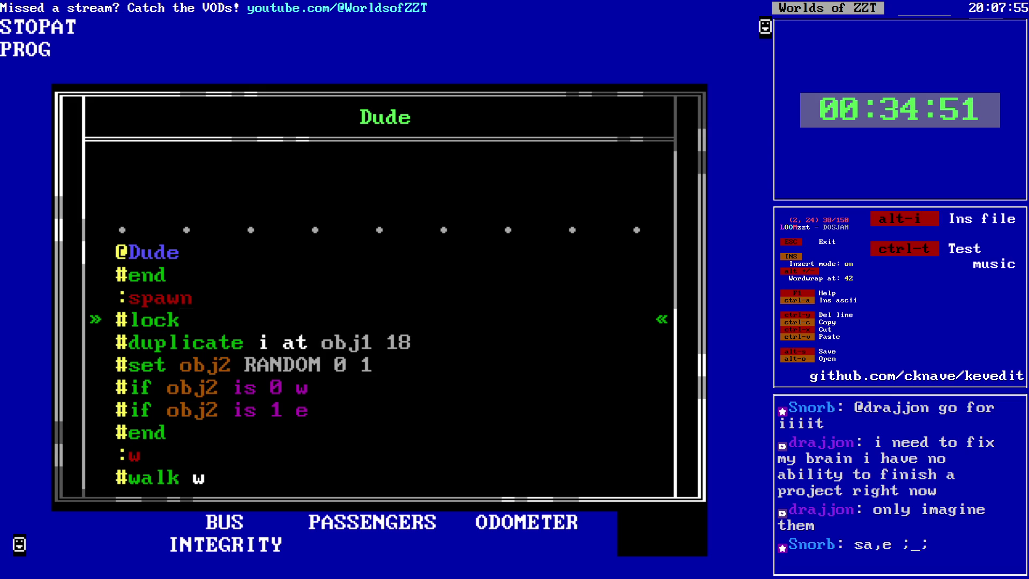
key(ctrl+y)
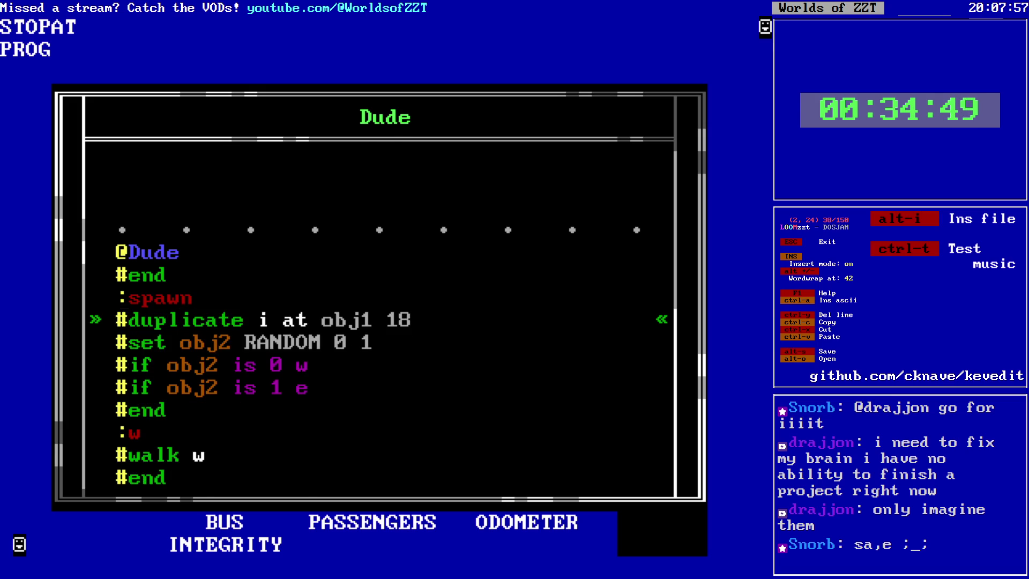
key(Escape)
- Swap Ship's '#dude:spawn' line for '#send /at 2 24 spawn'
key(Return)
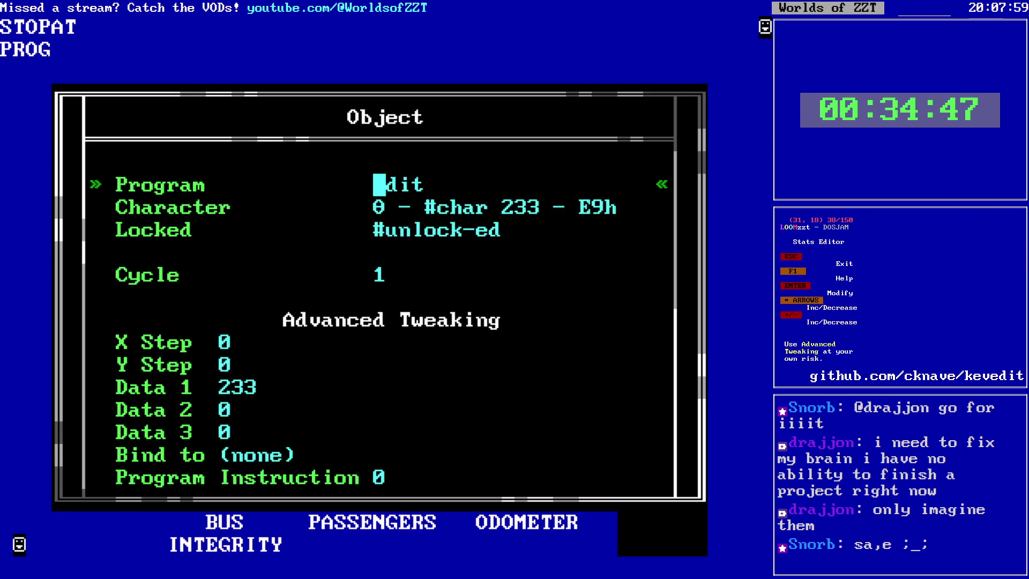
key(Return)
key(Down)
key(Down)
key(Down)
key(Up)
key(Up)
key(Up)
key(ctrl+y)
key(Return)
text(#)
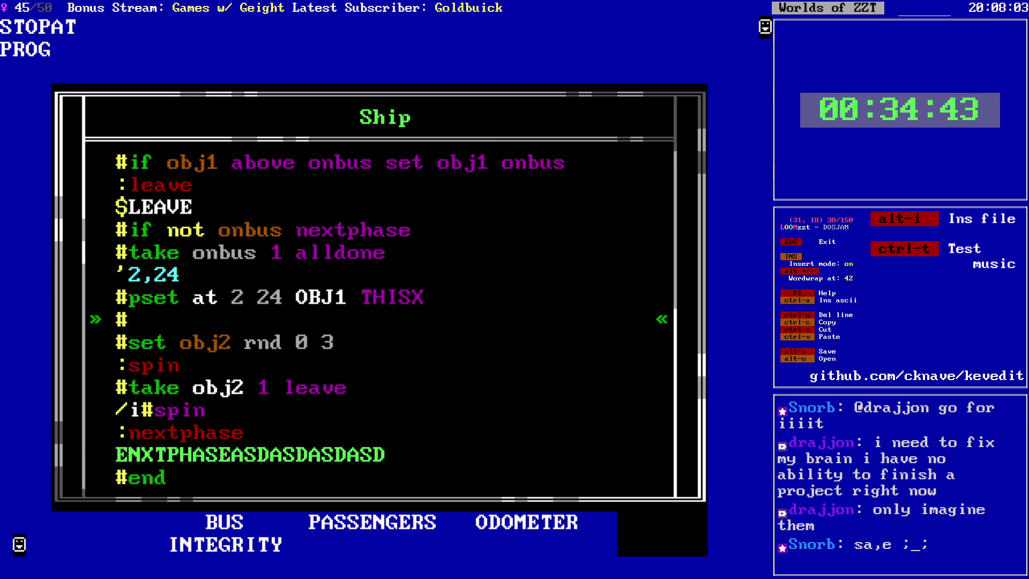
text(send at )
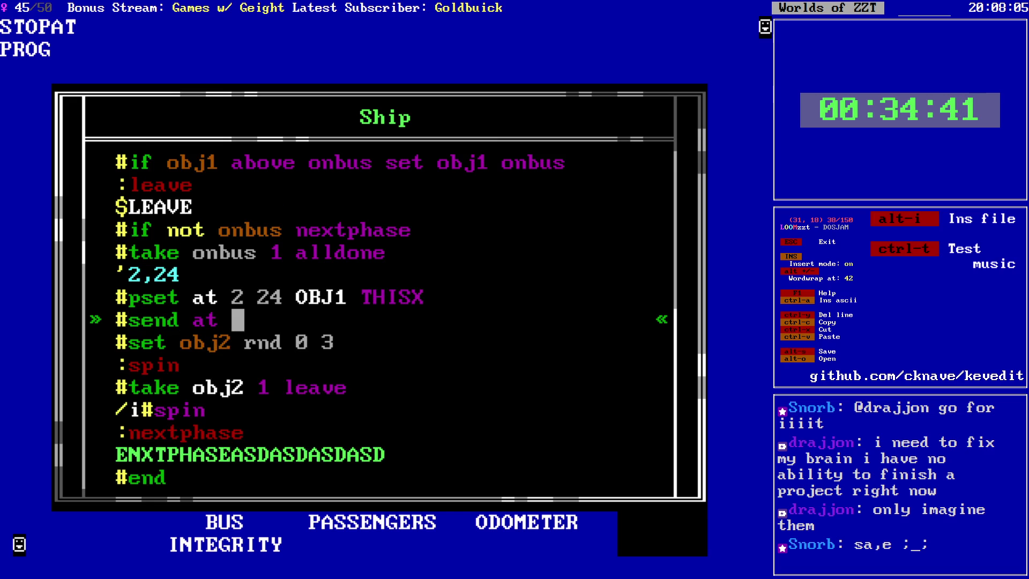
text(2 24 spawn)
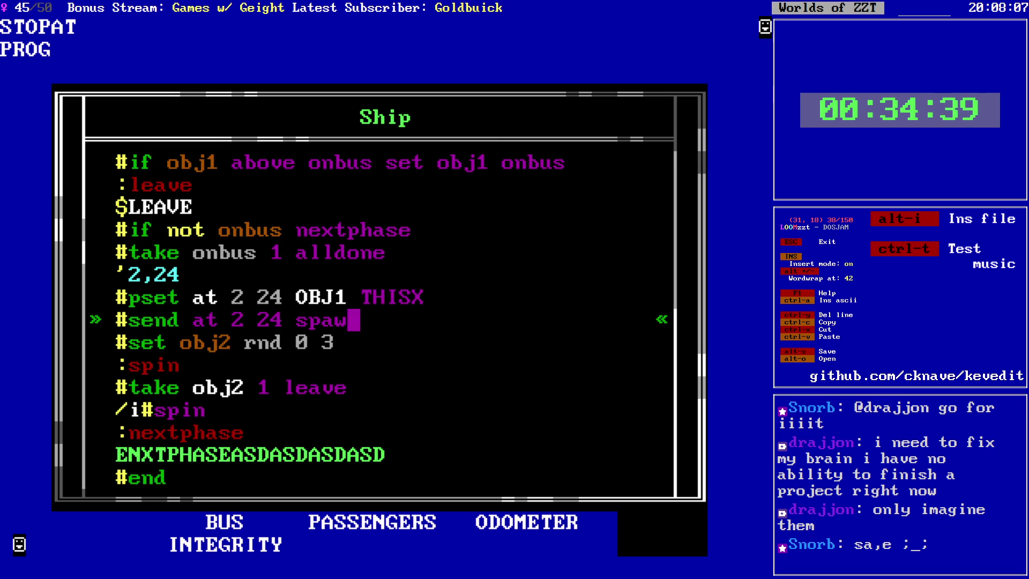
key(Left)
key(Left)
key(Left)
text(/)
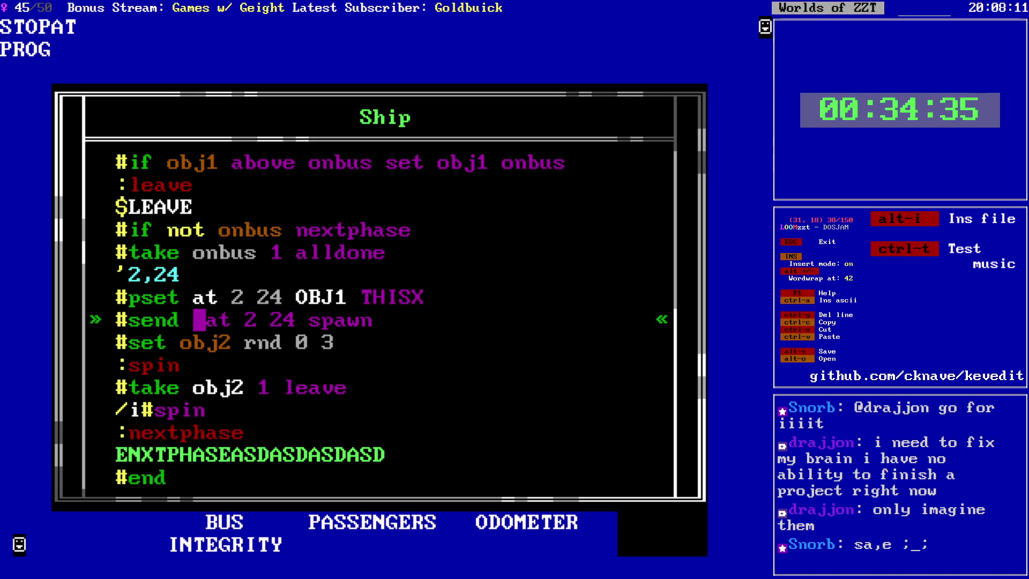
key(Escape)
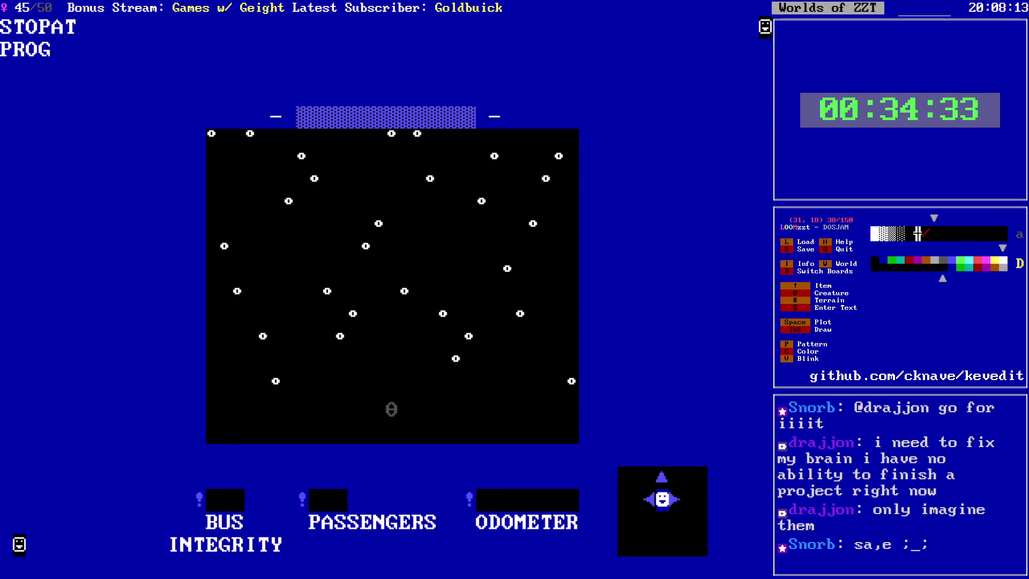
- Restart the test run, load the DOSJAM world and begin playing the bus board
key(alt+t)
key(Escape)
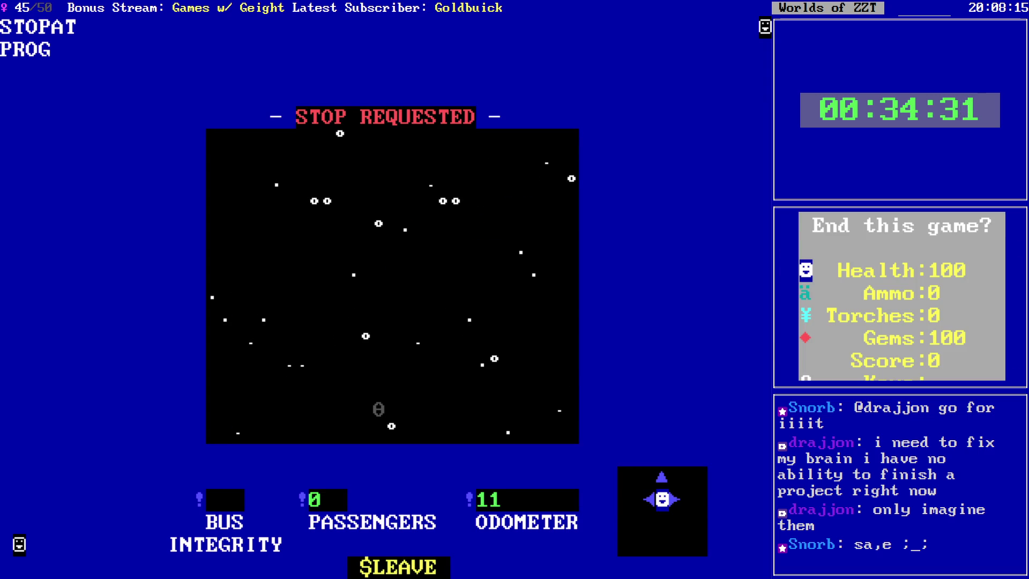
key(y)
key(w)
key(Return)
key(p)
key(Up)
key(Right)
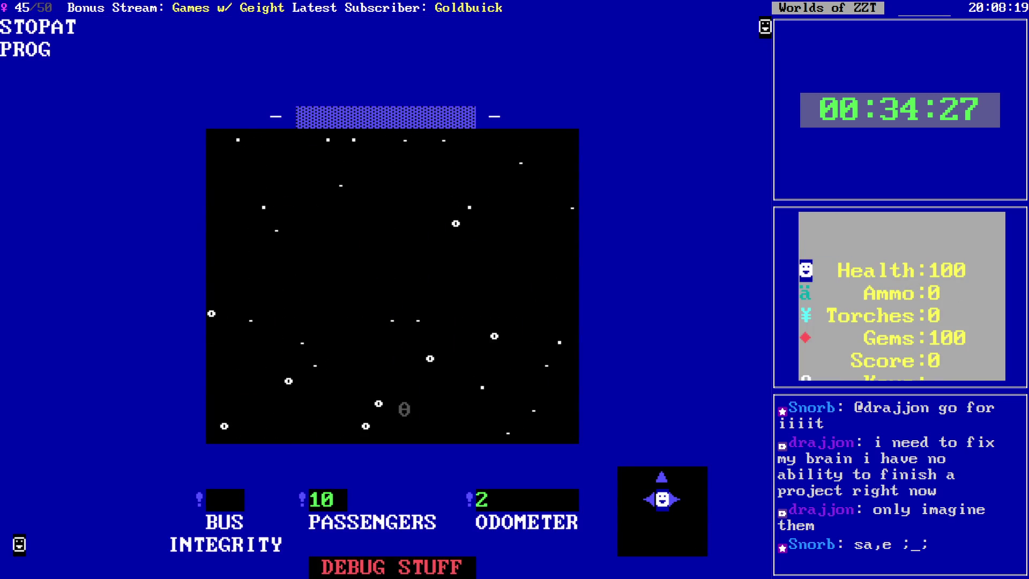
- Steer the bus, request a stop, choose LEAVE, then end the test game
key(Left)
key(Right)
key(Left)
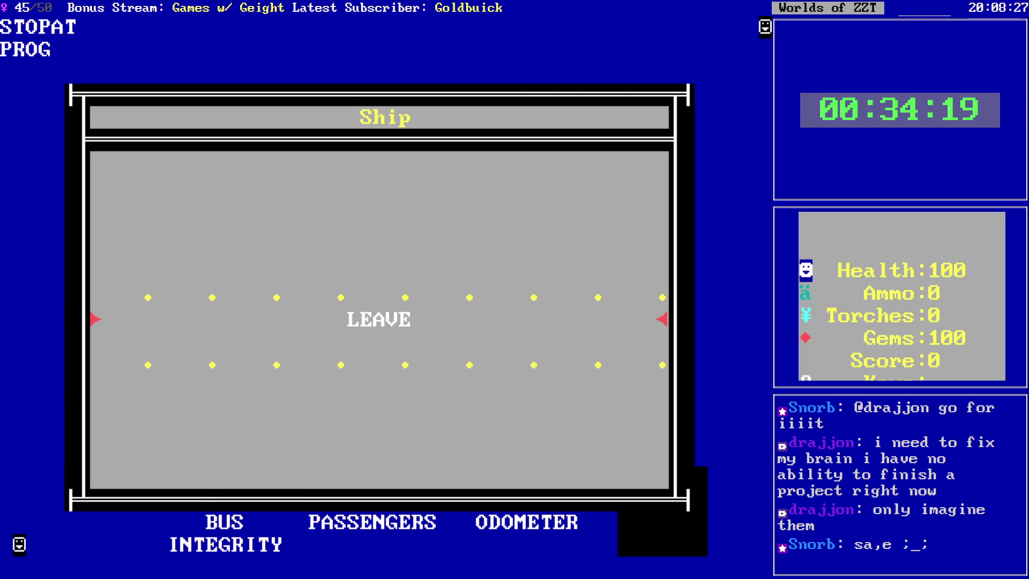
key(Return)
key(Escape)
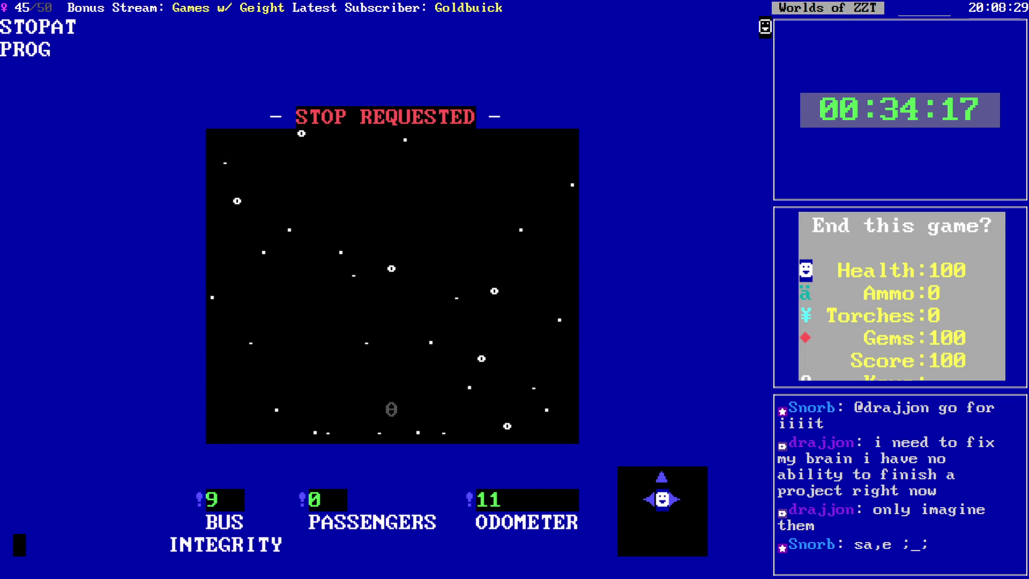
key(y)
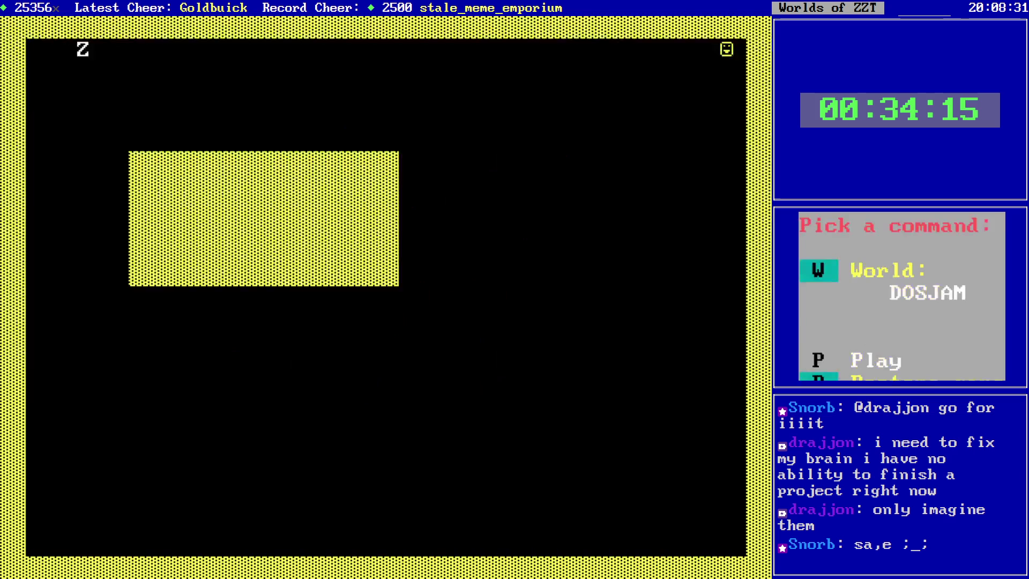
key(Escape)
- Back in KevEdit, delete the $LEAVE line from the Ship's code
key(y)
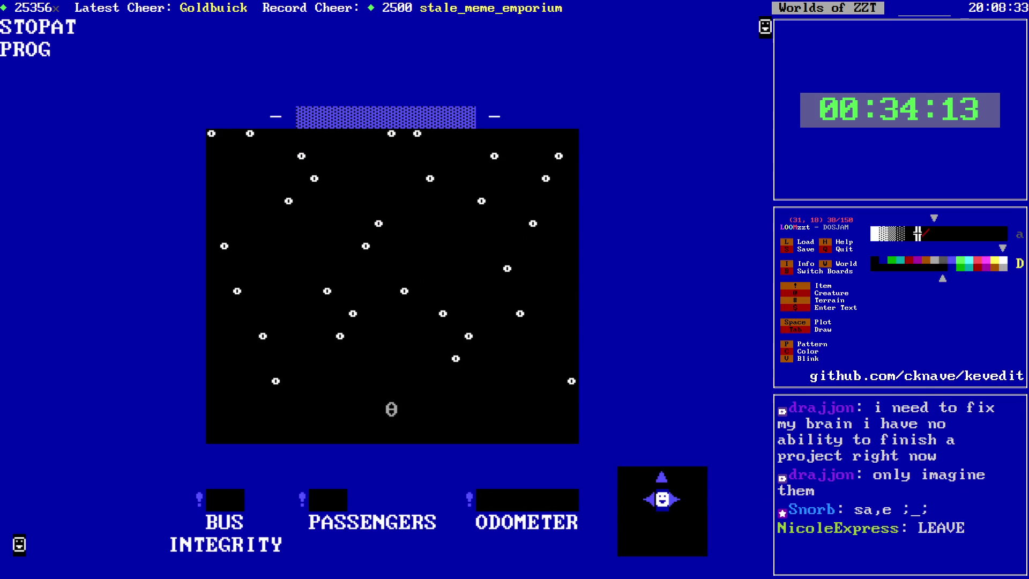
key(Return)
key(Page_Down)
key(Page_Down)
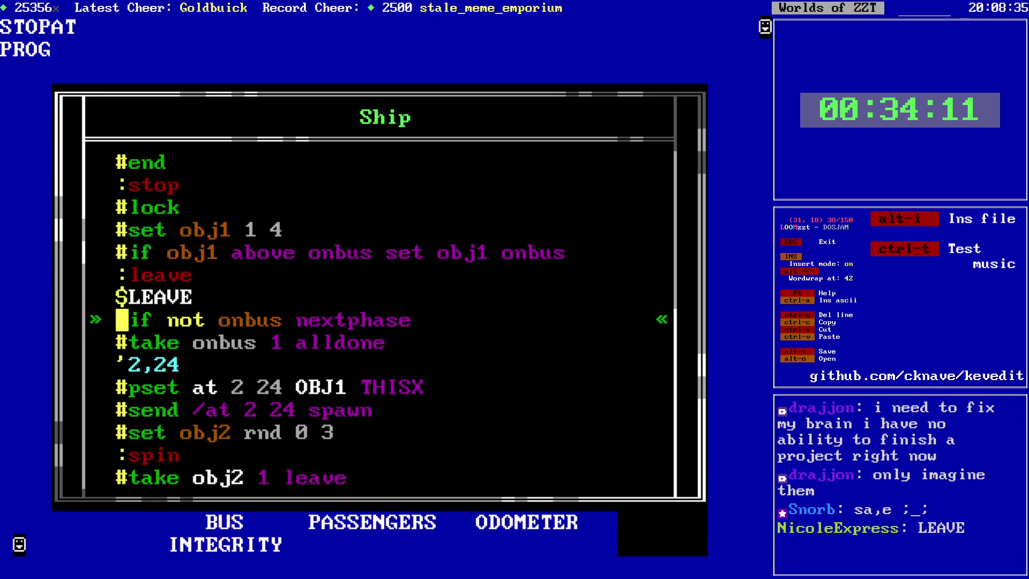
key(Up)
key(ctrl+y)
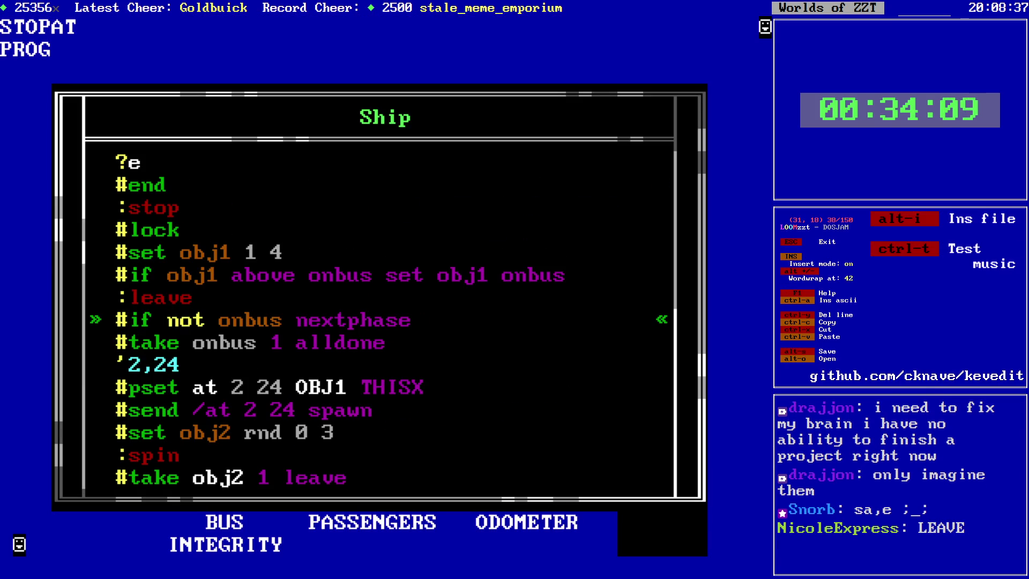
key(Escape)
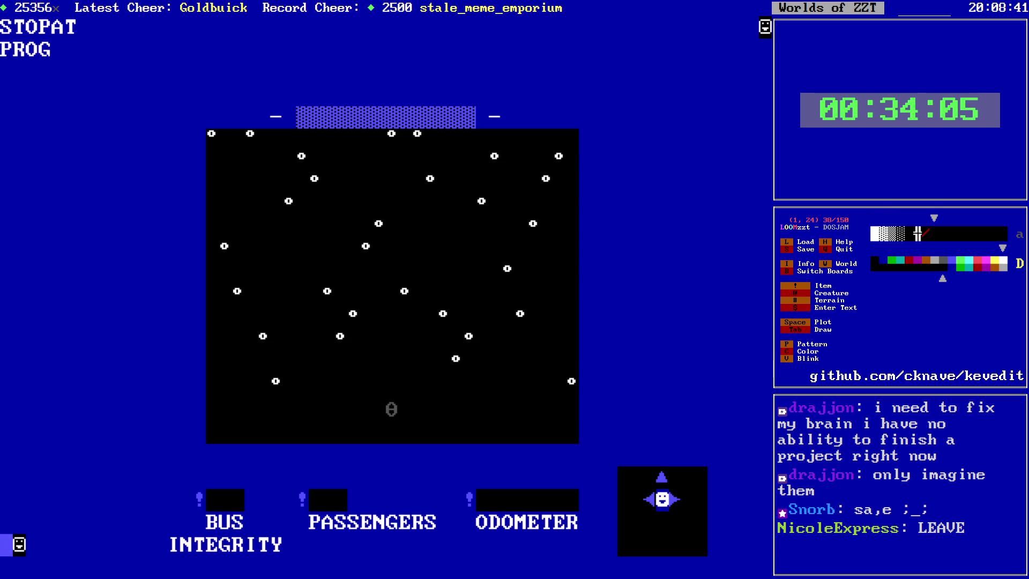
- Shift the colour and the character of the object at (2,24) by one step each
key(Return)
key(Down)
key(Return)
key(Left)
key(Left)
key(Left)
key(Left)
key(Return)
key(Escape)
key(Return)
key(Down)
key(Return)
key(Right)
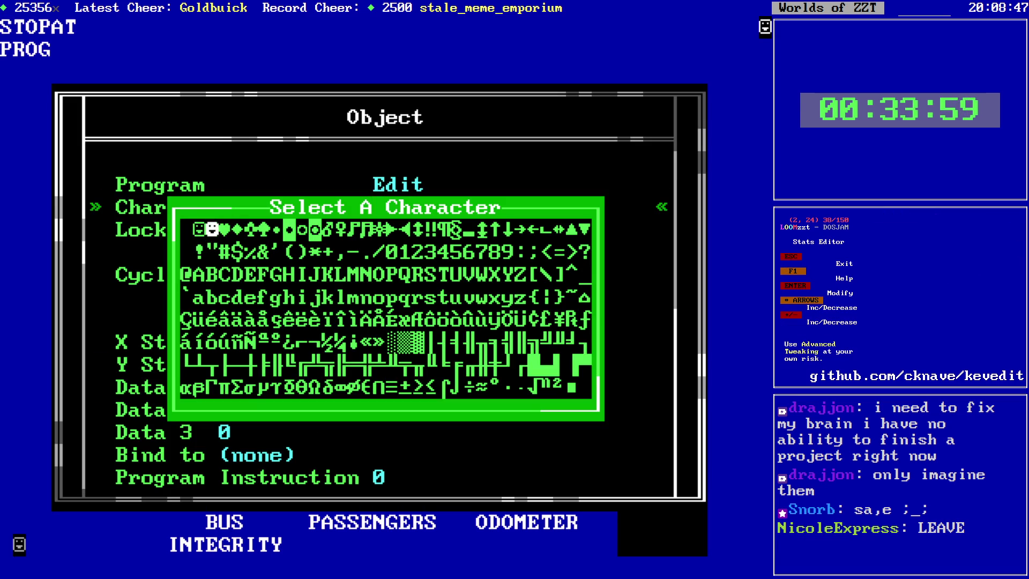
key(Return)
key(Escape)
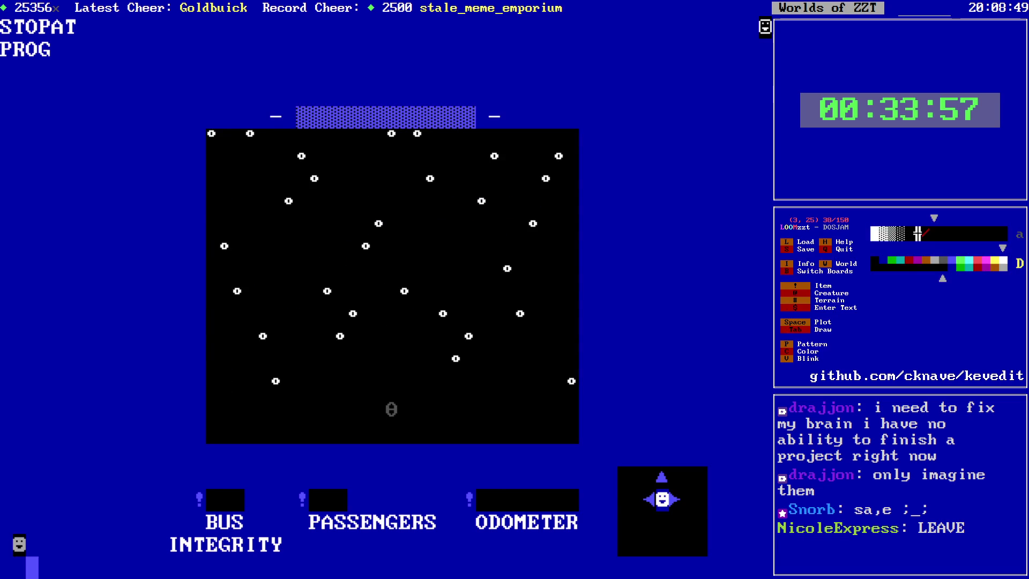
- Save the world as DOSJAM.ZZT and start a new test game of DOSJAM
key(s)
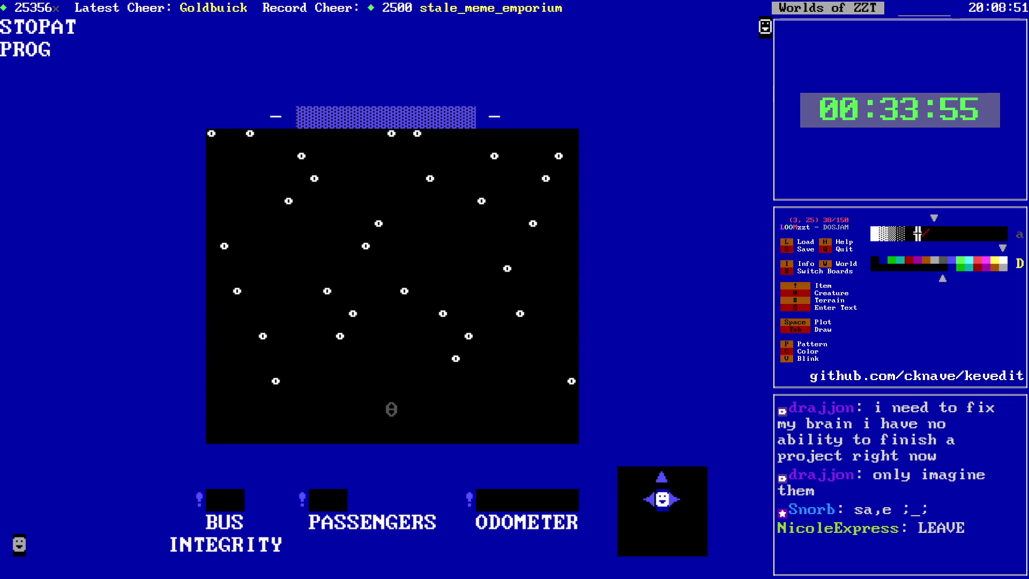
key(q)
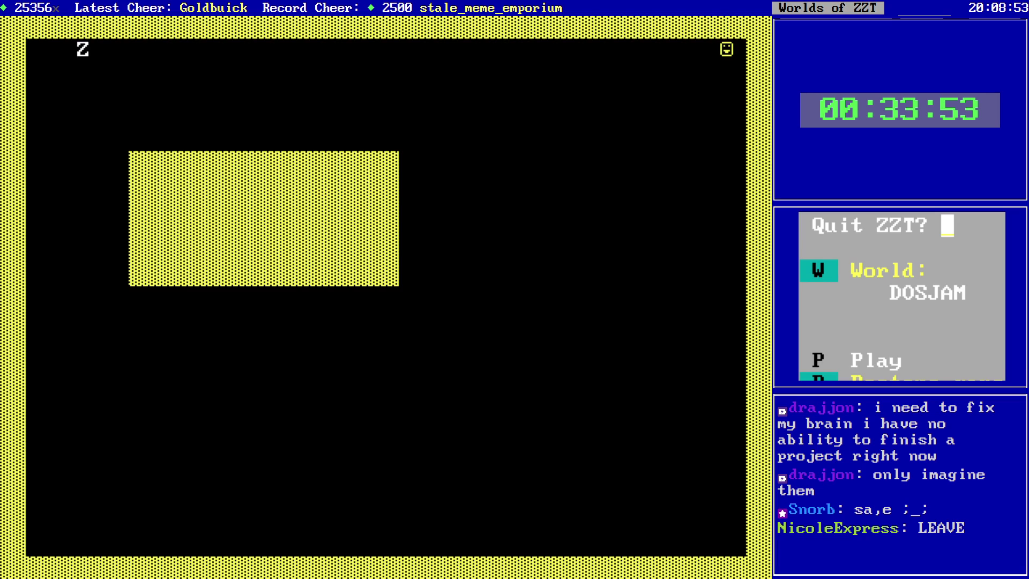
key(n)
key(w)
key(Return)
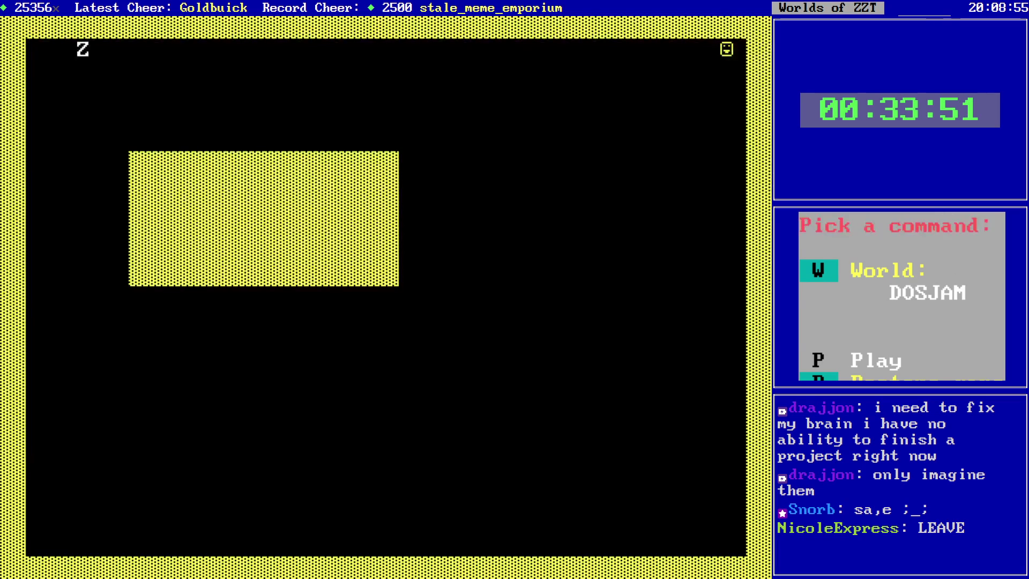
key(p)
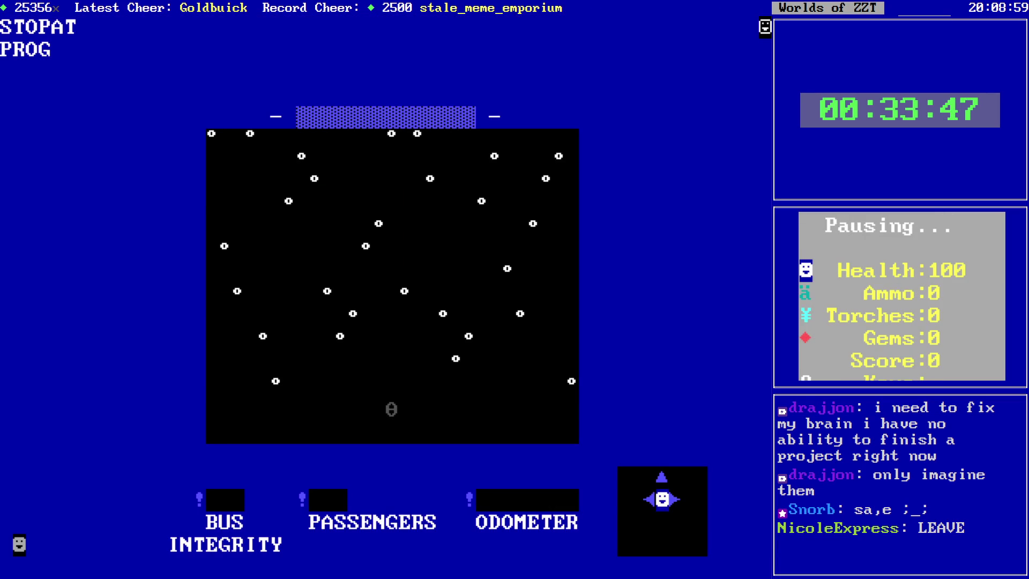
- Unpause and steer the bus until STOP REQUESTED shows at odometer 21, then request ending the game
key(Right)
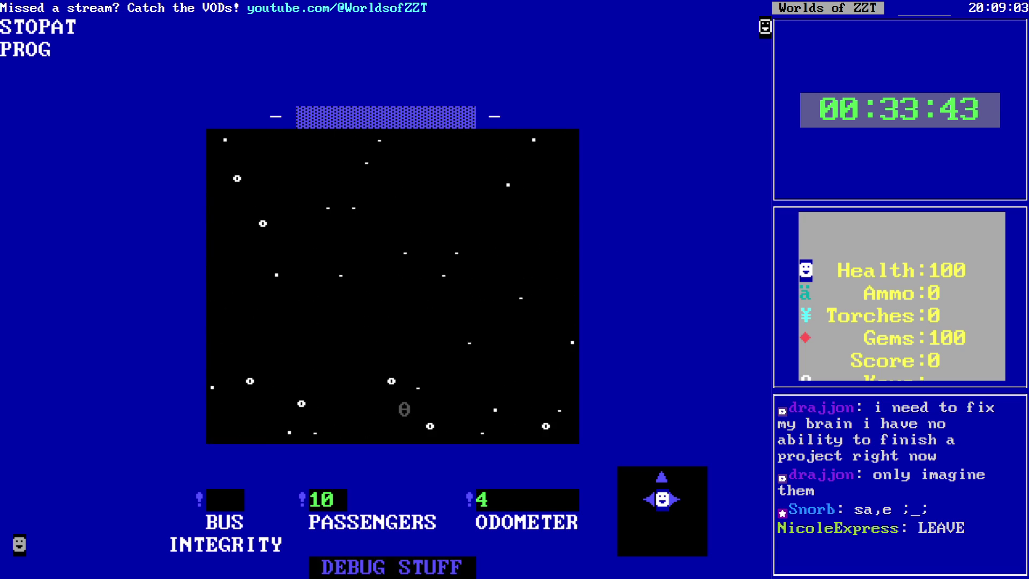
key(Right)
key(Right)
key(Right)
key(Right)
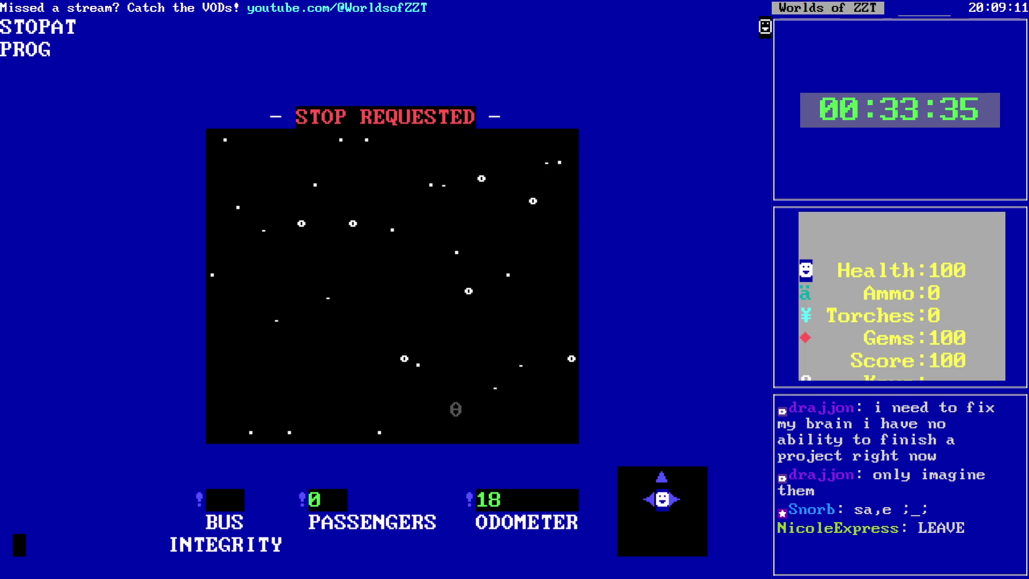
key(Down)
key(Escape)
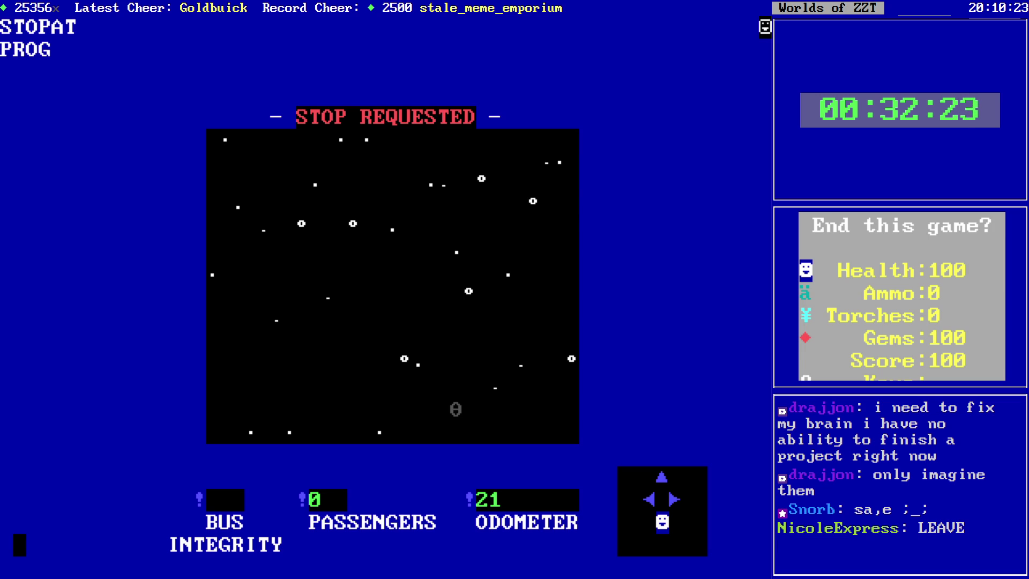
- End the test game and open the Dude's script, finding :spawn above '#duplicate obj1'
key(y)
key(Return)
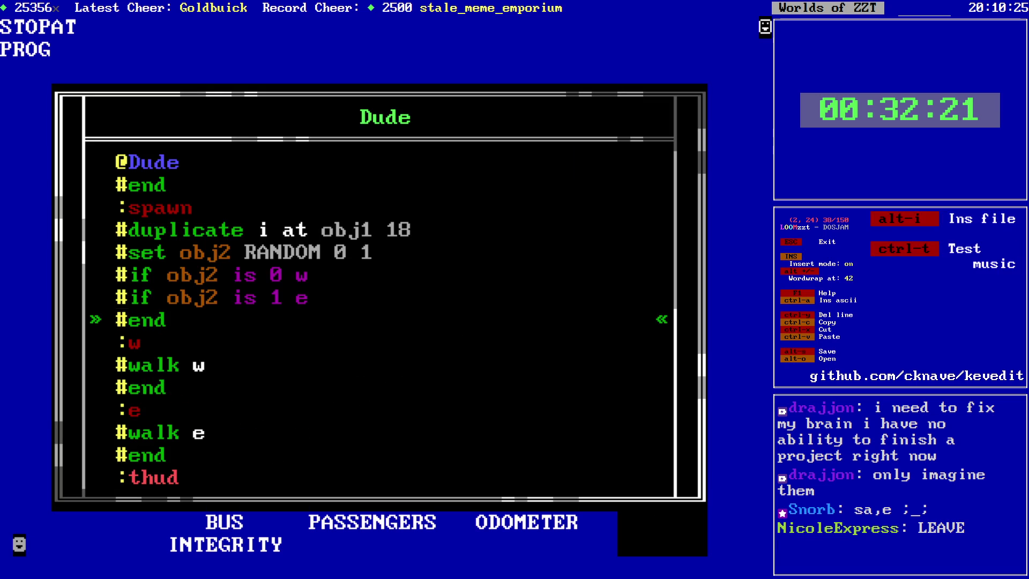
key(Down)
key(Down)
key(Down)
key(Up)
key(Up)
key(Up)
key(Right)
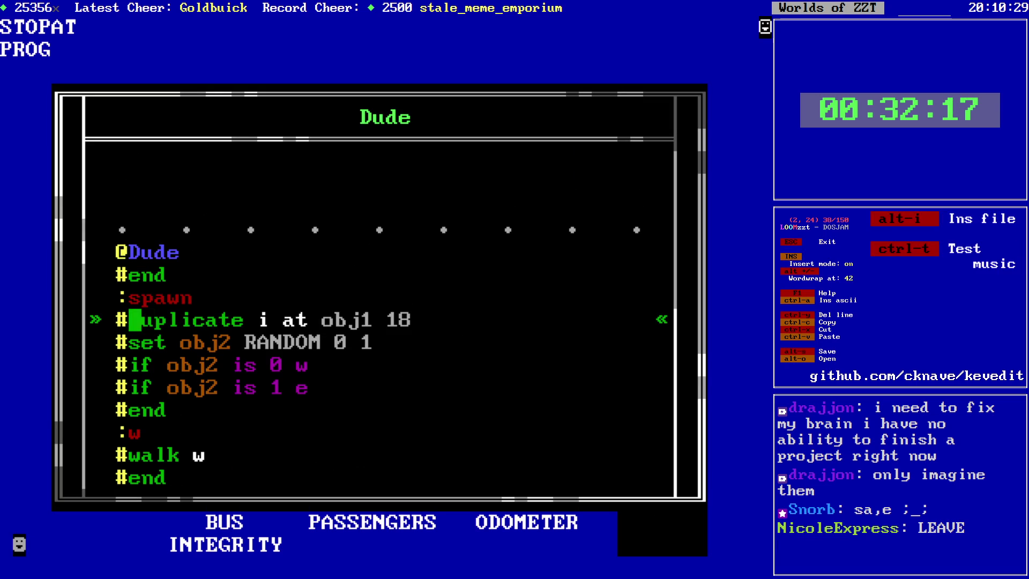
key(ctrl+Right)
key(ctrl+Right)
key(Right)
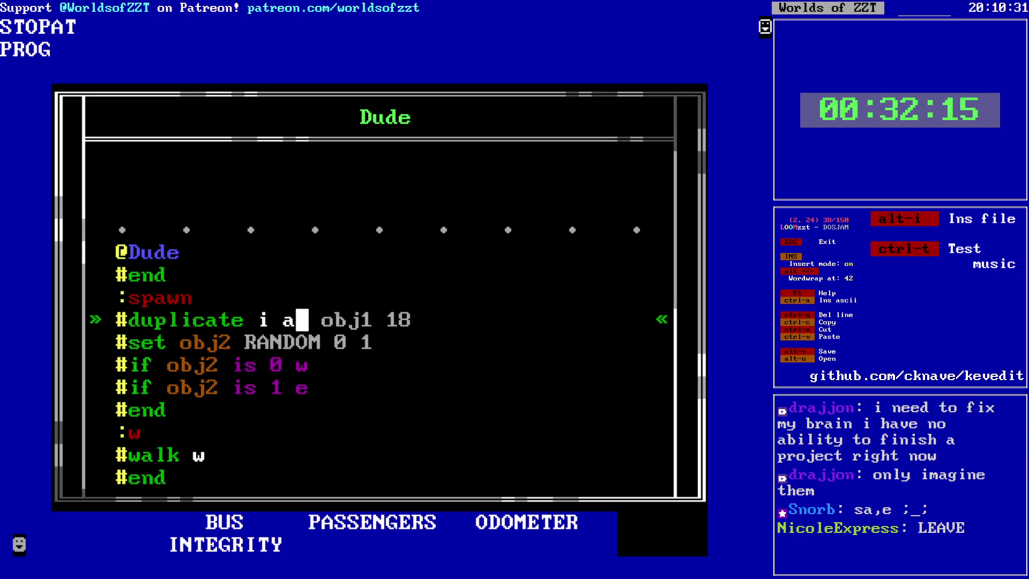
key(Right)
key(Right)
key(Right)
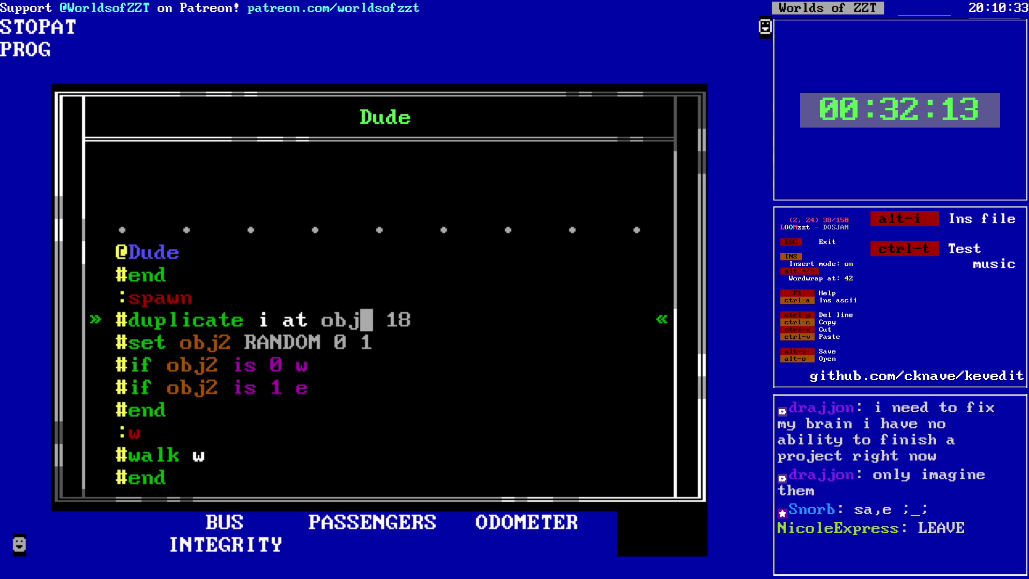
key(Right)
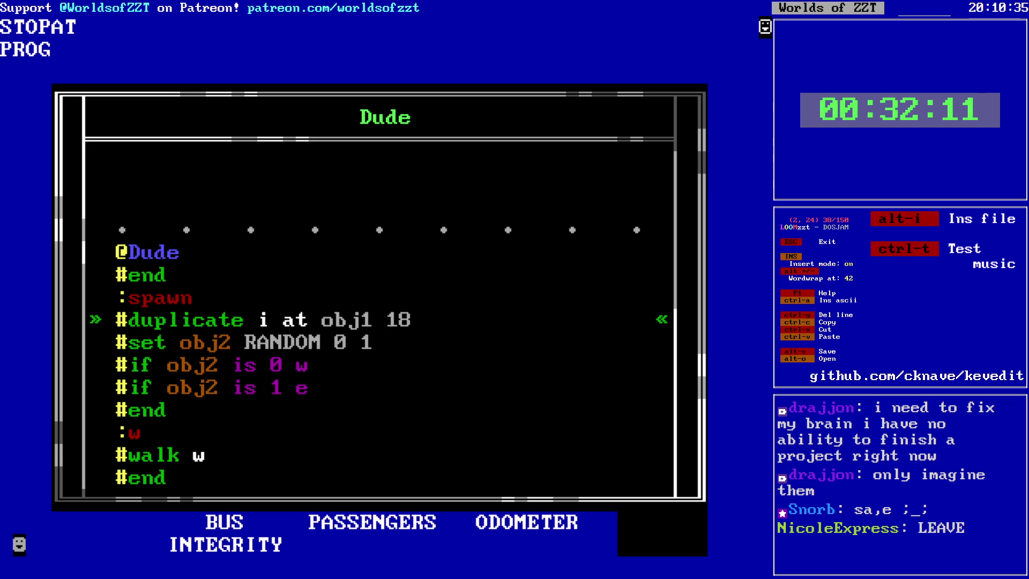
key(Up)
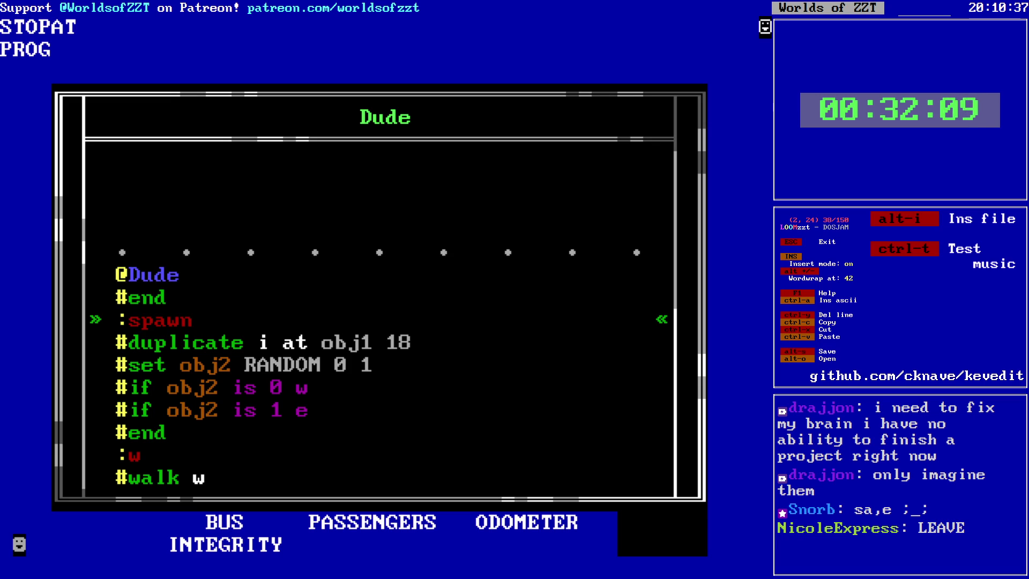
- Add the lines 'HI IM SPAWNING' and '$ OBJ1 ^' under :spawn
key(Return)
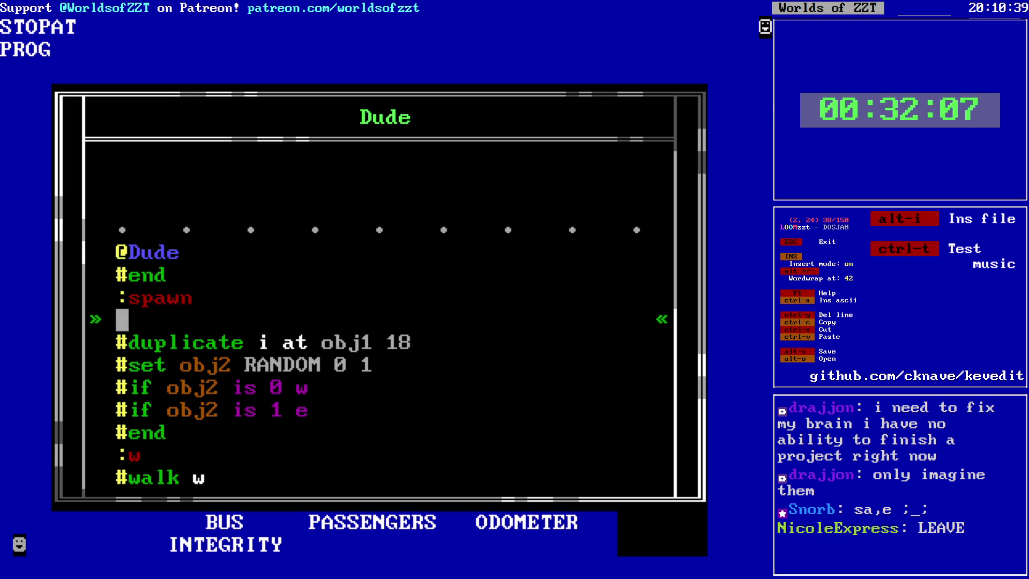
text(HI IM SPAWNING)
key(Return)
text($)
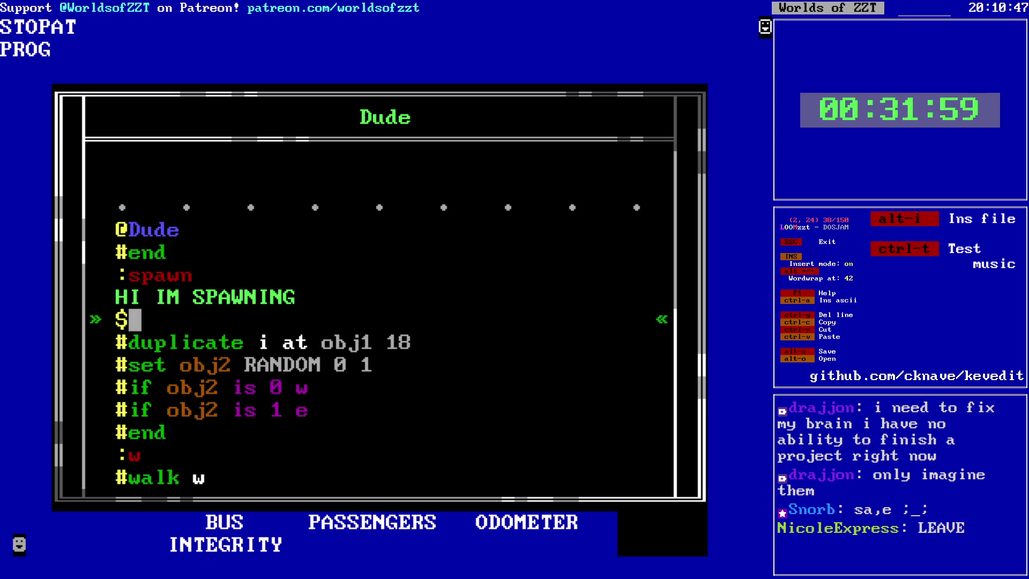
text( OBJ!)
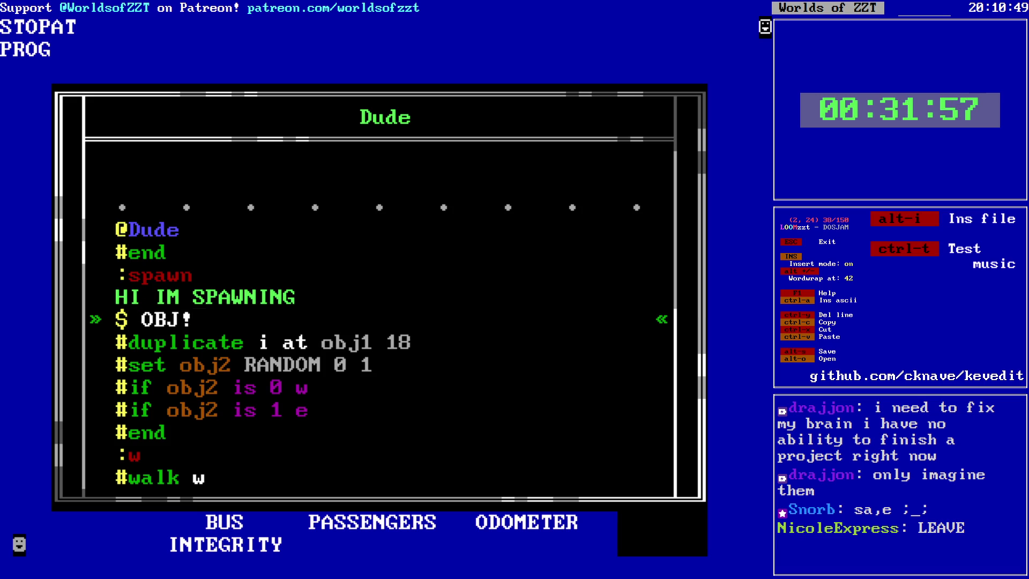
key(BackSpace)
text(1 ^)
- Insert '#set array obj1' directly after :spawn and close the script
key(Up)
key(Up)
key(Return)
text(#set array obj1)
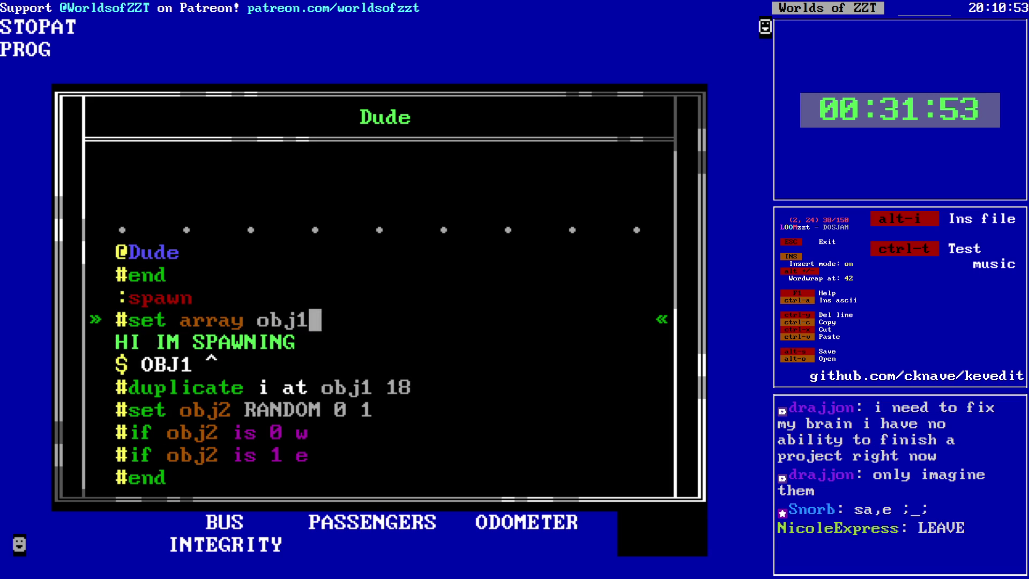
key(Escape)
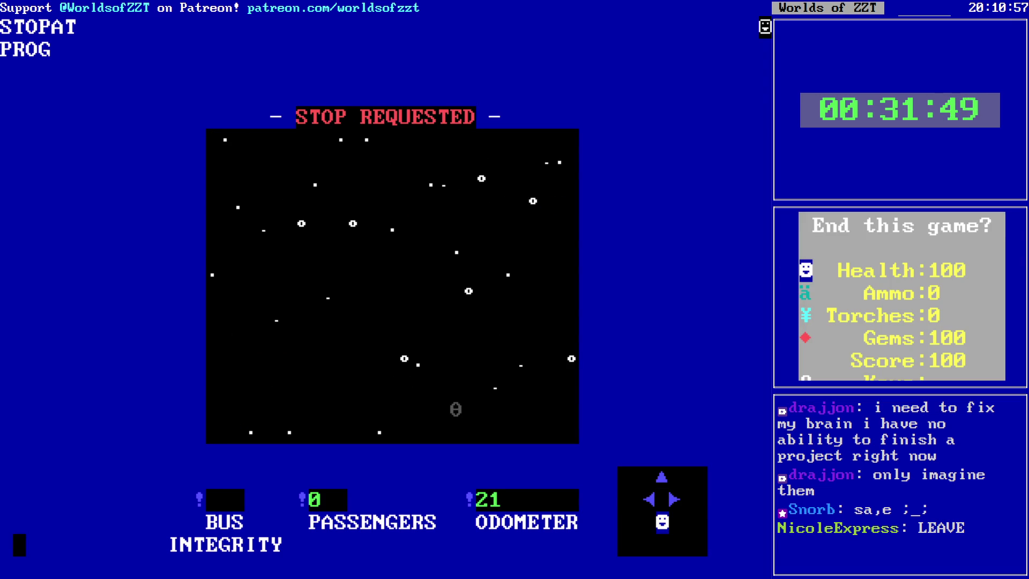
- Start a fresh DOSJAM test and drive the bus right until 'HI IM SPAWNING' appears
key(y)
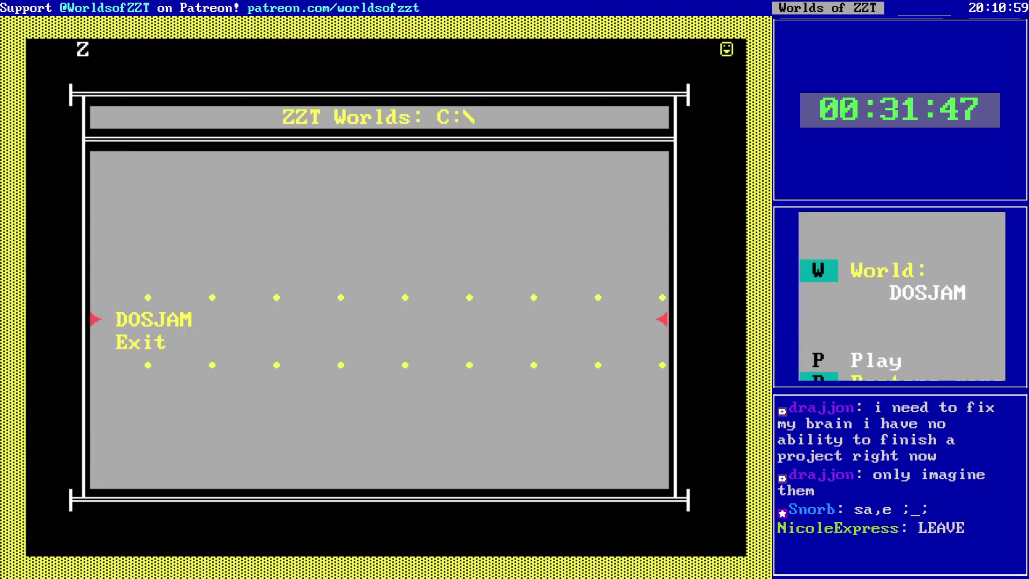
key(Return)
key(p)
key(Up)
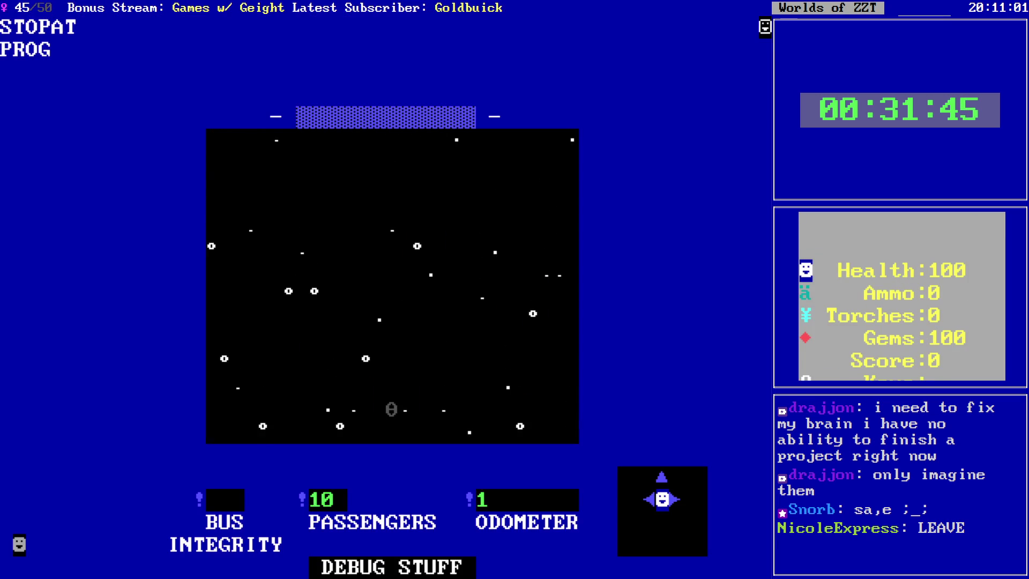
key(Right)
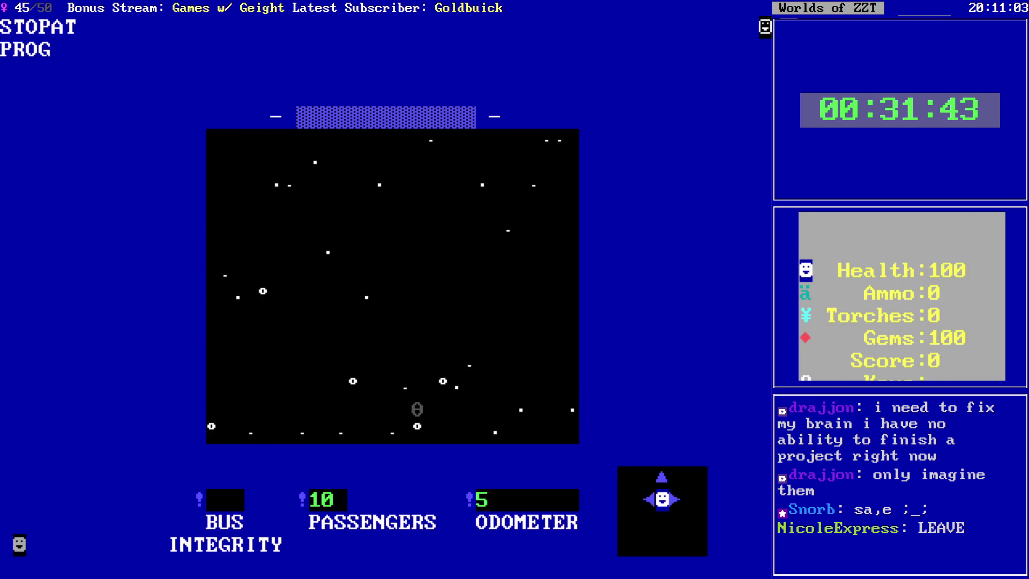
key(Right)
key(Right)
key(Right)
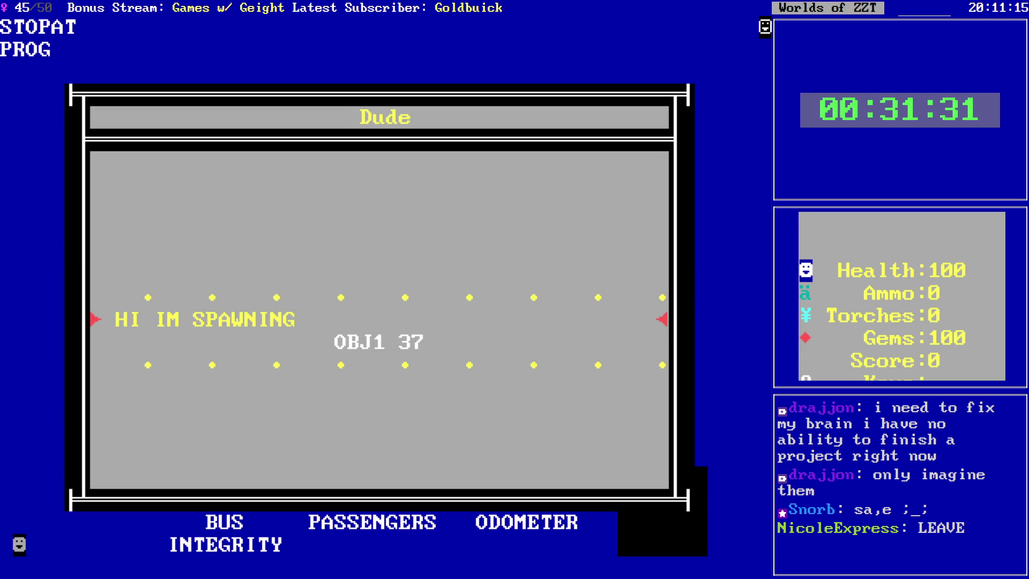
- Dismiss the Dude's message and end the test game
key(Escape)
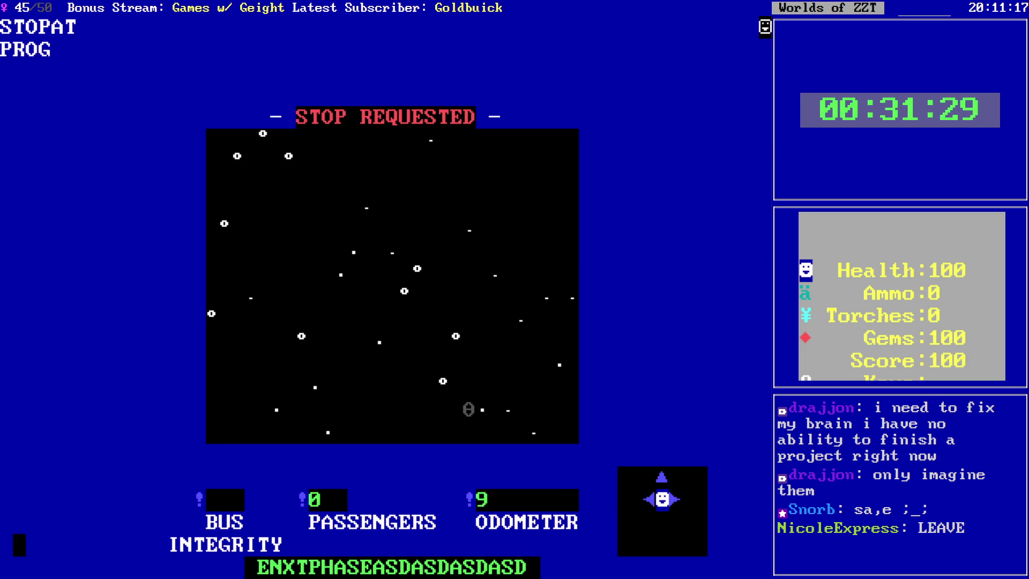
key(Escape)
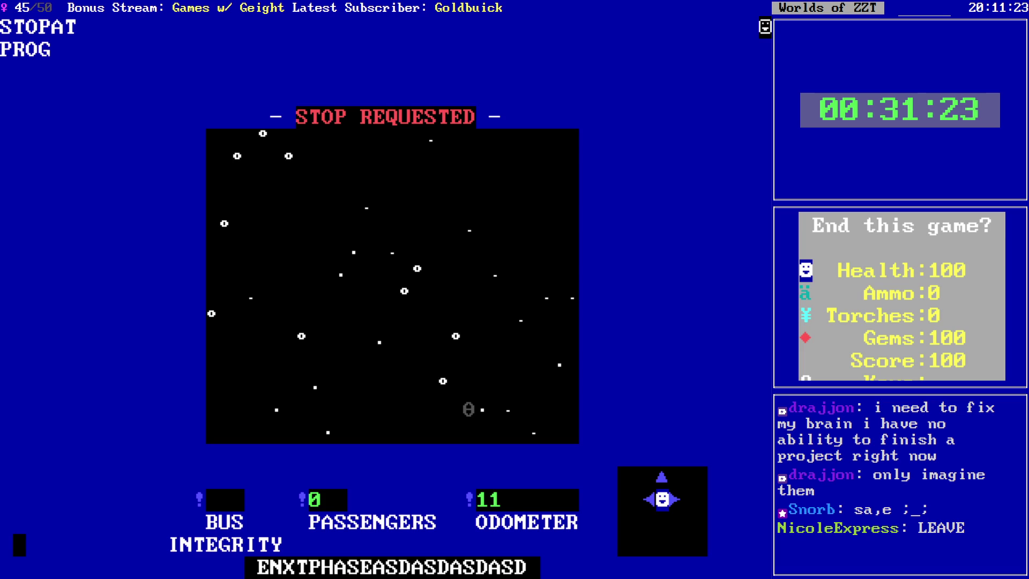
key(y)
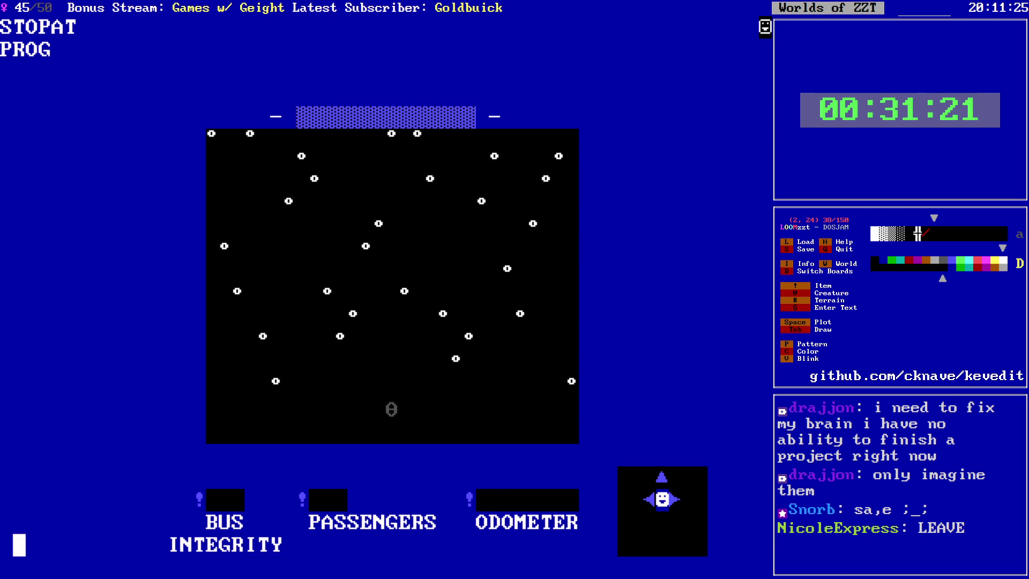
key(Return)
key(Return)
key(Down)
key(Down)
key(Down)
key(Page_Down)
key(Page_Up)
key(Up)
key(Up)
key(Up)
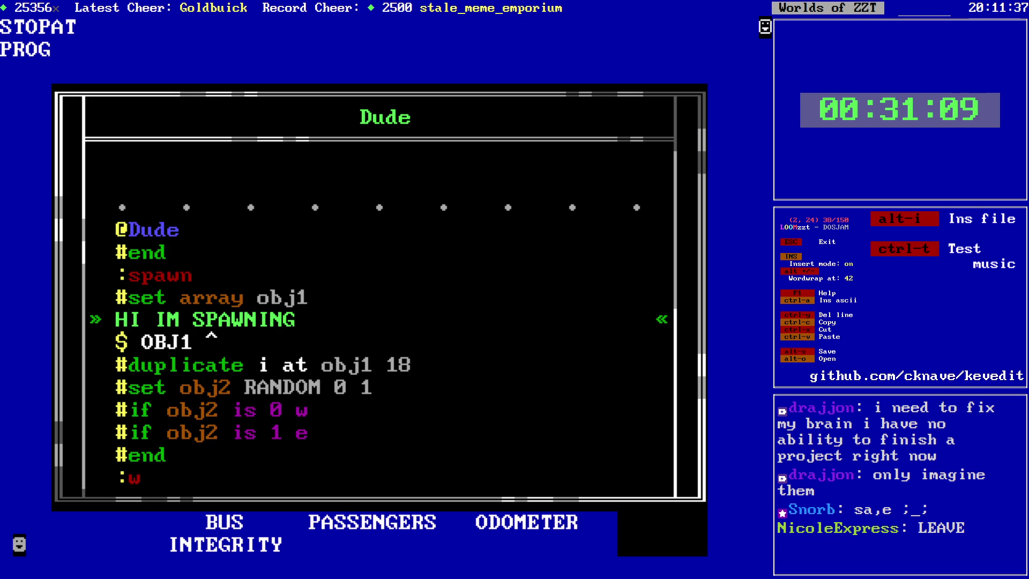
key(Down)
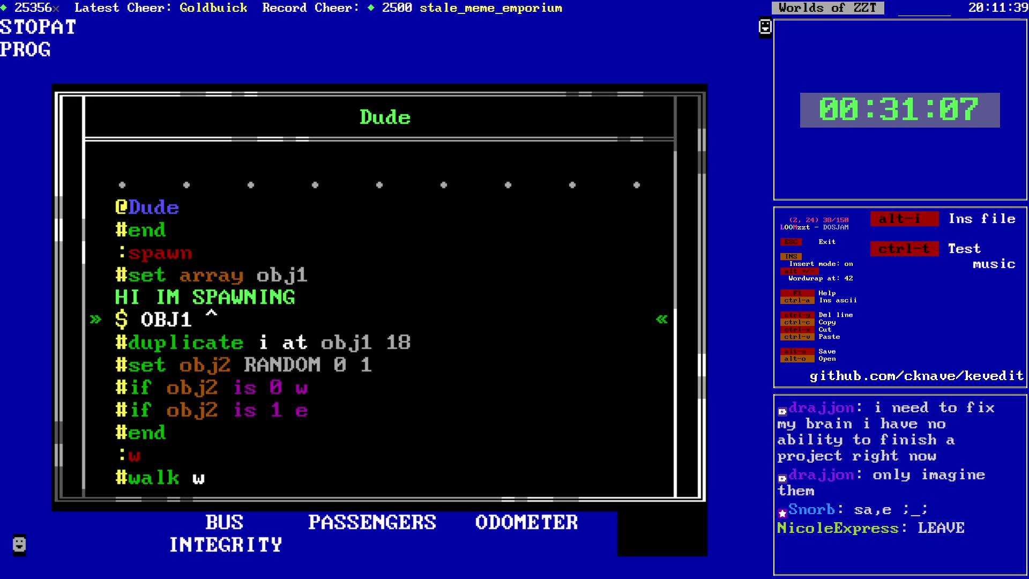
key(Down)
key(Down)
key(Down)
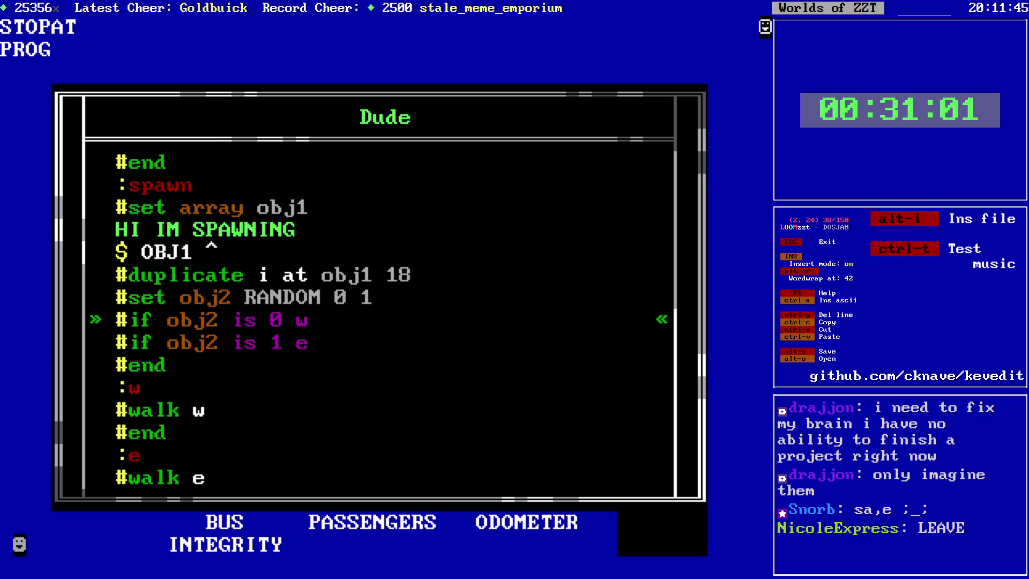
key(Down)
key(Down)
key(Down)
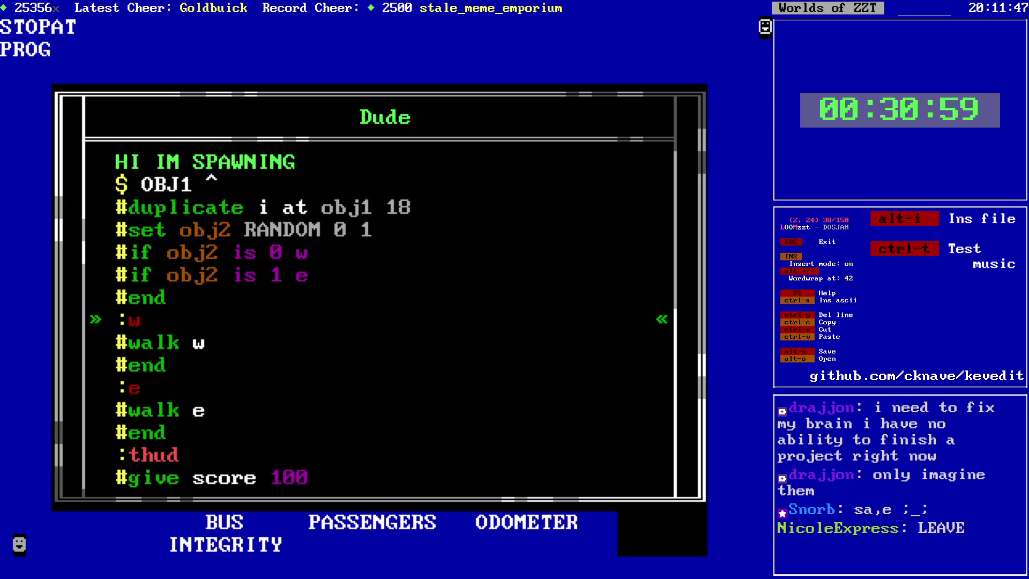
key(Up)
key(Up)
key(Up)
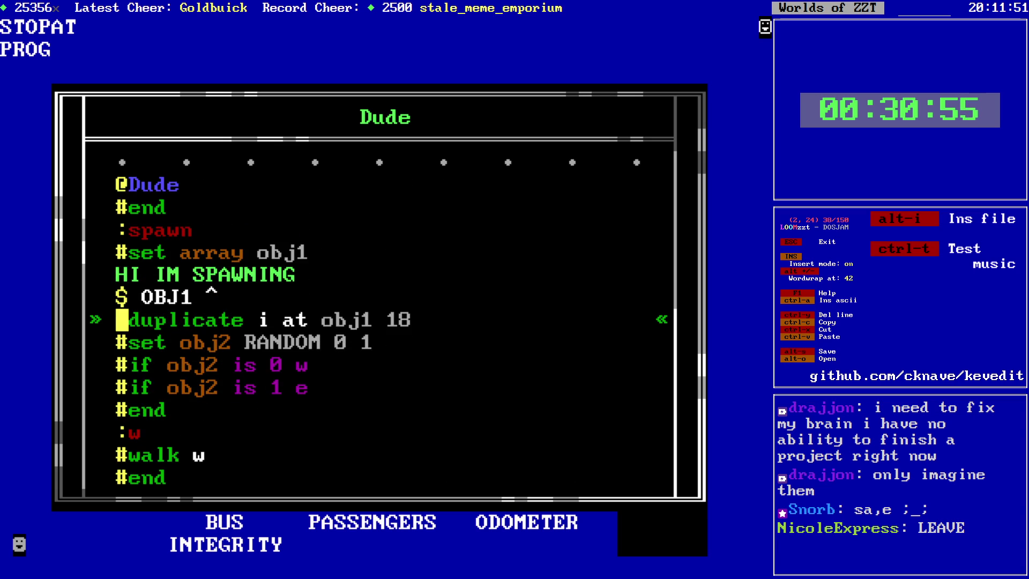
key(Escape)
key(Return)
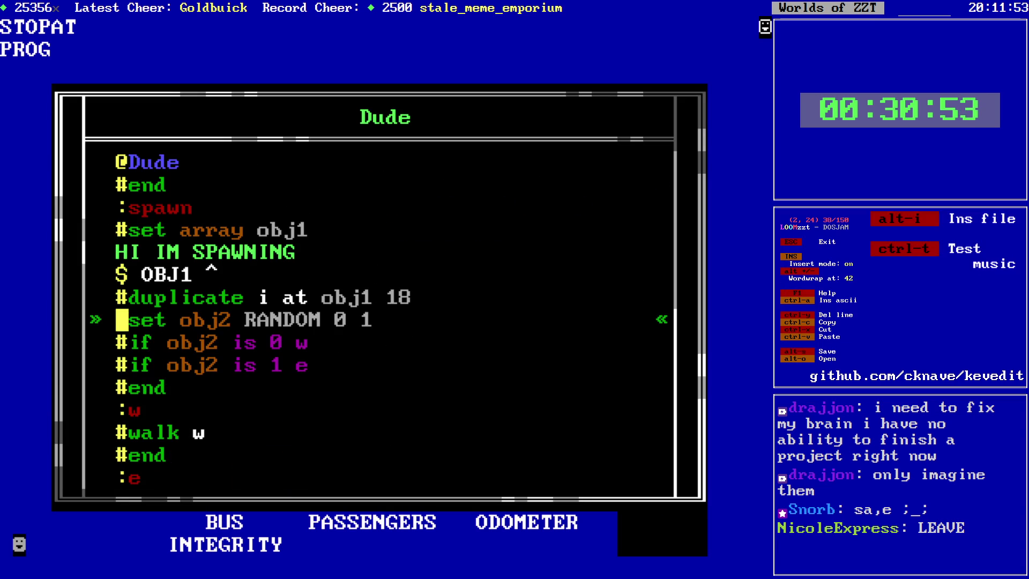
key(Escape)
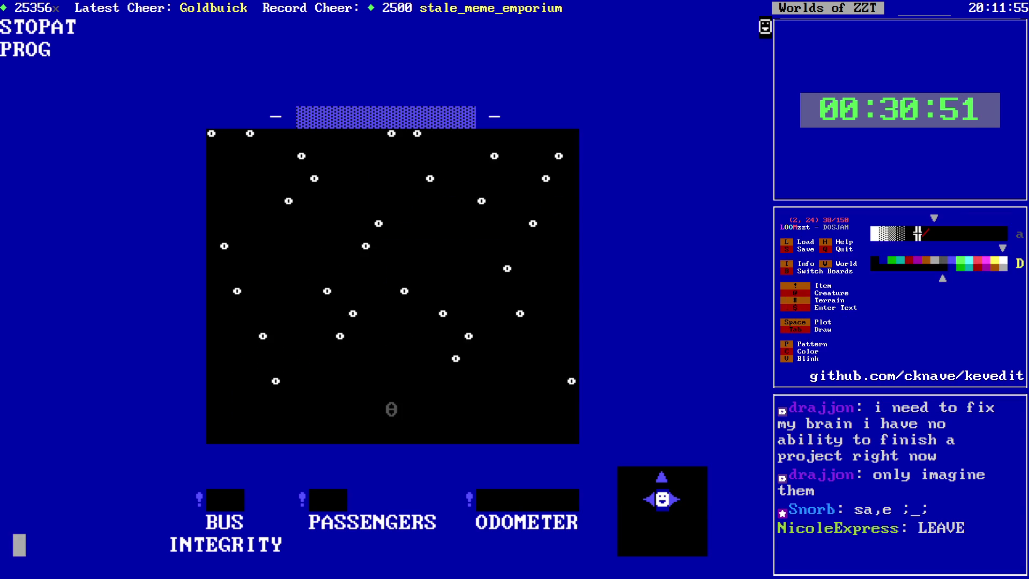
- Add a new board titled 'what' and place an object on it
text(bwhat)
key(Return)
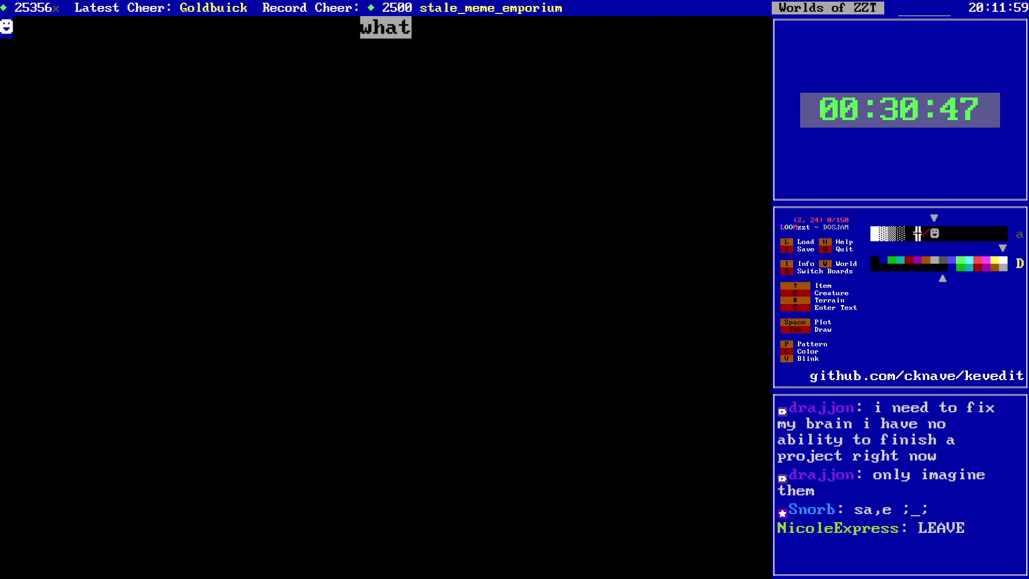
click(277, 433)
key(Return)
- Replace the object's copied code with '#end', ':touch' and '#duplicate i at 10 10'
key(Down)
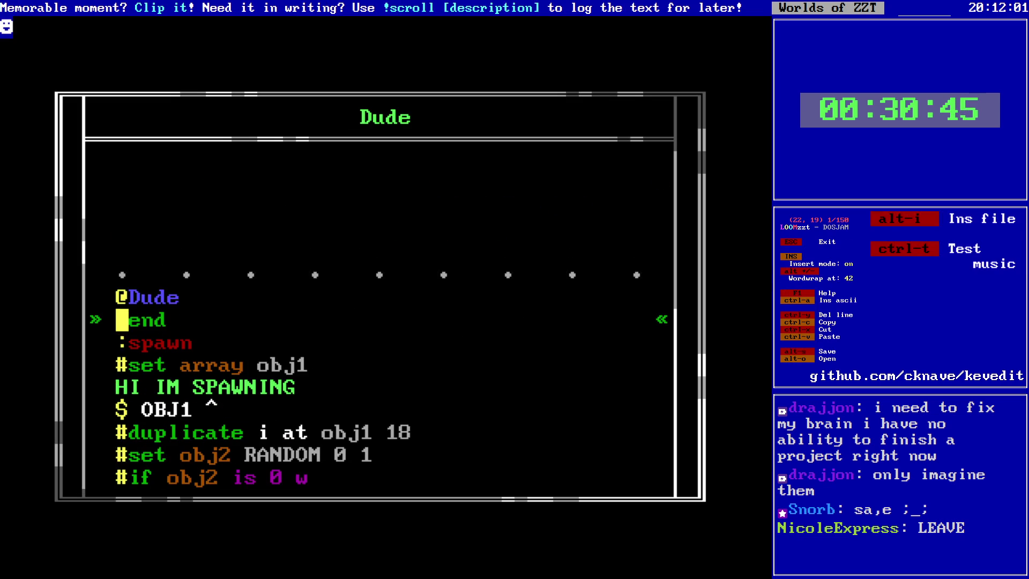
key(Down)
key(Down)
key(ctrl+y)
key(ctrl+y)
key(ctrl+y)
key(ctrl+y)
text(#end)
key(Return)
text(:touch)
key(Return)
text(#duplicat)
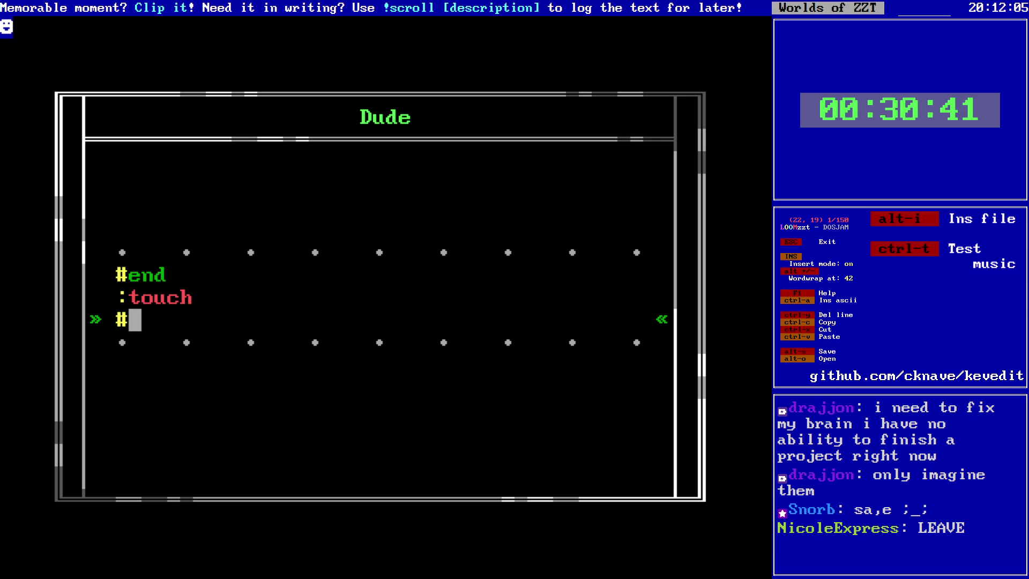
text(e i at 10 10)
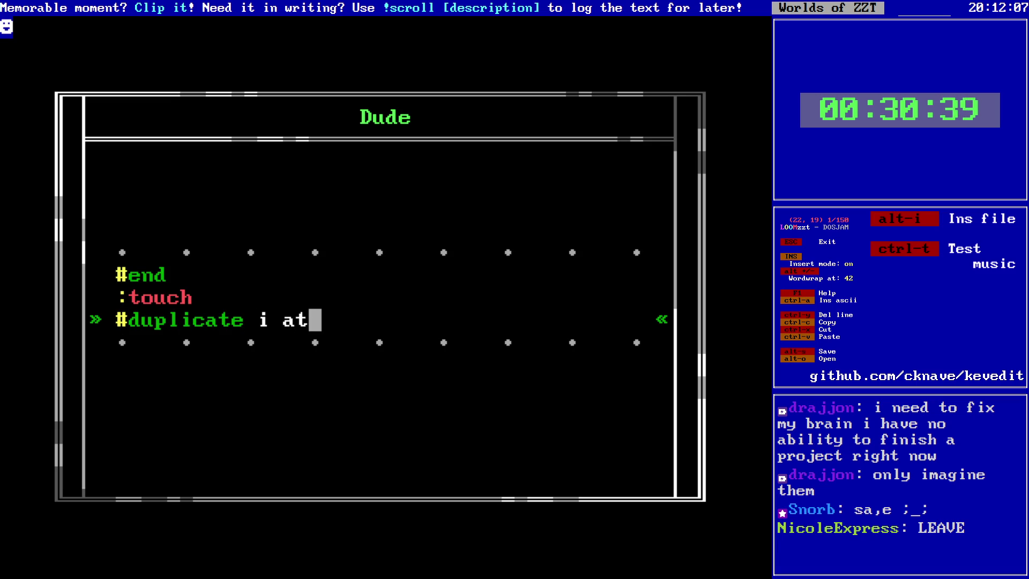
key(Escape)
- Check board position 10, 10, then return the cursor to the object at 22, 19
key(alt+Up)
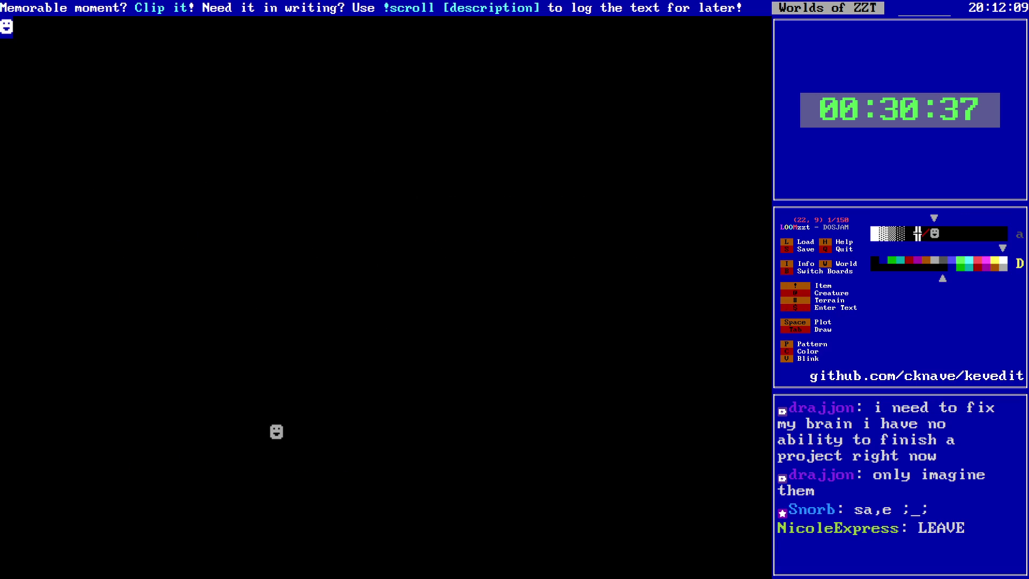
key(alt+Left)
key(alt+Left)
key(Right)
key(Left)
key(Left)
key(Left)
key(Down)
key(p)
key(Left)
key(Right)
key(Right)
key(Down)
key(Down)
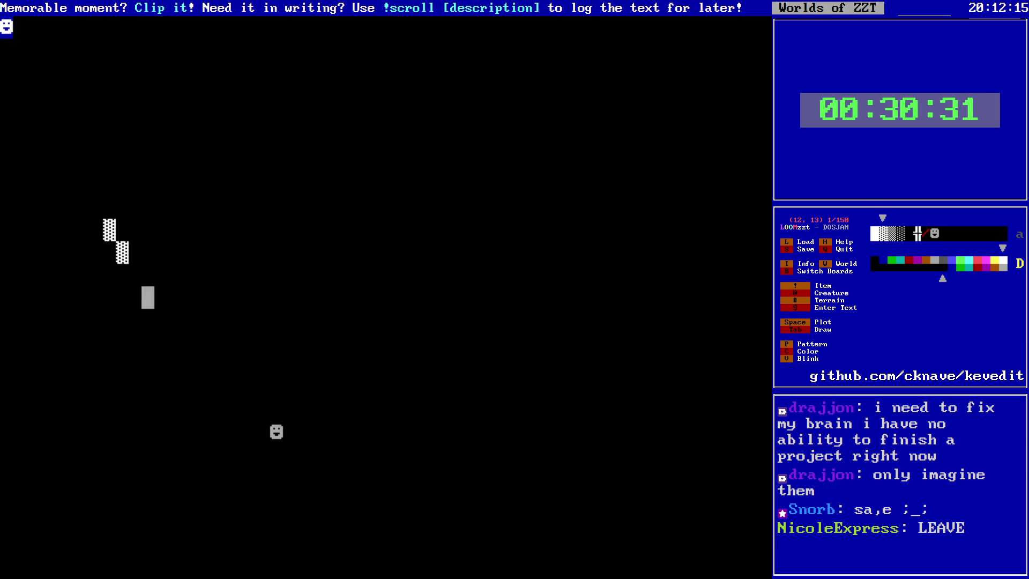
key(alt+Right)
key(Down)
key(Down)
key(Down)
- Reopen the object's program to tidy the duplicate line, then save the world
key(Down)
key(Return)
key(Down)
key(Down)
key(End)
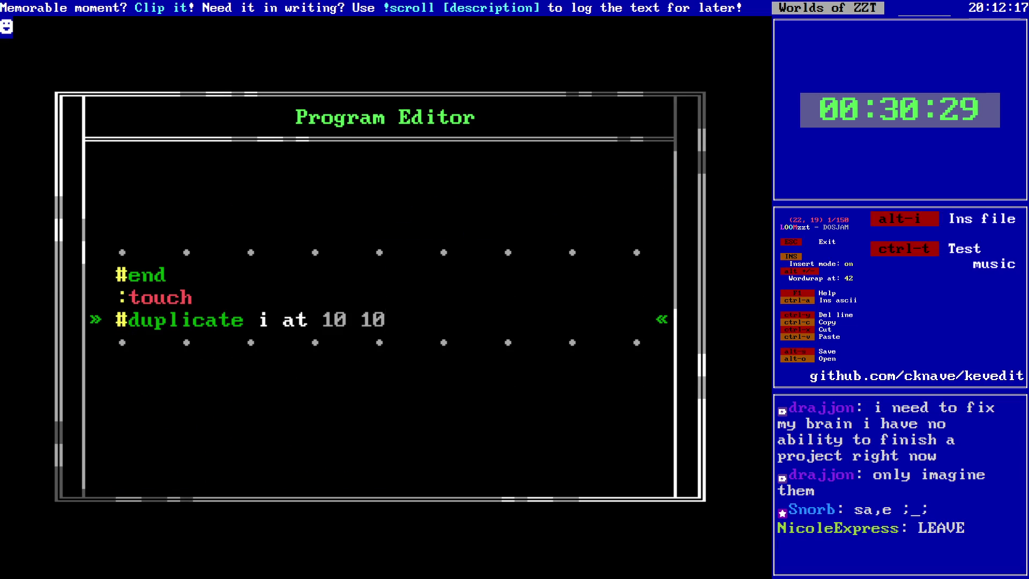
key(Return)
key(BackSpace)
key(Escape)
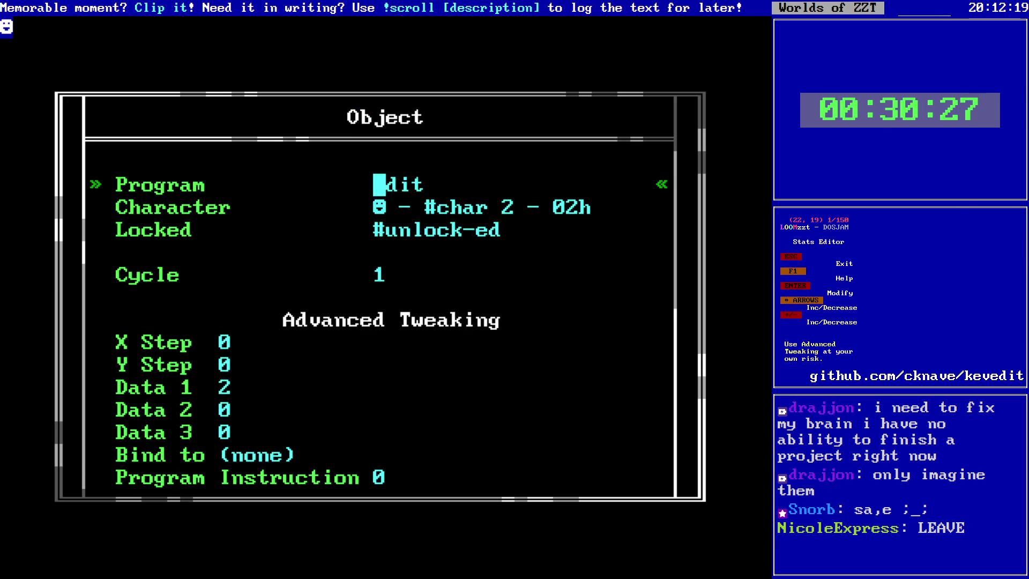
key(Escape)
key(s)
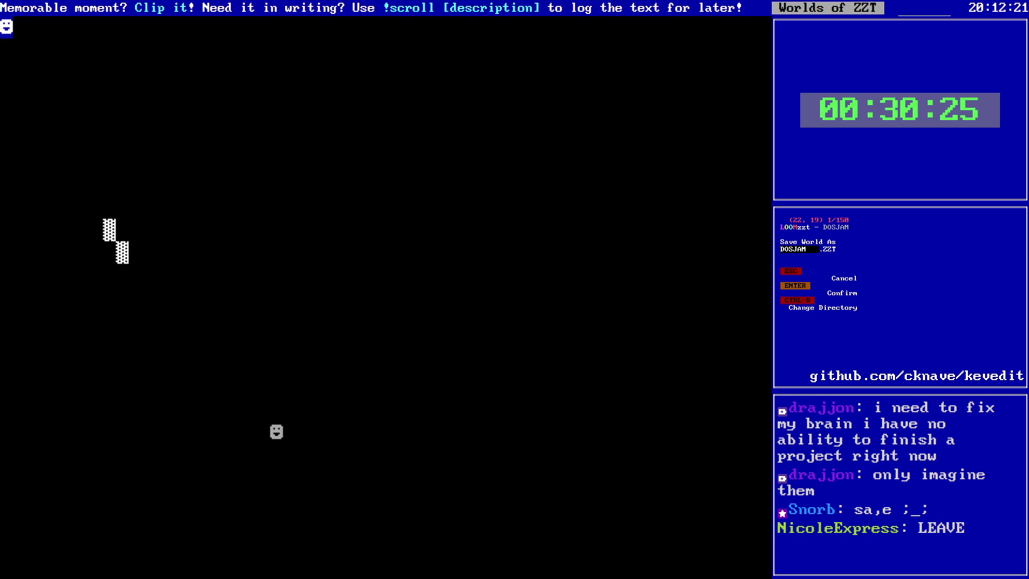
key(Return)
- Place the player two cells left of the object
key(Left)
key(Left)
key(F1)
key(z)
key(Return)
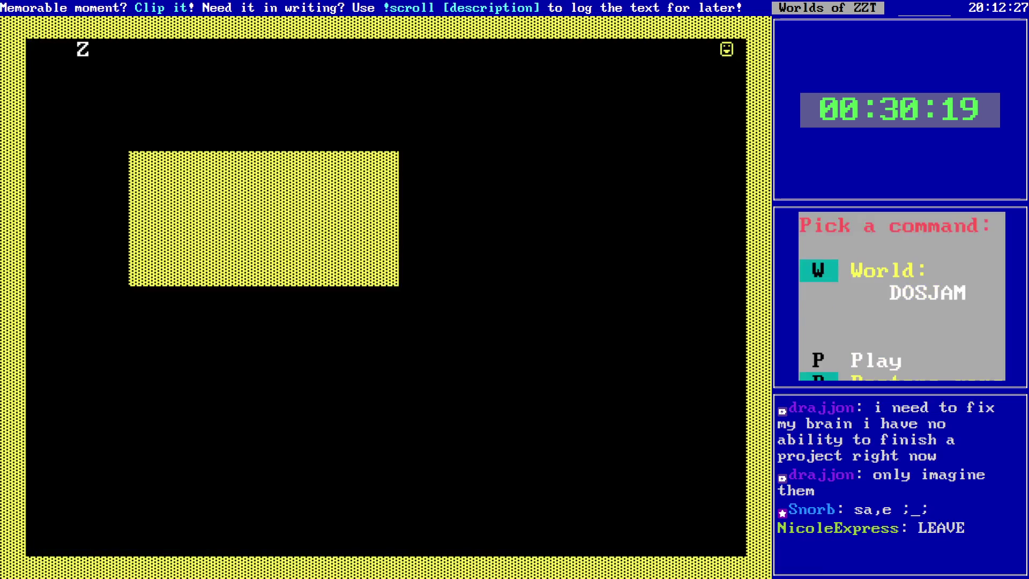
- Walk the player into the grey smiley object twice so it spawns a copy at 10 10
key(Up)
key(Right)
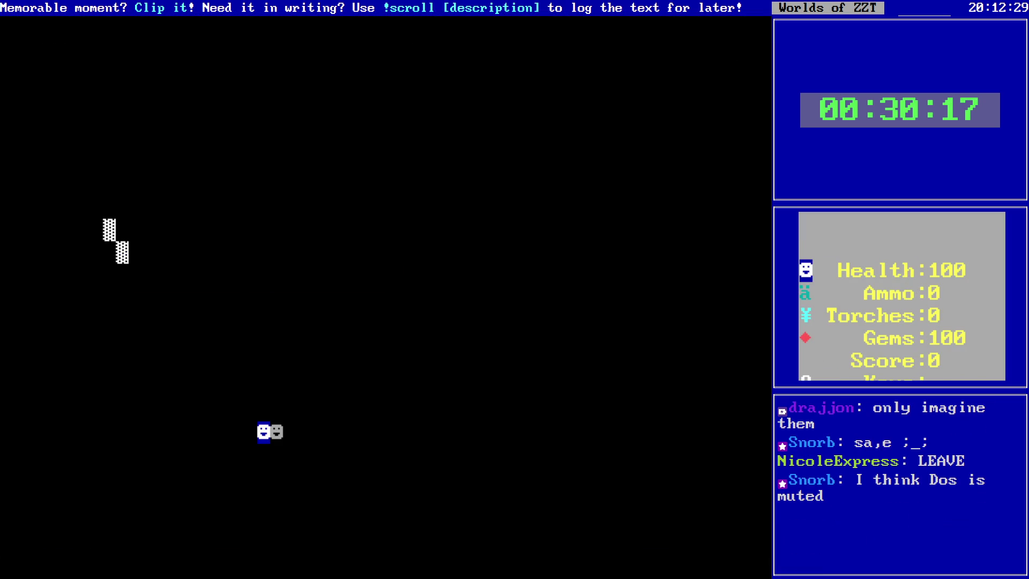
key(Up)
key(Down)
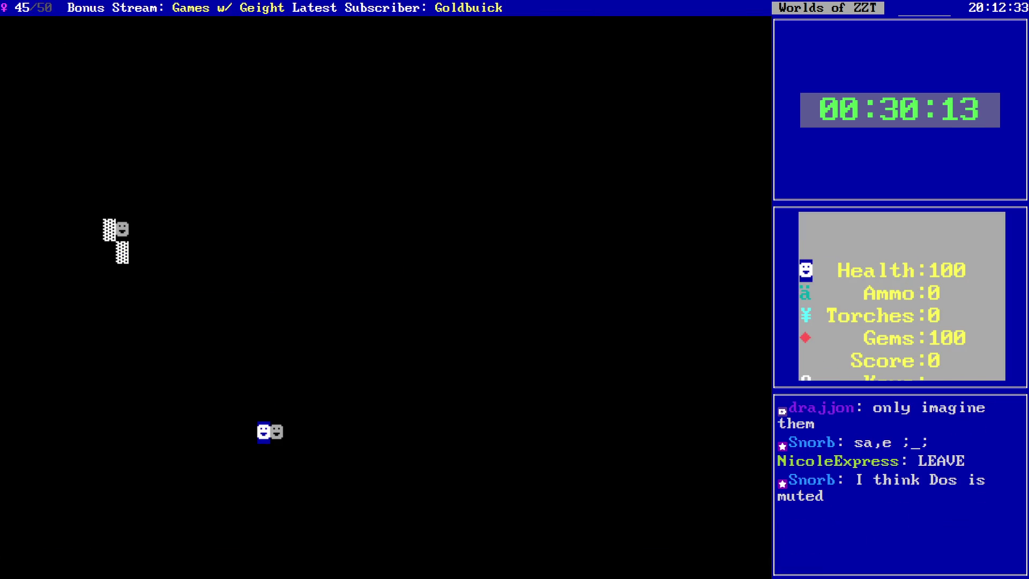
key(Left)
- End the test game and quit ZZT back to KevEdit
key(q)
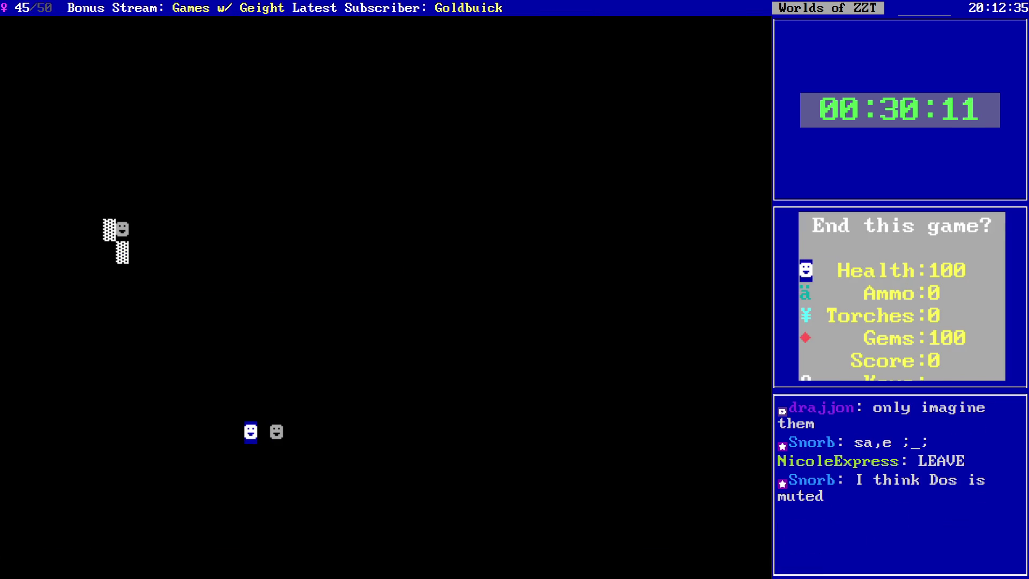
key(y)
key(q)
key(y)
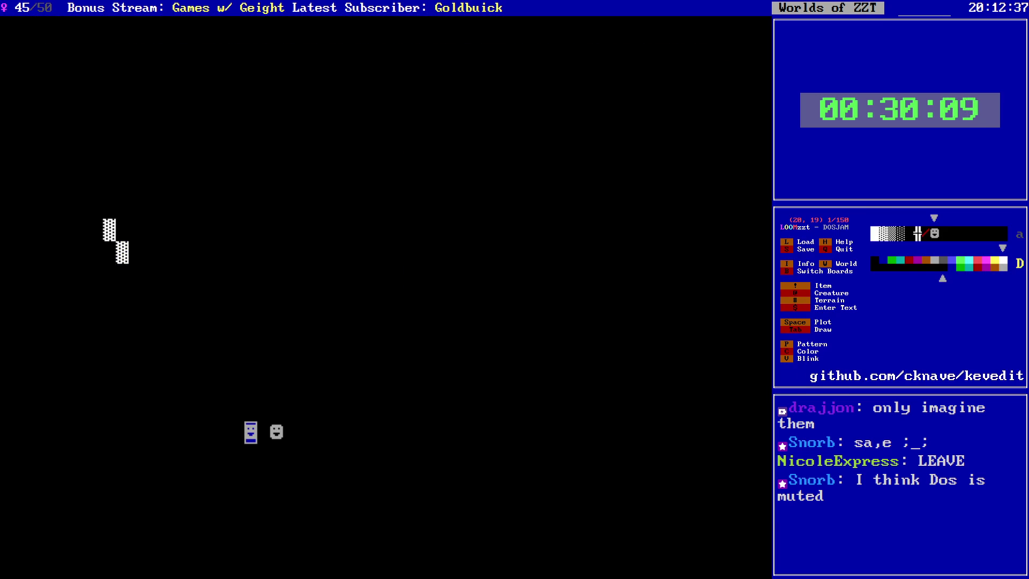
- Return to the bus board and review the Dude's script down to the RANDOM 0 1 line
key(Page_Down)
key(Left)
key(Left)
key(Left)
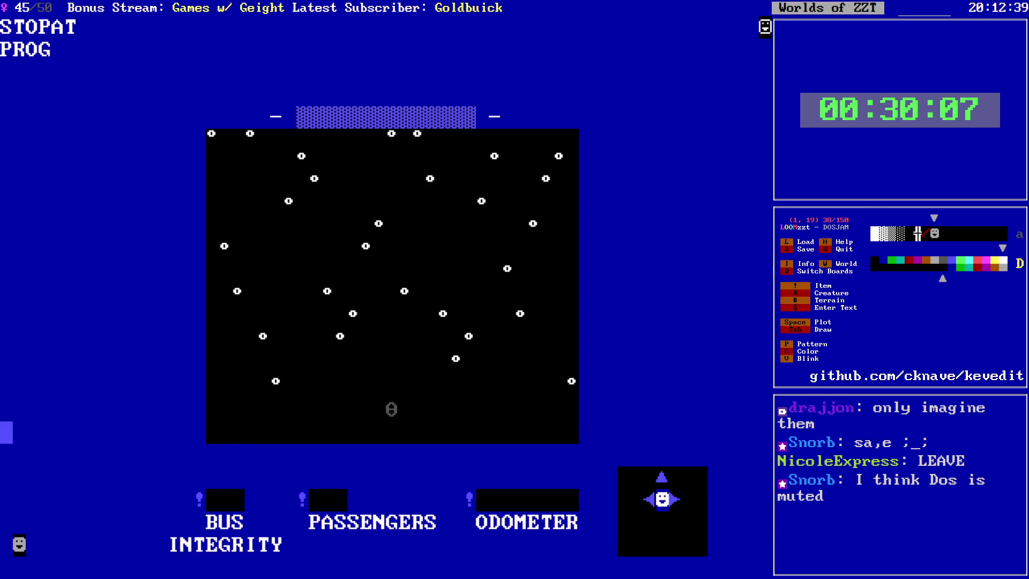
key(Down)
key(Down)
key(Down)
key(Return)
key(Down)
key(Down)
key(Down)
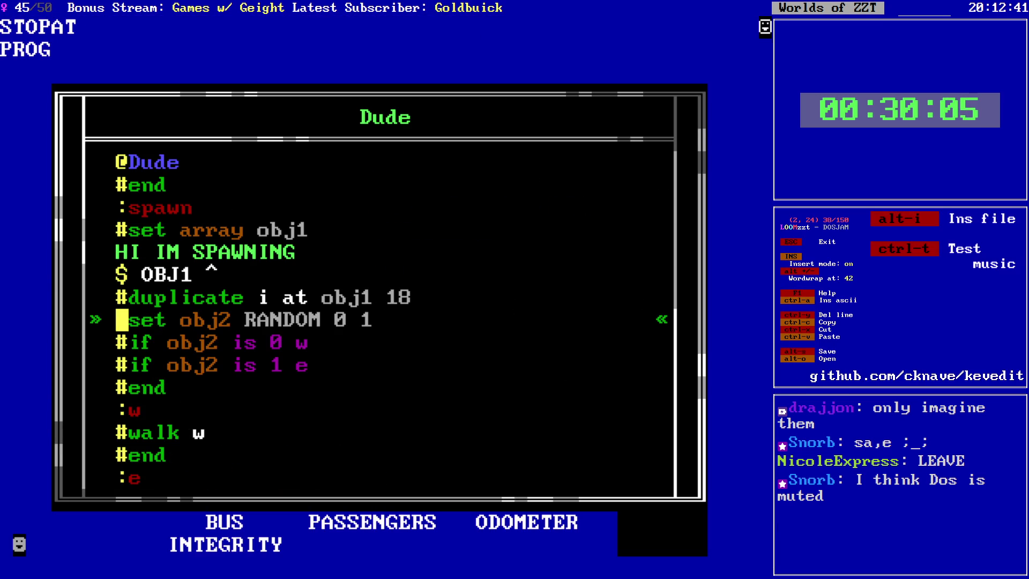
key(Up)
key(Up)
key(Up)
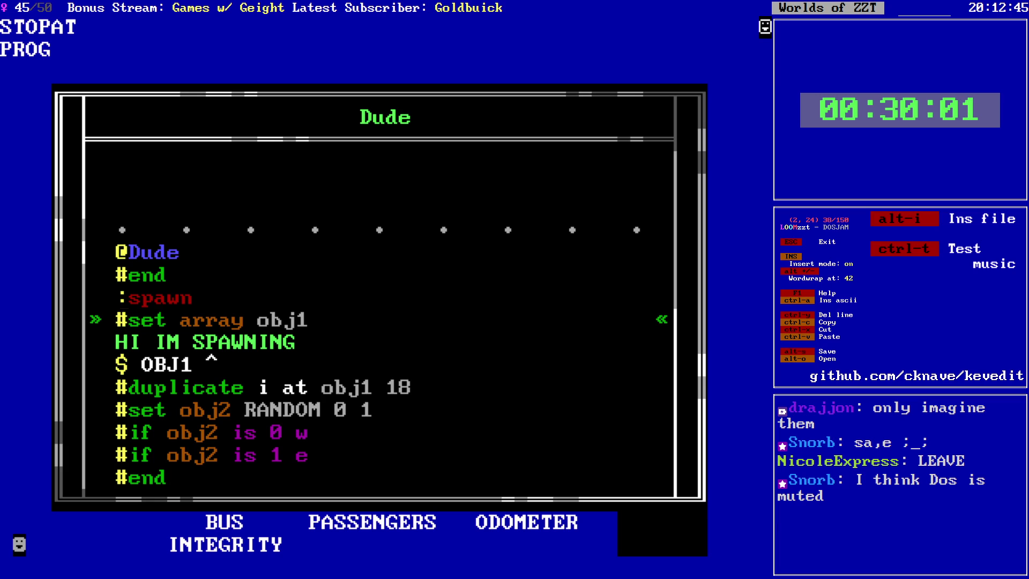
key(Down)
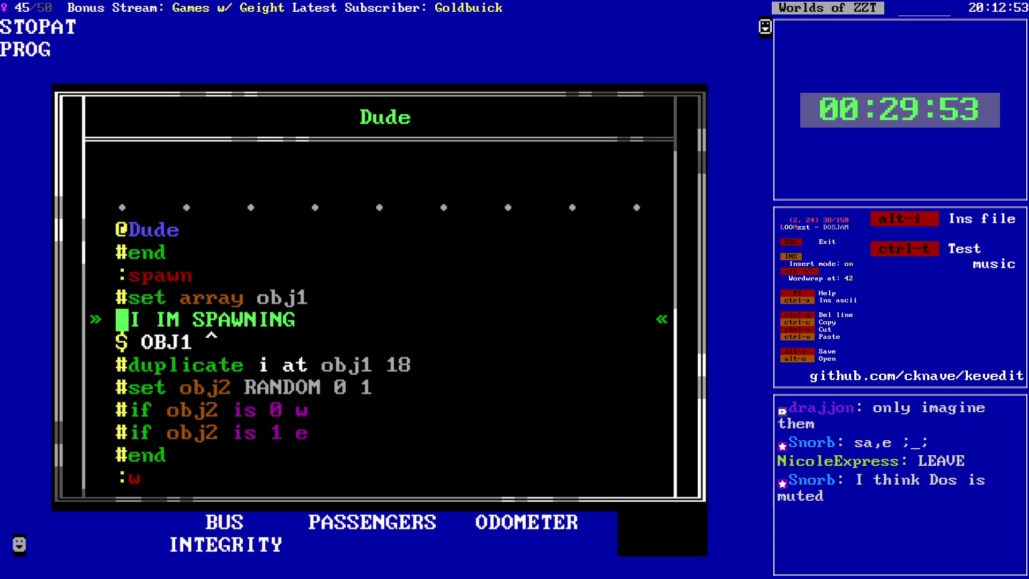
key(Down)
key(Down)
key(Down)
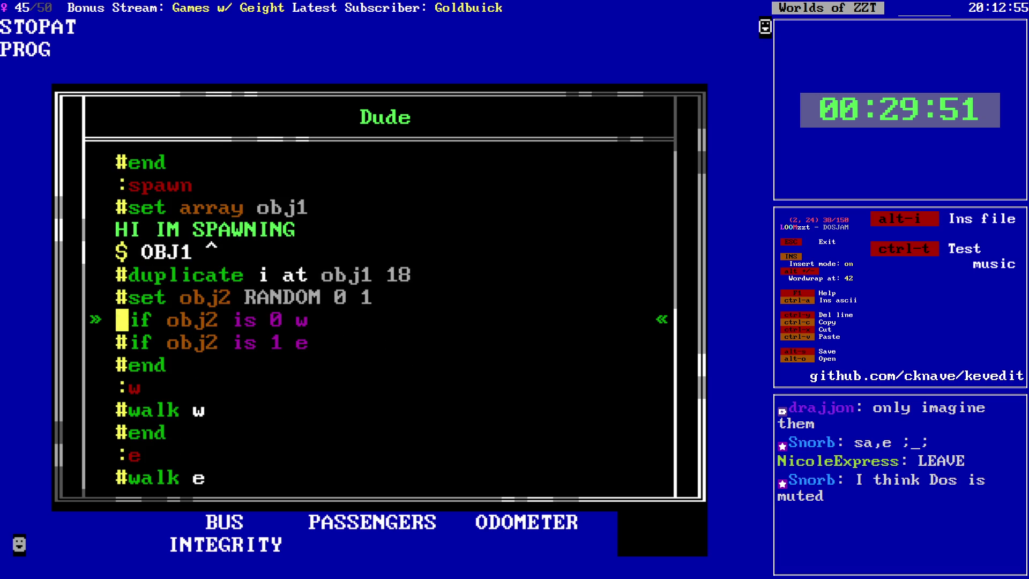
key(Down)
key(Down)
key(Down)
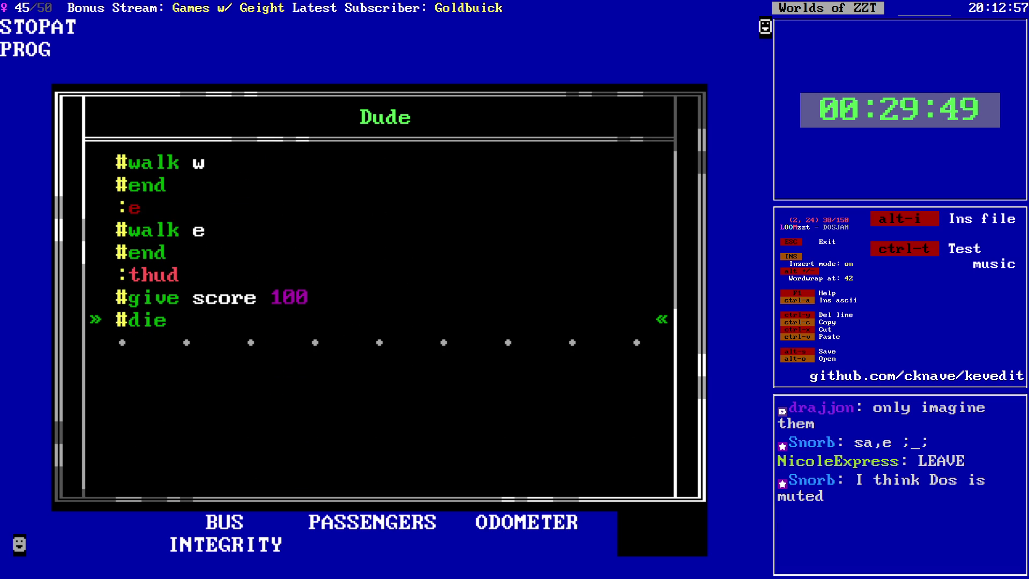
key(Page_Up)
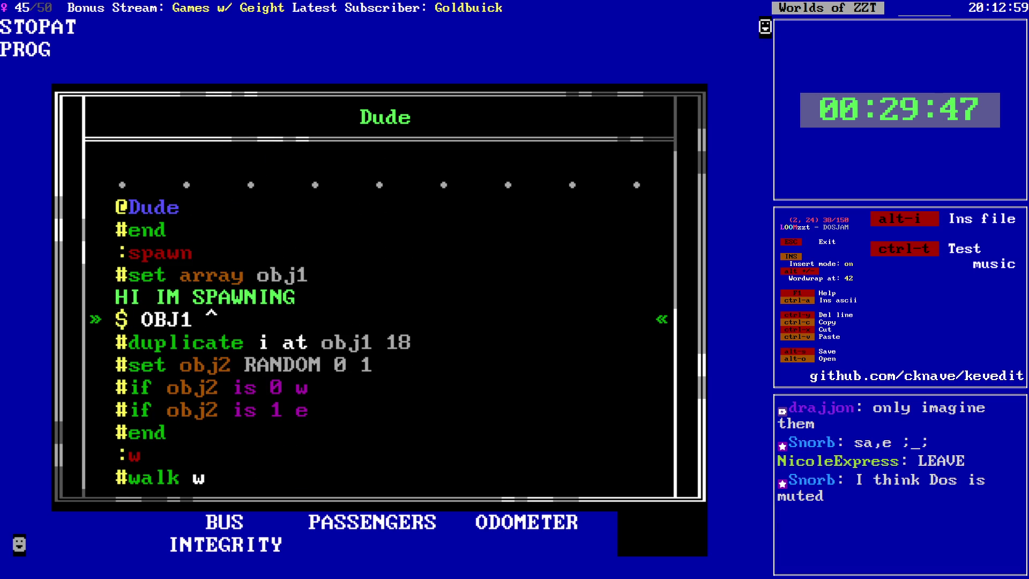
key(Up)
key(Down)
key(Down)
key(Down)
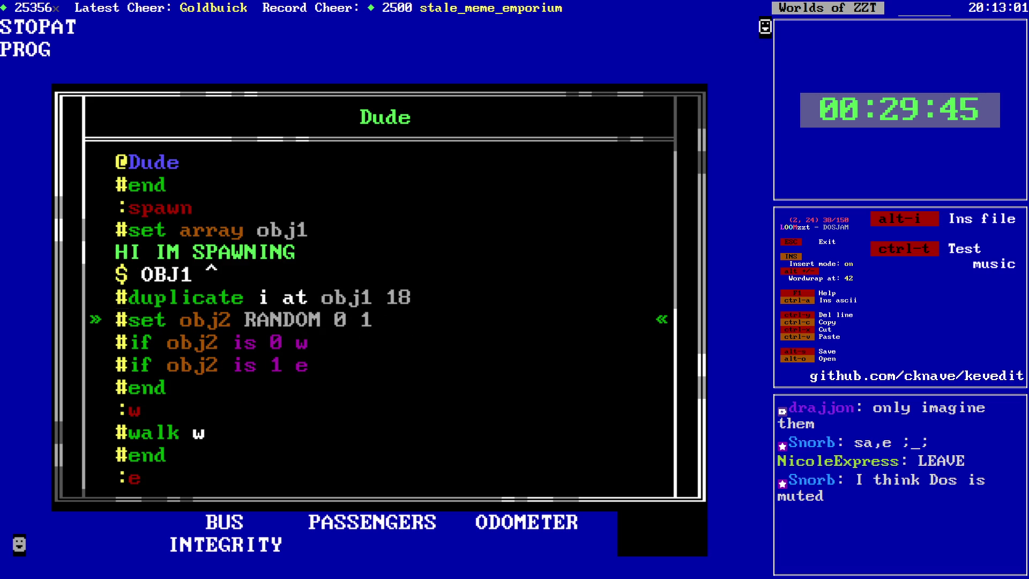
key(Down)
key(Down)
key(Down)
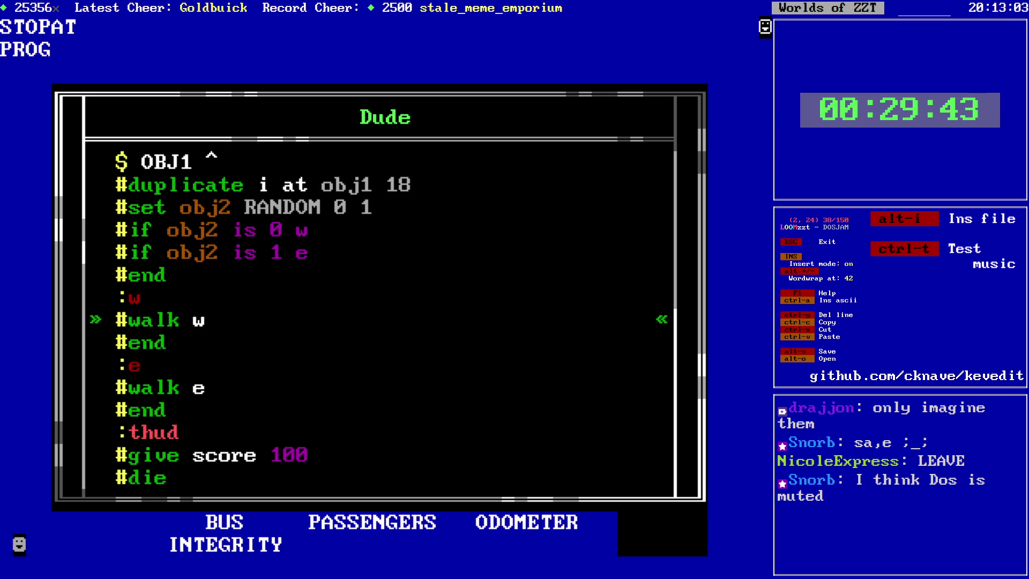
key(Up)
key(Up)
key(Up)
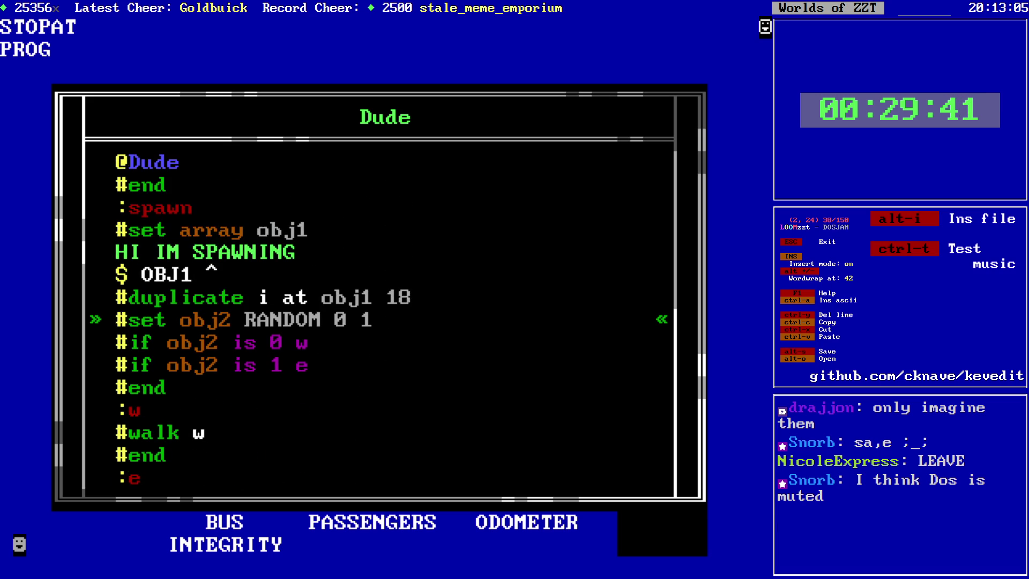
- Insert a blank line above '#set obj2 RANDOM 0 1', removing the stray one after #duplicate
key(Return)
key(Up)
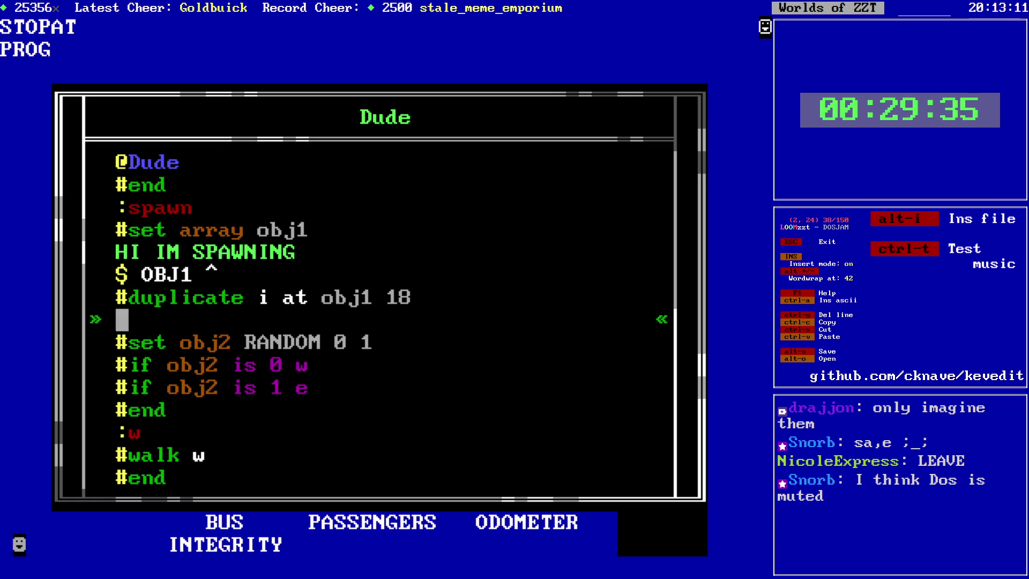
key(BackSpace)
key(Up)
key(Up)
key(Up)
key(Up)
key(Up)
key(Home)
key(Return)
- Insert '#if THISY is 18 ok' below the :loop label
key(Up)
text(:loop)
key(Return)
text(/i#loop)
key(Home)
key(Return)
key(Up)
text(#if)
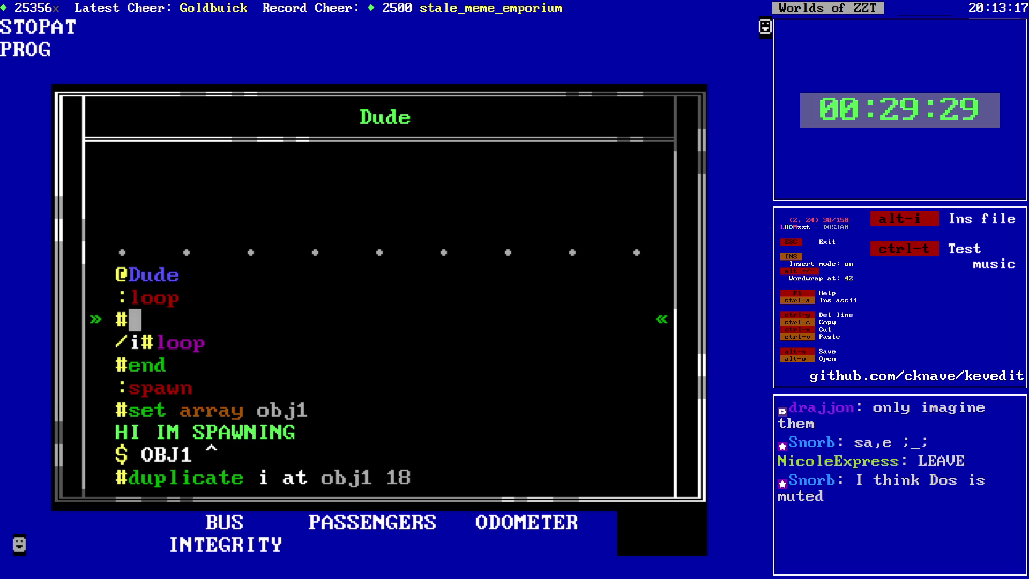
key(Down)
key(Down)
key(Down)
key(Up)
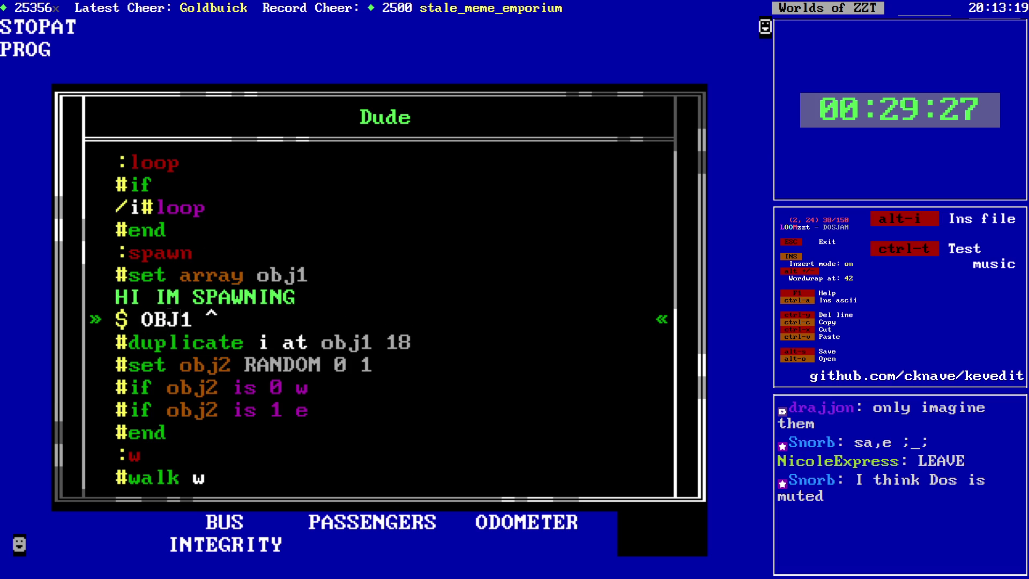
key(Up)
key(Up)
key(Up)
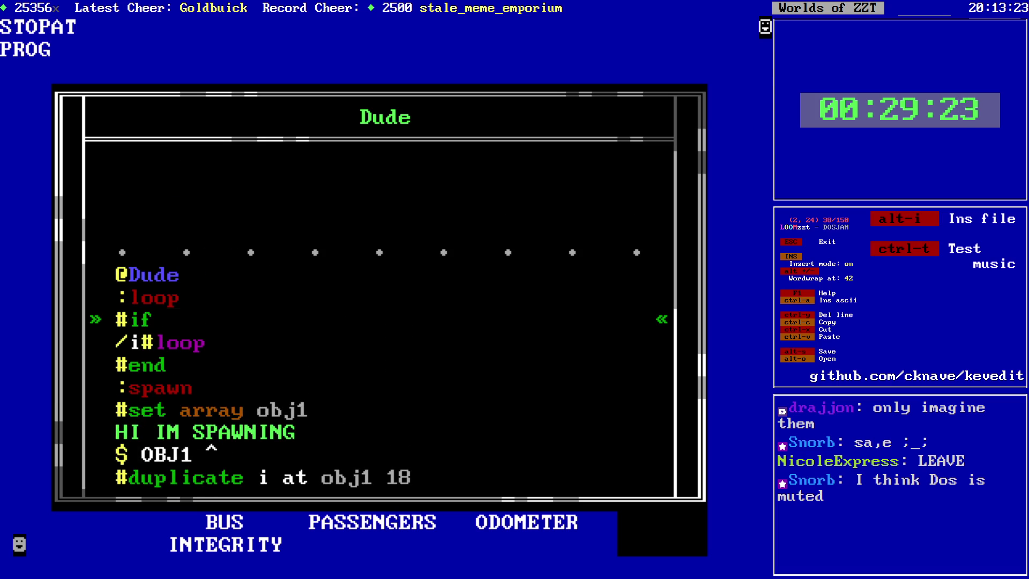
key(Down)
key(Down)
key(Down)
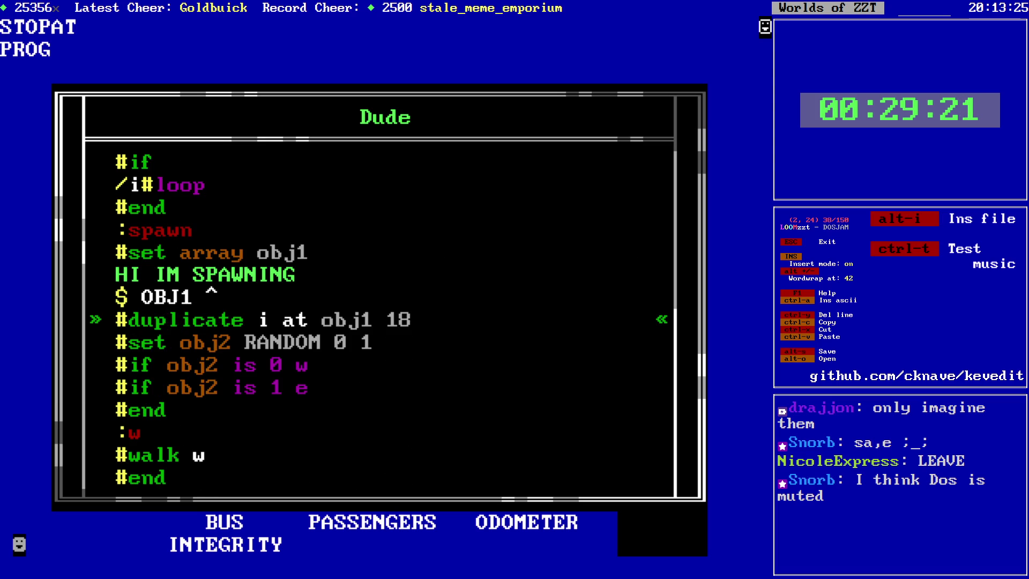
key(Up)
key(Up)
key(Up)
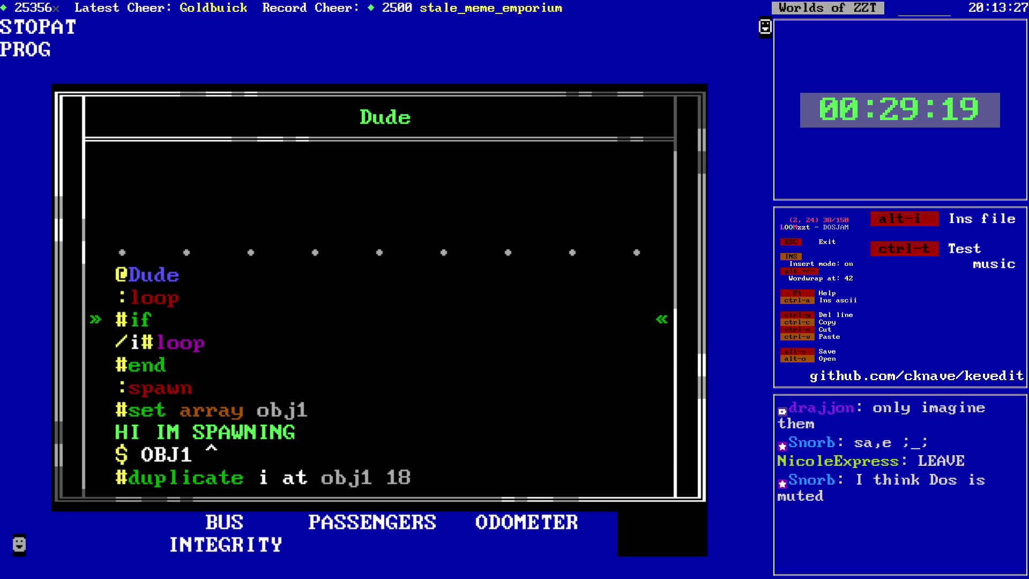
text(THISY is 18)
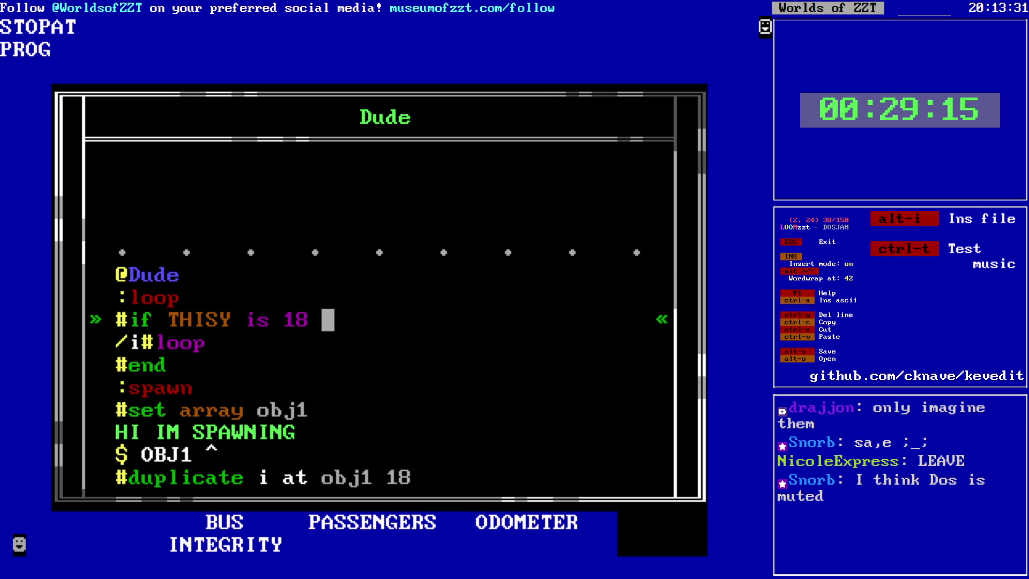
text( ok)
- Add '#end' and ':ok' after the duplicate line and delete the spawning message lines
key(Down)
key(Down)
key(Down)
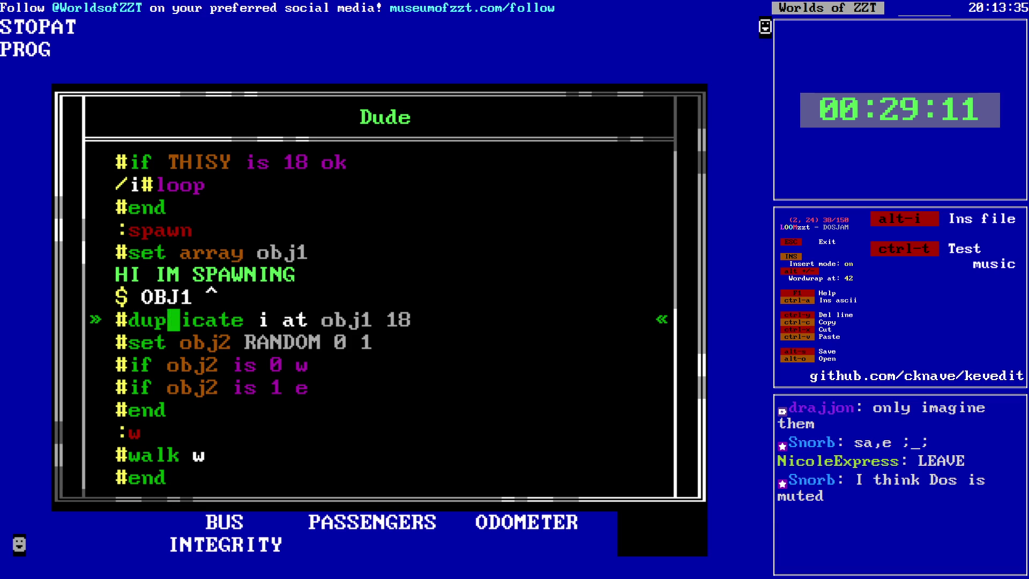
key(End)
key(Return)
text(#end)
key(Return)
text(:ok)
key(Up)
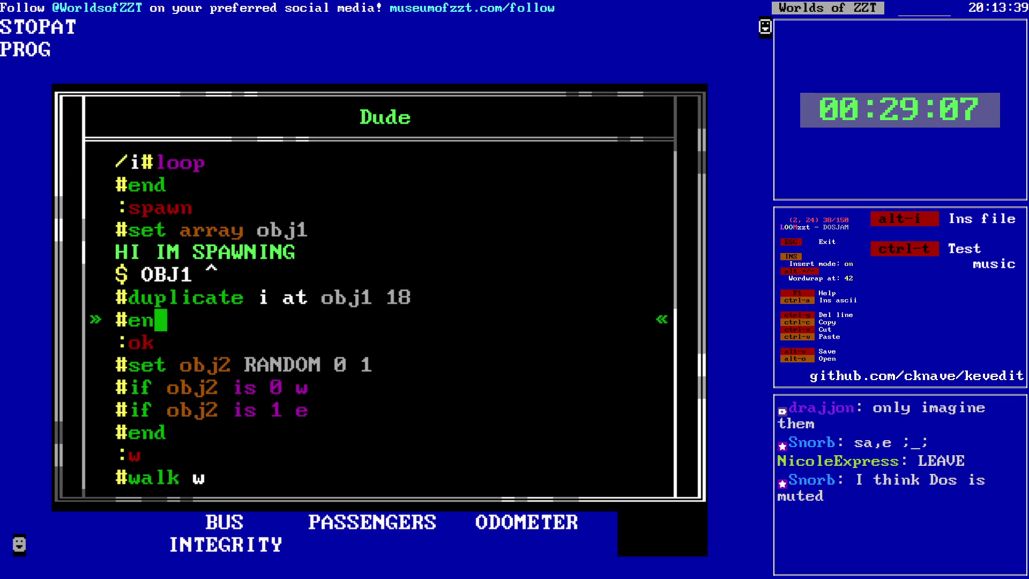
key(Up)
key(Up)
key(Up)
key(ctrl+y)
key(ctrl+y)
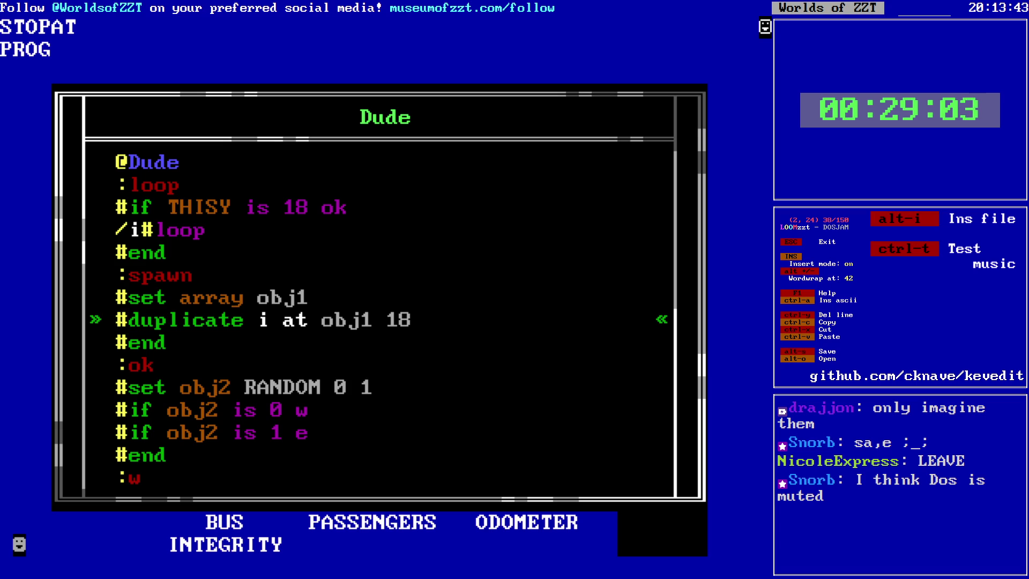
- Insert '/i#loop' right after the duplicate line and close the script
key(Down)
key(Down)
key(Down)
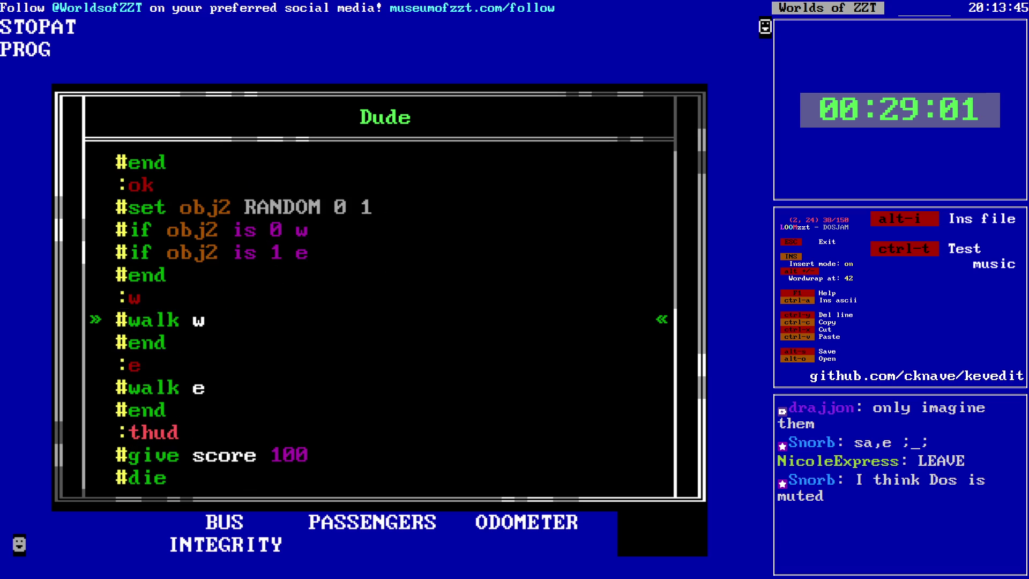
key(Up)
key(Up)
key(Up)
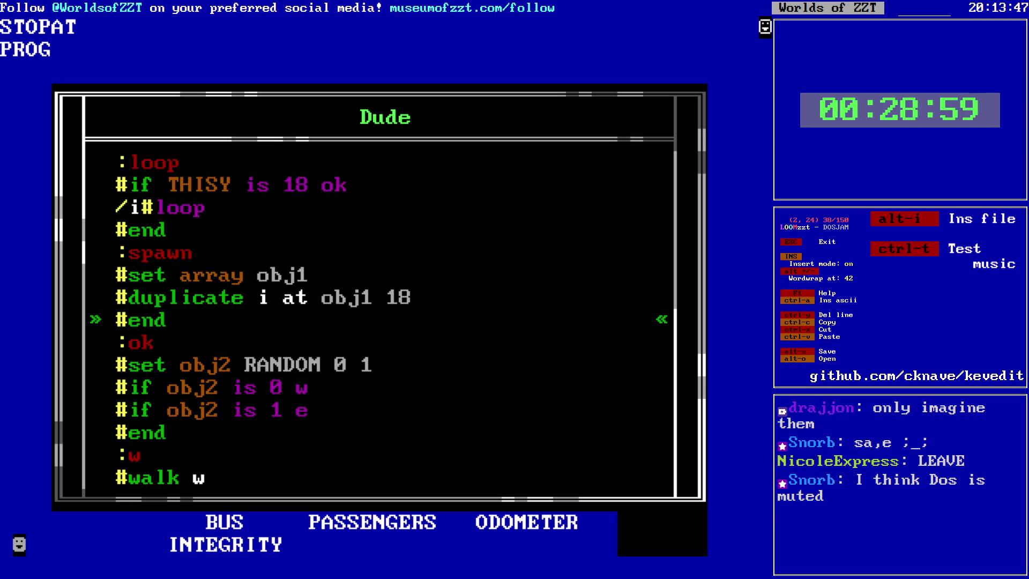
key(Down)
key(Down)
key(Down)
key(Up)
key(Up)
key(Up)
key(Return)
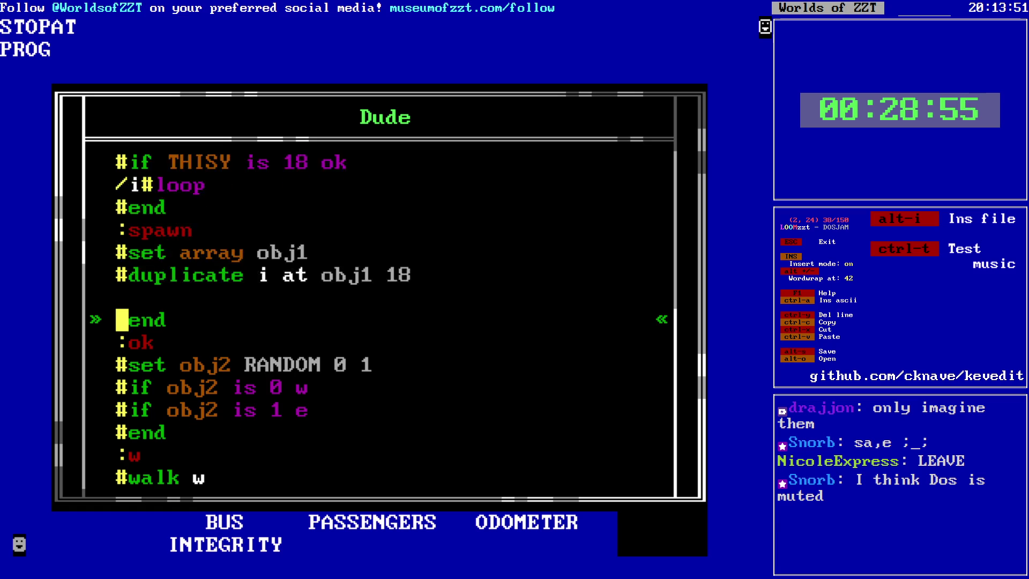
key(Up)
text(/i#loop)
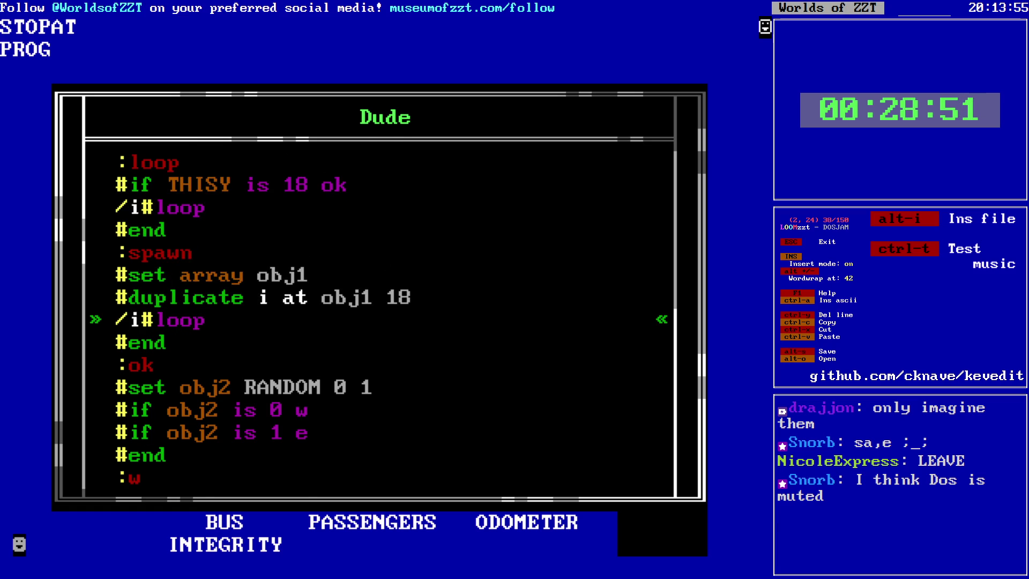
key(Escape)
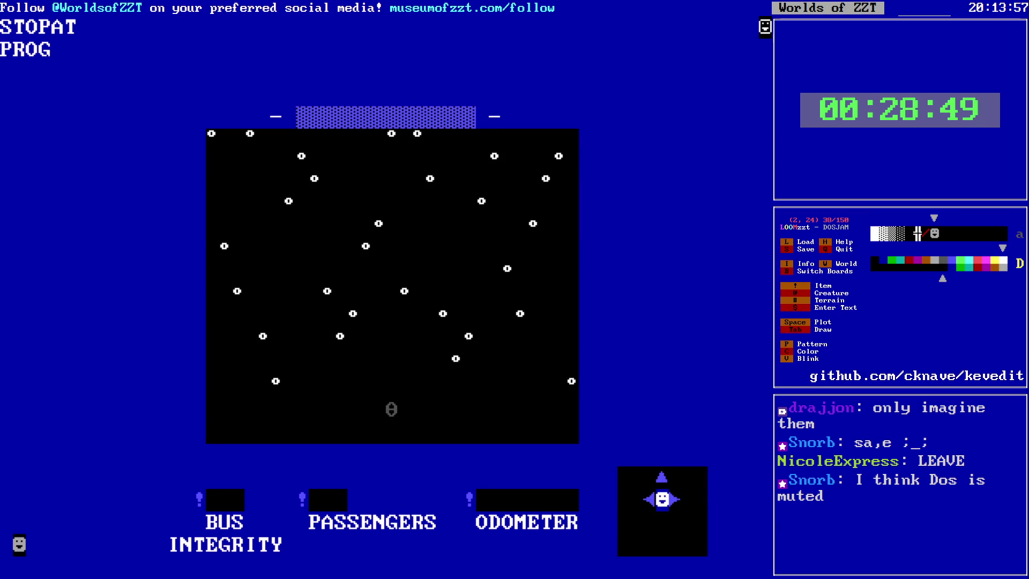
- Launch DOSJAM in ZZT, steer the bus right briefly, then end the game
key(q)
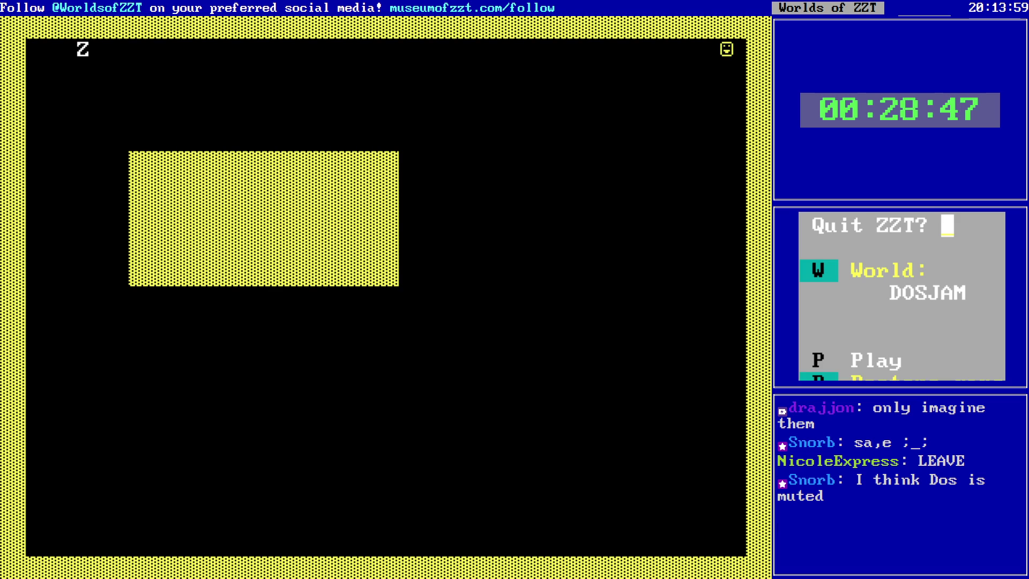
key(n)
key(w)
key(Return)
key(p)
key(Up)
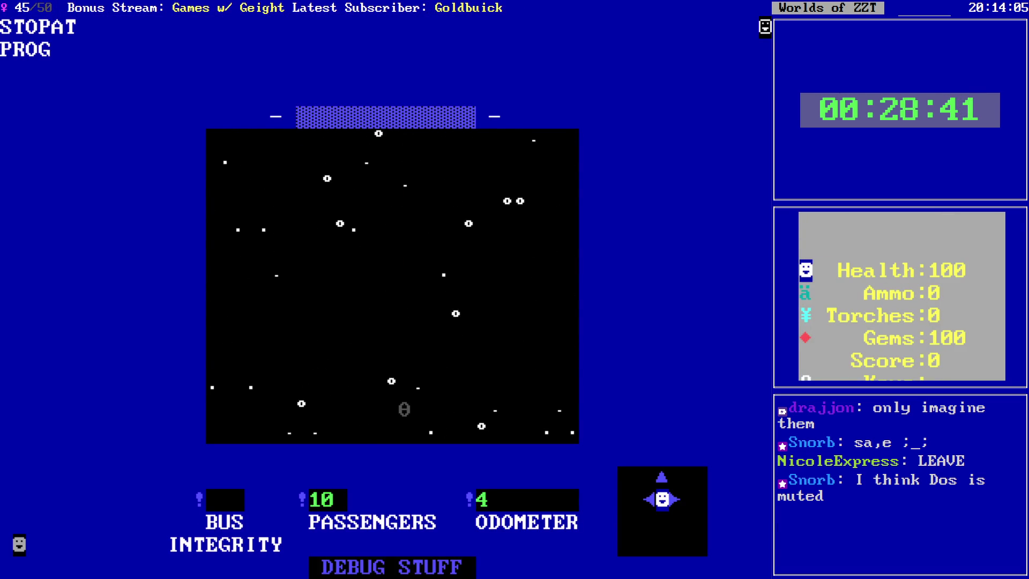
key(Right)
key(Right)
key(Right)
key(Right)
key(Right)
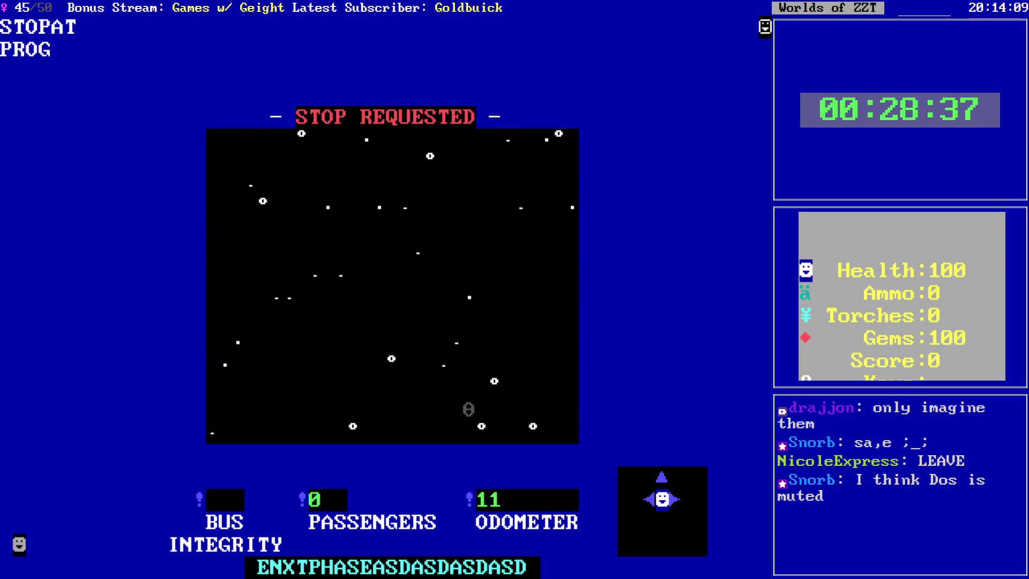
key(Escape)
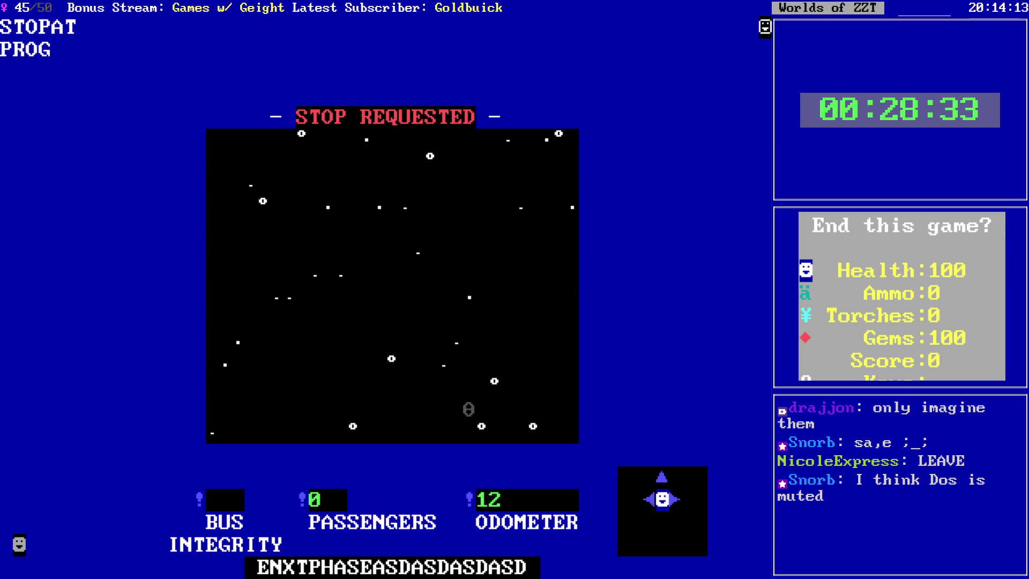
key(y)
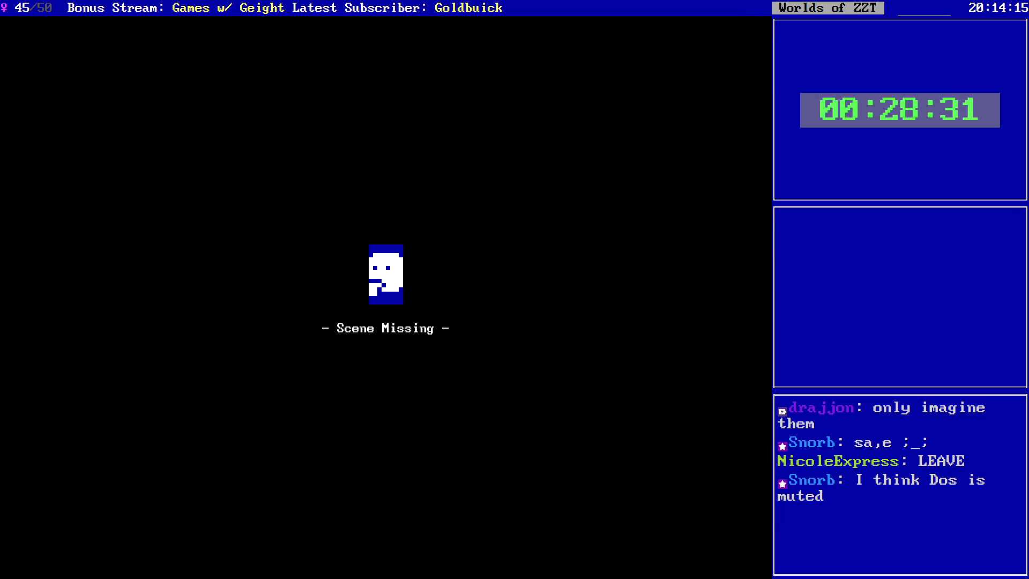
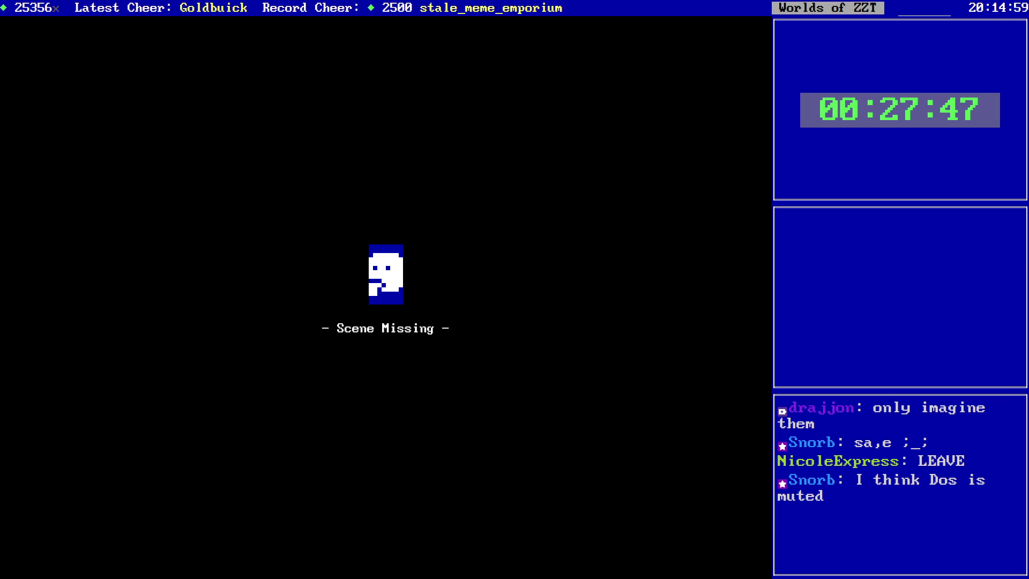
- Comment out the Ship's #pset and #send lines by prefixing each with an apostrophe
key(Up)
key(Up)
key(Left)
key(Left)
key(Return)
key(Page_Down)
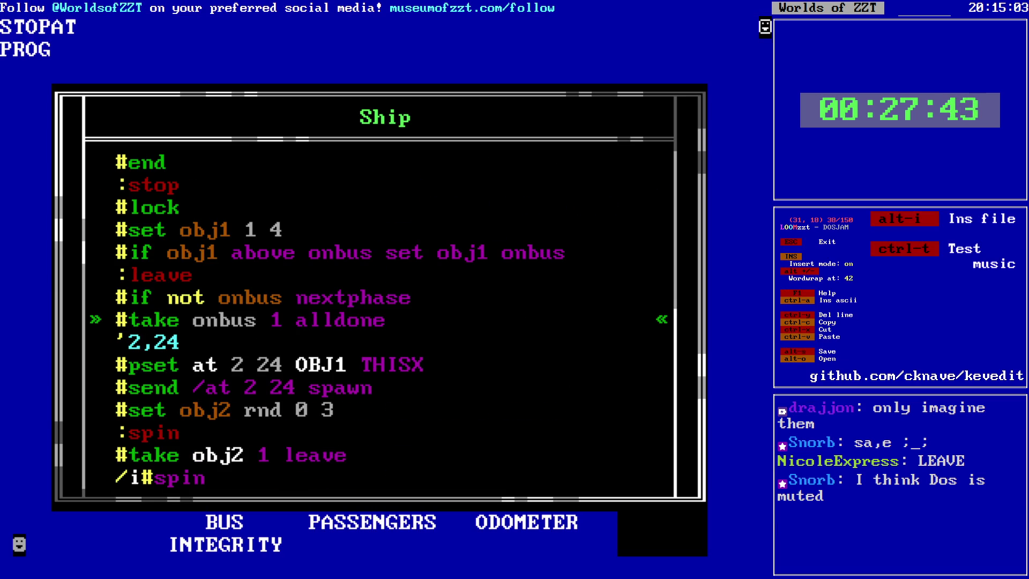
key(Page_Down)
key(Page_Up)
key(Up)
key(Down)
key(Down)
key(Down)
text(')
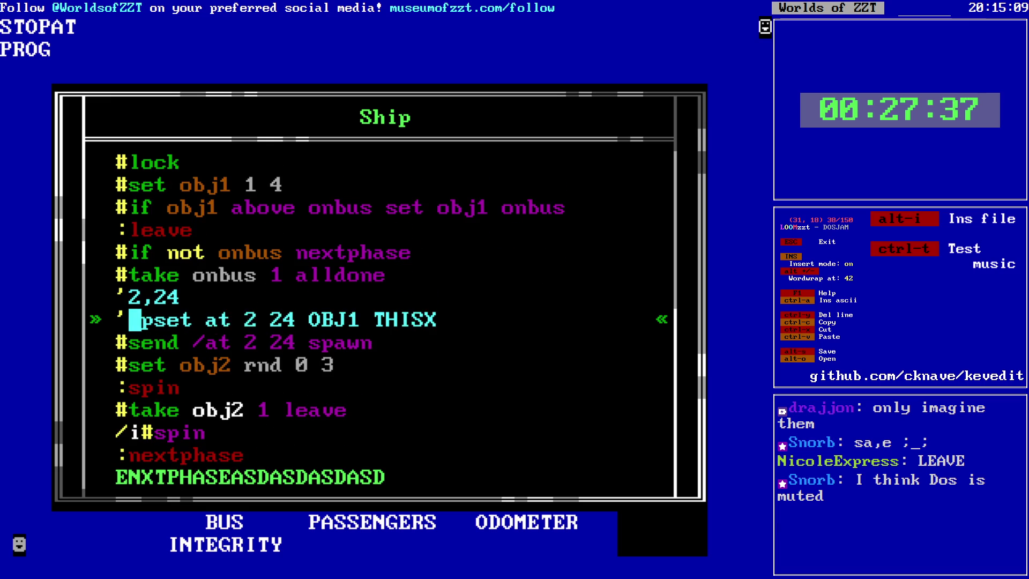
key(Left)
key(Down)
text(')
key(Left)
key(Down)
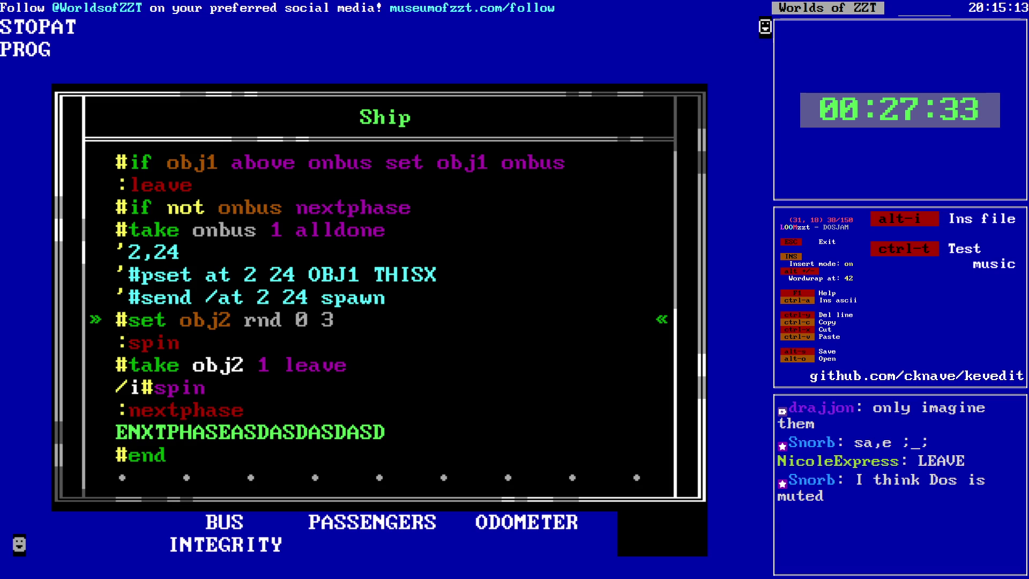
- Add a '#shoot rndp n' line below the commented #send line
key(Up)
key(End)
key(Return)
text(#shoot rndp n)
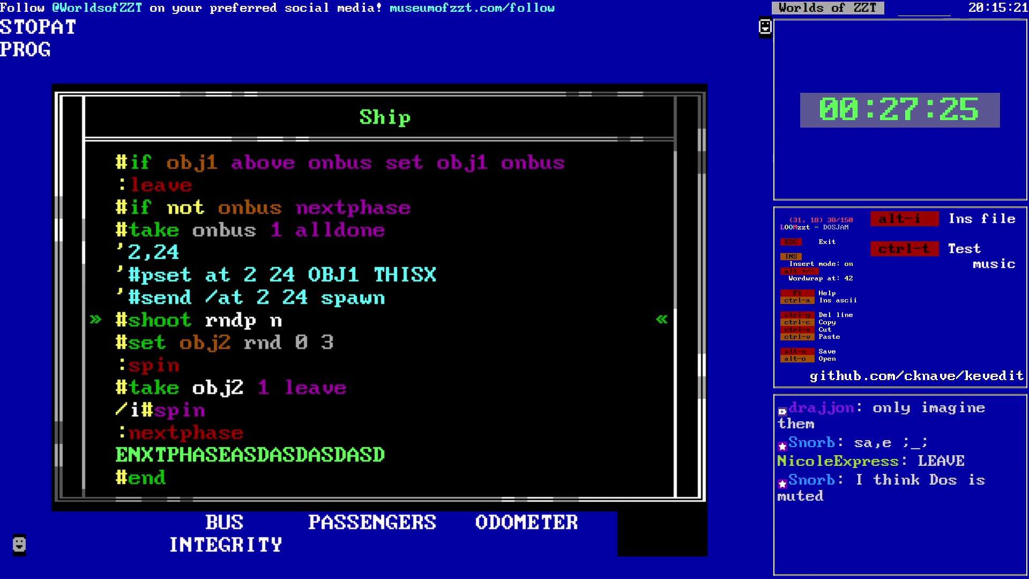
key(Escape)
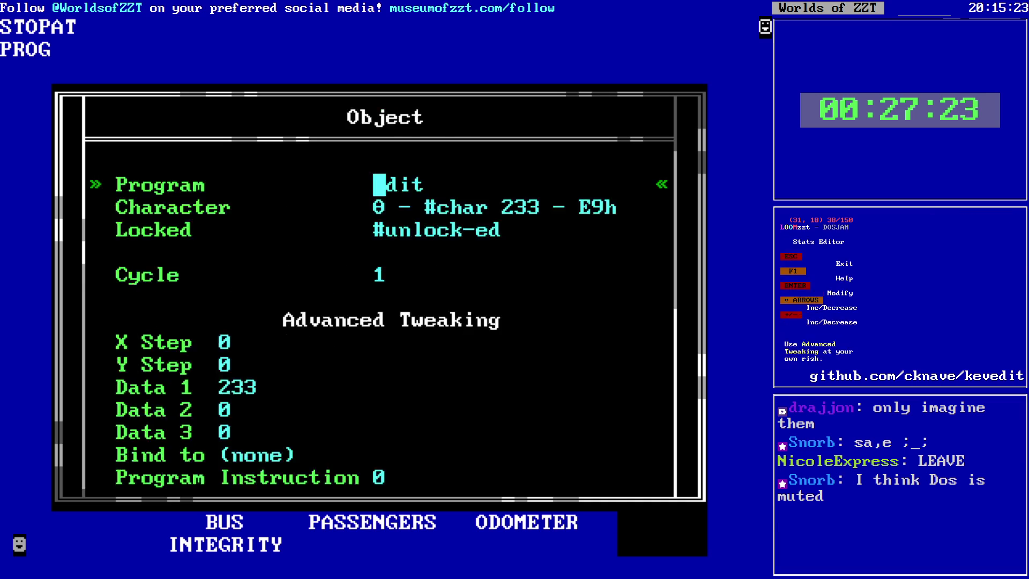
- Insert '#give score 100' on a new line right after the Ship's '#shoot rndp n'
key(Escape)
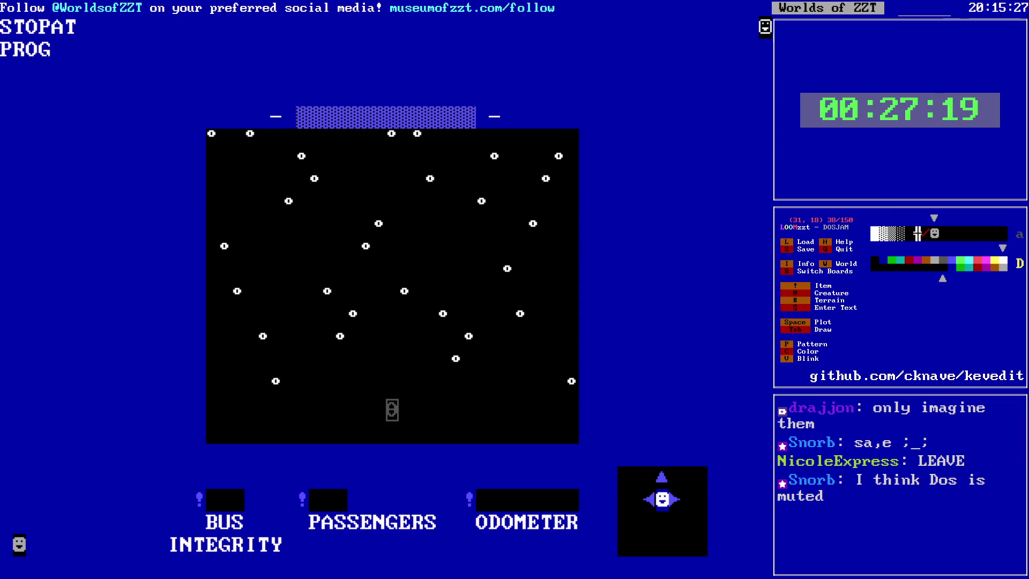
key(Return)
key(Down)
key(Down)
key(Down)
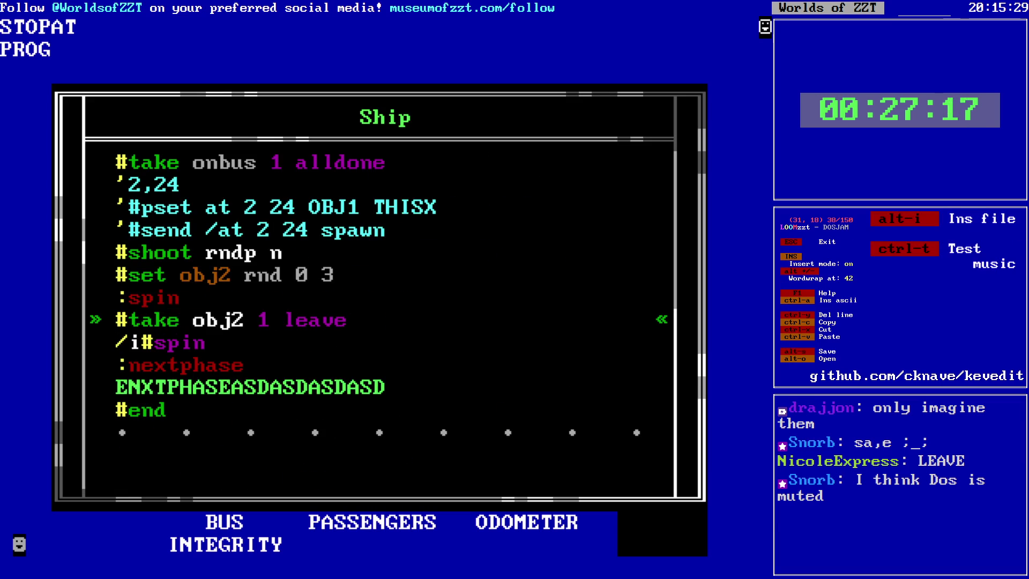
key(Up)
key(Up)
key(End)
key(Return)
text(#give sco)
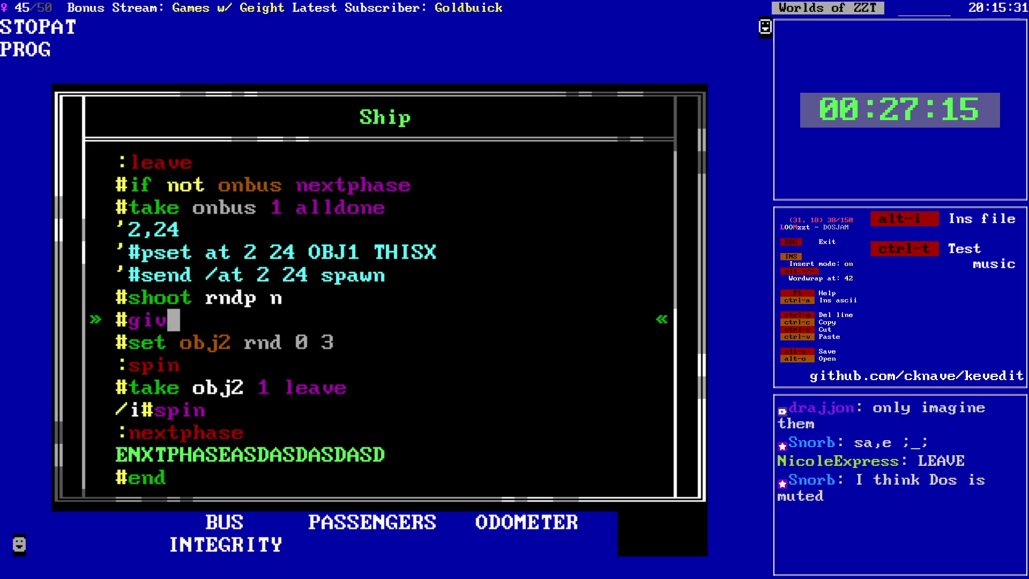
text(re 100)
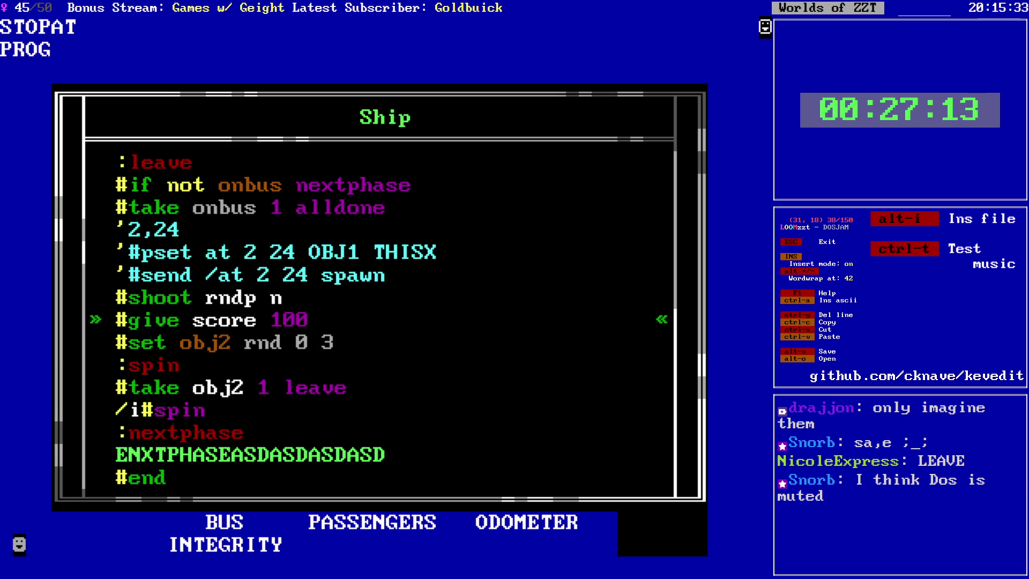
key(Escape)
key(Escape)
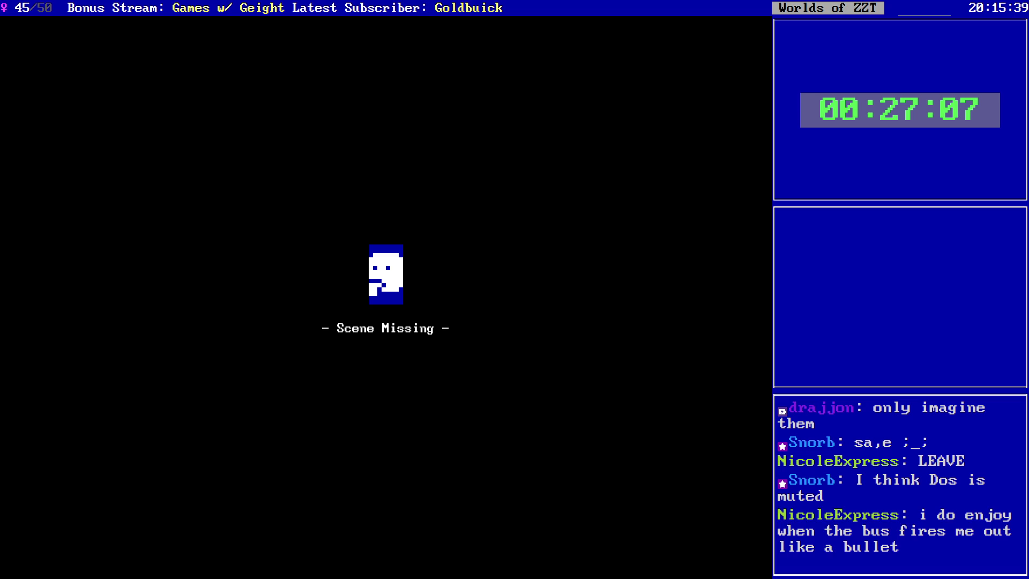
- Play-test the world, request a bus stop to eject passengers, then quit the game
key(p)
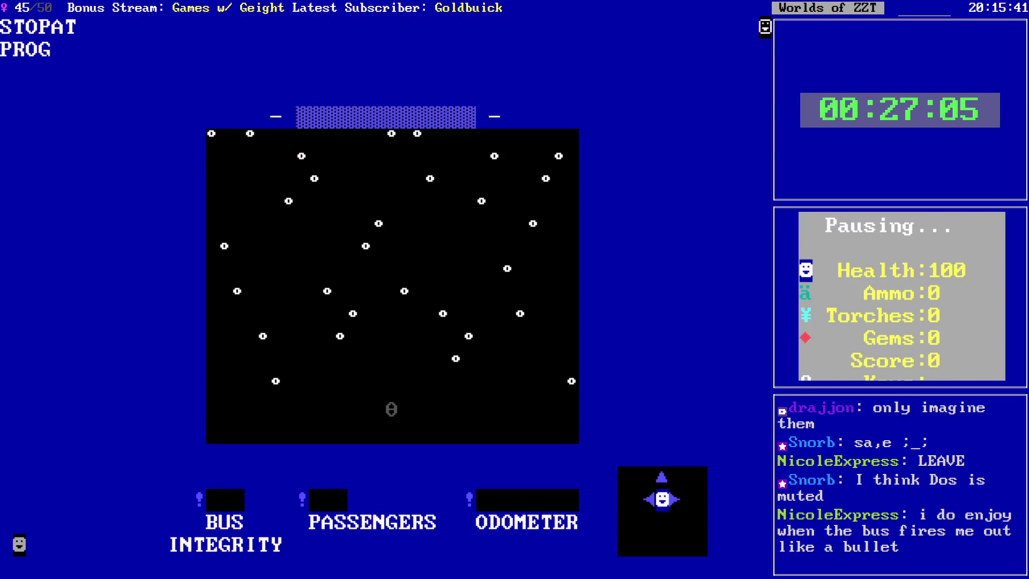
key(Up)
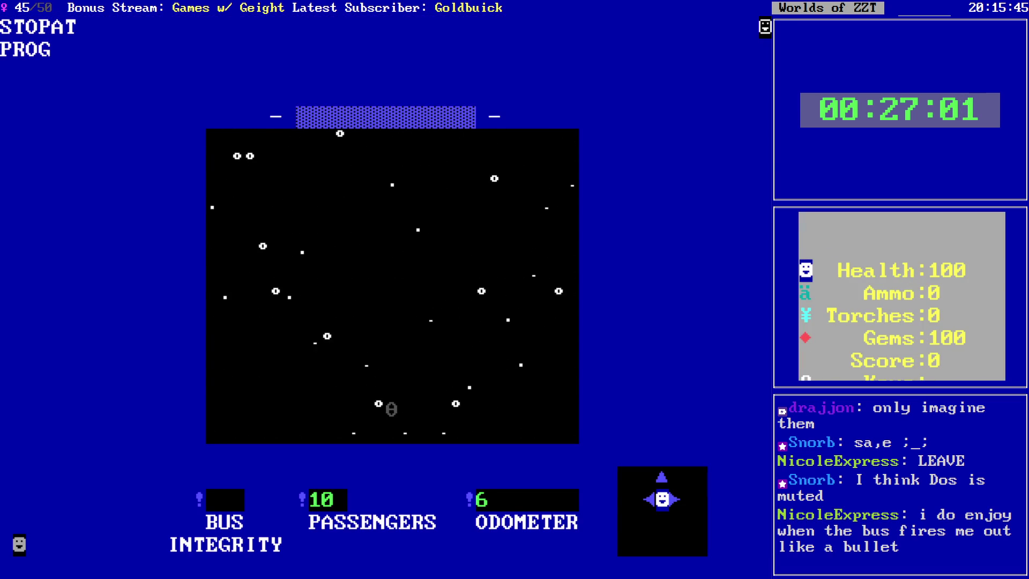
key(Left)
key(Left)
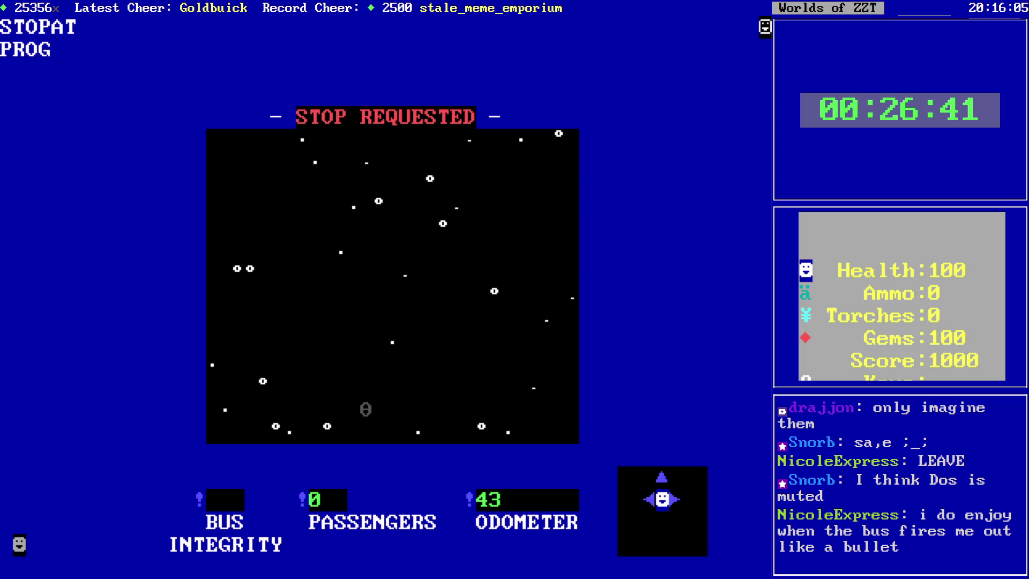
key(q)
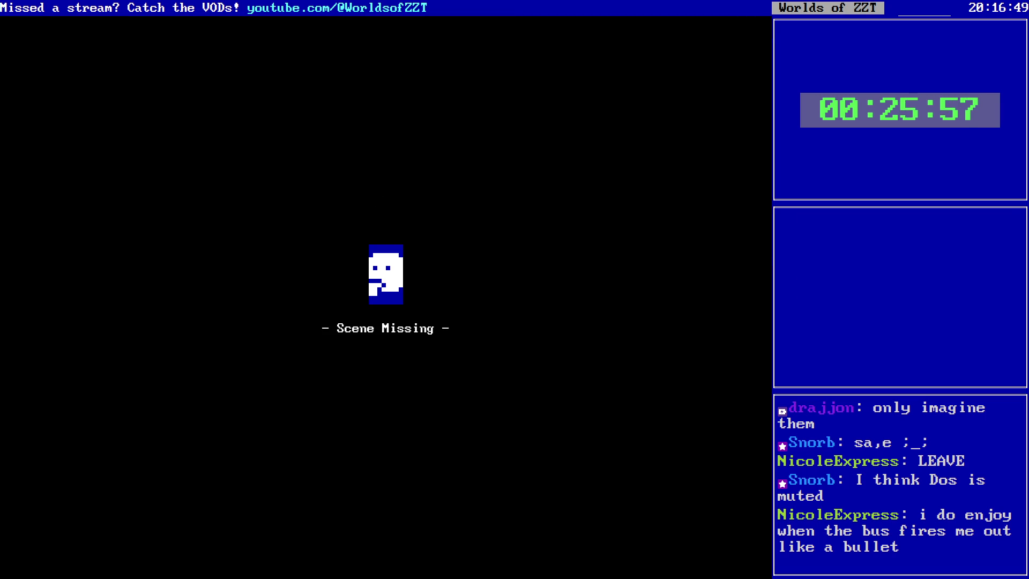
- Complete the unfinished ':leave' label with its missing 'e'
text(e)
key(Up)
key(Up)
key(Up)
key(Down)
key(Down)
key(Down)
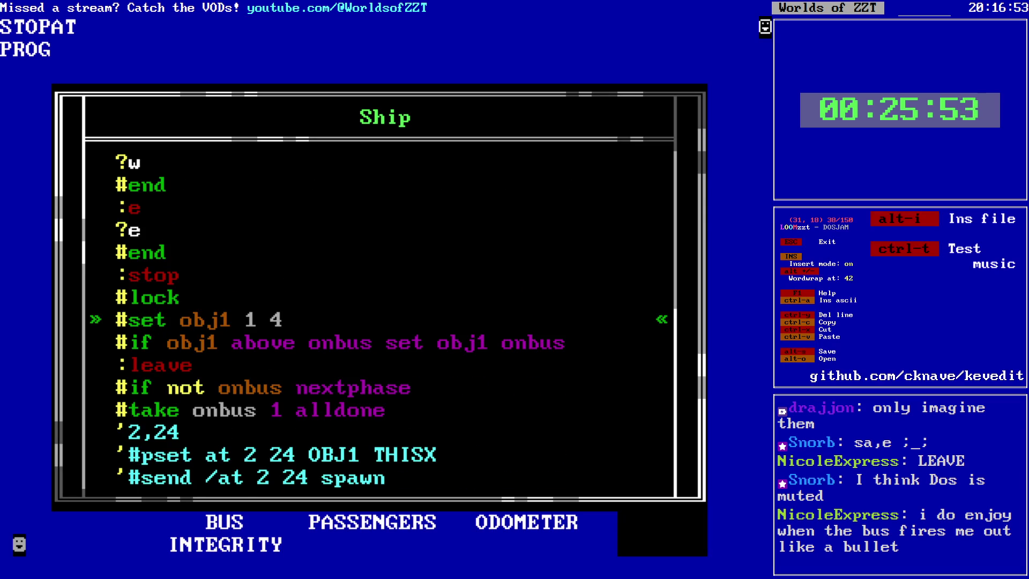
key(Down)
key(Down)
key(Down)
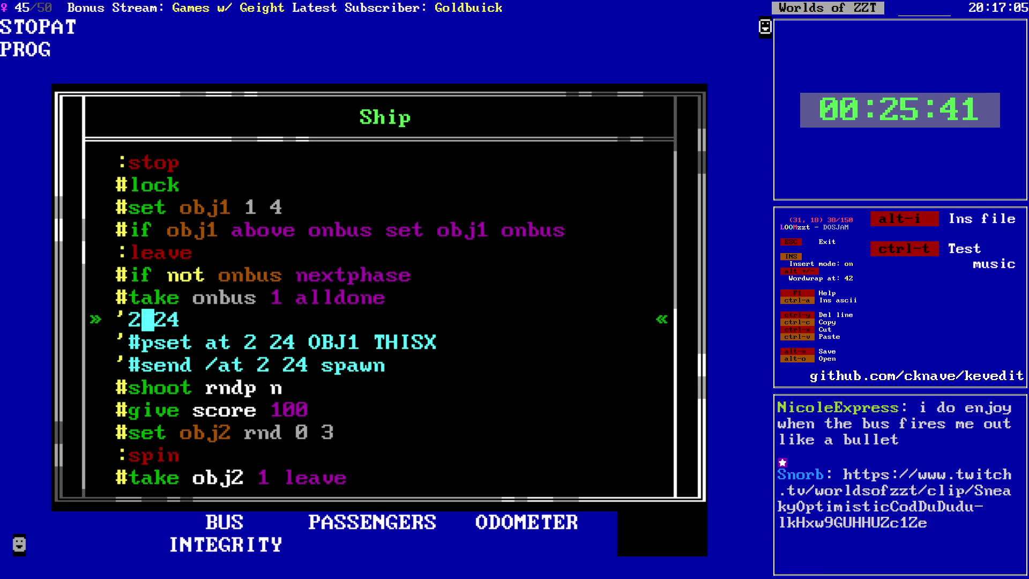
key(Up)
key(Up)
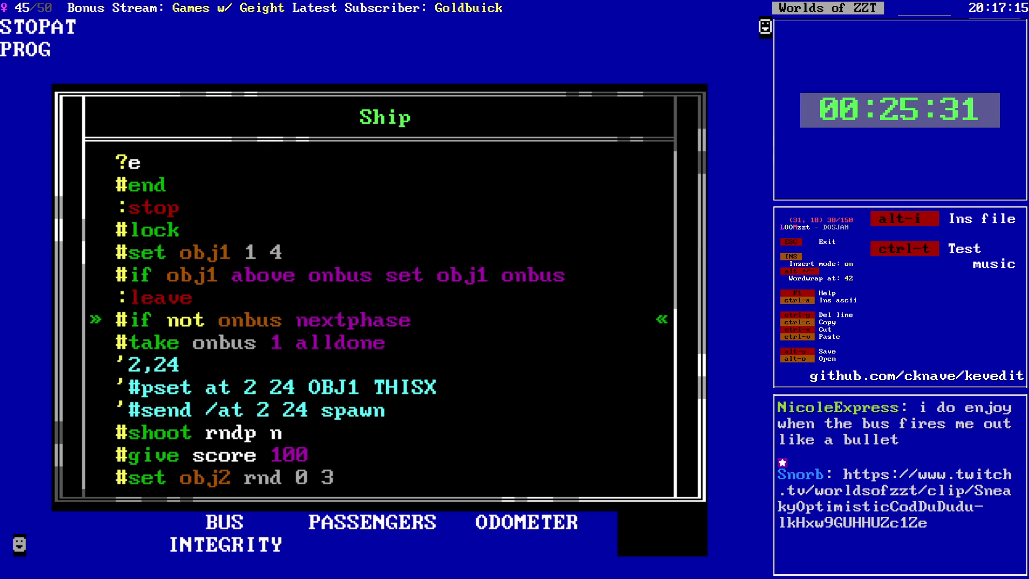
key(Up)
key(Up)
key(Up)
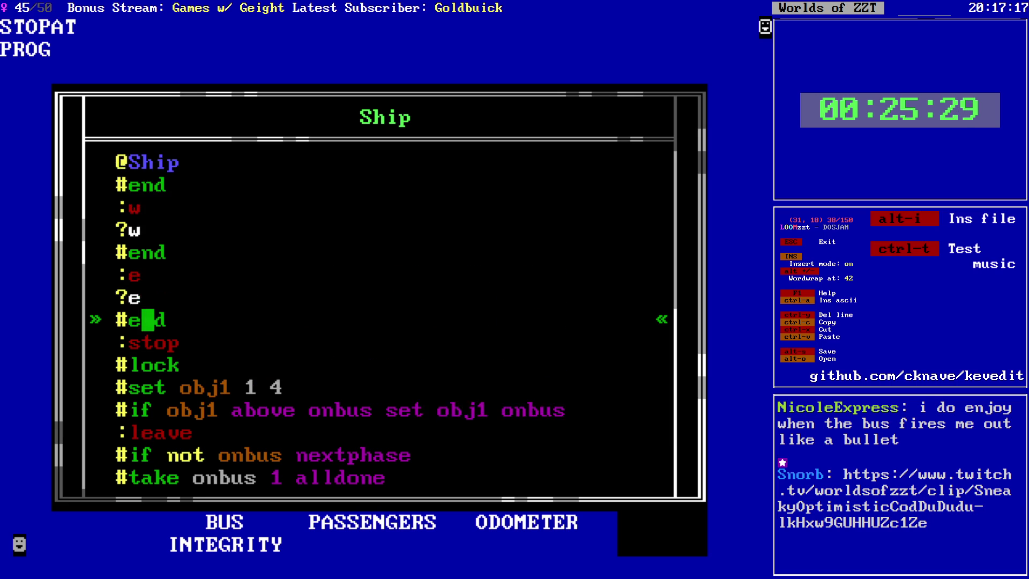
key(Down)
key(Down)
key(Down)
- Add a comment line "' ppl leaving" directly after #lock in the stop routine
key(Home)
key(Return)
key(Up)
text(' ppl l)
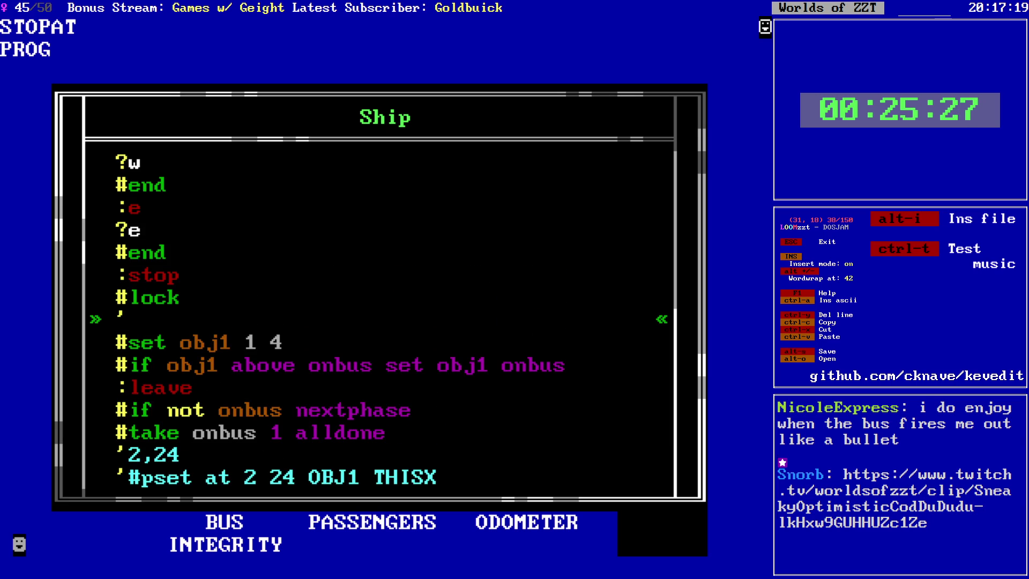
text(eaviung)
key(BackSpace)
key(BackSpace)
key(BackSpace)
text(ng)
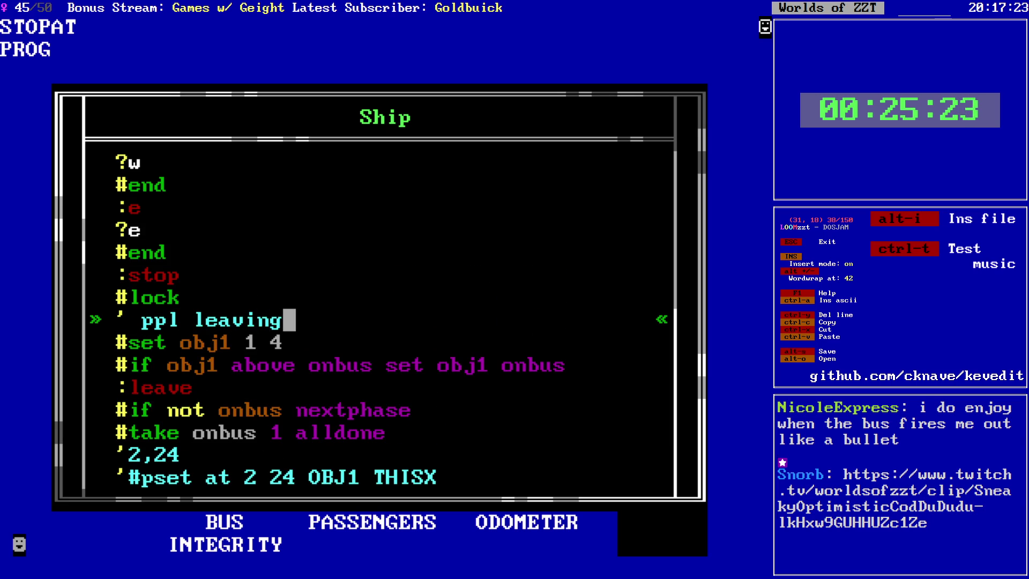
key(Down)
key(Down)
key(Down)
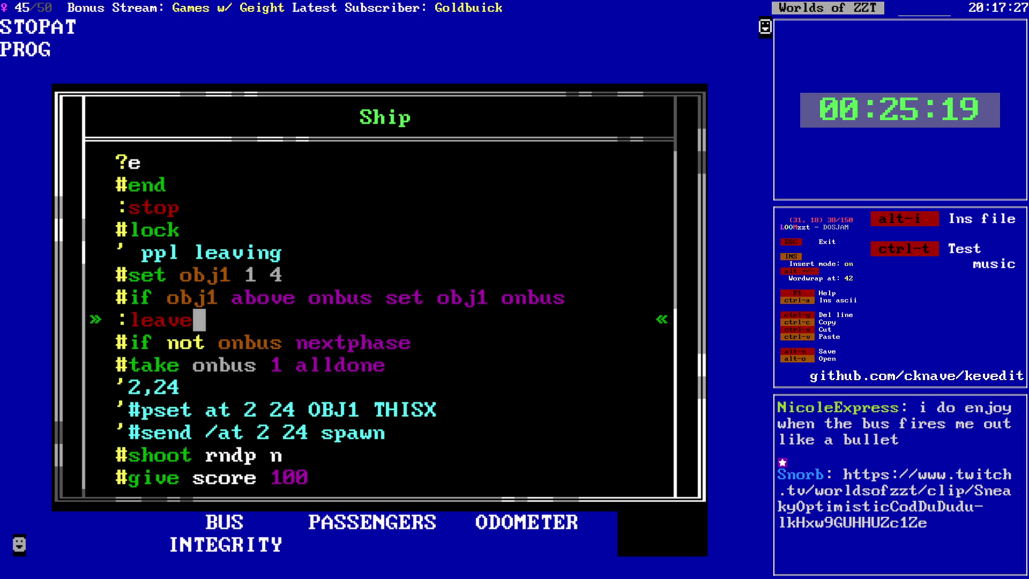
key(Down)
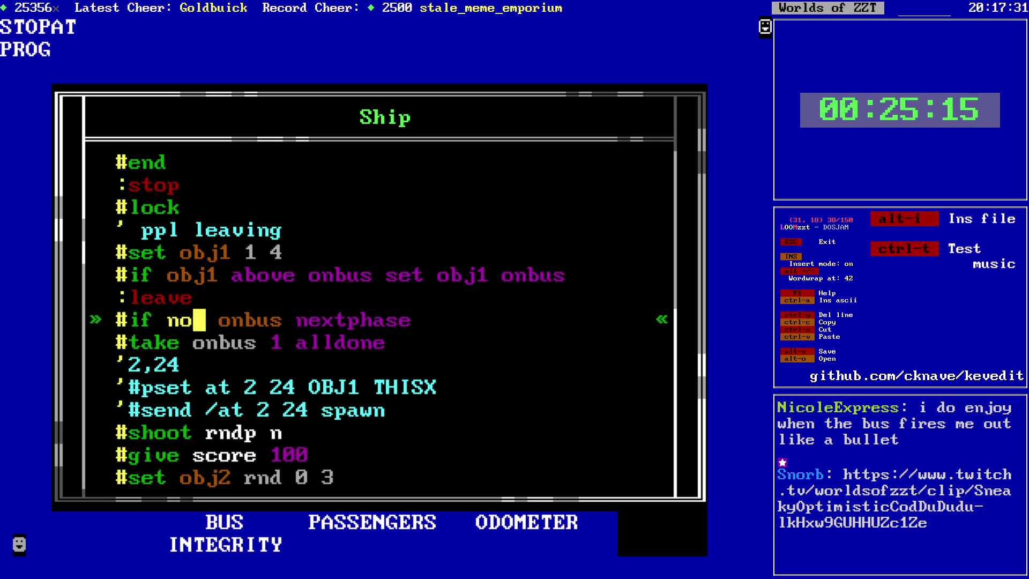
key(Down)
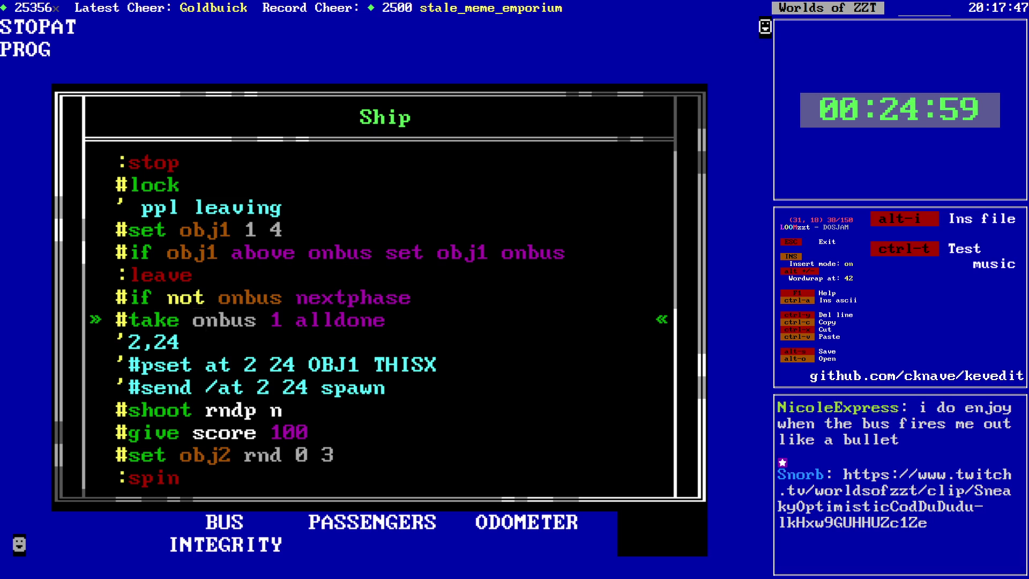
key(Up)
key(Up)
key(Up)
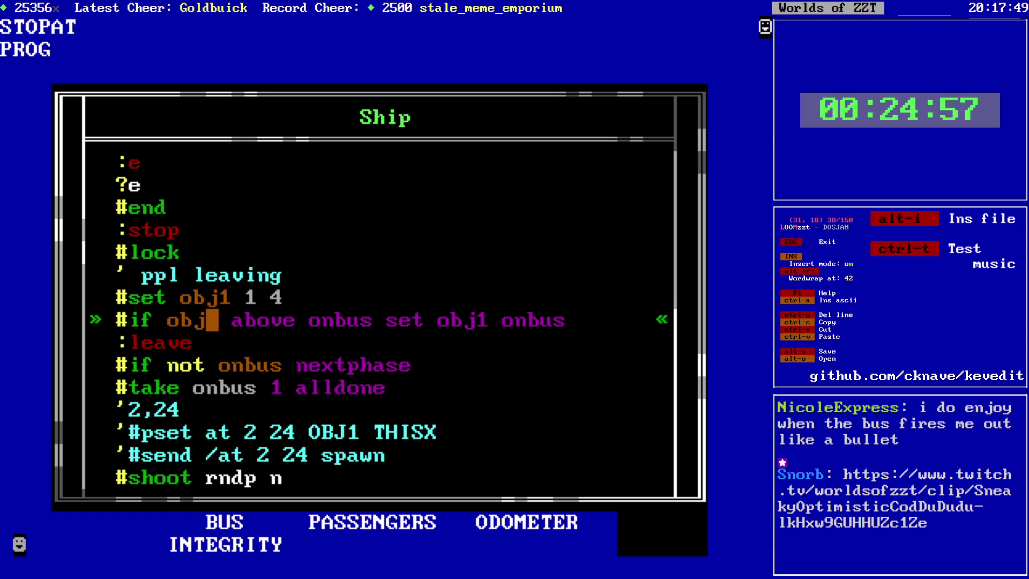
key(Right)
key(Right)
key(Right)
key(Right)
key(Right)
key(Right)
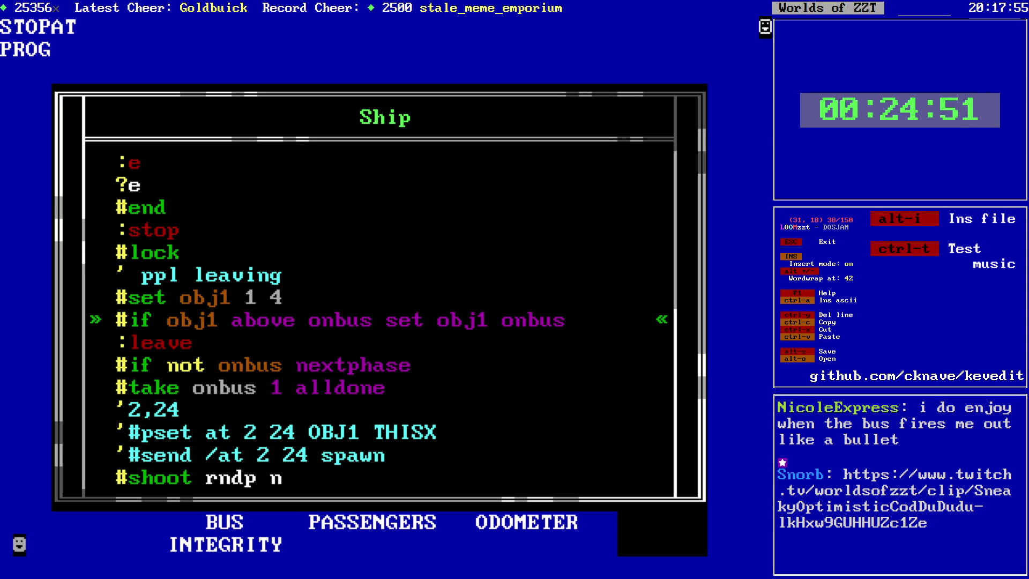
key(Down)
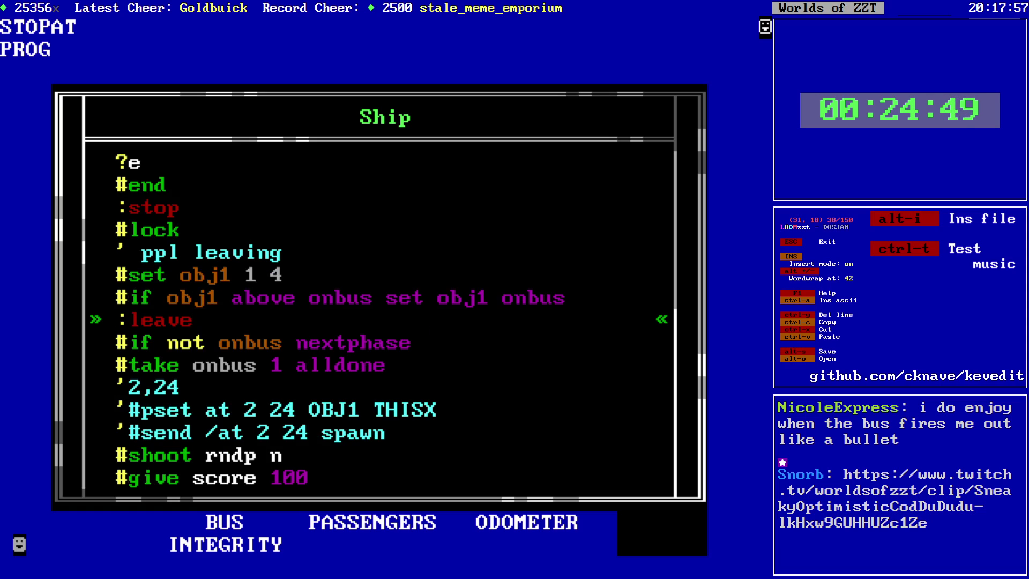
key(Down)
key(Down)
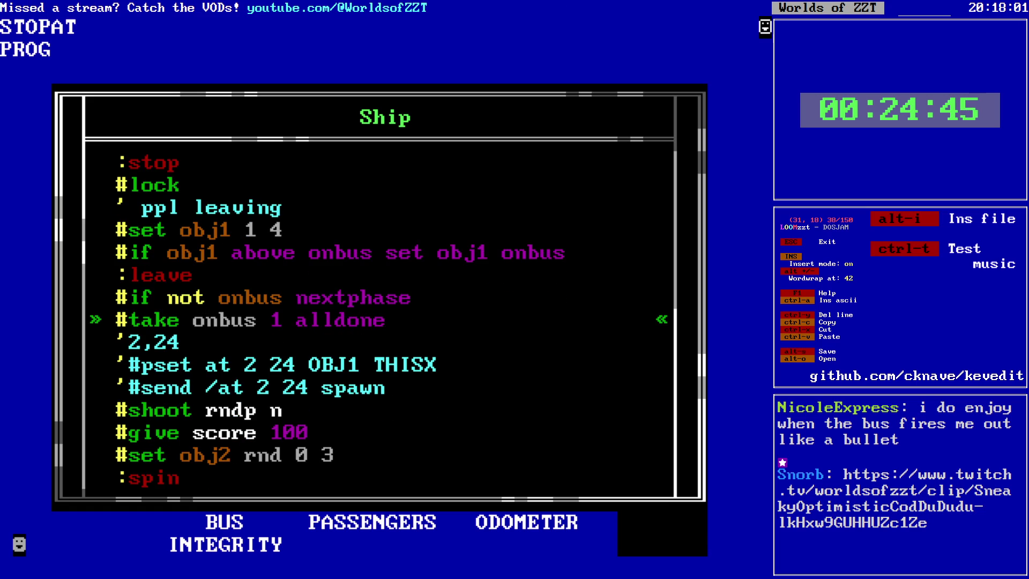
key(Down)
key(Down)
key(Down)
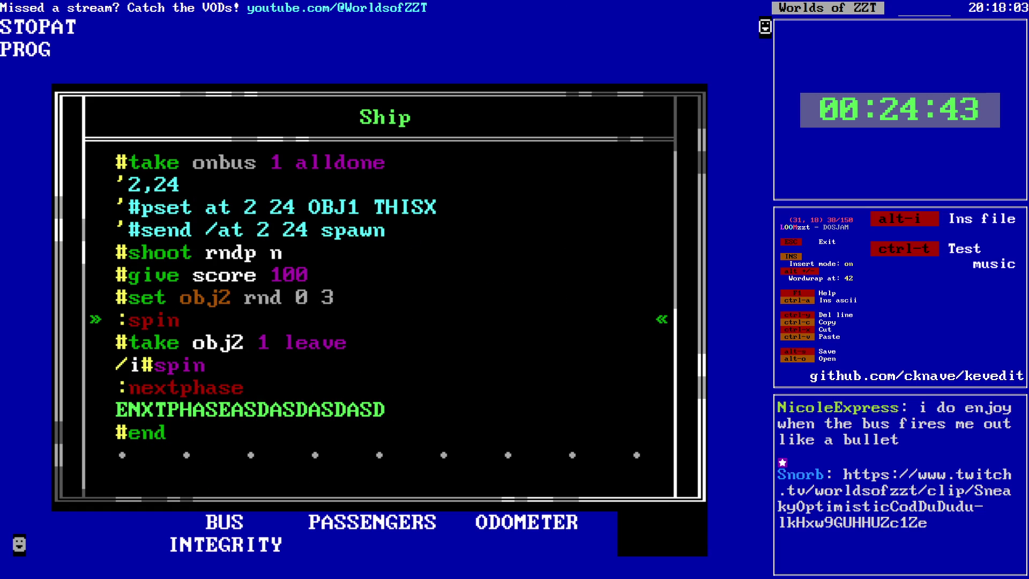
key(Up)
key(Up)
key(Up)
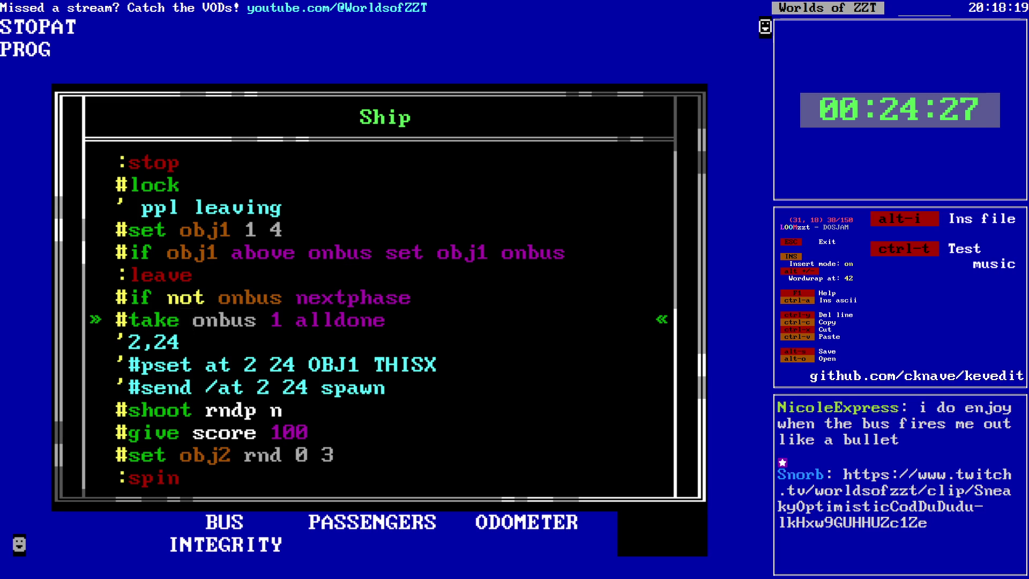
key(Up)
key(Up)
key(Up)
key(Up)
key(Down)
key(Down)
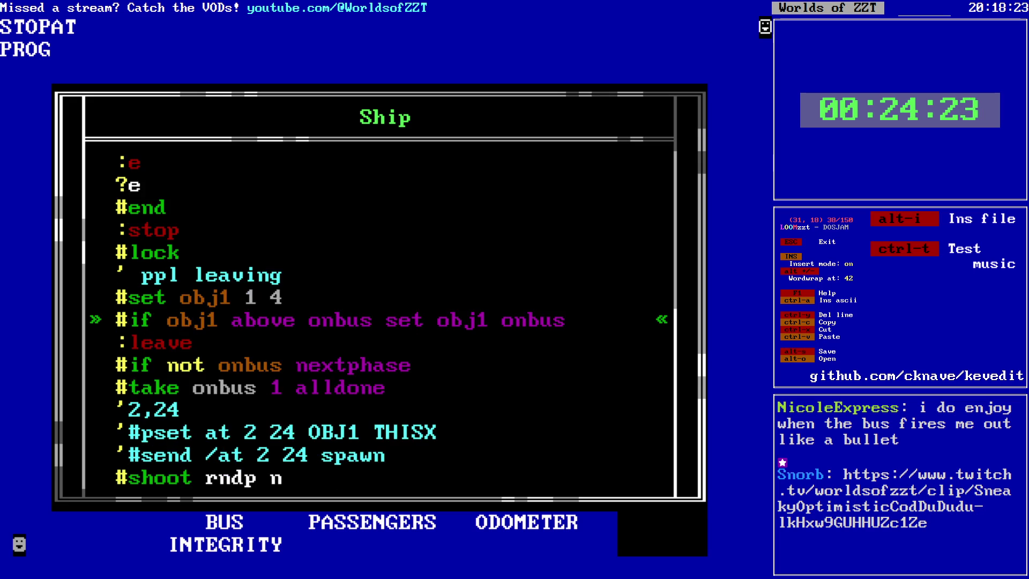
key(Down)
key(Down)
key(Down)
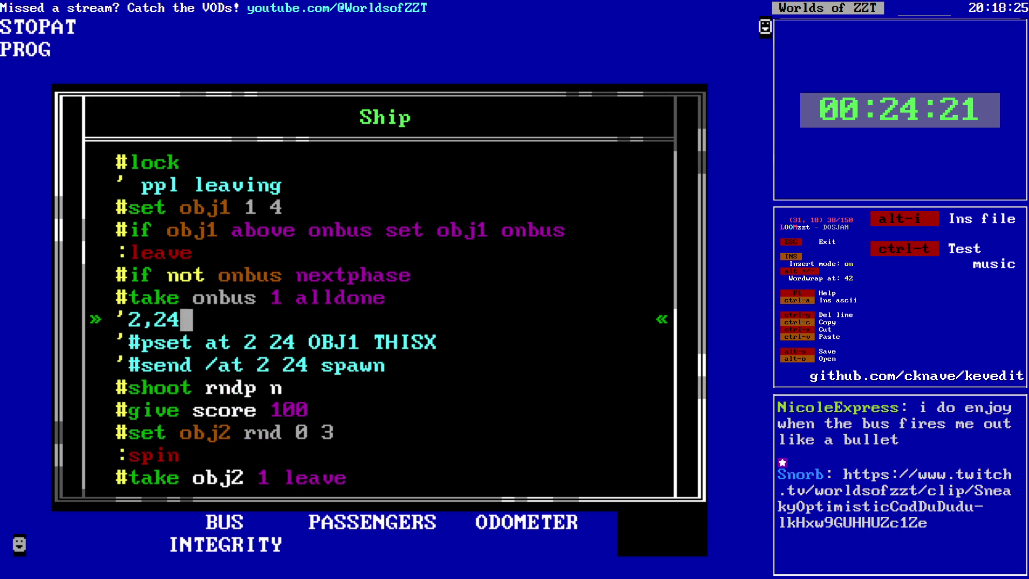
key(Down)
key(Up)
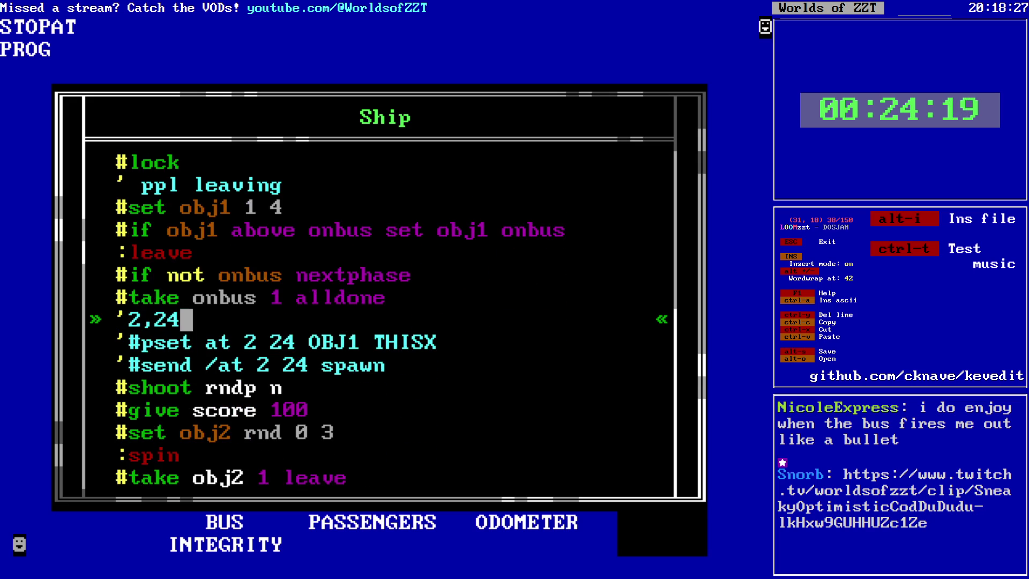
key(Up)
key(Up)
key(Up)
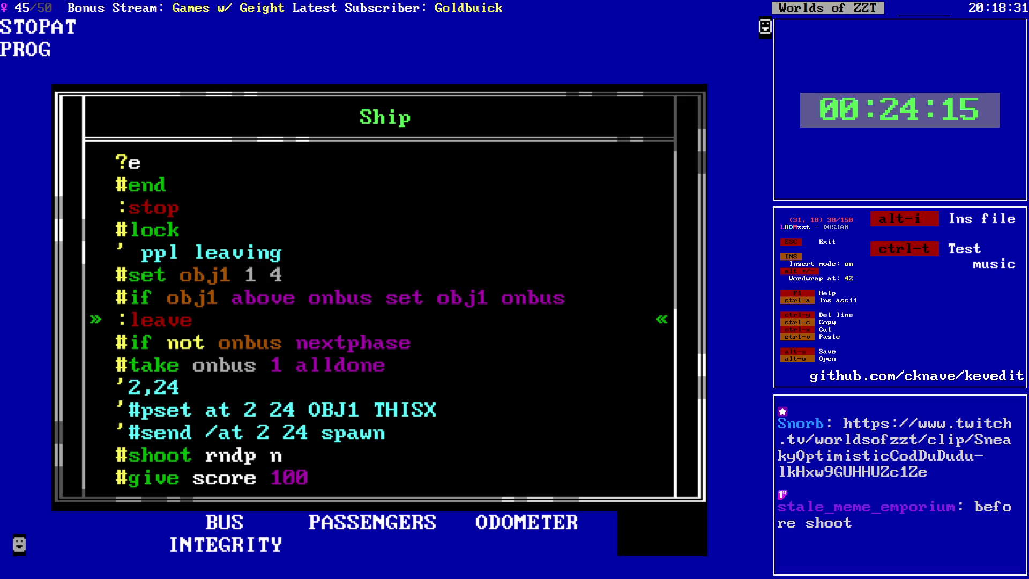
key(Down)
key(Down)
key(Down)
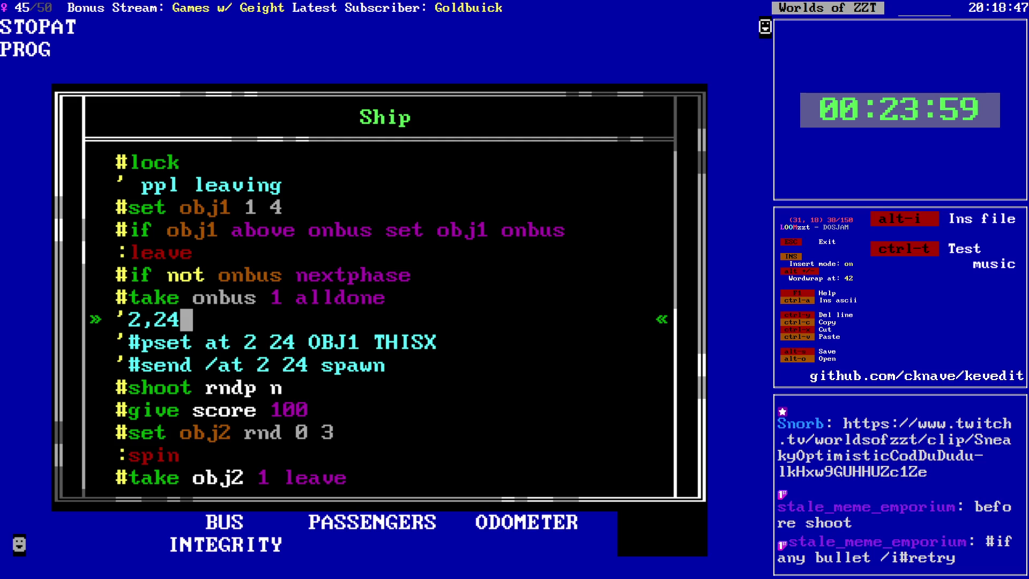
key(Up)
key(Up)
key(Up)
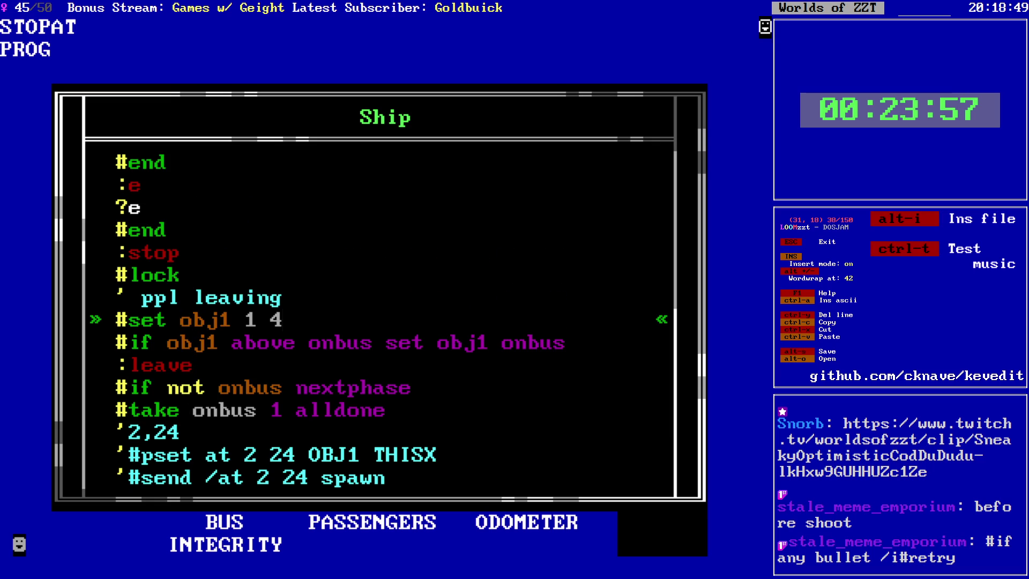
key(End)
key(shift+Home)
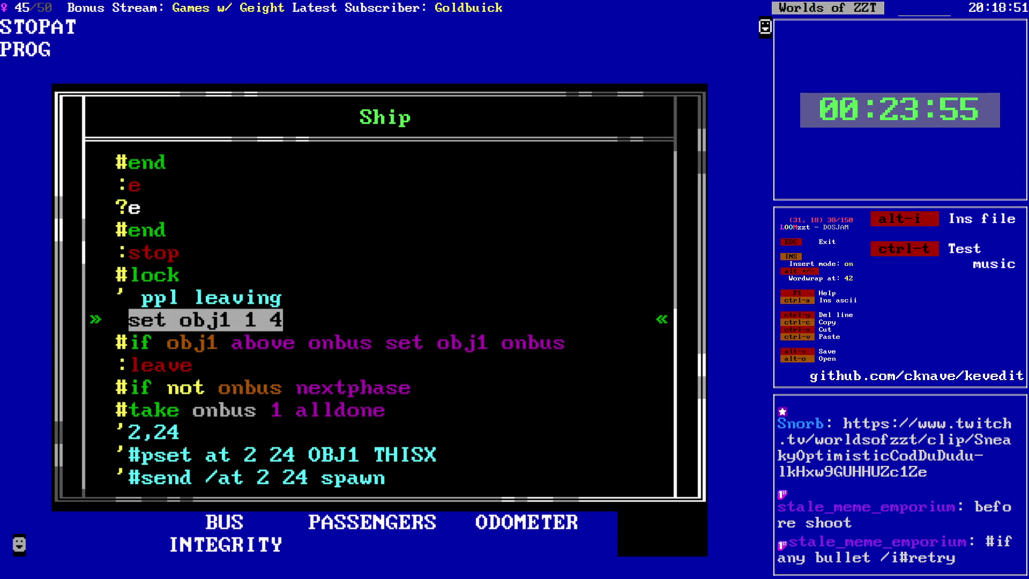
key(Down)
key(Down)
key(Down)
key(Down)
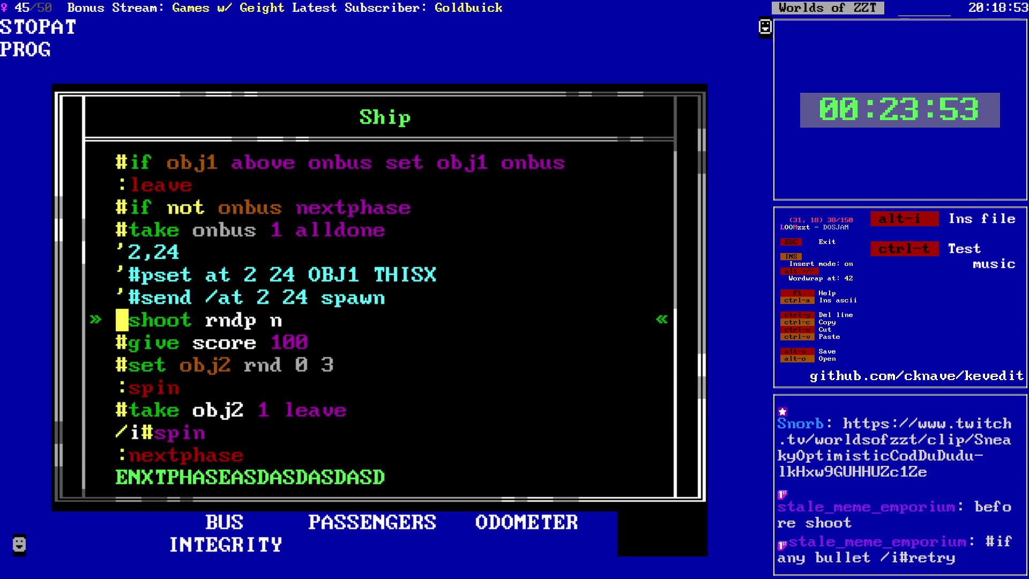
key(Up)
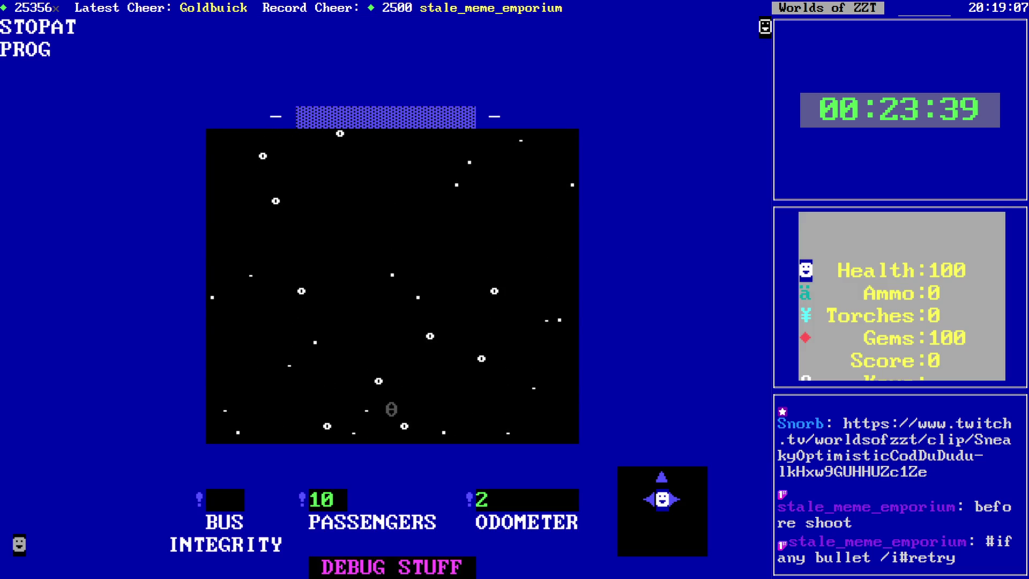
key(Right)
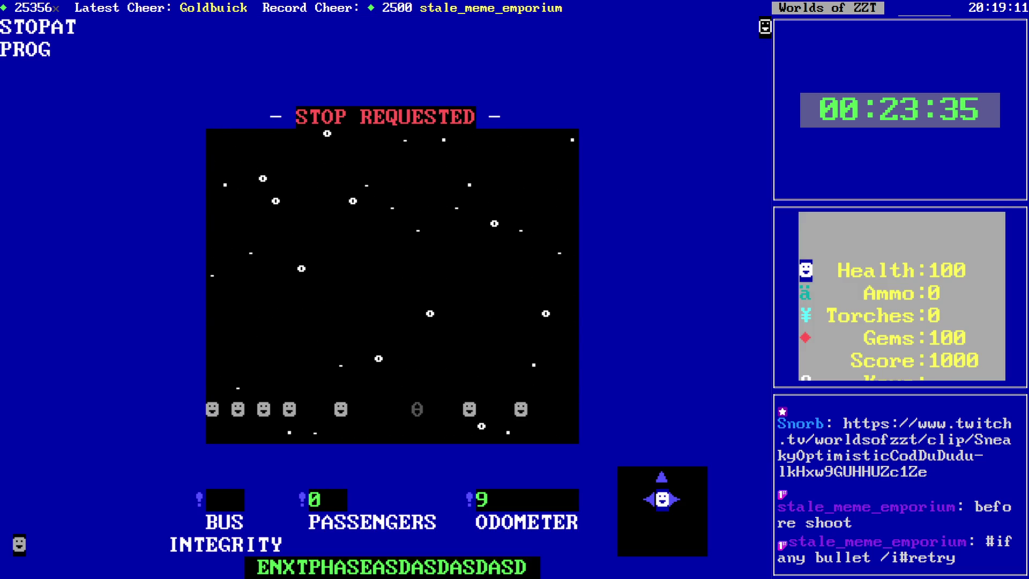
key(q)
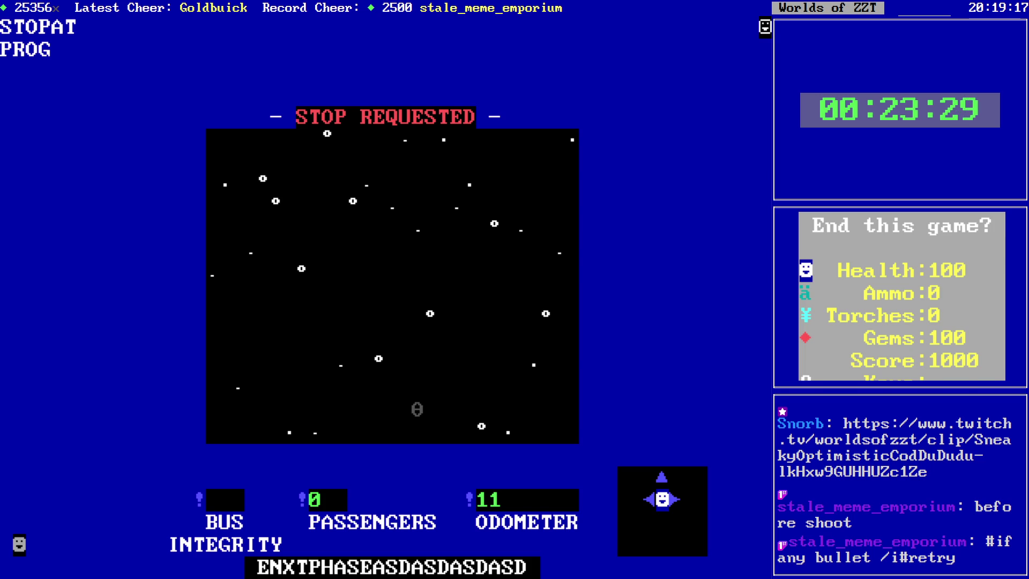
key(y)
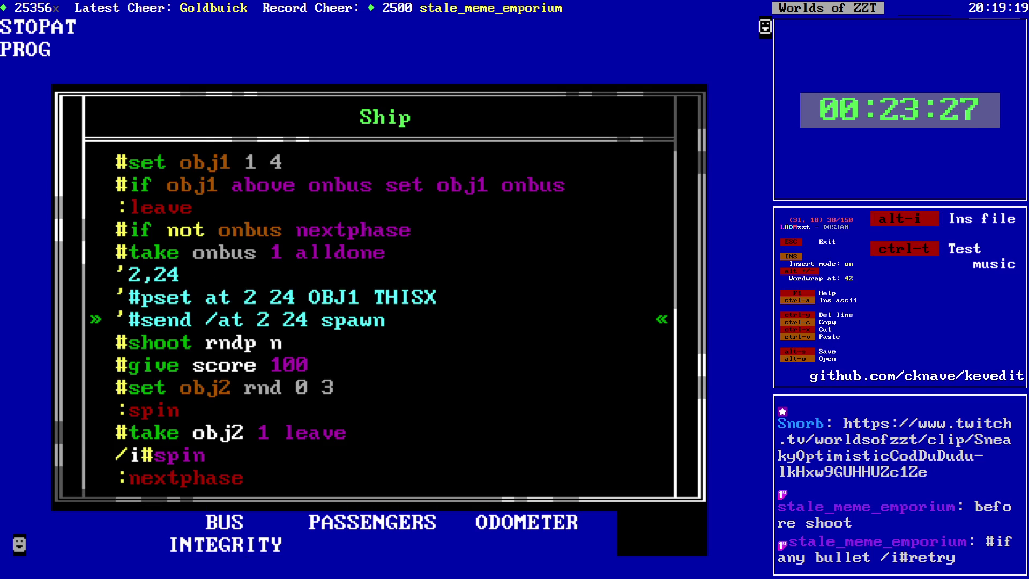
- Add '#write at 1 5 red black ^' on a new line below :leave
key(Up)
key(Up)
key(Up)
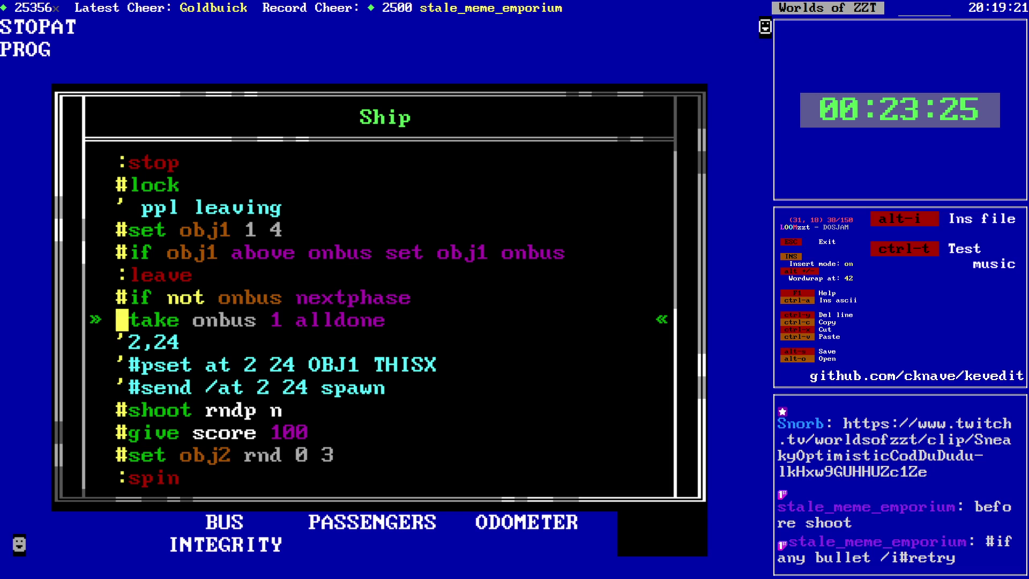
key(Up)
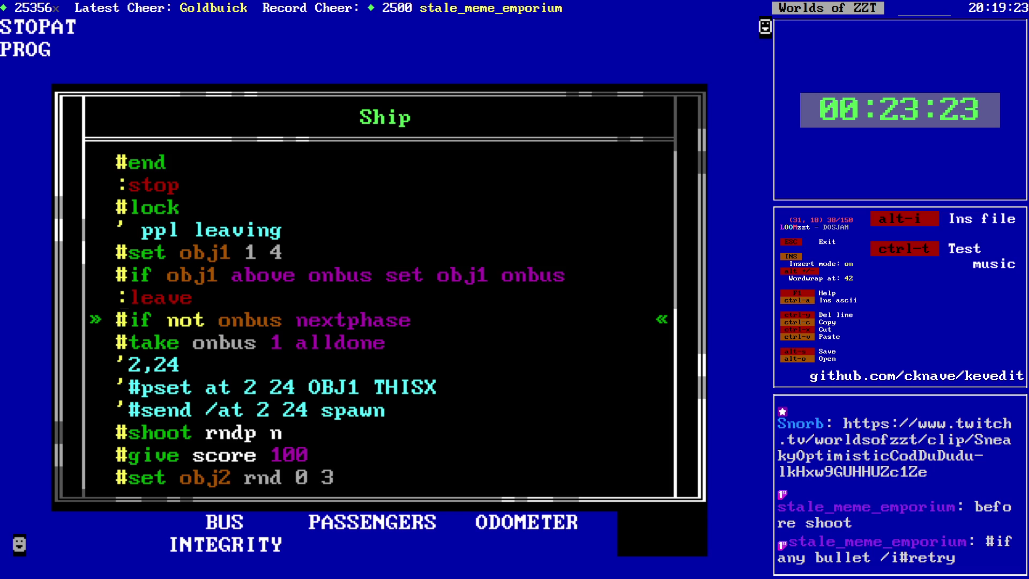
key(Up)
key(Return)
text(#write at )
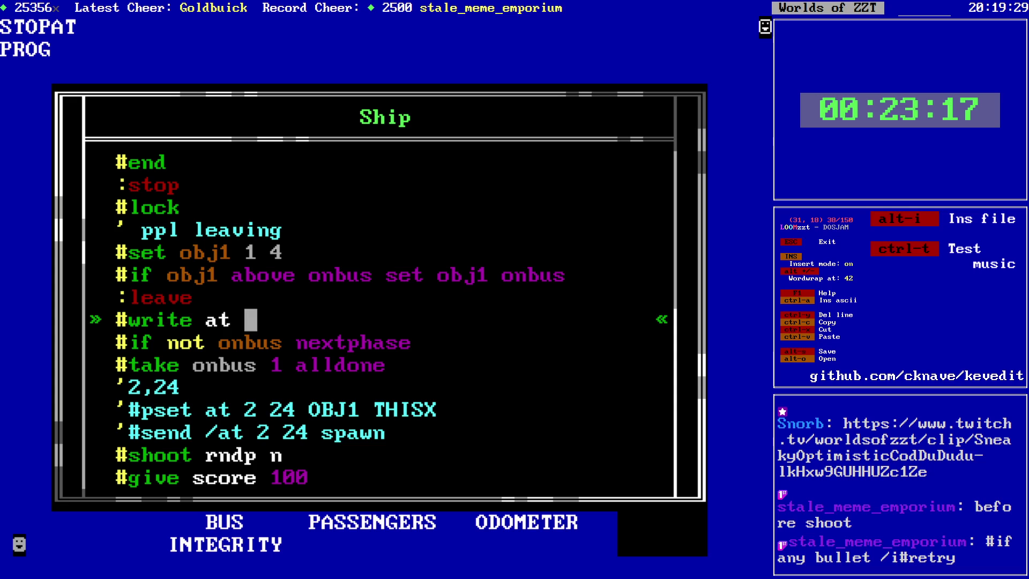
text(1 5 red )
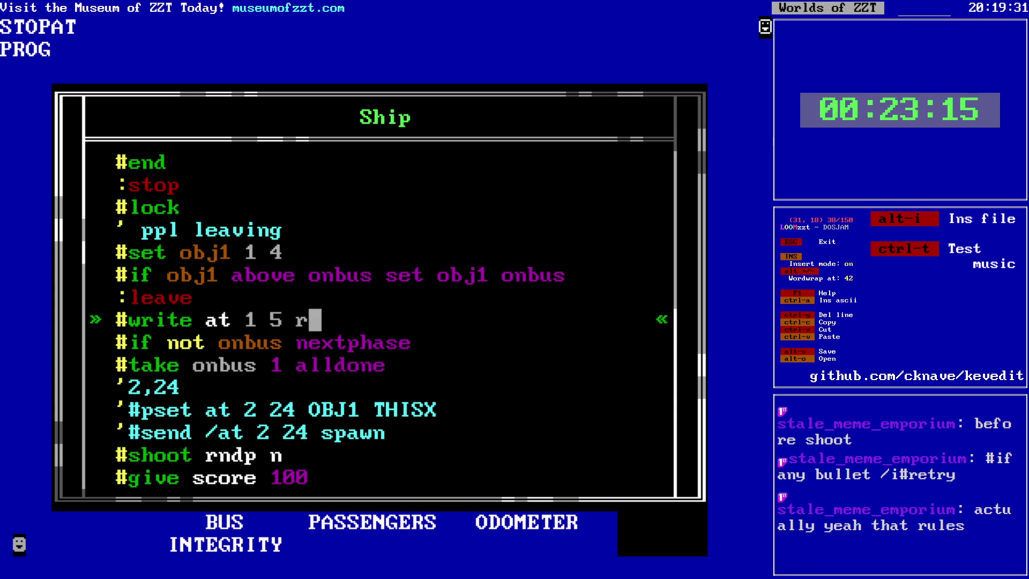
text(black )
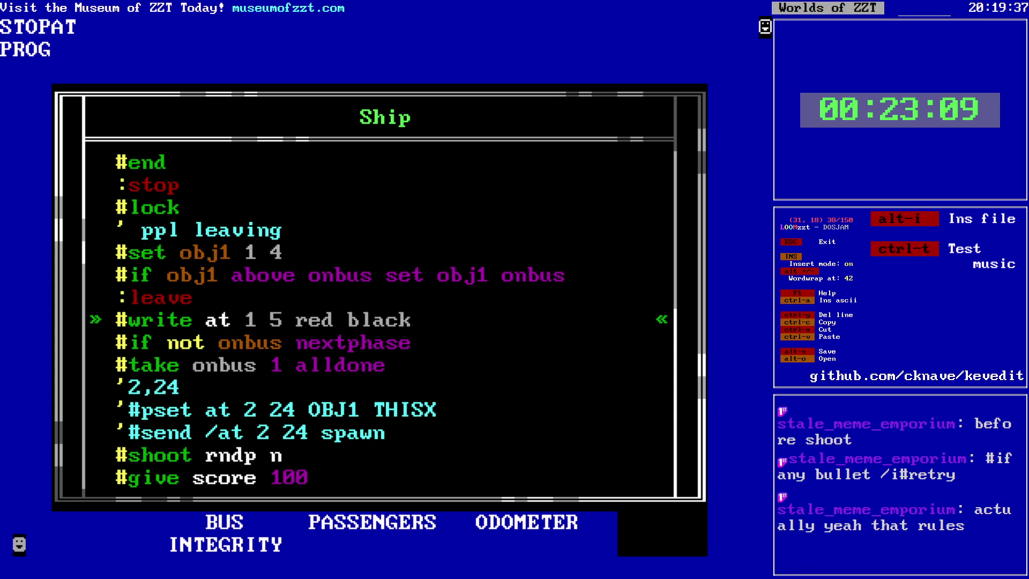
text(arr)
key(BackSpace)
key(BackSpace)
key(BackSpace)
text(^)
- Insert '#set array obj1' under :leave and change '#take onbus' to '#take obj1'
key(Up)
key(Return)
text(#set array o)
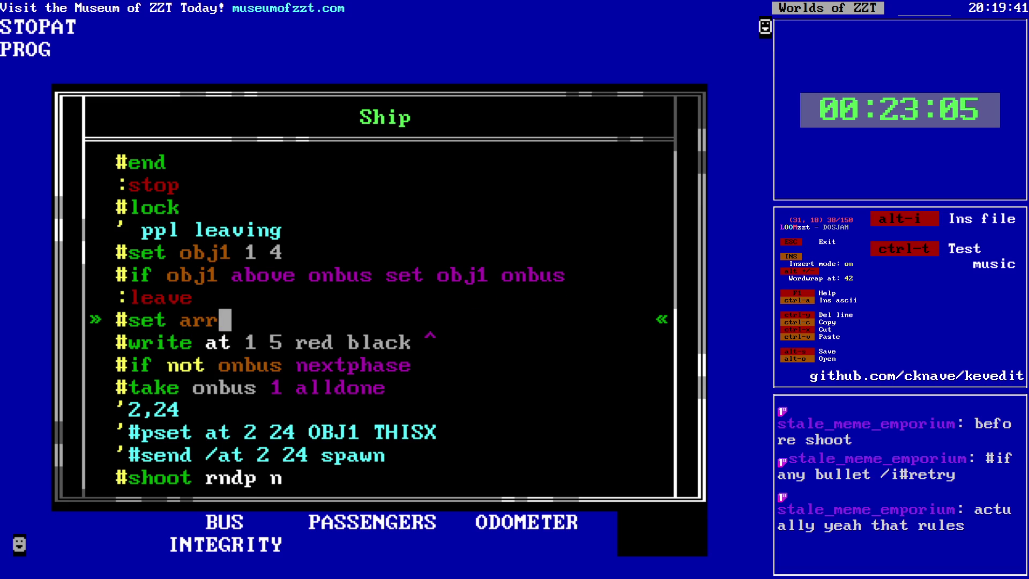
text(bj)
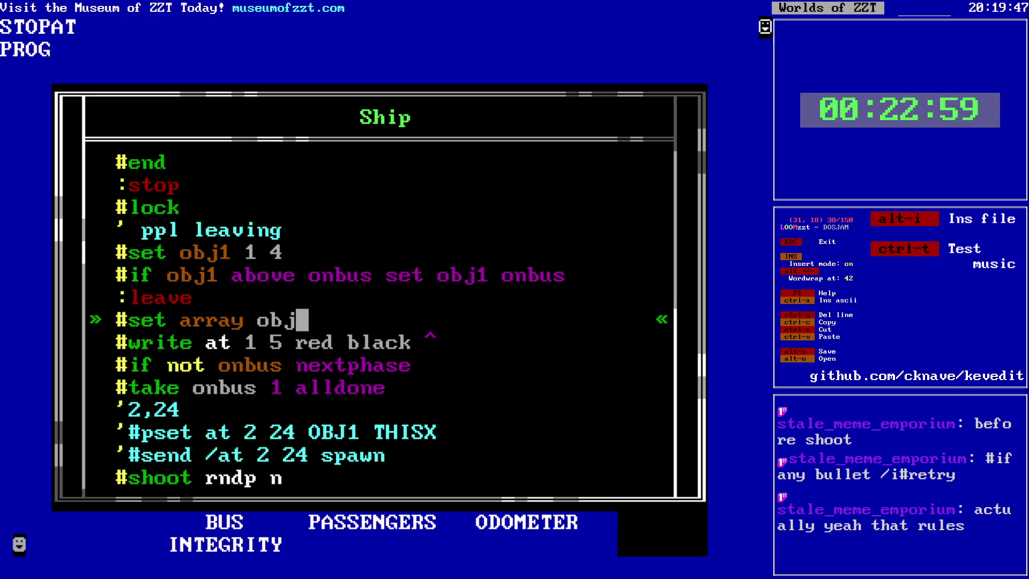
key(Down)
key(Down)
key(Down)
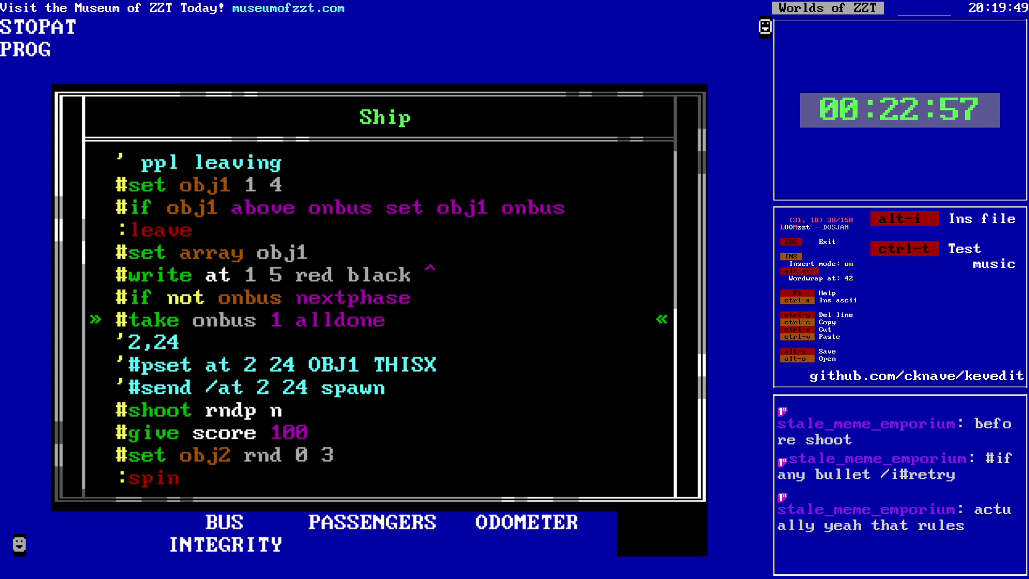
key(Left)
key(Left)
key(Left)
key(BackSpace)
key(BackSpace)
key(BackSpace)
text(bj1)
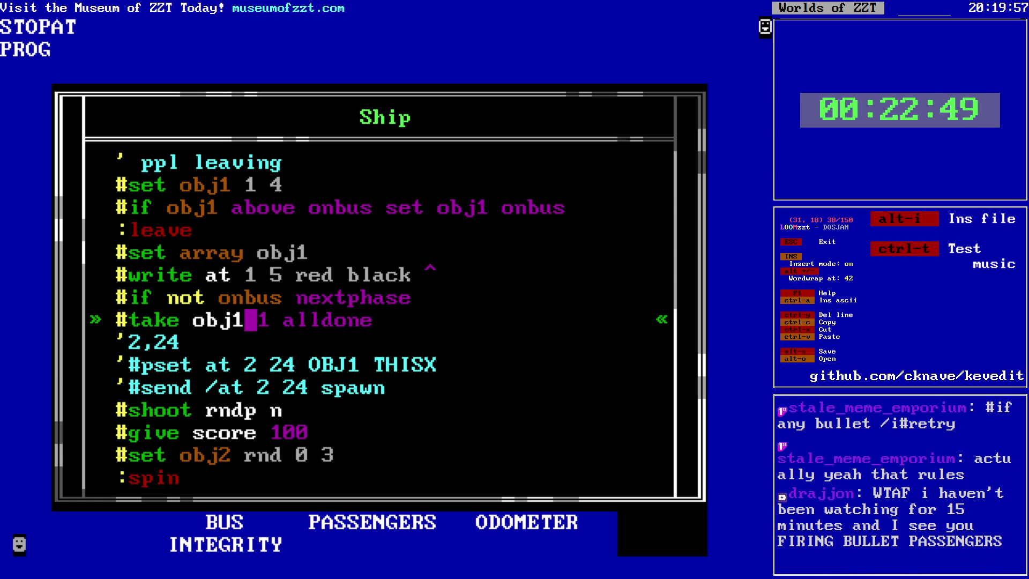
- Close the Ship's code, save the world, and launch a test play
key(Up)
key(Up)
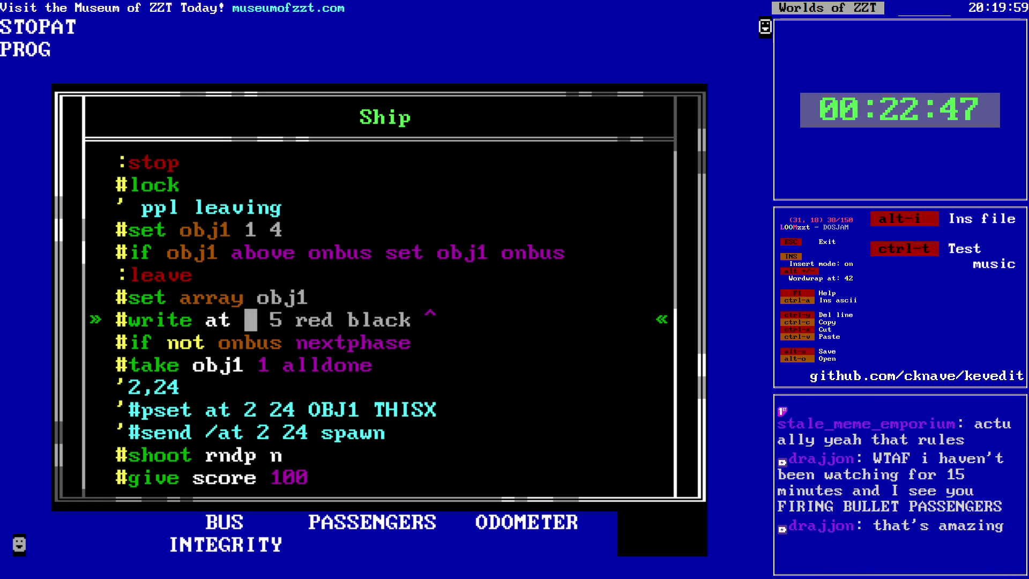
key(Home)
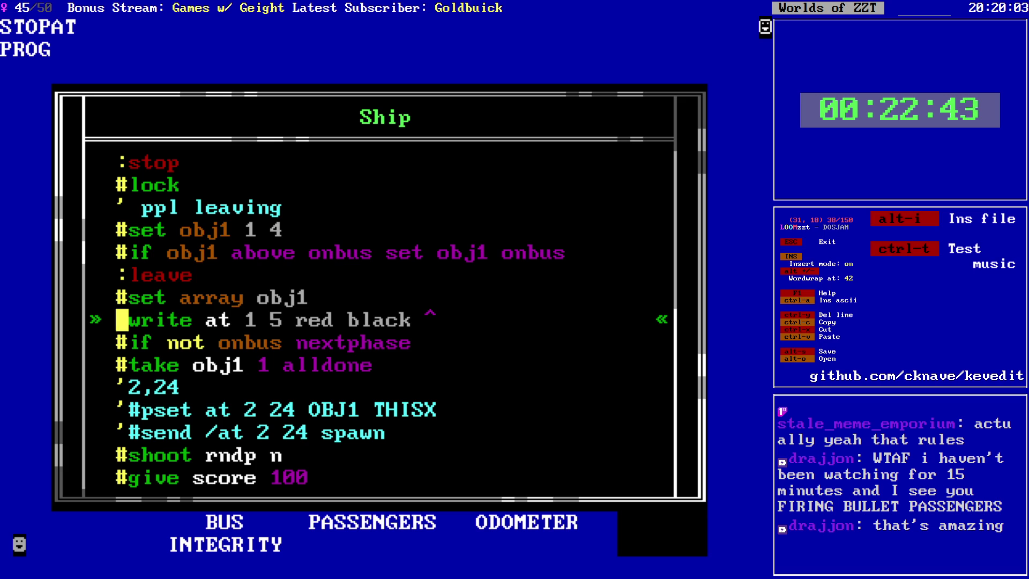
key(Up)
key(Escape)
key(Escape)
key(s)
key(Return)
key(alt+t)
key(Escape)
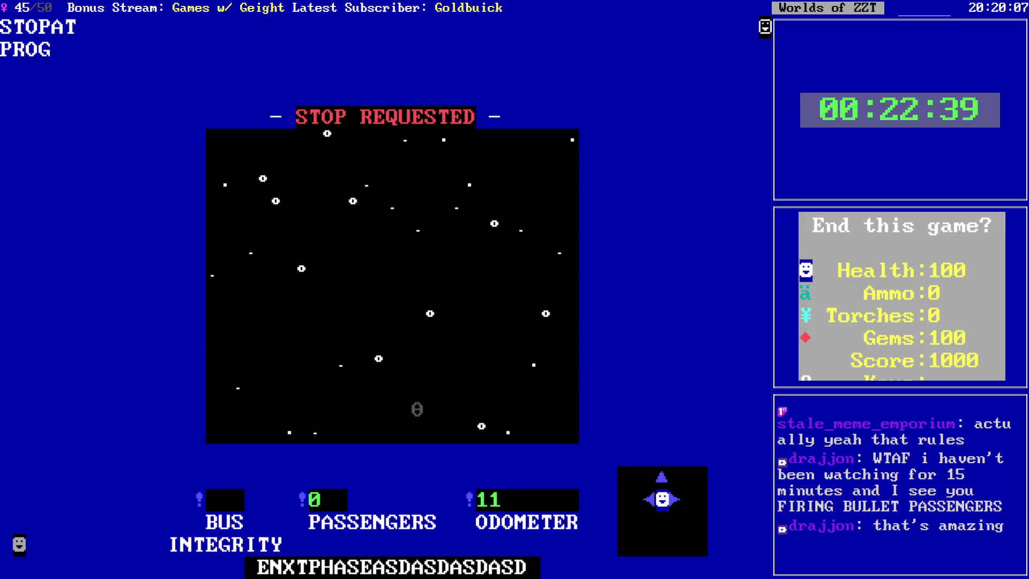
- Reload the DOSJAM world, drive the bus and request a stop, then quit the game
key(y)
key(Return)
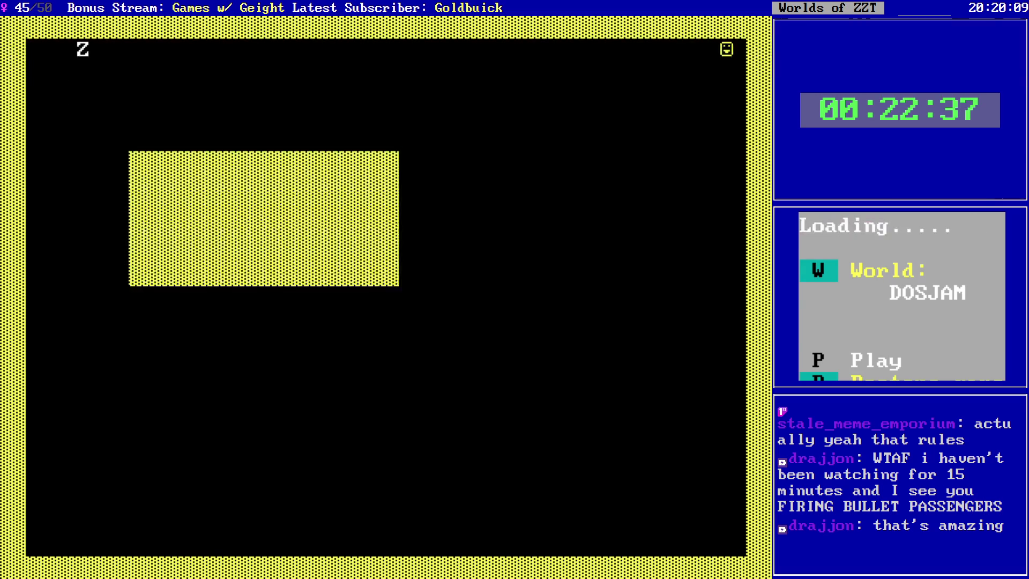
key(Up)
key(Right)
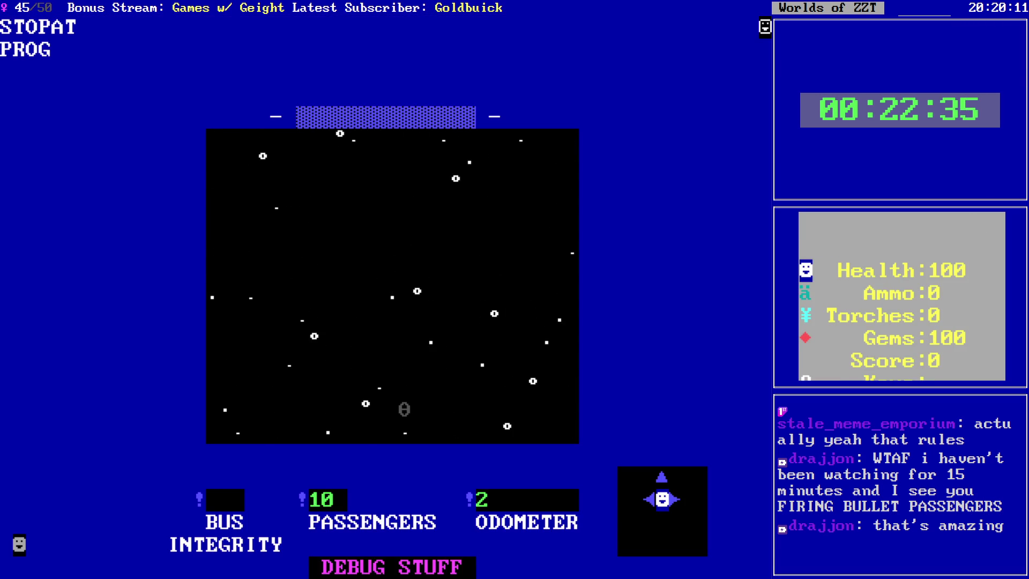
key(Left)
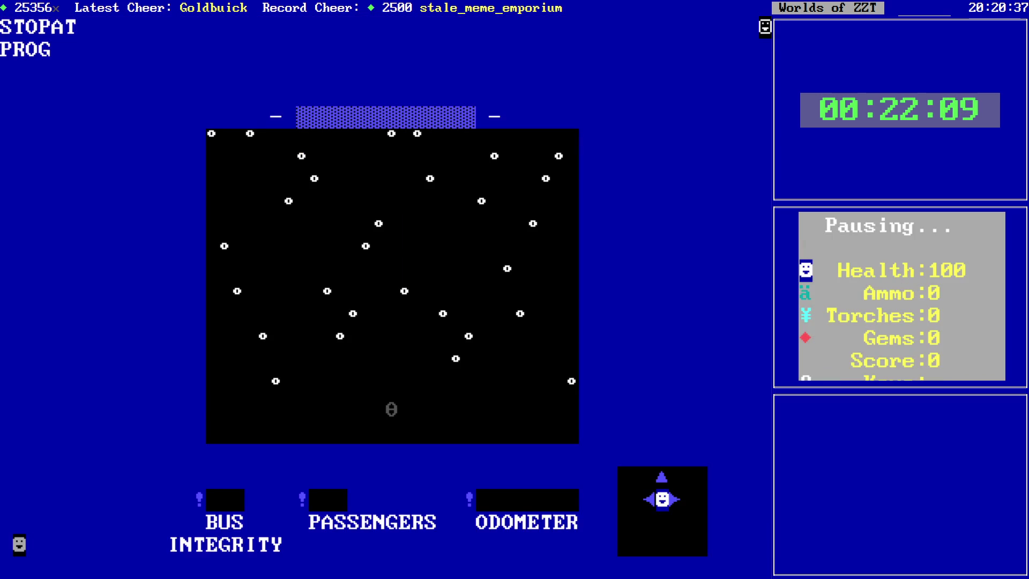
key(Up)
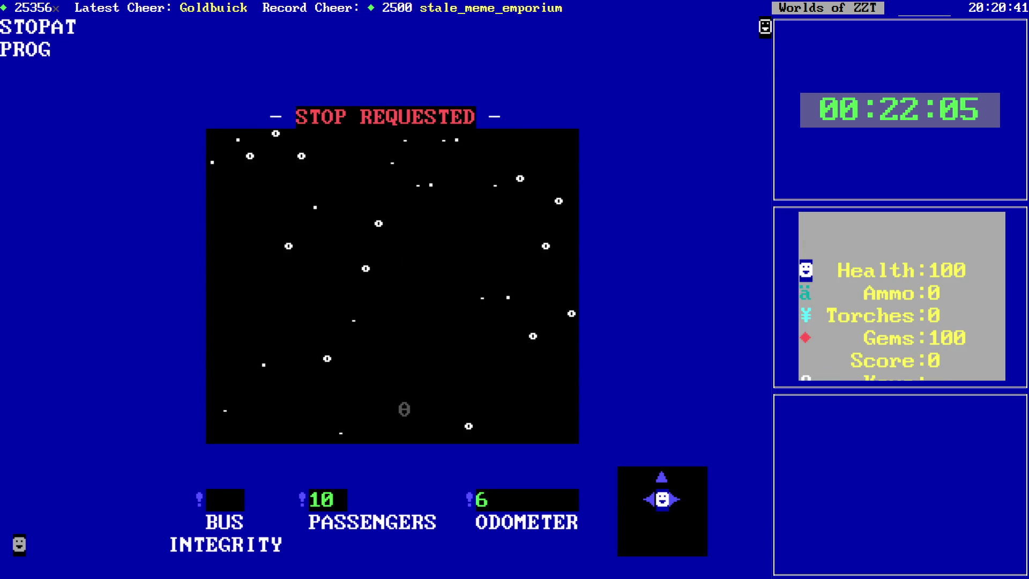
key(Right)
key(Right)
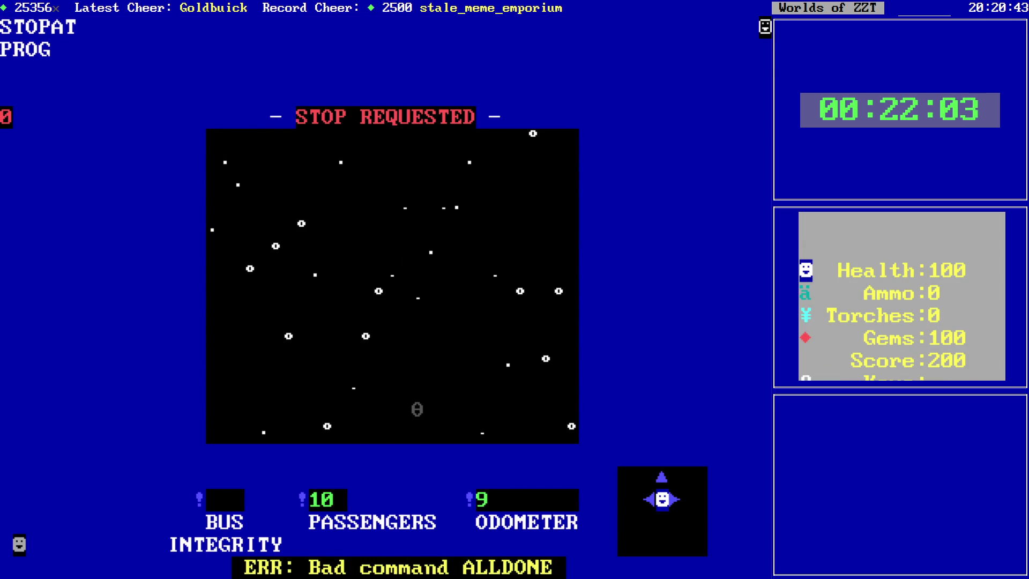
key(Escape)
- Replay the world, drive the bus right and left, then ask to stop the game
key(y)
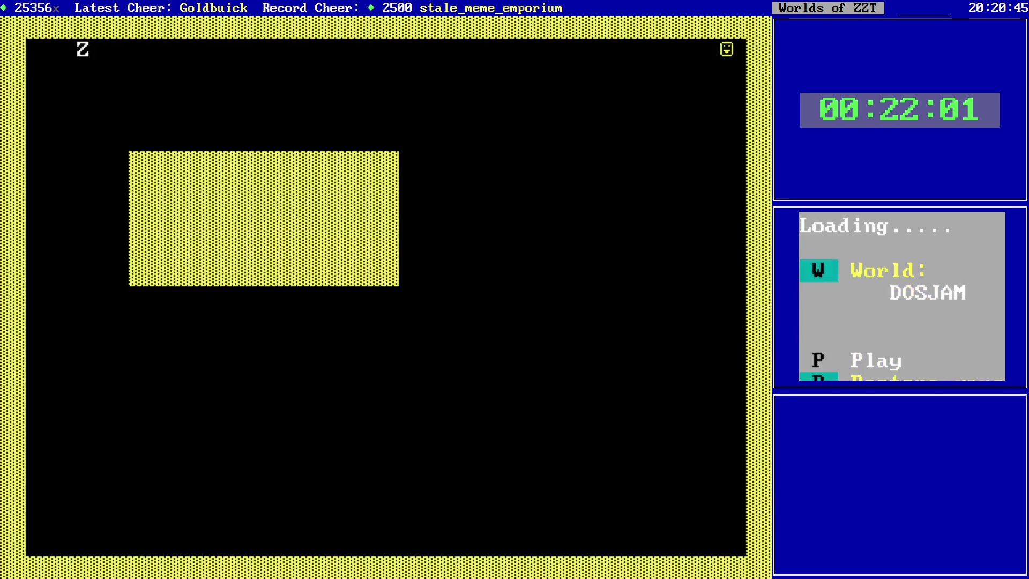
key(p)
key(Left)
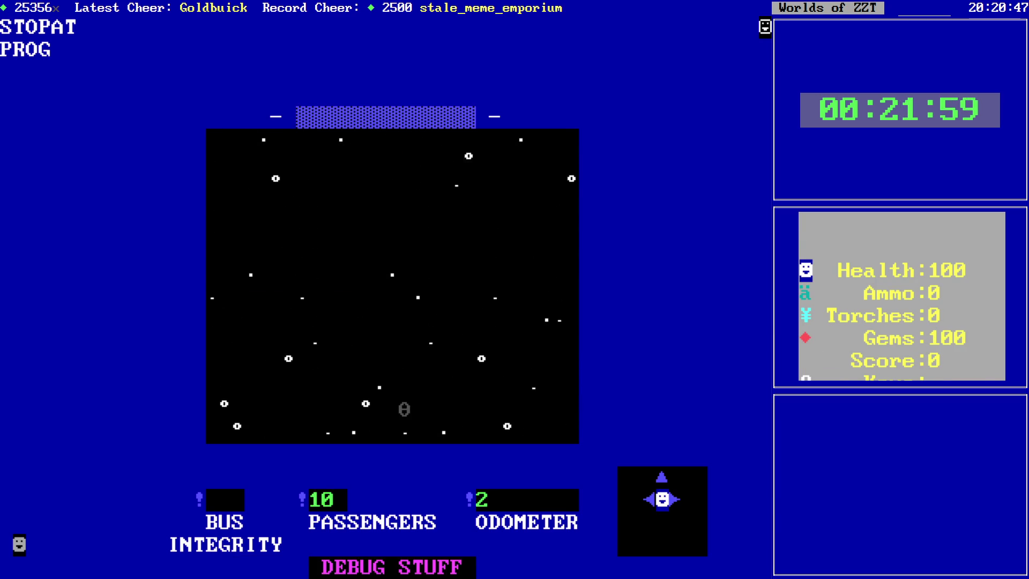
key(Right)
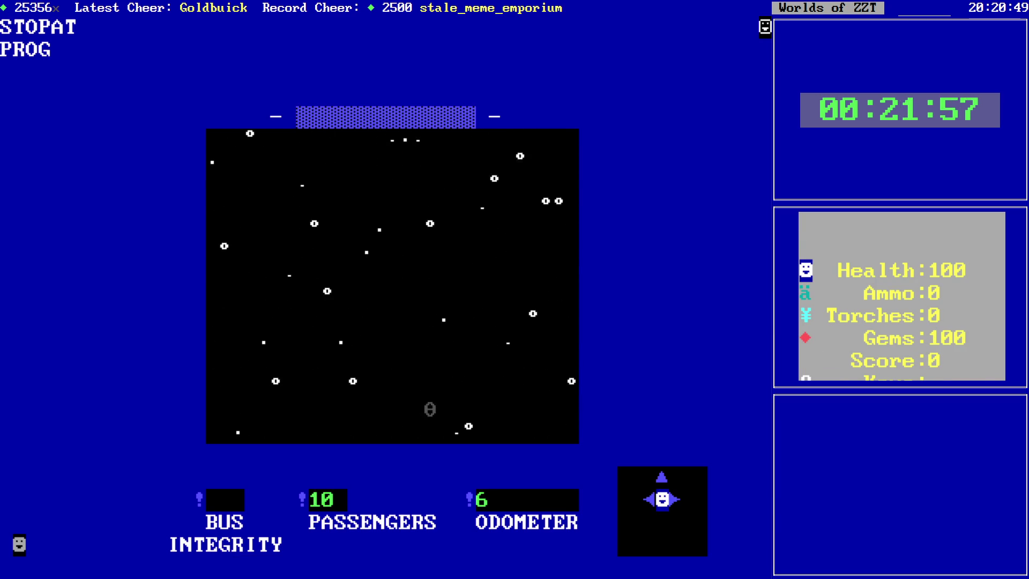
key(Left)
key(Left)
key(Right)
key(Right)
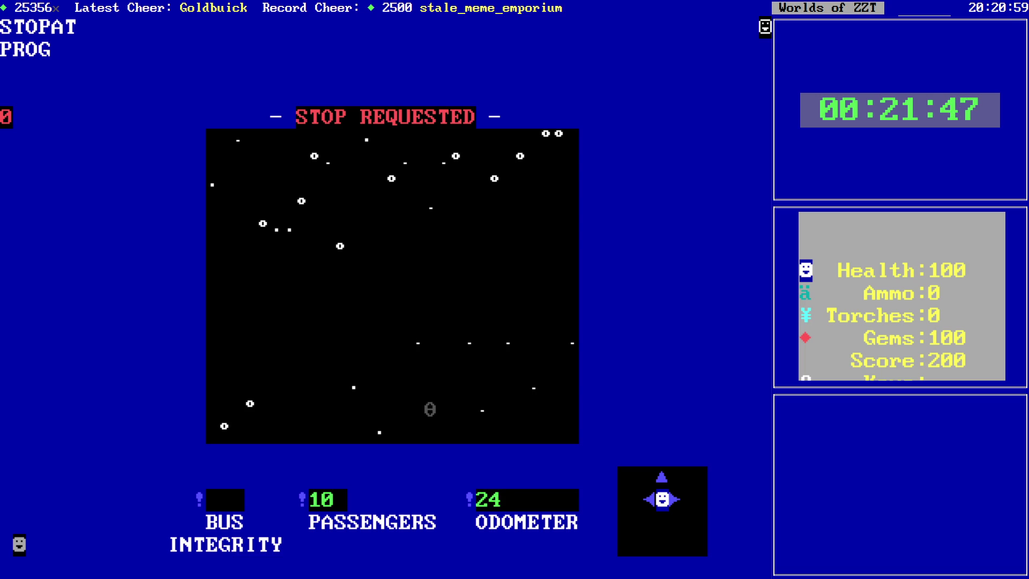
key(q)
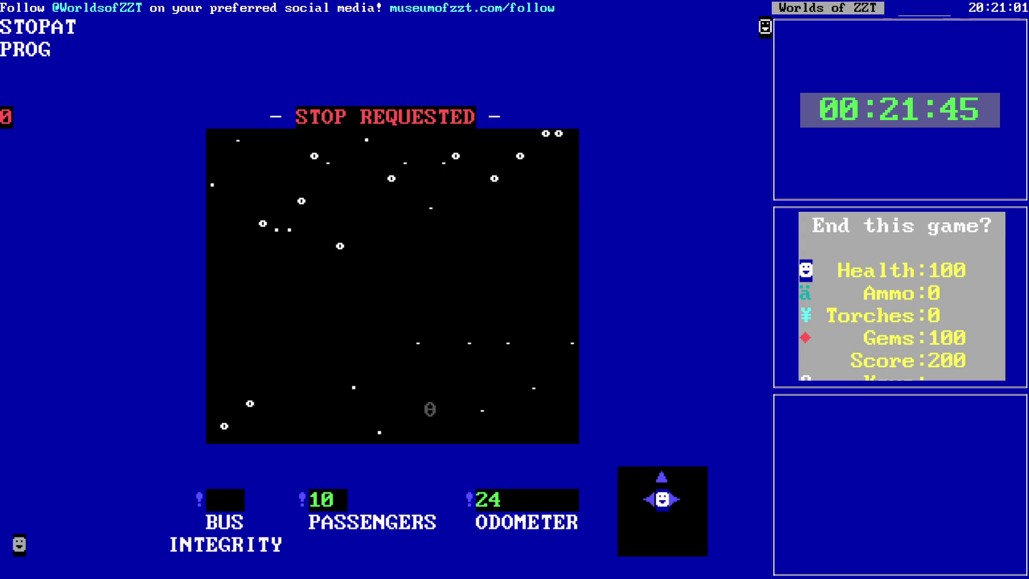
- Insert '#take onbus 1' on a new line after '#take obj1 1 alldone'
key(y)
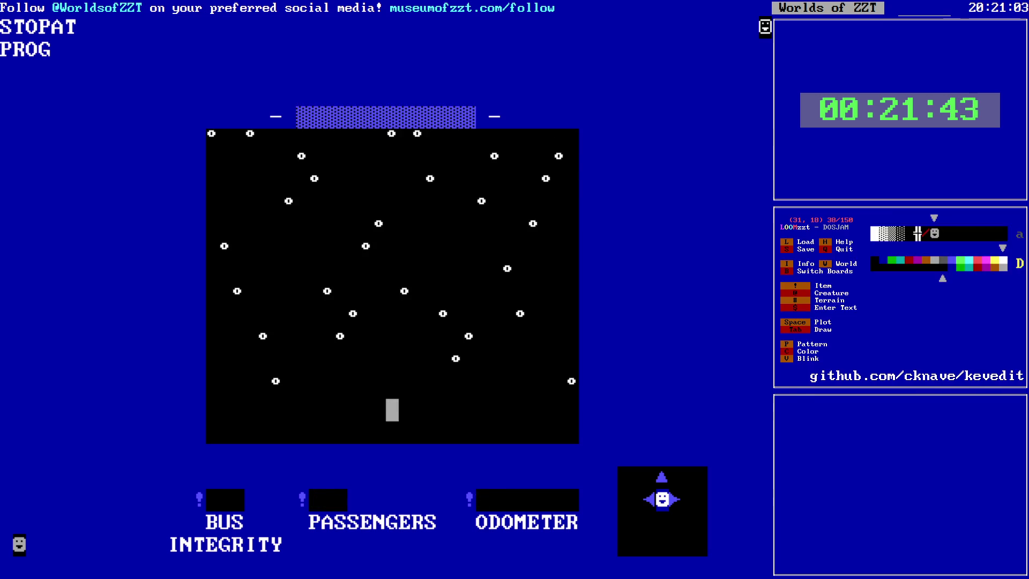
key(Return)
key(Down)
key(Down)
key(Down)
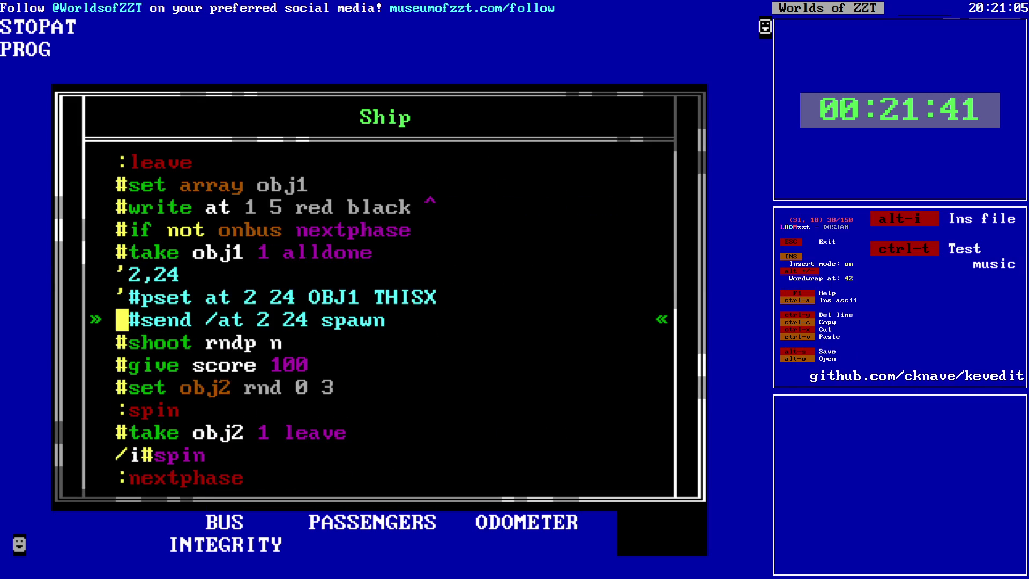
key(Up)
key(Up)
key(Up)
key(Down)
key(Down)
key(End)
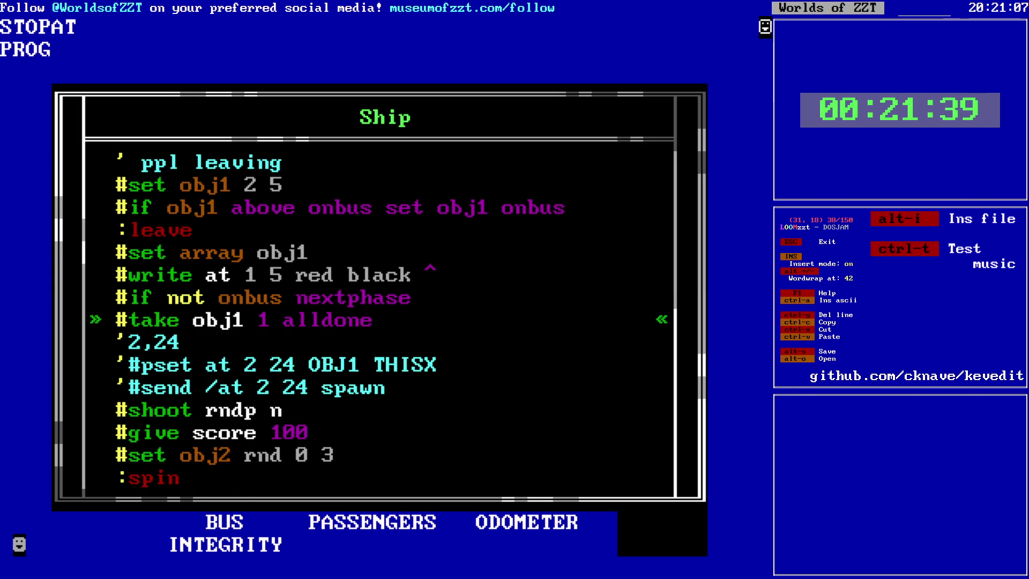
key(Return)
text(#)
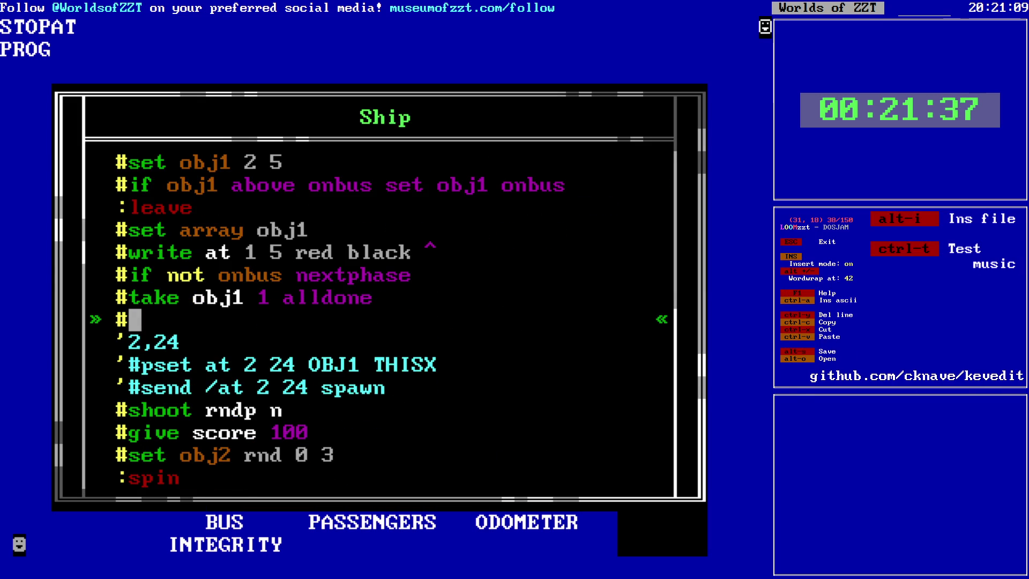
text(take)
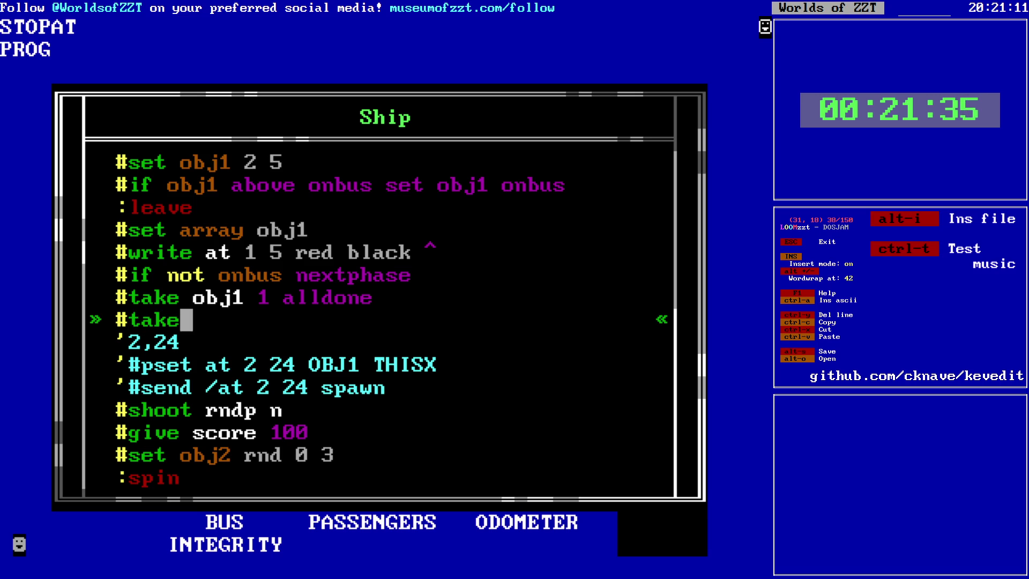
text( obj)
key(BackSpace)
key(BackSpace)
text(nbus 1)
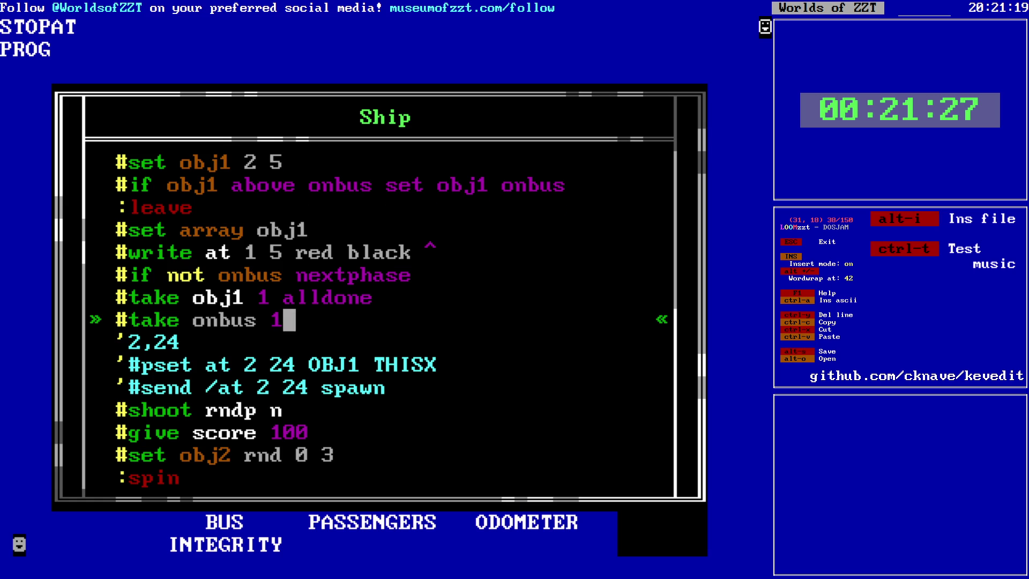
- Review the Ship's stop routine code down to its closing #end line
key(Up)
key(Up)
key(Up)
key(Down)
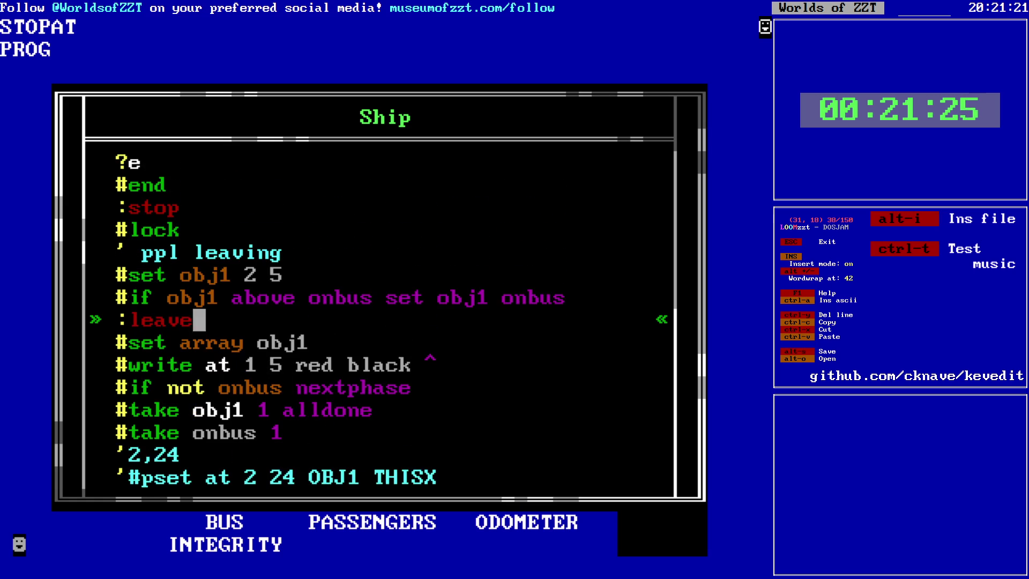
key(Down)
key(Down)
key(Down)
key(Up)
key(End)
key(shift+Home)
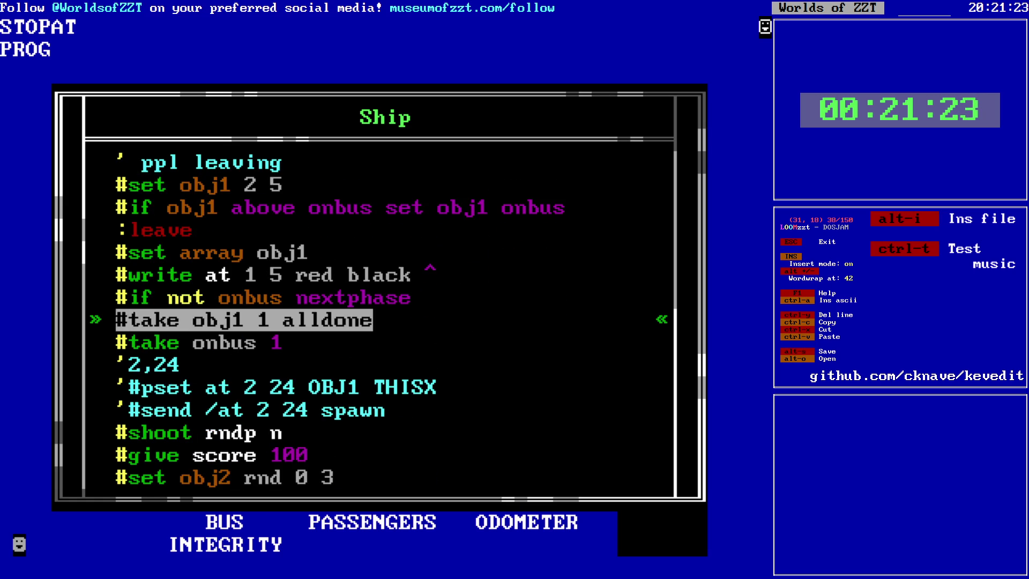
key(Down)
key(Down)
key(Down)
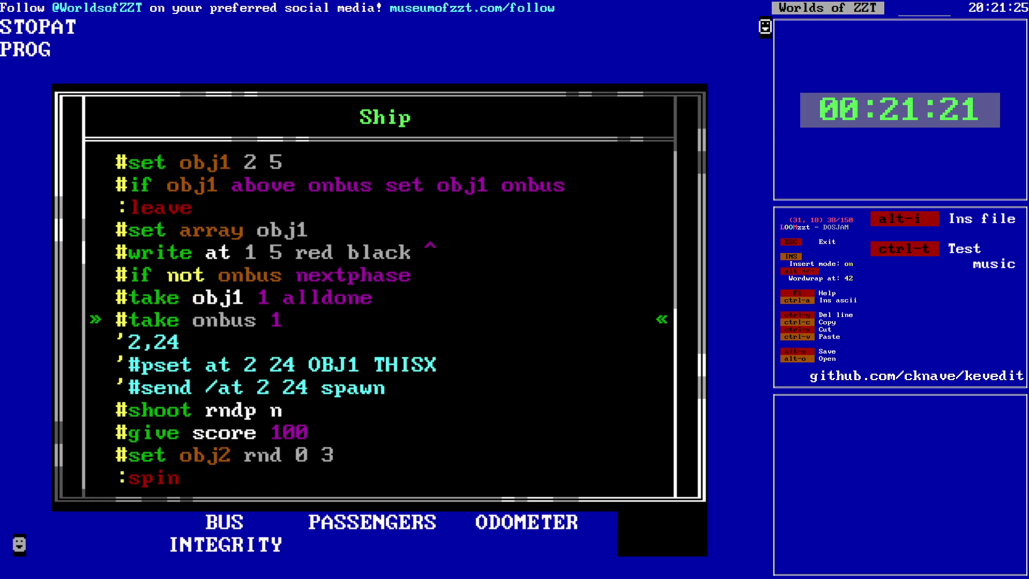
key(Up)
key(Up)
key(Up)
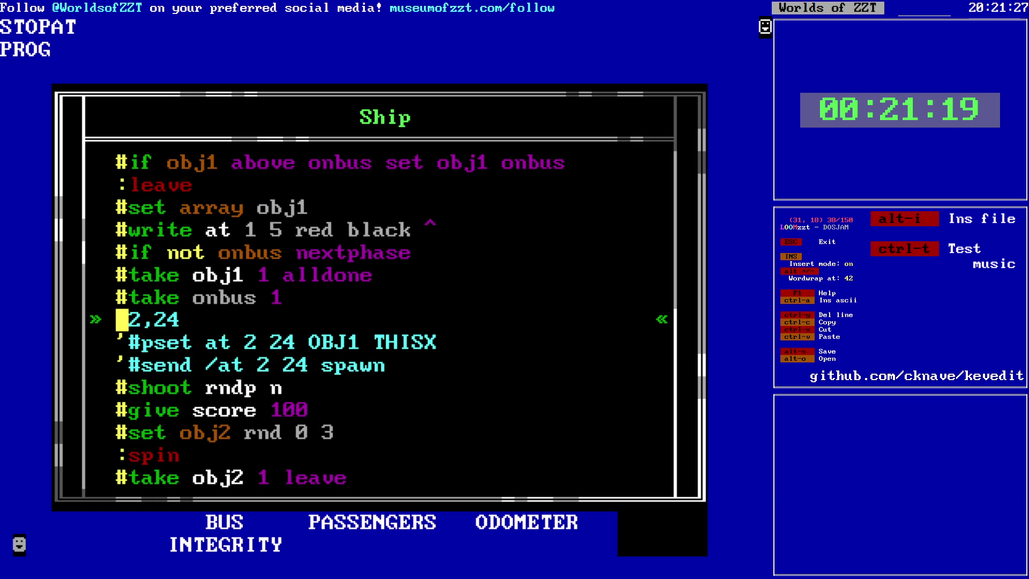
key(Up)
key(Up)
key(Up)
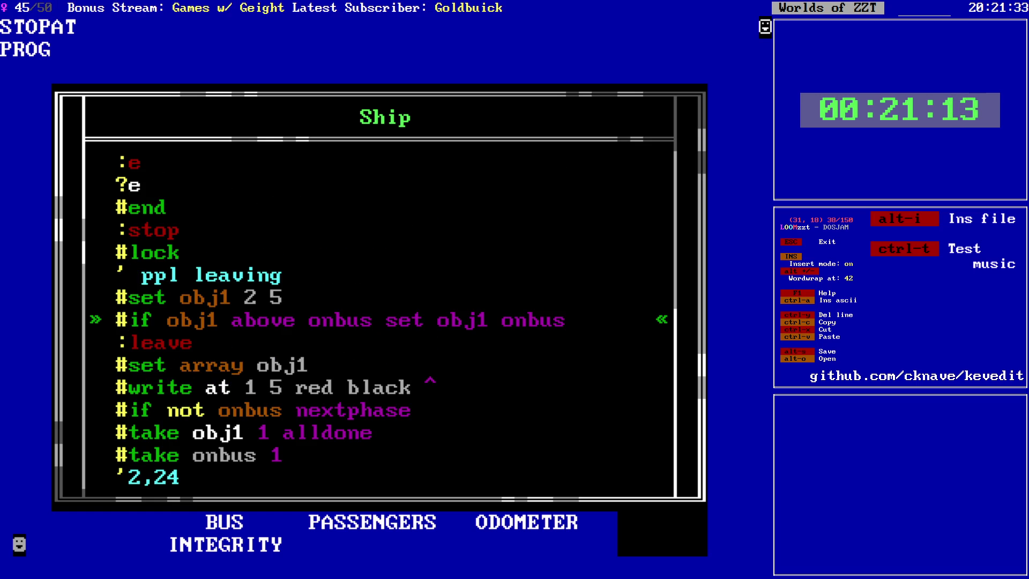
key(Down)
key(Down)
key(Down)
key(Down)
key(Down)
key(Down)
key(Up)
key(Up)
key(Up)
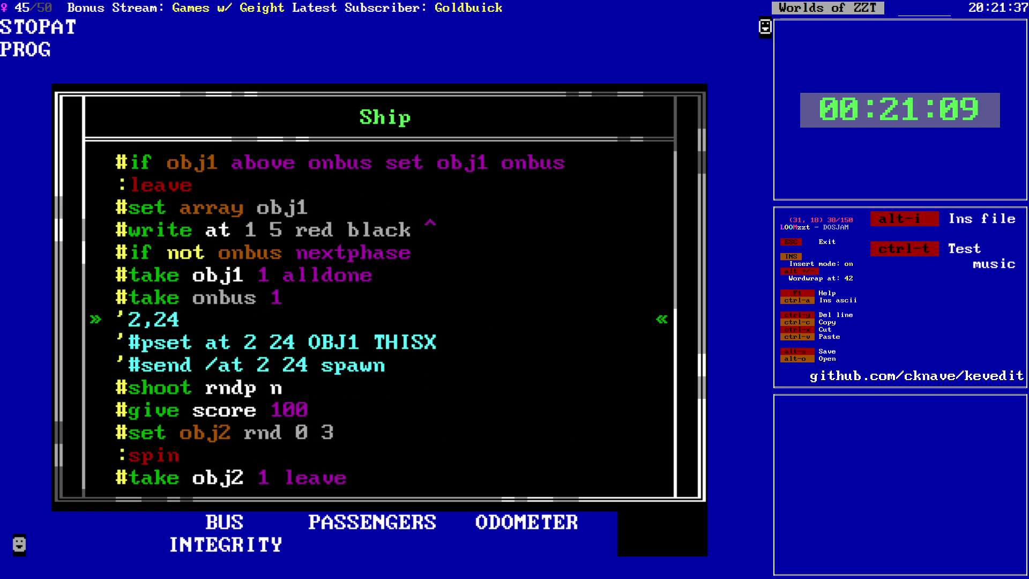
key(Page_Up)
key(Page_Up)
key(Page_Down)
key(Page_Down)
key(Page_Down)
key(Page_Down)
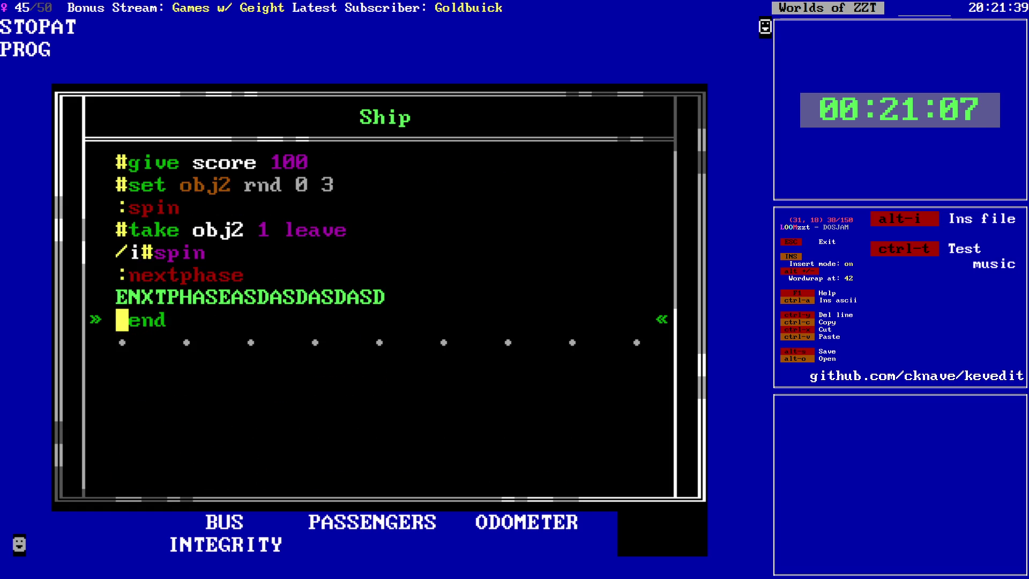
key(Page_Up)
key(Page_Up)
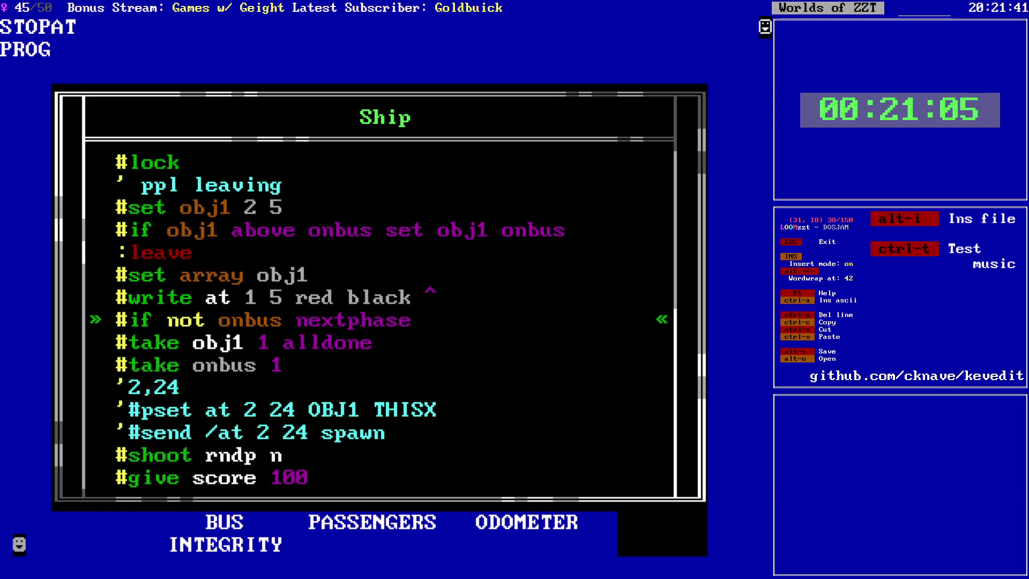
key(Page_Down)
key(Page_Down)
- Append an :alldone section with 'no more passengers. back to pahse 1' and a closing #end
key(End)
key(Return)
text(alldone)
key(Return)
text(no more passengers. back to pahse 1)
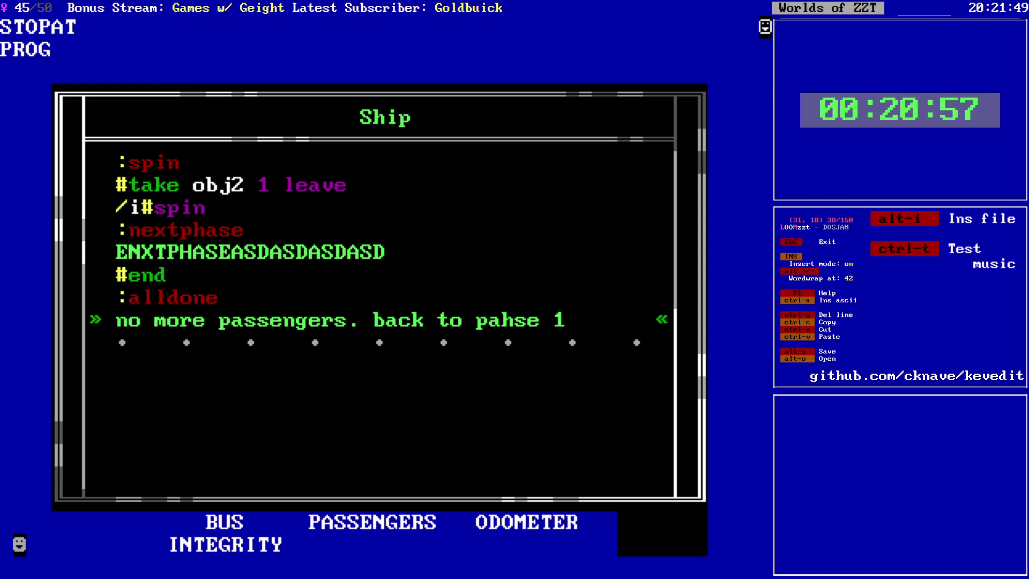
key(Return)
text($)
key(Return)
text(#end)
key(Escape)
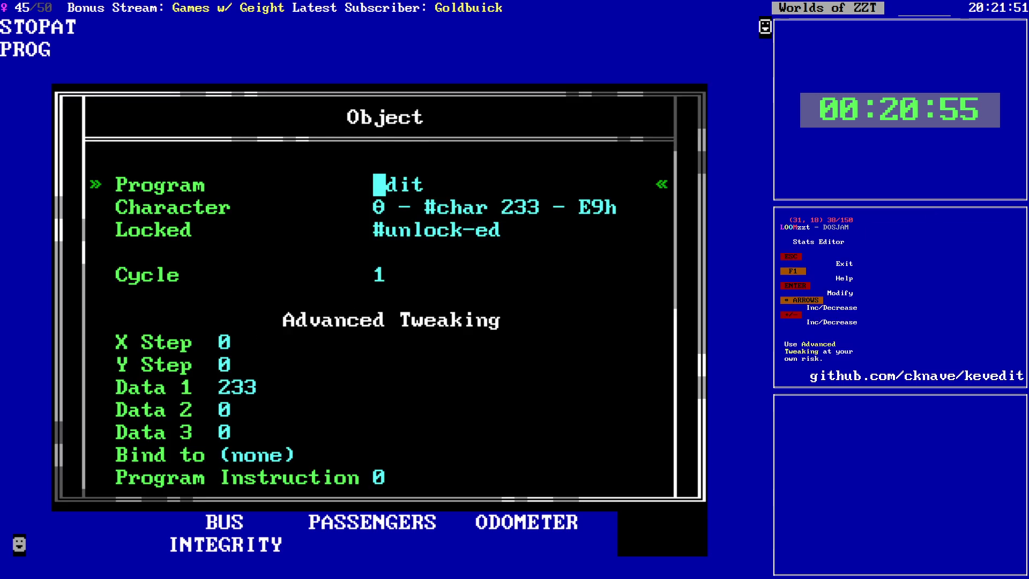
- Test-play, request a bus stop until 'no more passengers. back to pahse 1' appears, then dismiss it
key(Escape)
key(alt+t)
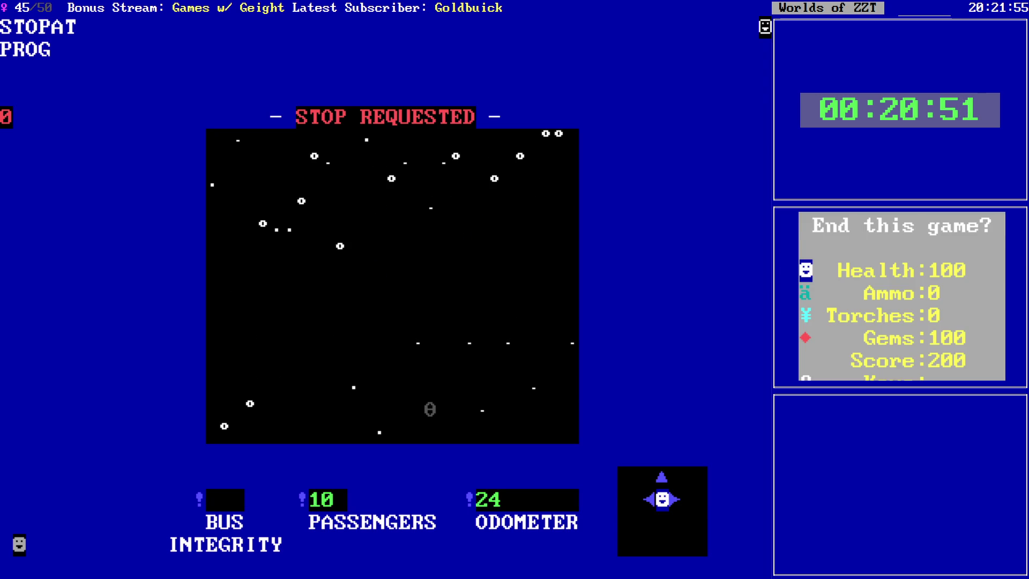
key(y)
key(p)
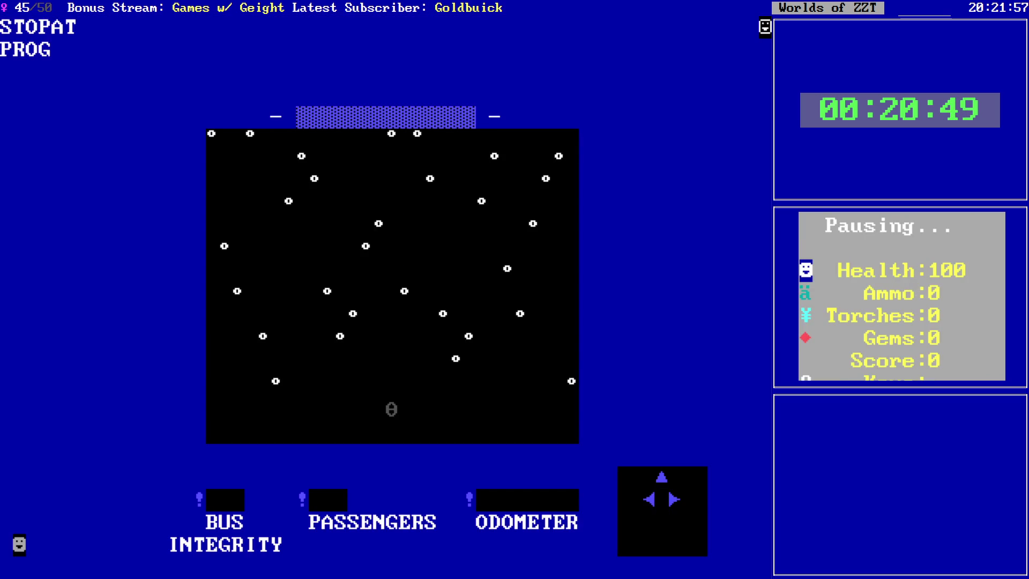
key(Up)
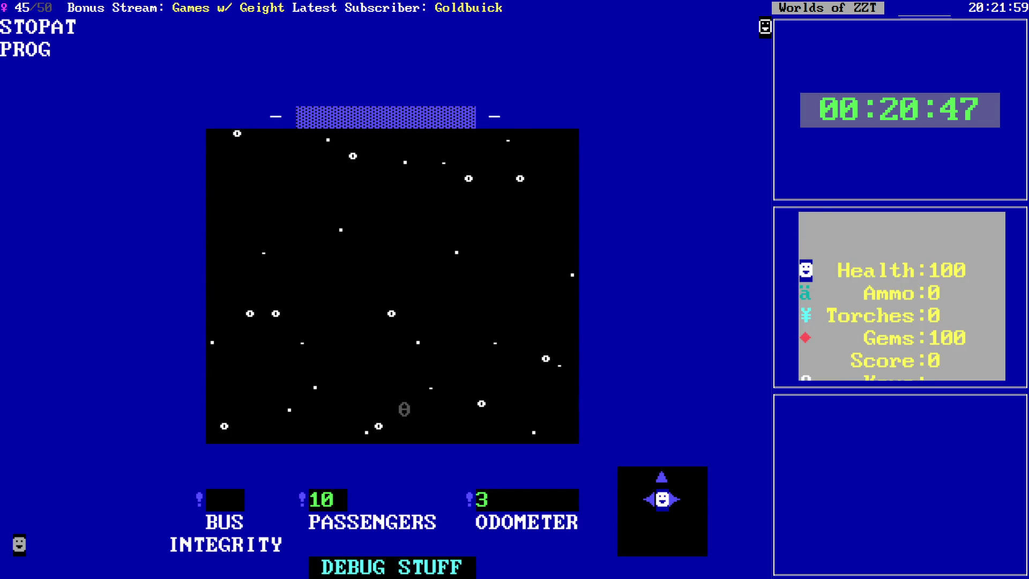
key(Right)
key(Right)
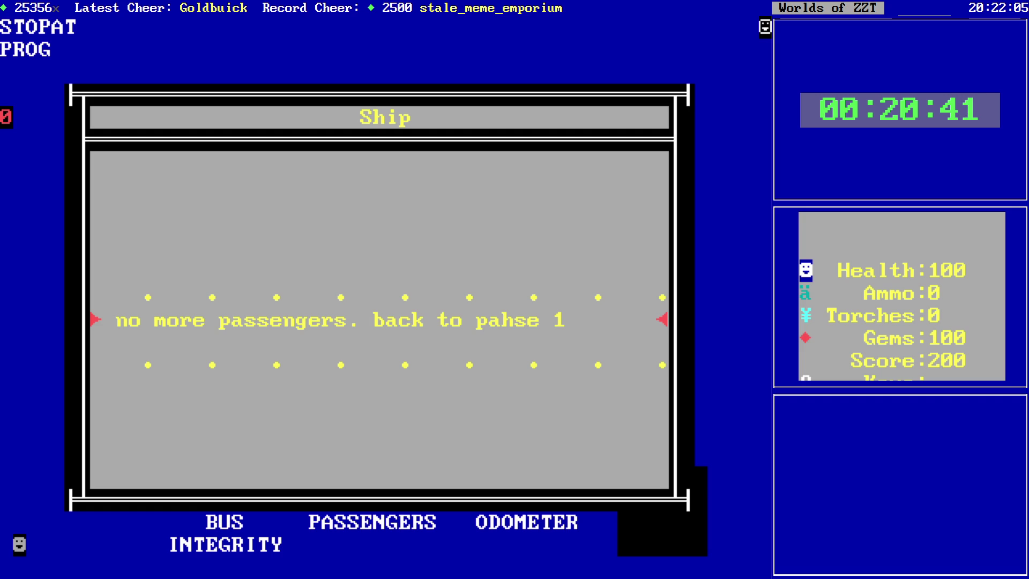
key(Escape)
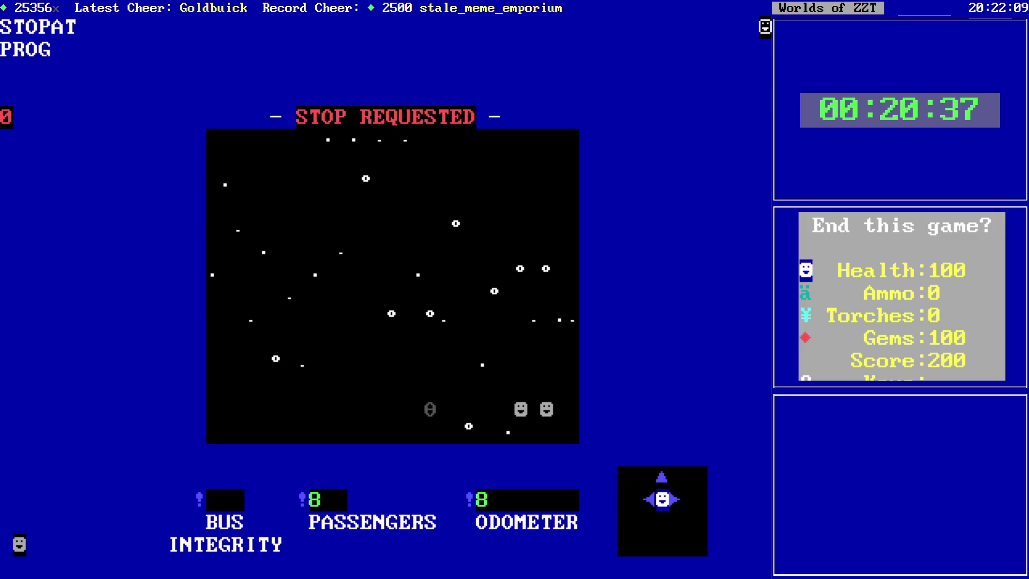
- Leave the test game and delete the '#if not onbus nextphase' line from the Ship's program
key(y)
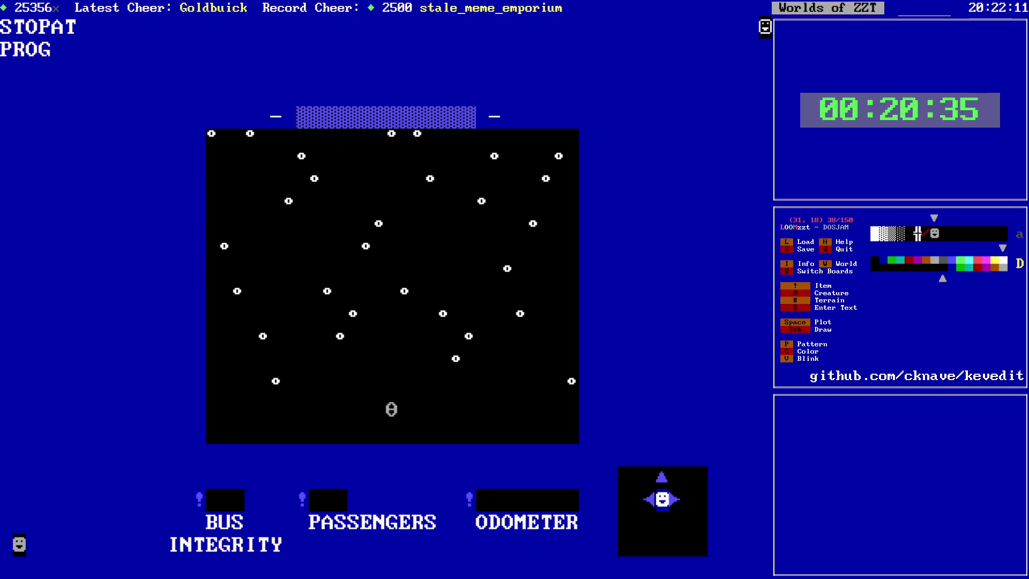
key(Return)
key(Return)
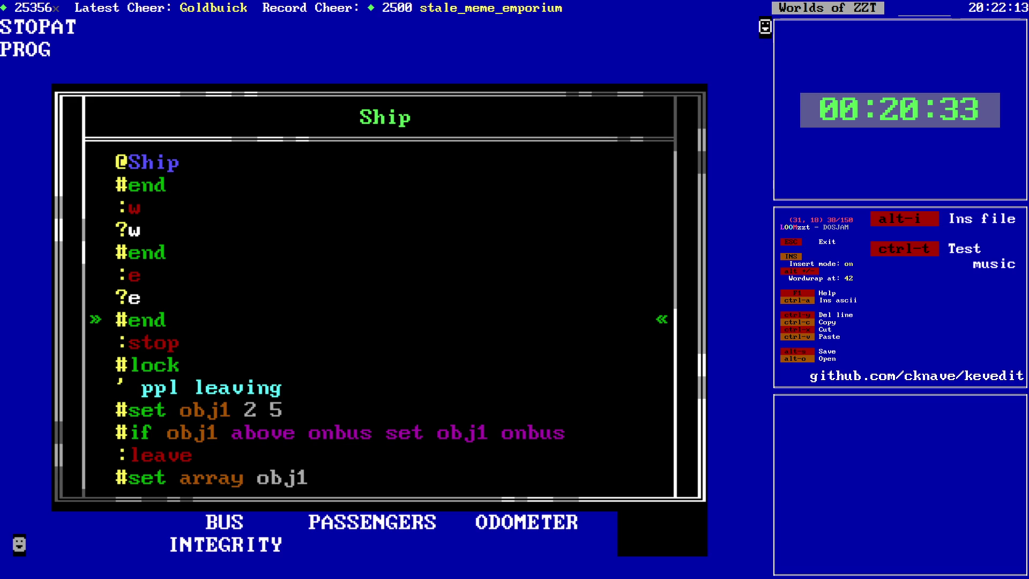
key(Down)
key(Down)
key(Down)
key(Down)
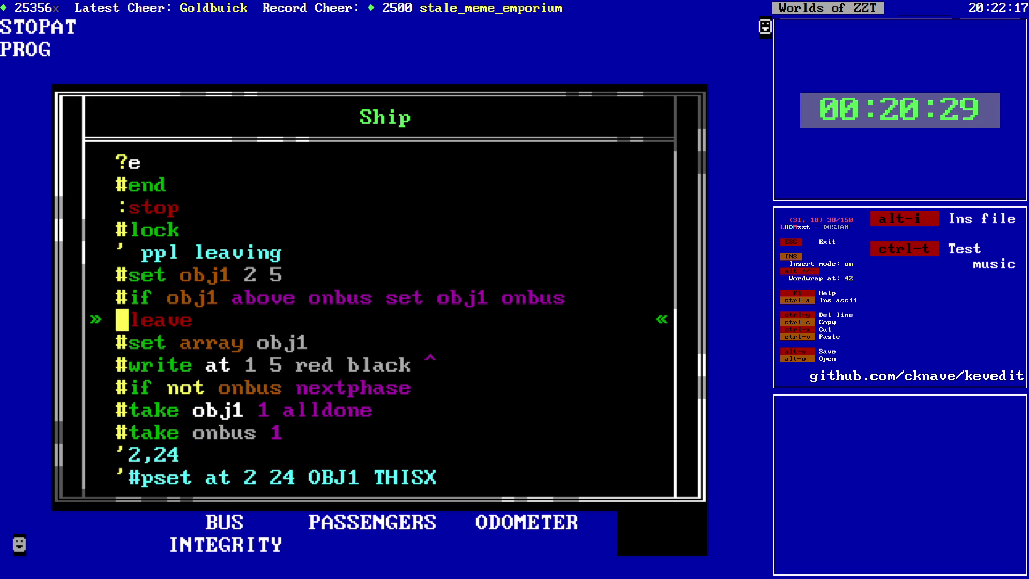
key(Down)
key(Down)
key(Down)
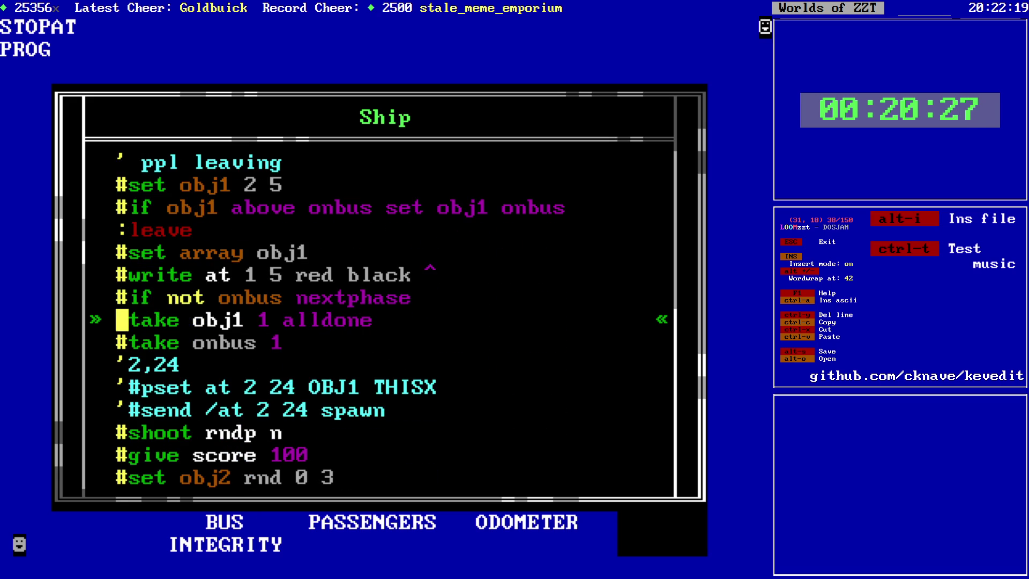
key(Down)
key(Down)
key(Down)
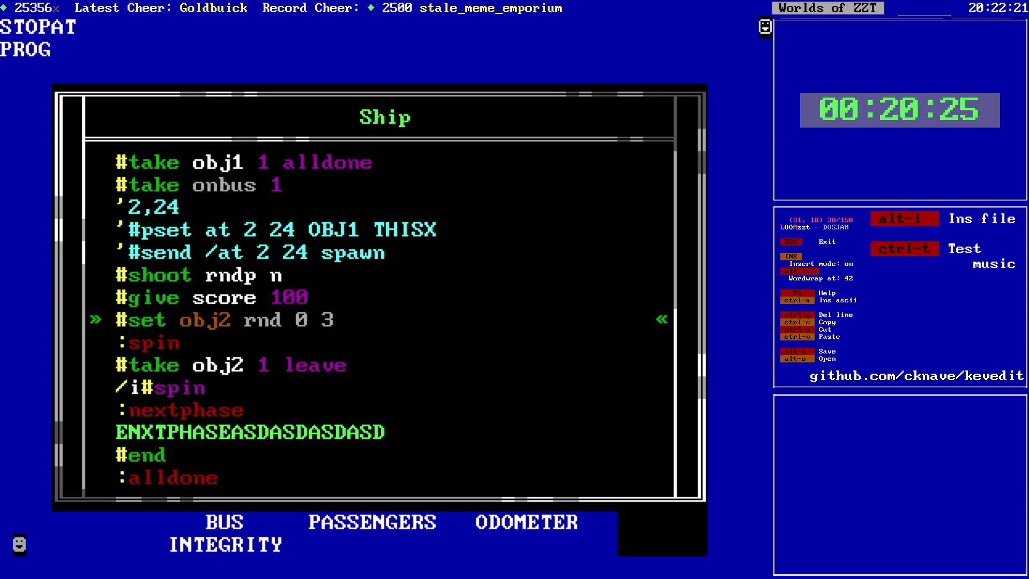
key(Down)
key(Down)
key(Down)
key(Up)
key(Up)
key(Up)
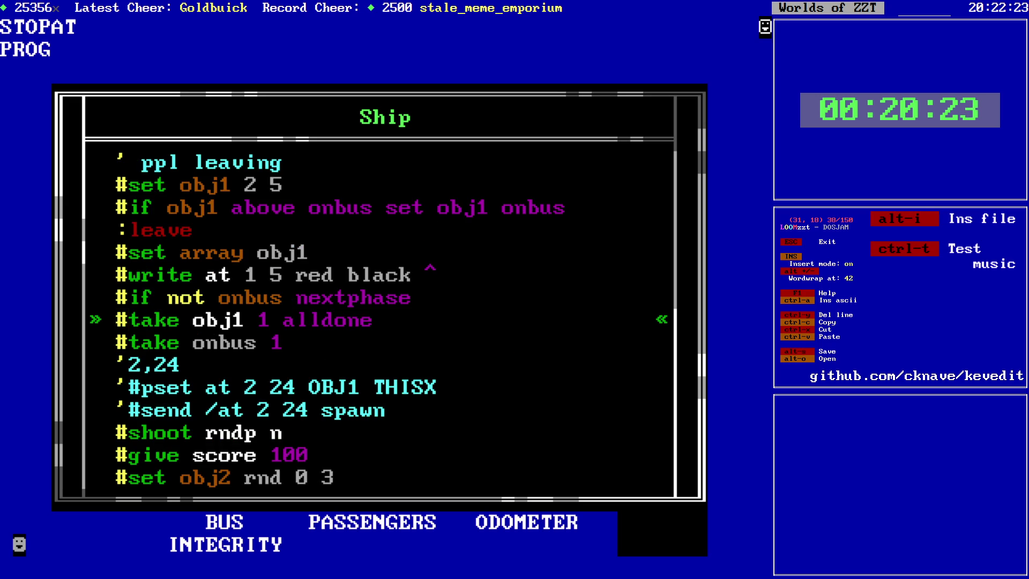
key(Page_Down)
key(Page_Down)
key(Page_Up)
key(Page_Up)
key(Down)
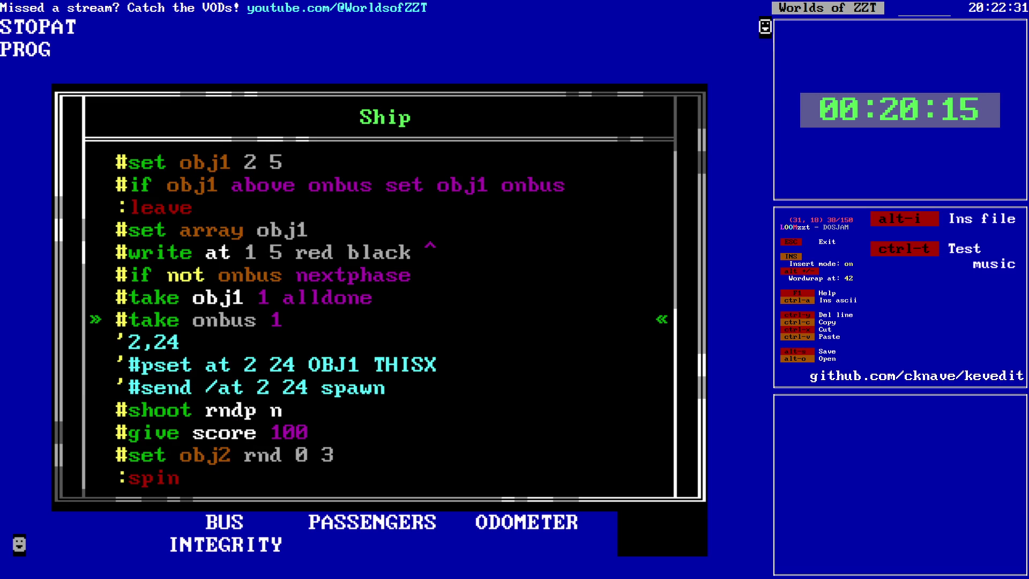
key(Up)
key(Up)
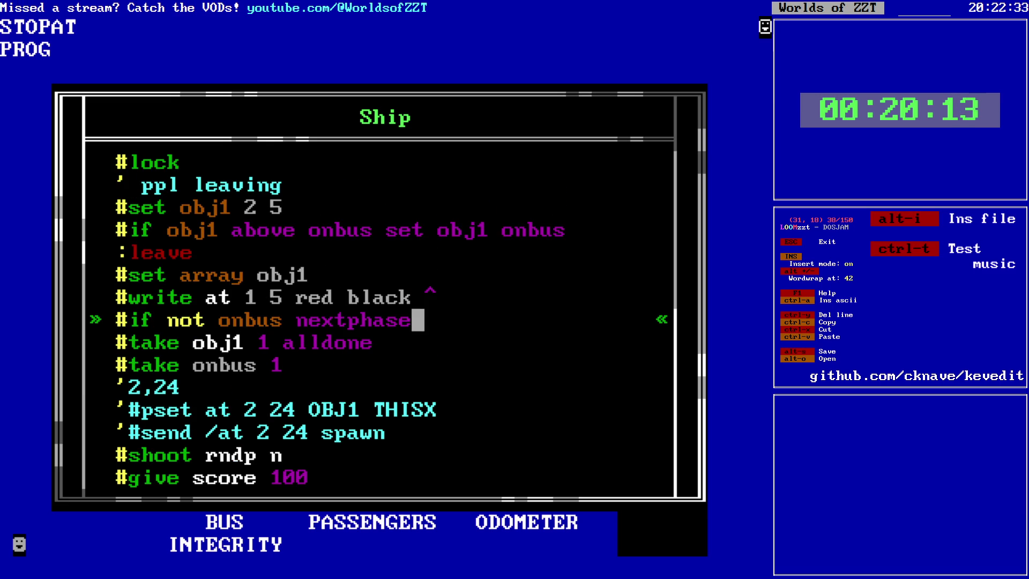
key(shift+End)
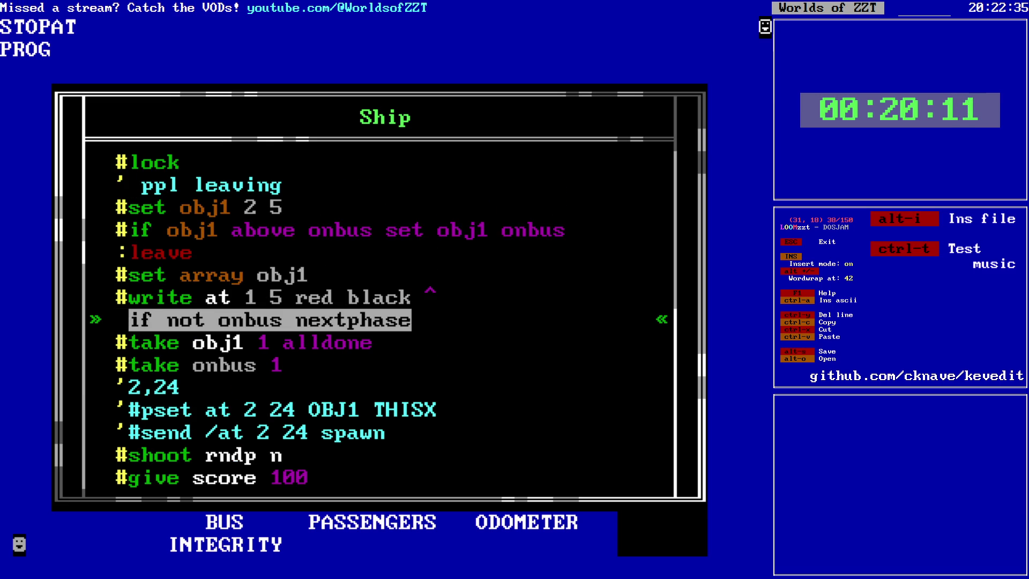
key(Delete)
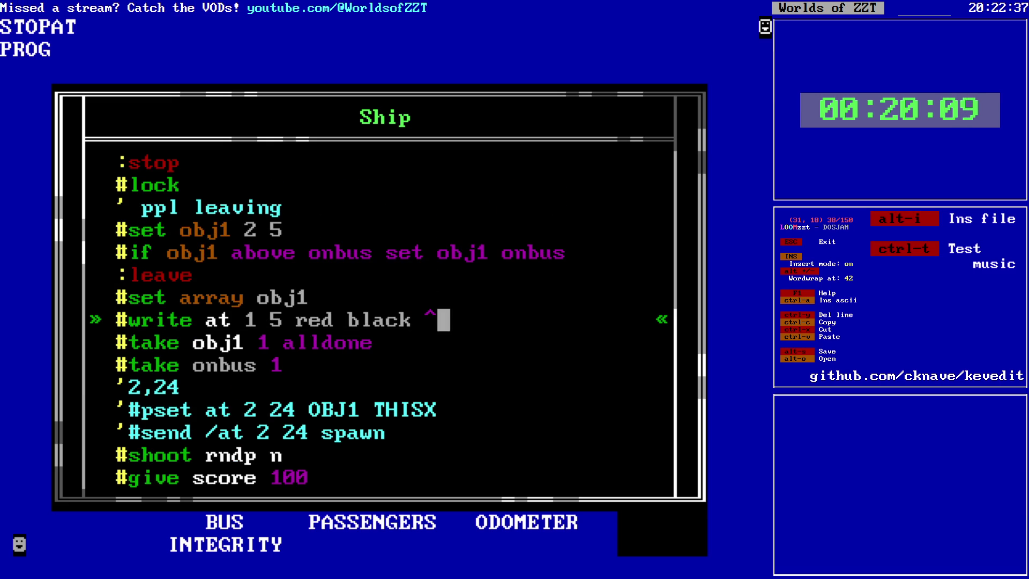
- Replace the old 'no more passengers' message with 'stop complete.'
key(Down)
key(Down)
key(Down)
key(Down)
key(Down)
key(Down)
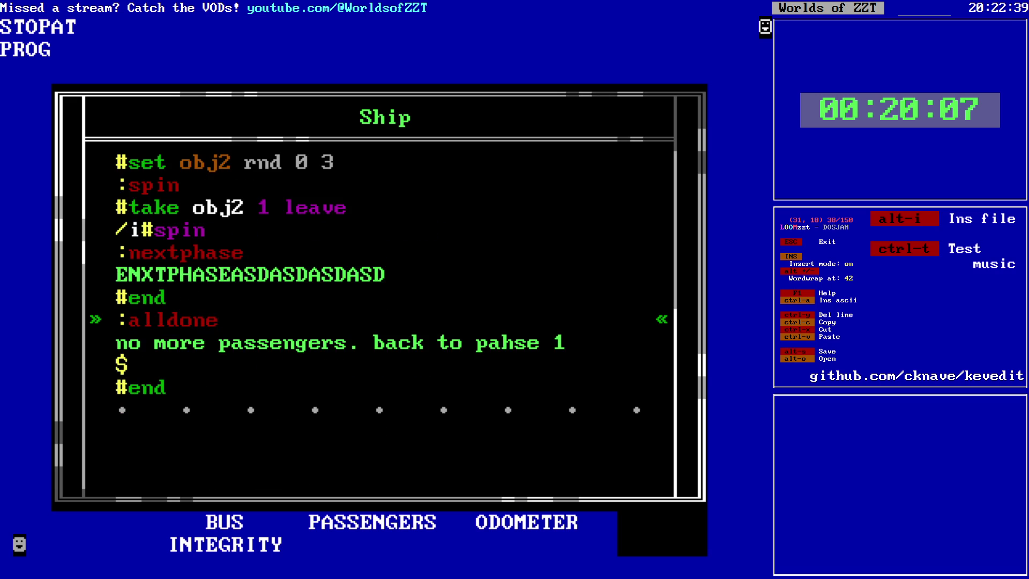
key(Down)
key(ctrl+y)
key(Delete)
text(stop complete.)
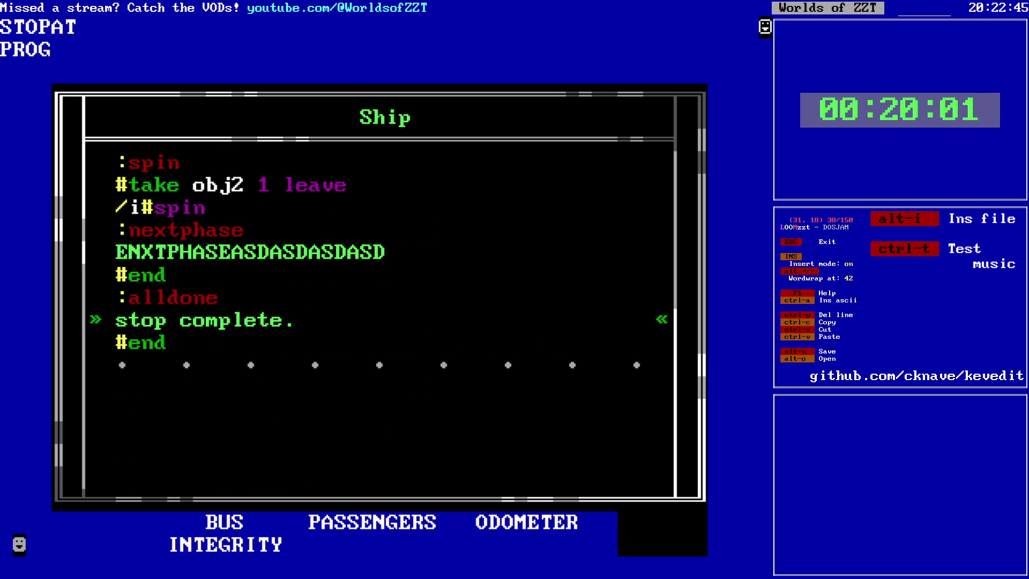
key(Page_Up)
key(Page_Up)
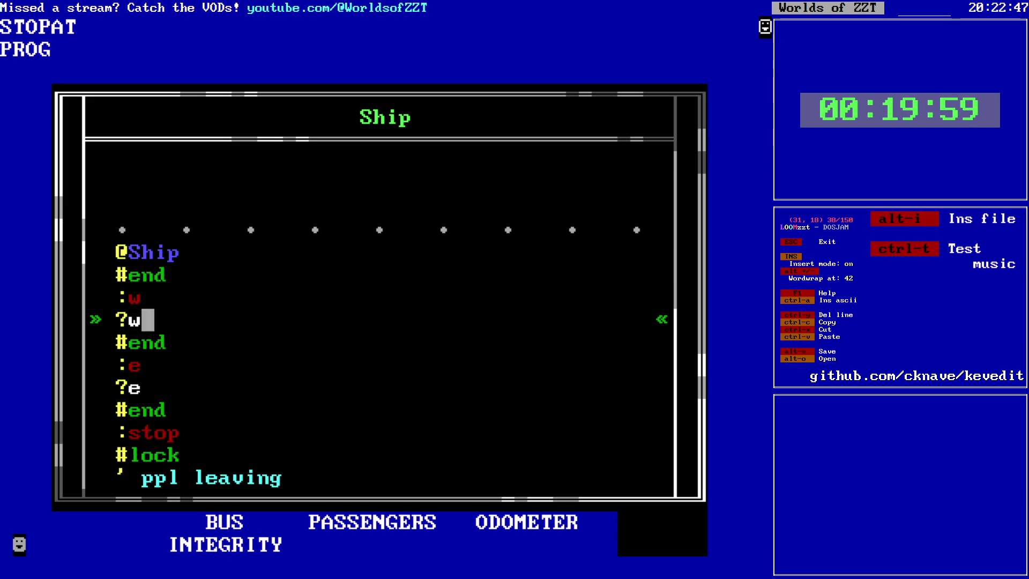
key(Page_Down)
key(Page_Up)
key(Page_Up)
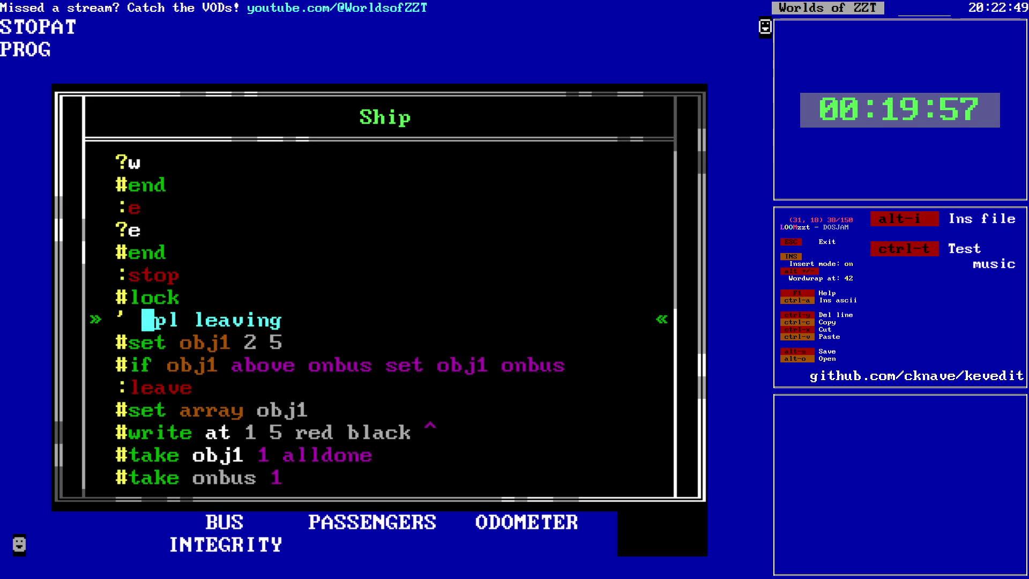
key(Page_Down)
key(Page_Down)
key(Page_Down)
- Add '#unlock' on a new line after 'stop complete.' and return to the board
key(End)
key(Return)
text(#unlock)
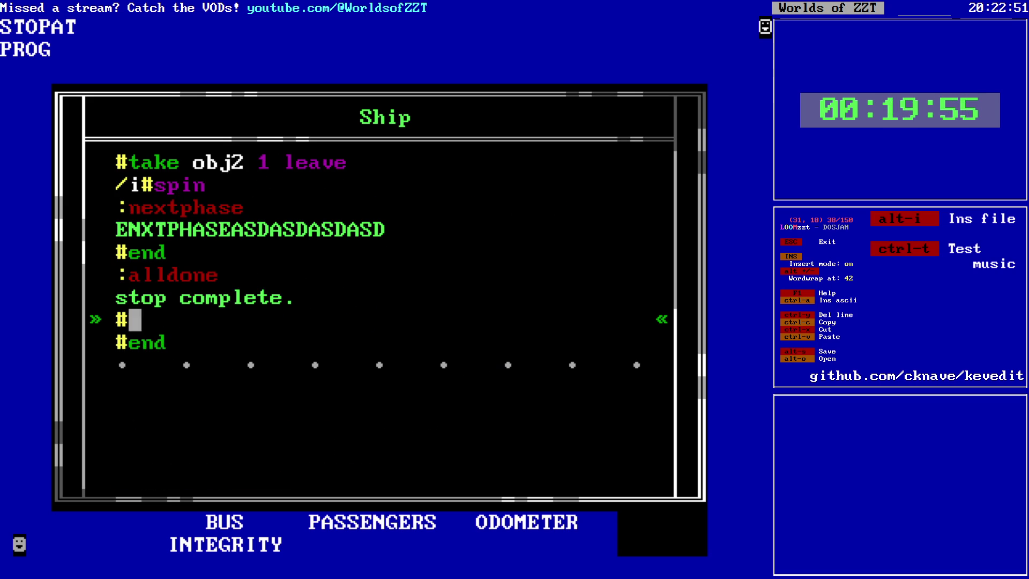
key(Up)
key(End)
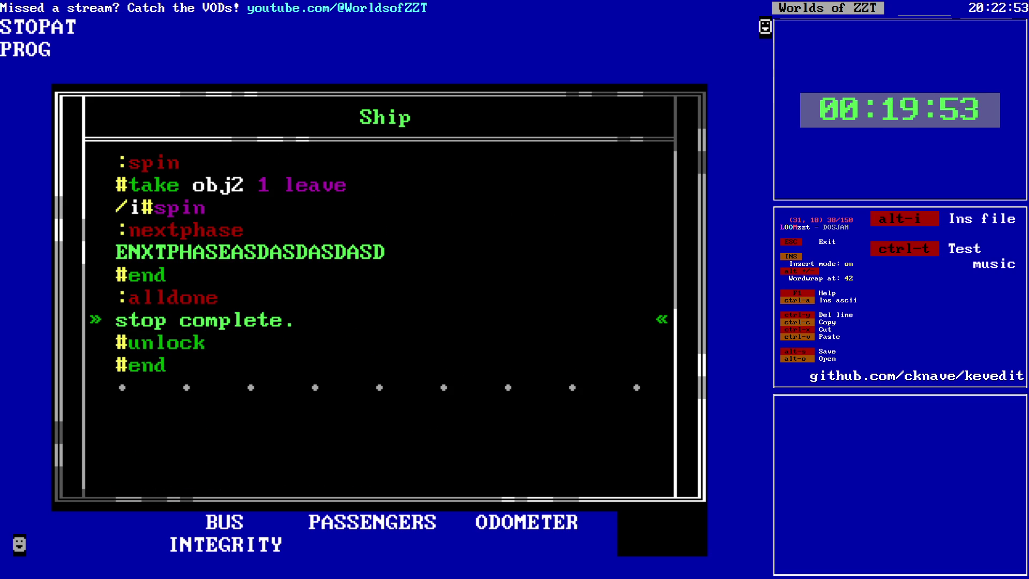
key(Escape)
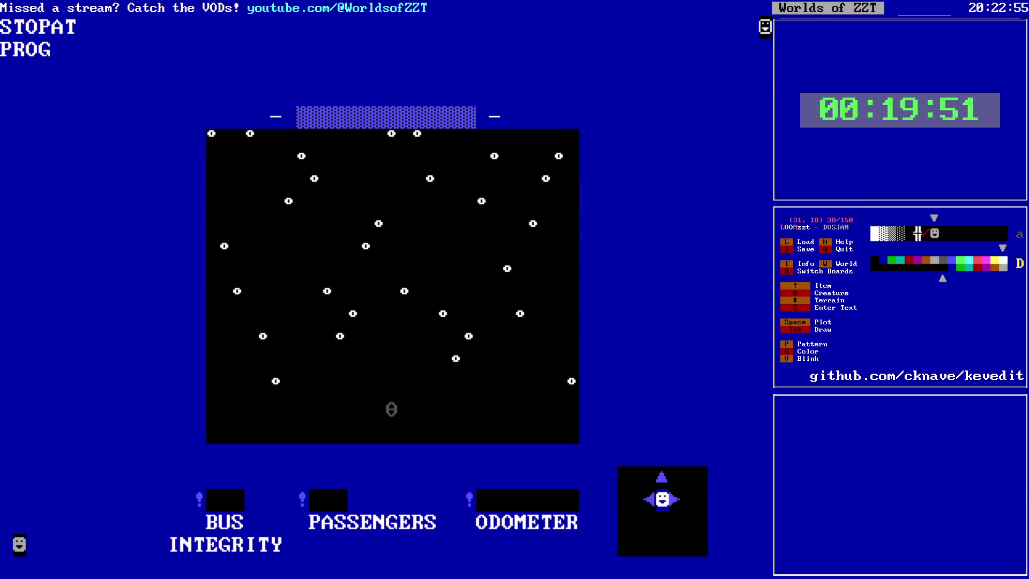
- Add a ':start' label after the final #end of the star object's program
key(Up)
key(Up)
key(Up)
key(Left)
key(Left)
key(Left)
key(Return)
key(Page_Down)
key(Page_Down)
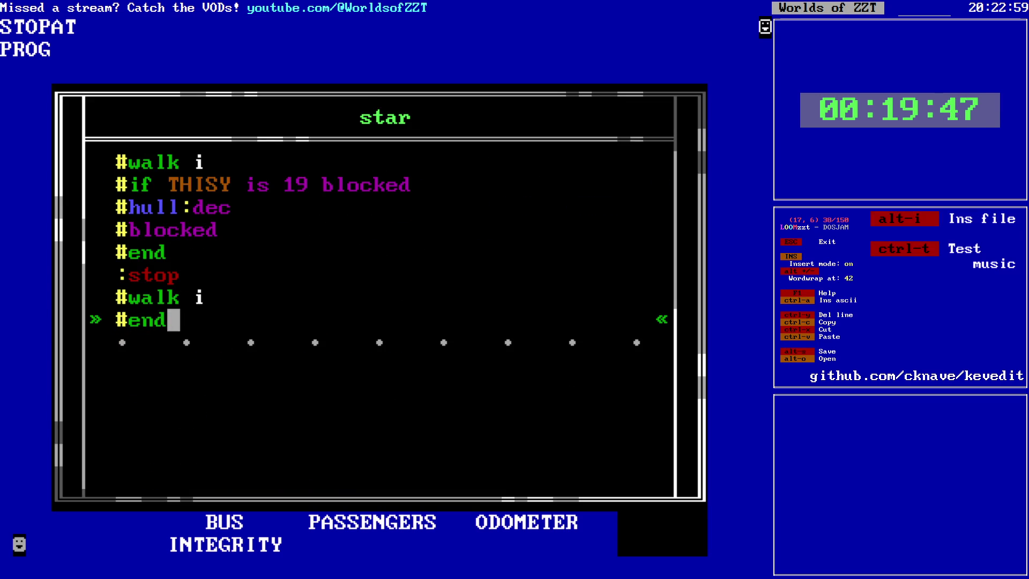
key(Page_Up)
key(Page_Down)
key(Page_Down)
key(Return)
text(:start)
- Copy the '#cycle 4' line and paste it under ':start'
key(Page_Up)
key(Page_Up)
key(Page_Up)
key(End)
key(shift+Home)
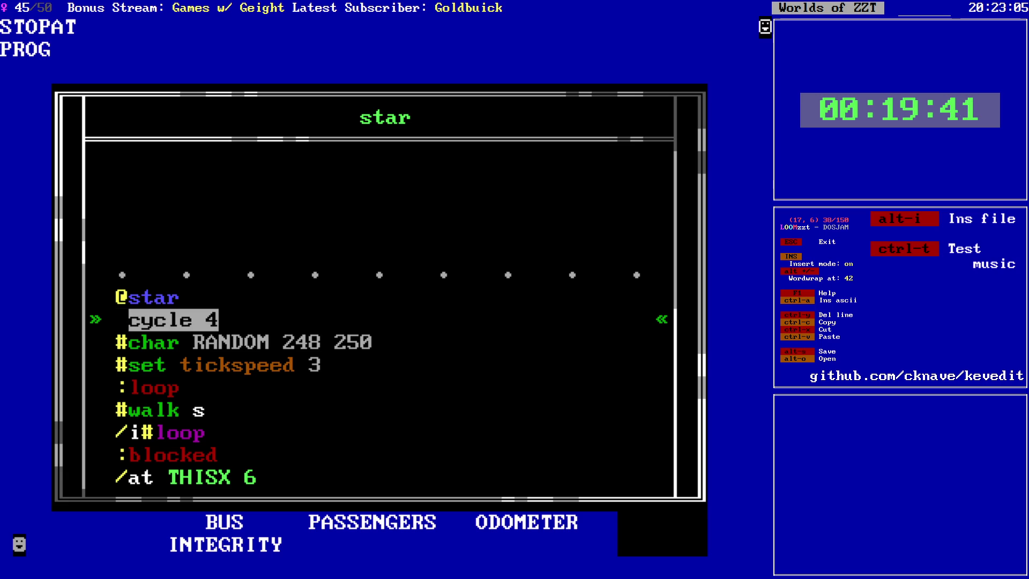
key(ctrl+c)
key(Page_Down)
key(Page_Down)
key(Page_Down)
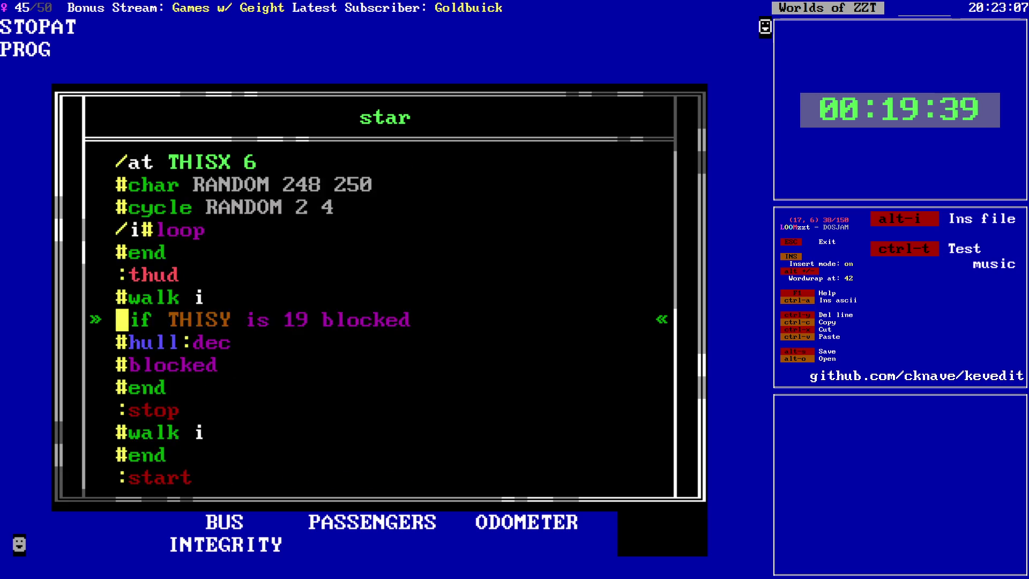
key(End)
key(Return)
key(ctrl+v)
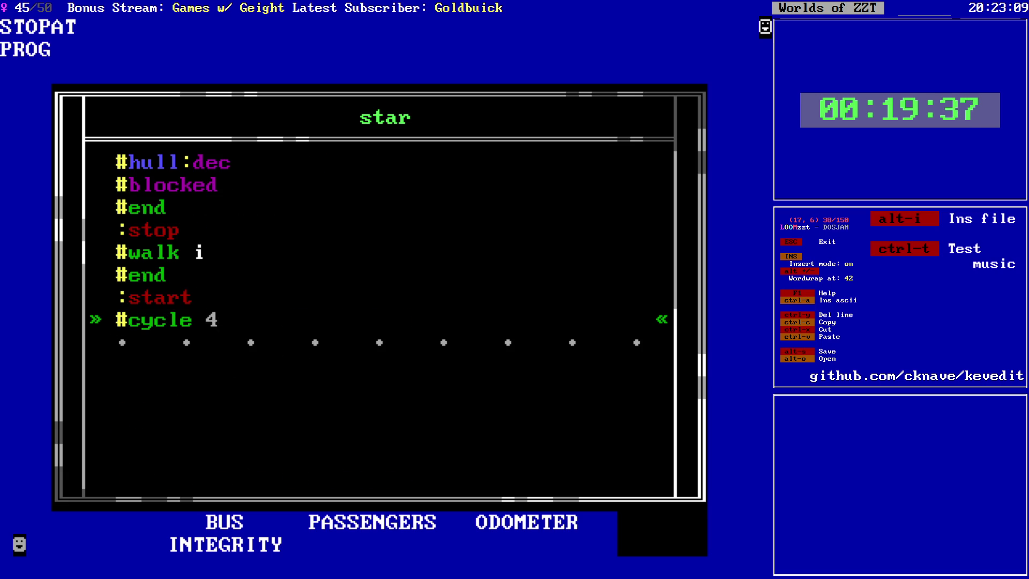
- Add '#loop' after '#cycle 4', close the star program and move beside the Ship
key(Page_Up)
key(Page_Up)
key(Page_Up)
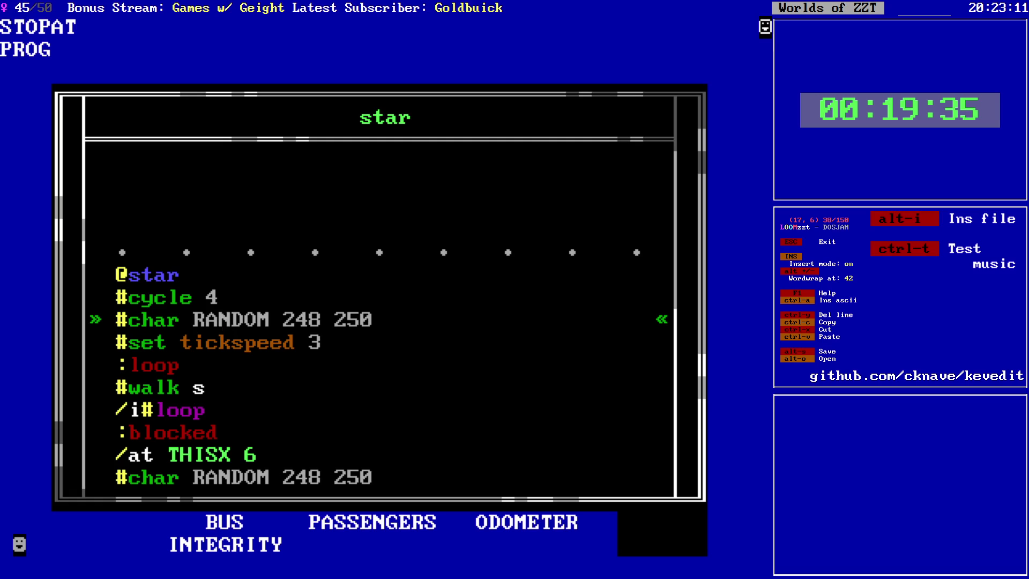
key(Page_Down)
key(Page_Down)
key(Page_Down)
key(Return)
text(#loop)
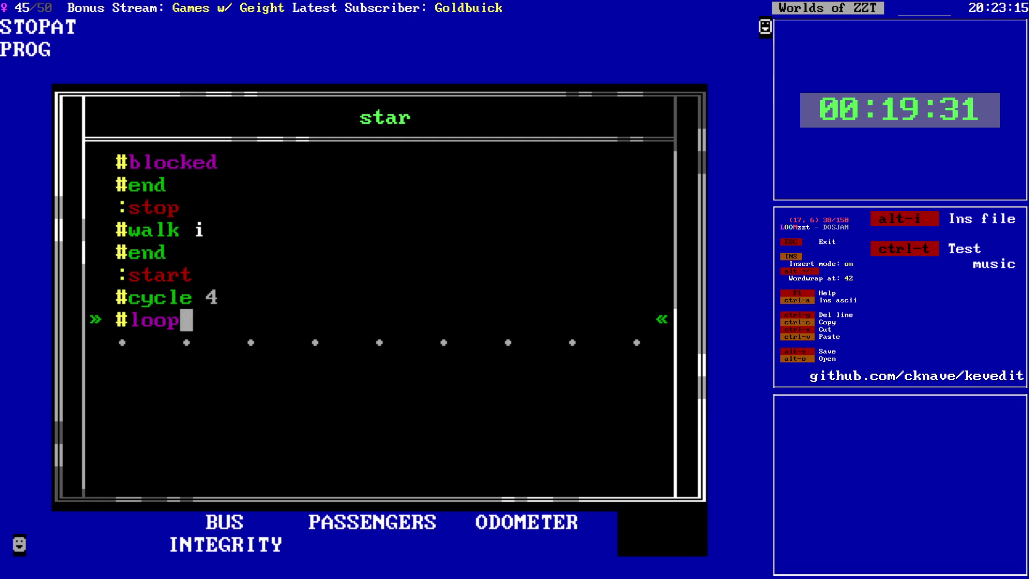
key(Page_Up)
key(Page_Up)
key(Page_Up)
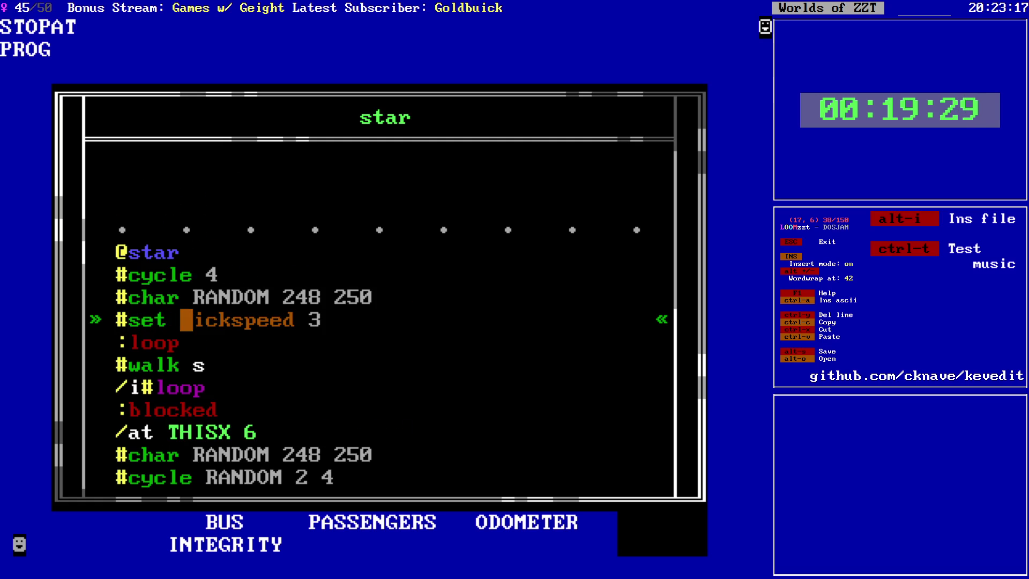
key(Down)
key(Down)
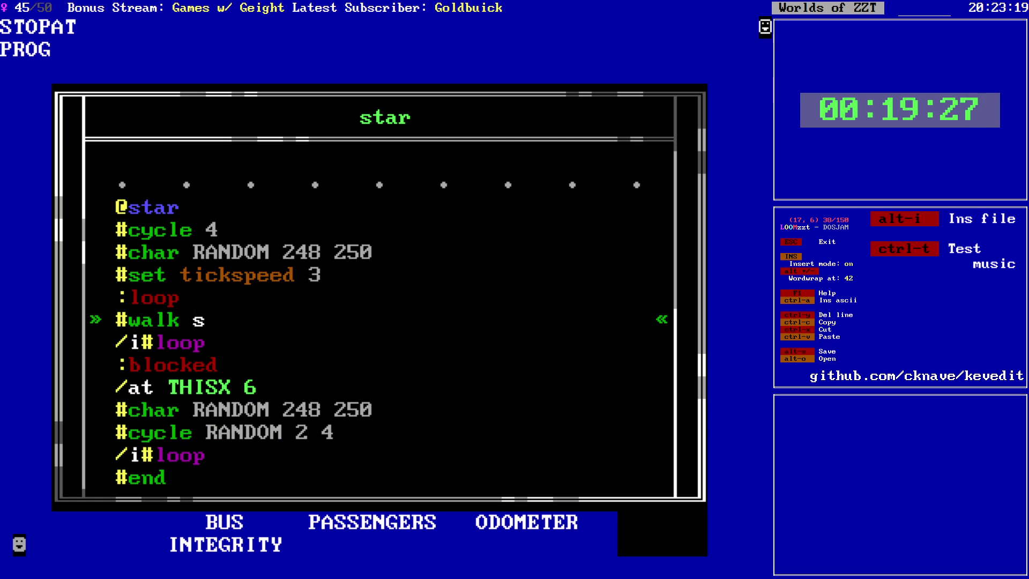
key(Escape)
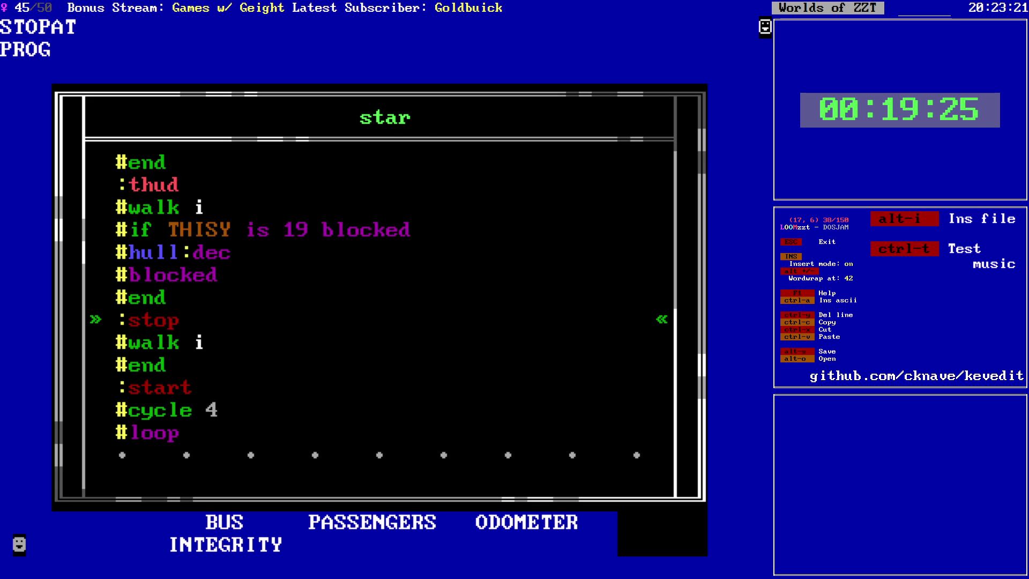
key(Down)
key(Down)
key(Down)
key(Right)
key(Right)
key(Right)
key(Up)
key(Right)
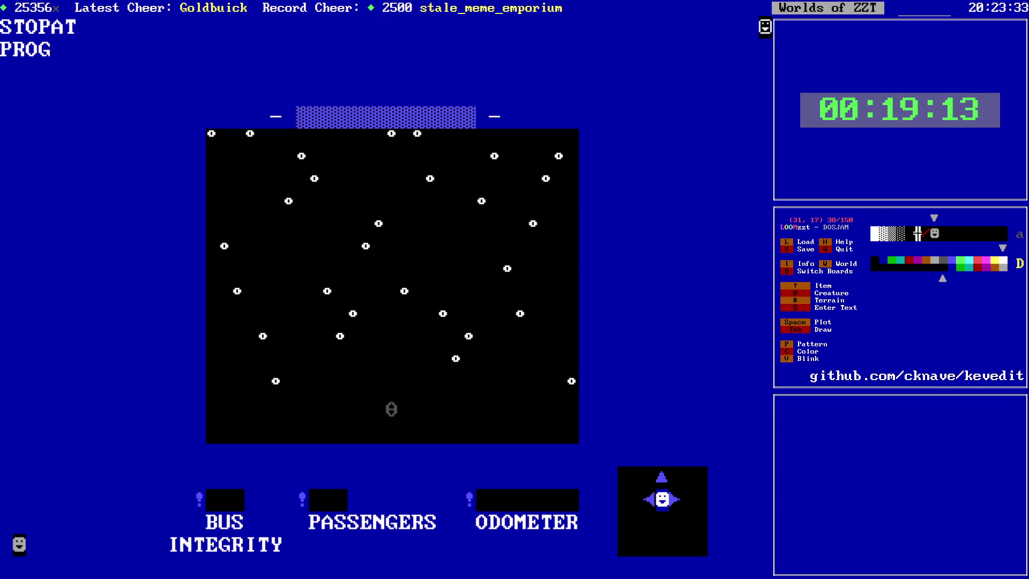
- Save the world as DOSJAM.ZZT
key(s)
key(Return)
key(Return)
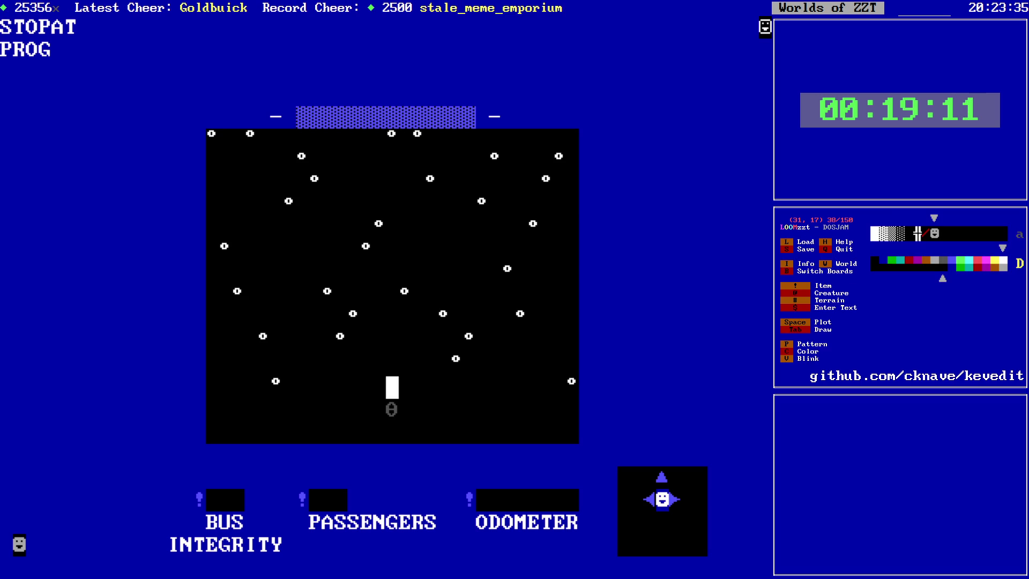
key(alt+Left)
key(alt+Up)
key(alt+Left)
key(alt+Right)
key(Up)
key(Left)
key(Left)
key(Left)
key(alt+Down)
key(Down)
key(Down)
key(Down)
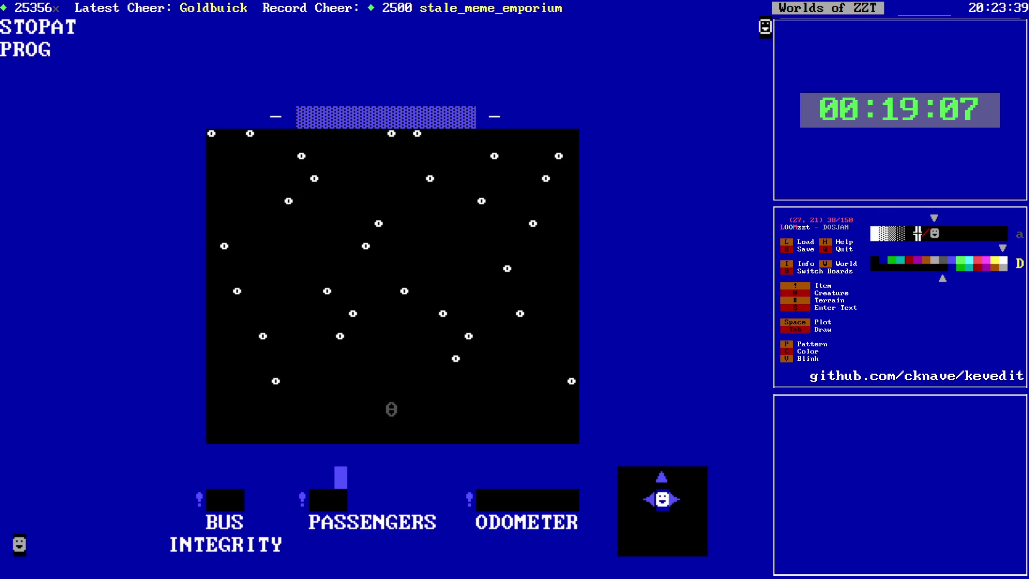
key(alt+Right)
key(Right)
key(Right)
key(Right)
- Review the Ship object's settings and program, then return to the board
key(Up)
key(Left)
key(Left)
key(Left)
key(Return)
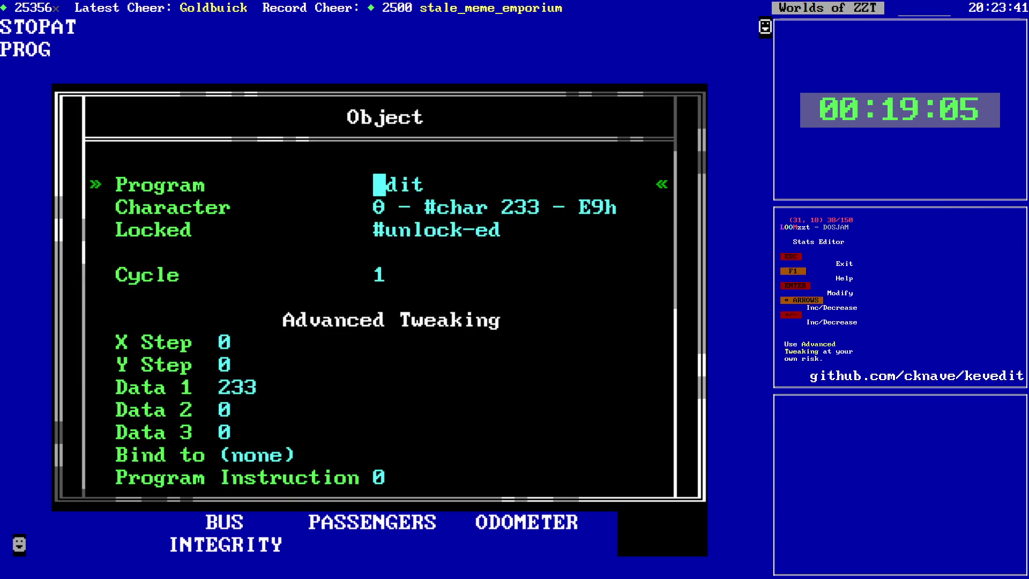
key(Return)
key(Page_Down)
key(Escape)
key(Escape)
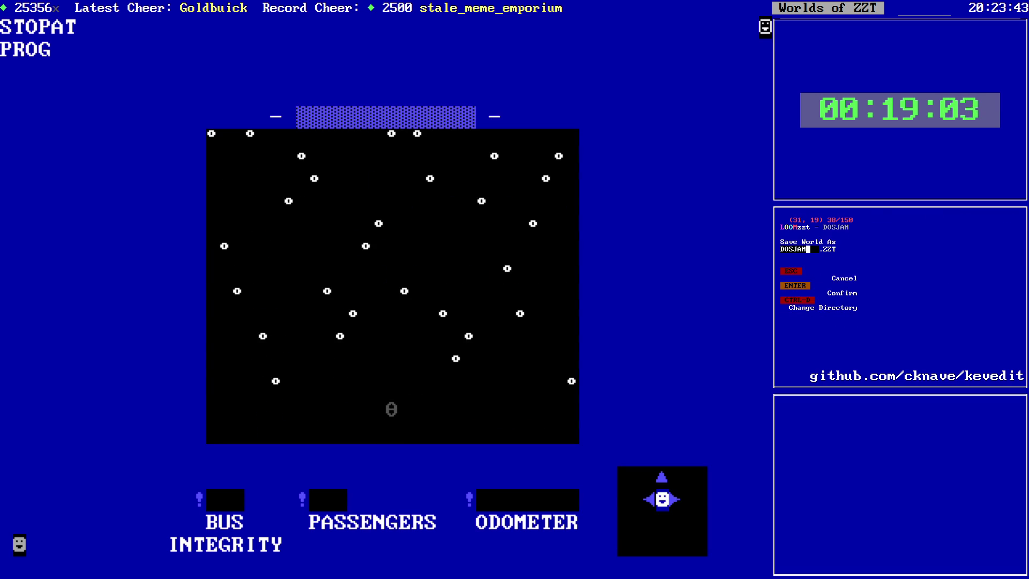
key(Down)
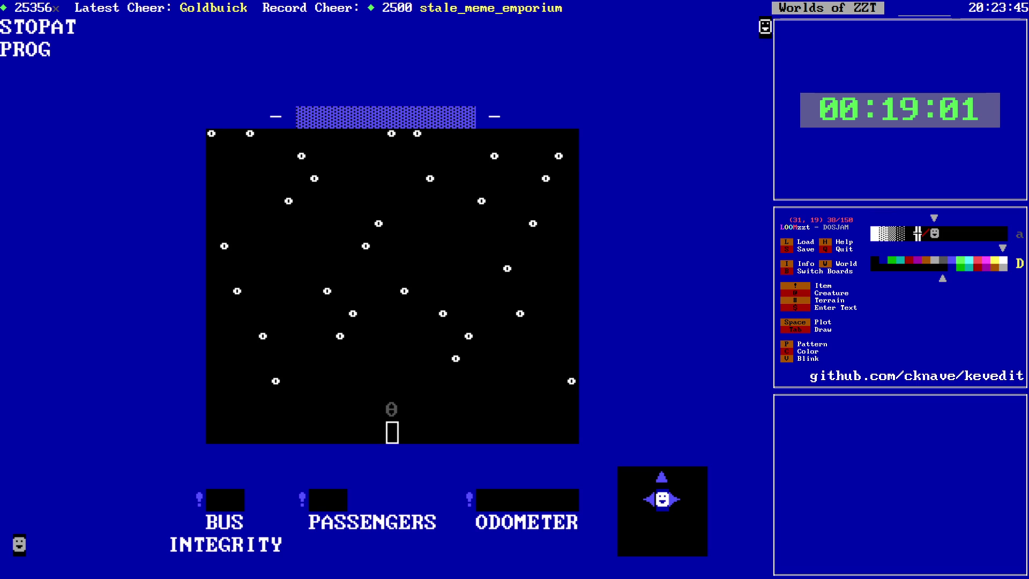
- Restart the DOSJAM test, drive the bus until 'stop complete.' appears, then request ending the game
key(y)
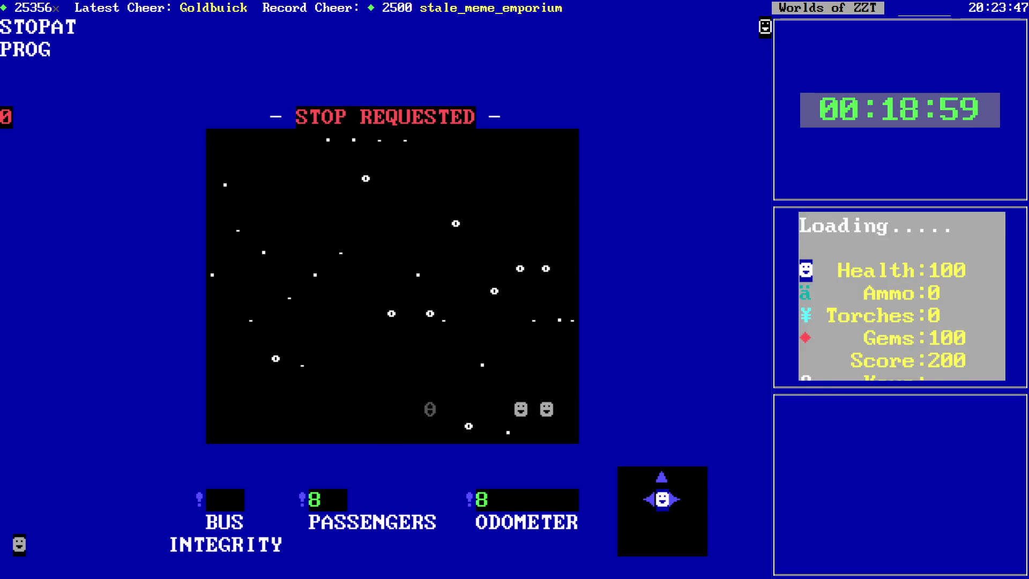
key(Return)
key(Up)
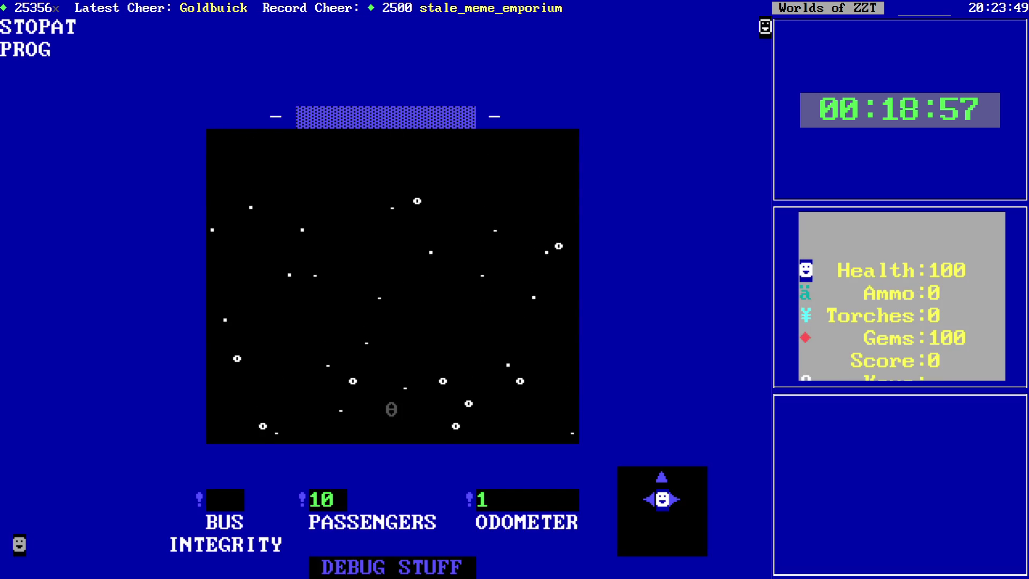
key(Right)
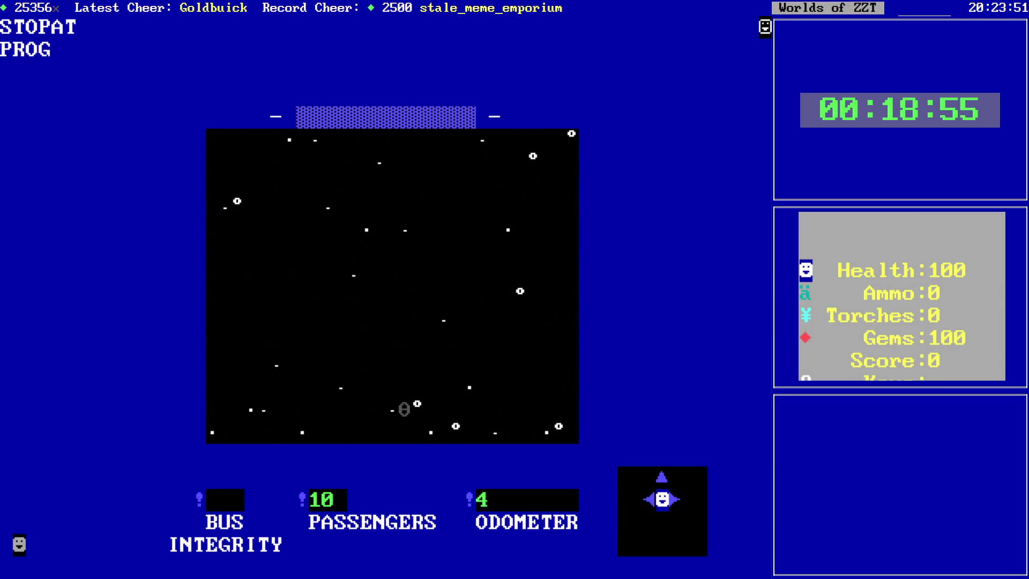
key(Right)
key(Right)
key(Right)
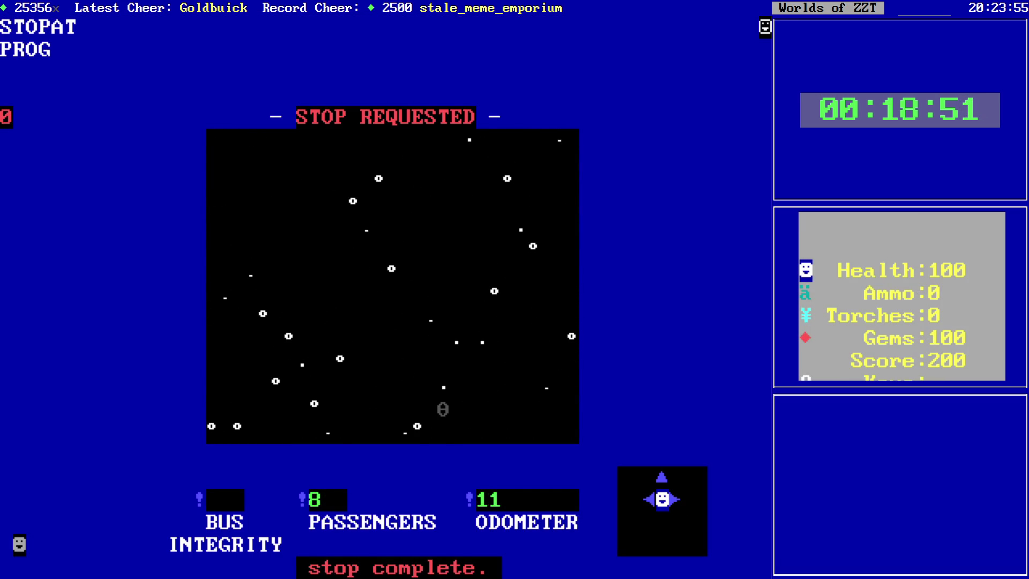
key(Escape)
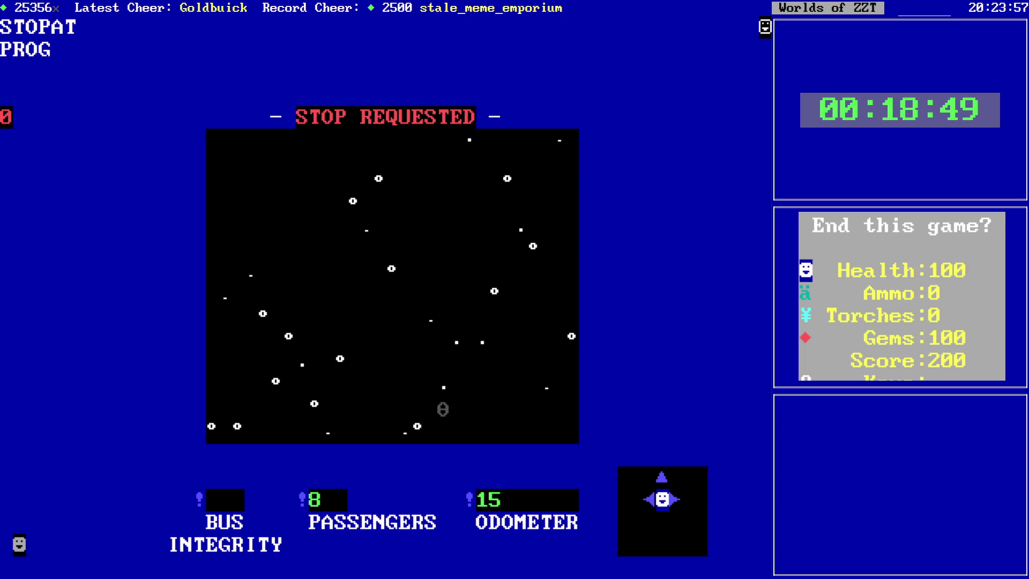